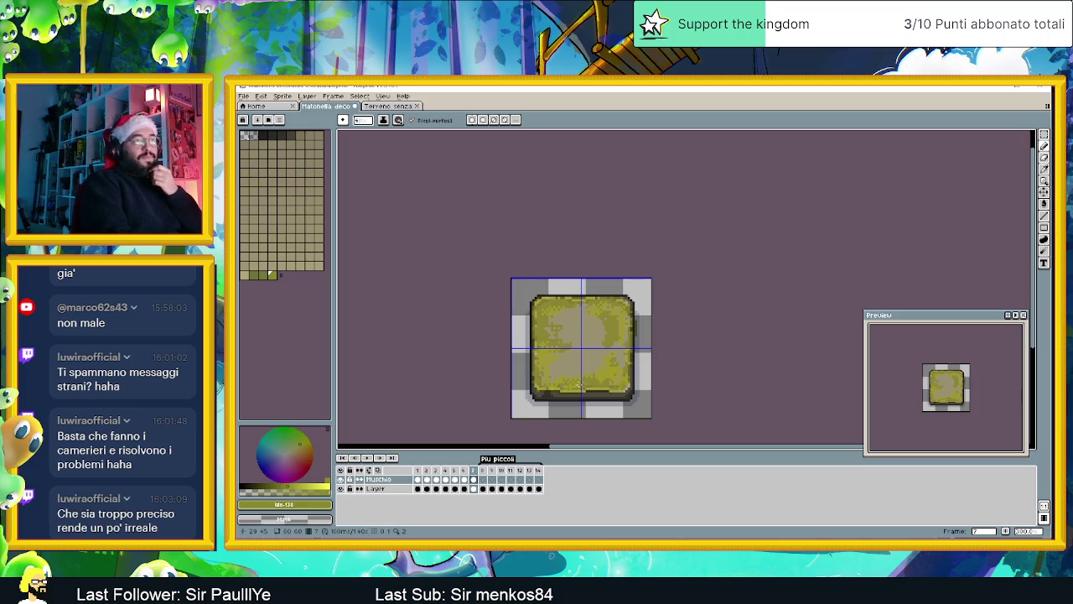
Step: Pick the adjacent olive swatch in the palette as the moss drawing colour
left_click(261, 274)
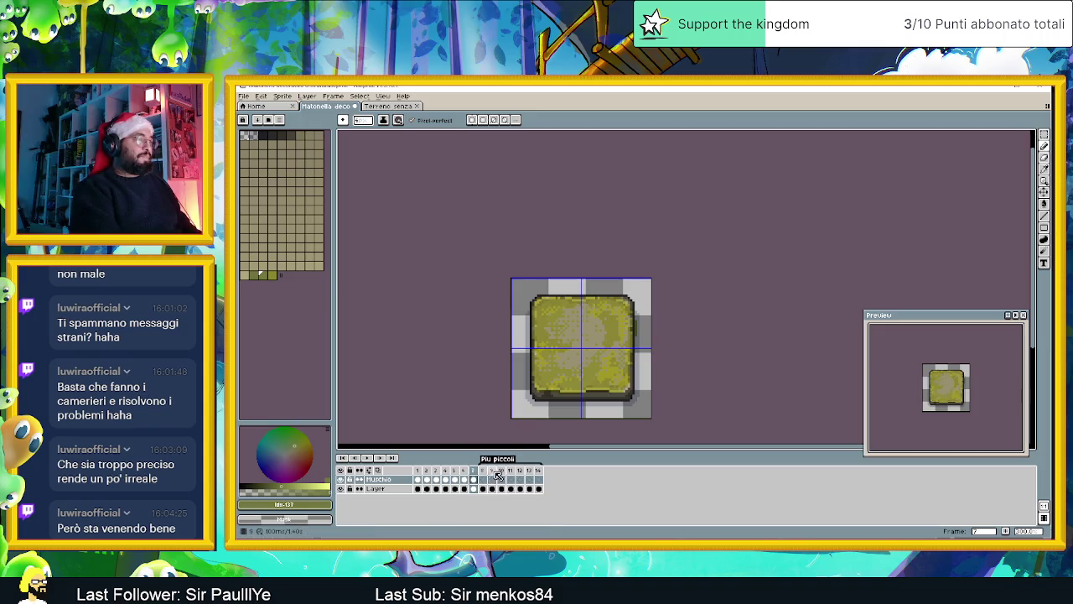
Step: Paint olive moss and darker strips over frame 8's cracked tile, then start moss on frame 9's left slab
left_click(485, 480)
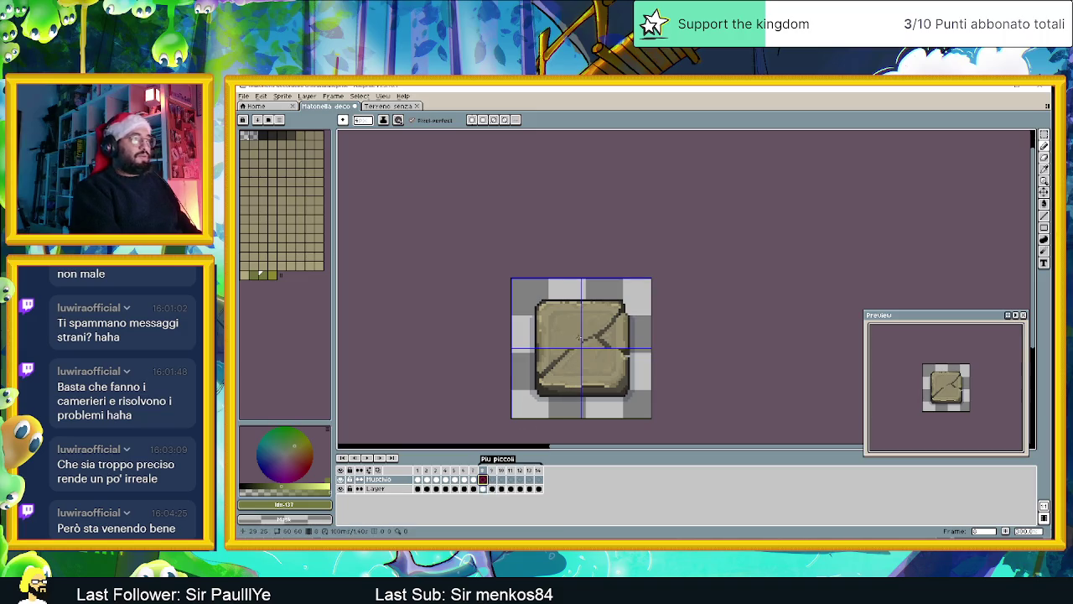
left_click(253, 274)
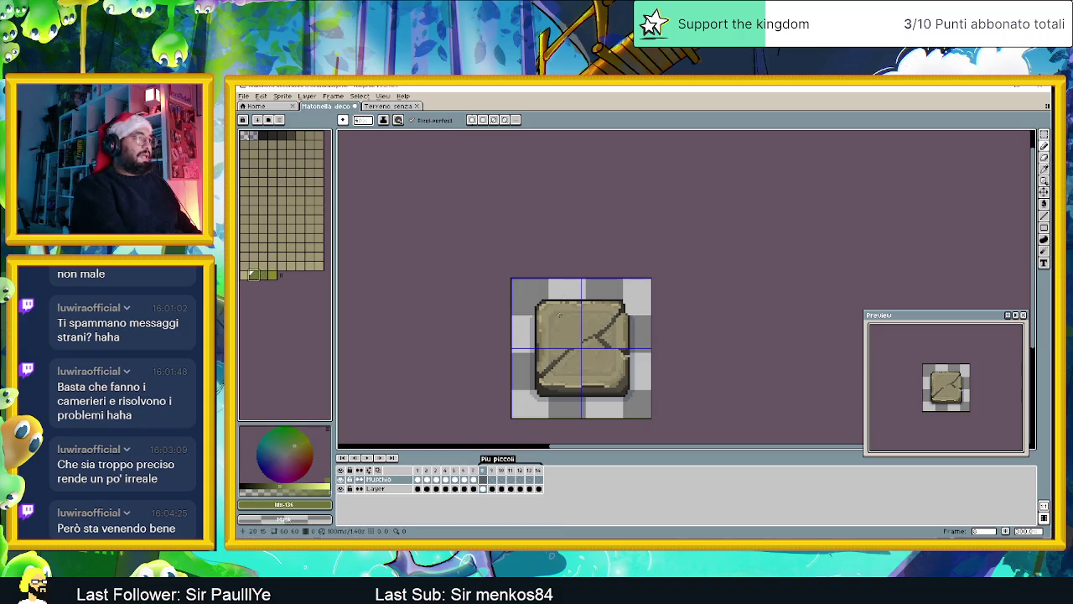
mouse_move(558, 306)
left_mouse_down()
mouse_move(546, 317)
mouse_move(572, 327)
mouse_move(543, 365)
mouse_move(541, 345)
mouse_move(547, 379)
mouse_move(615, 379)
mouse_move(621, 359)
left_mouse_up()
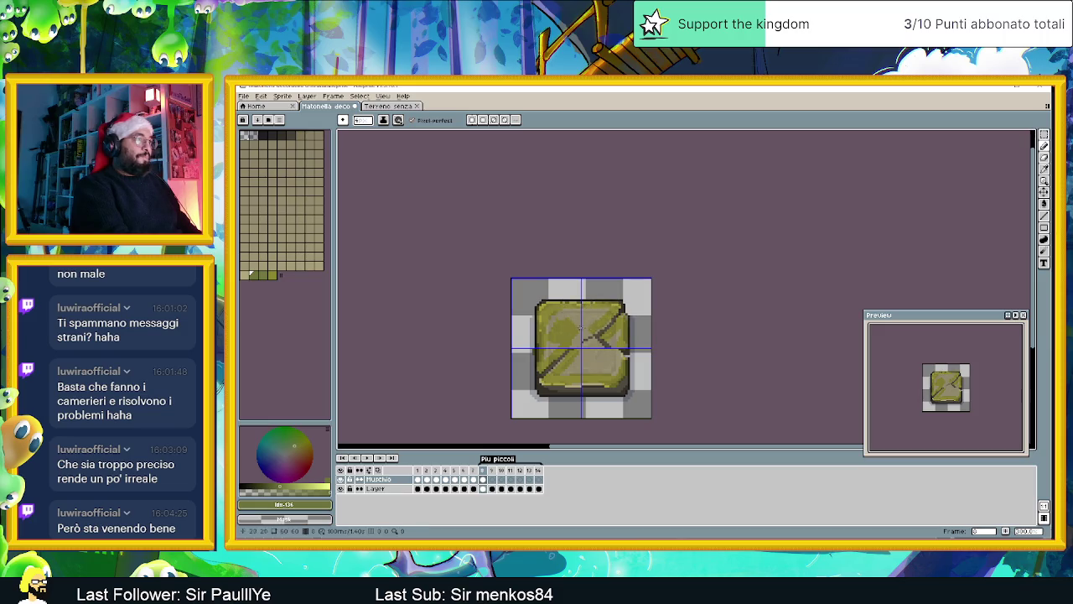
left_click_drag(560, 320, 597, 319)
left_click_drag(611, 356, 575, 374)
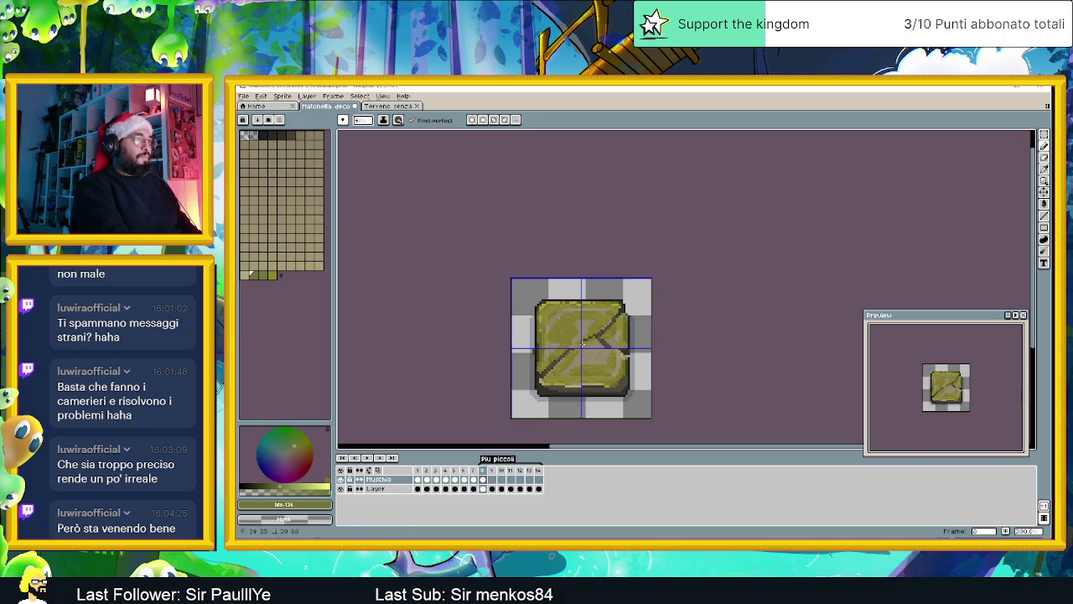
left_click(493, 479)
left_click_drag(579, 306, 551, 383)
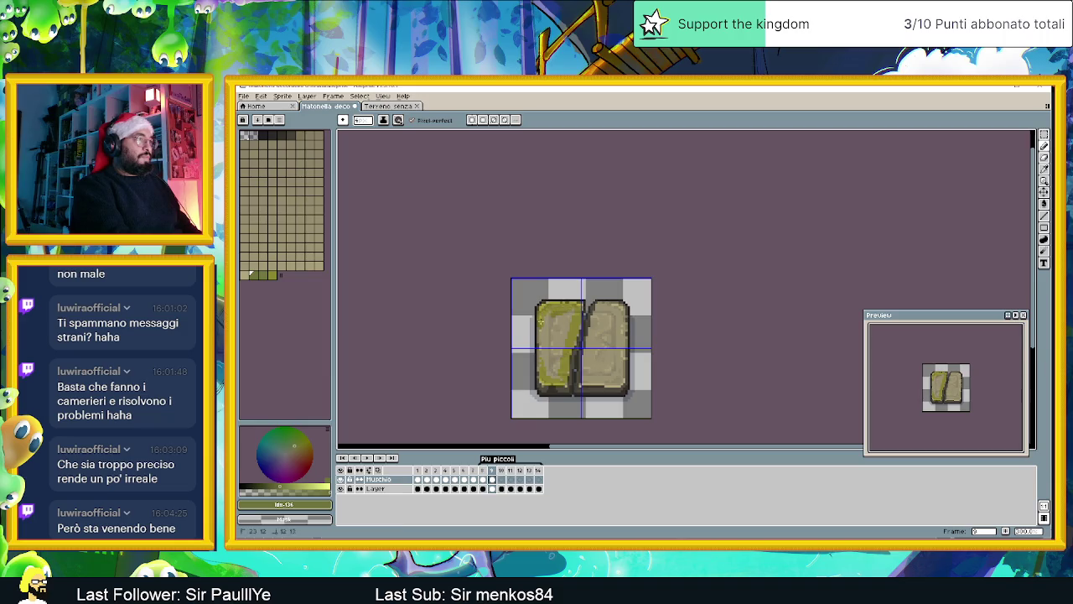
Step: Add moss strokes to frame 9's left slab, right slab and the crack edge
left_click_drag(556, 342, 554, 375)
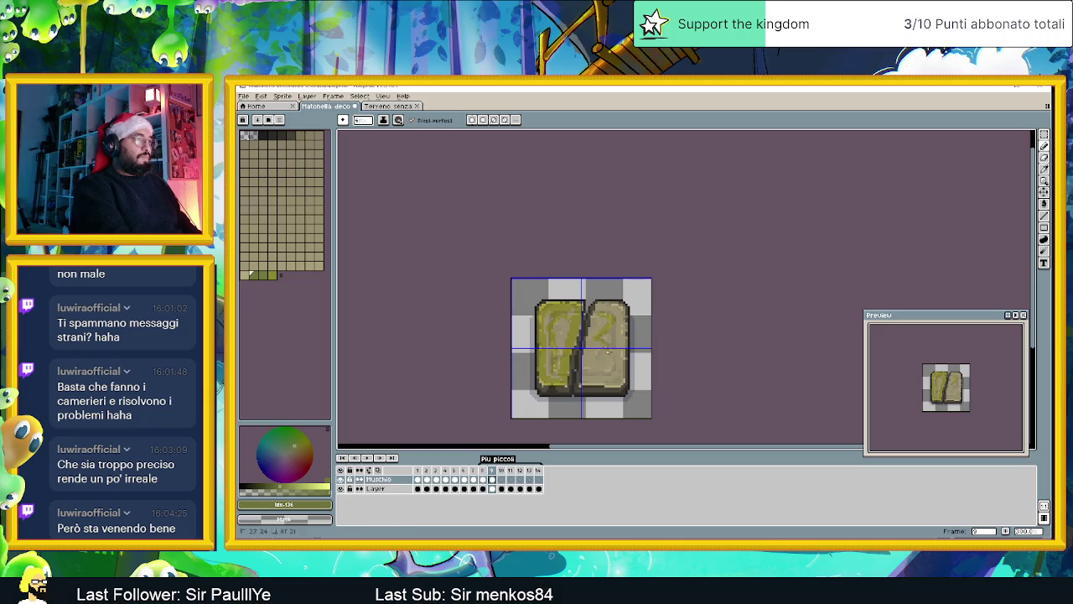
left_click_drag(607, 325, 609, 374)
left_click_drag(592, 314, 581, 383)
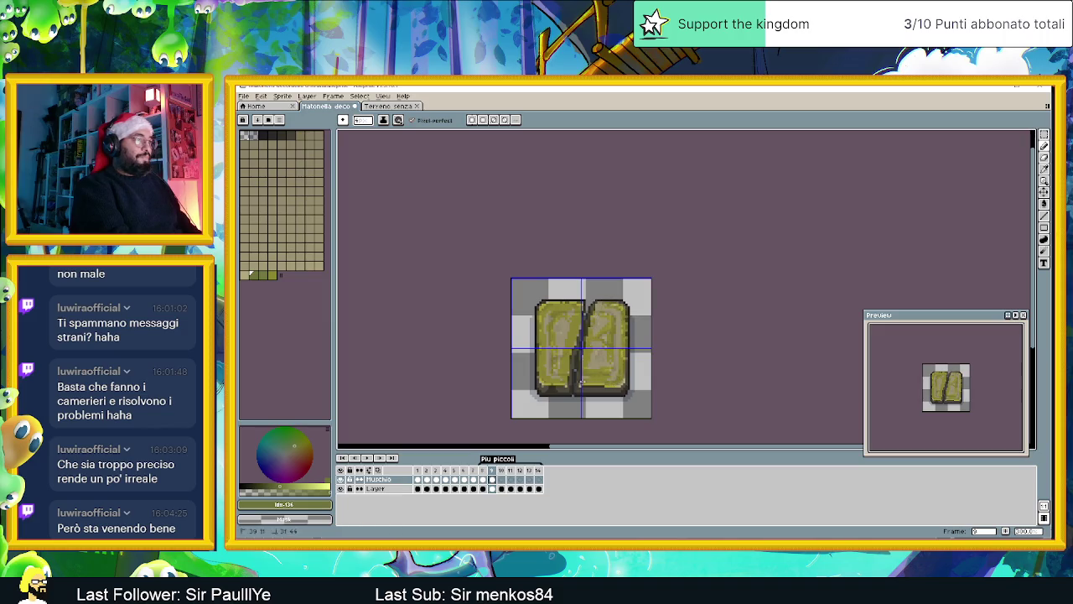
Step: Give frame 10's two stones moss highlights, outlines and darker left-side shading
left_click(502, 479)
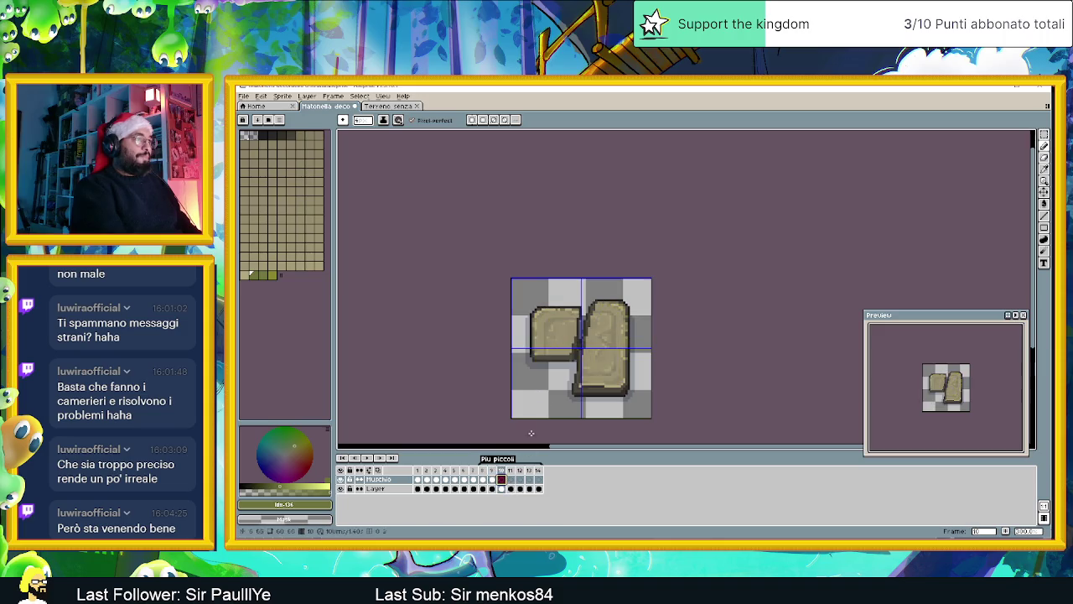
left_click_drag(579, 308, 544, 311)
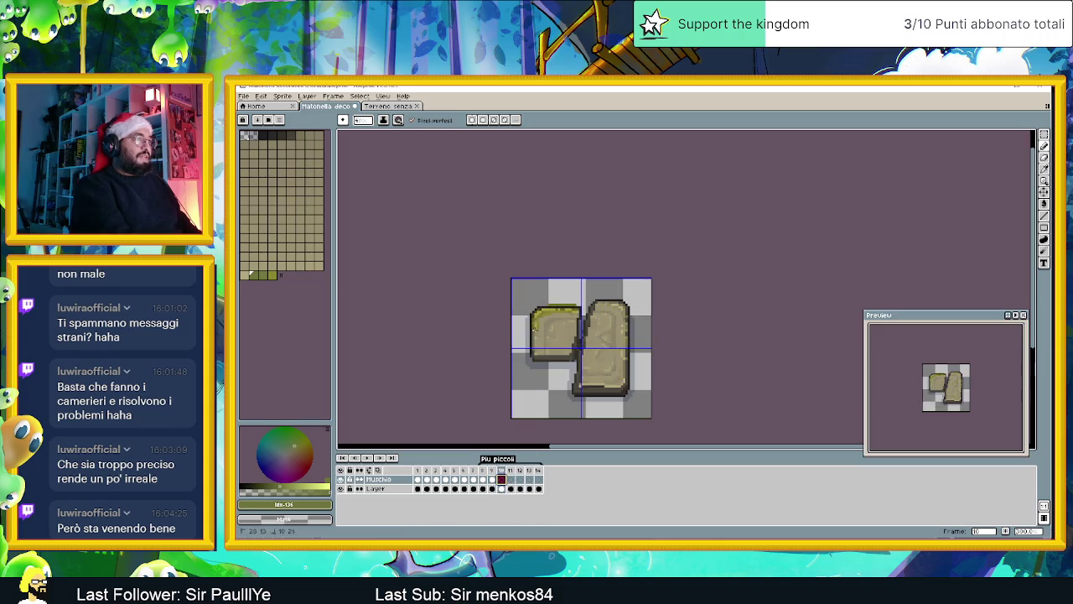
left_click_drag(538, 350, 579, 316)
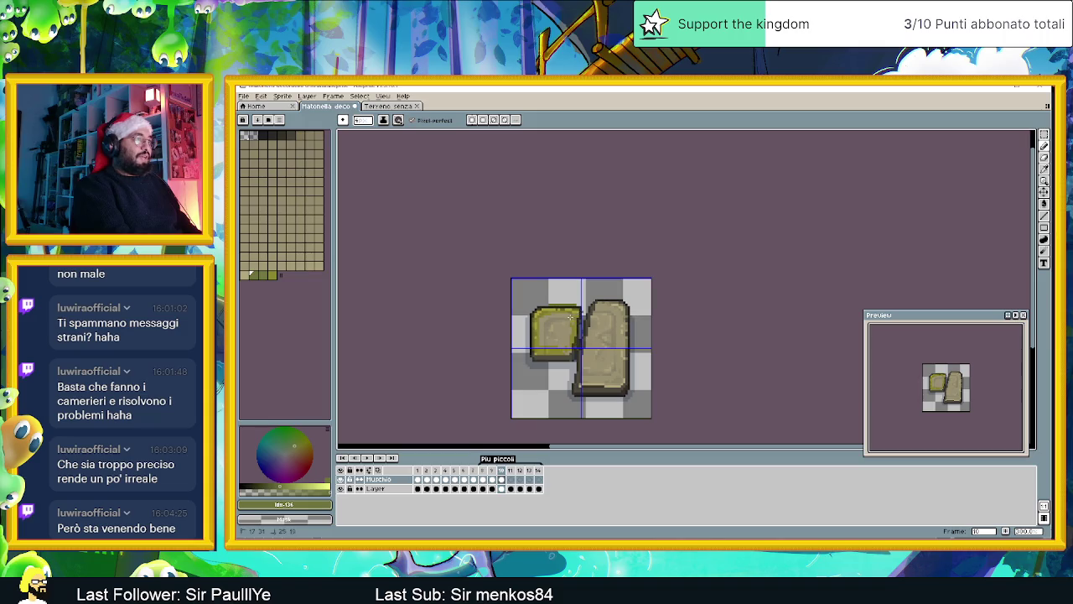
left_click_drag(545, 314, 541, 350)
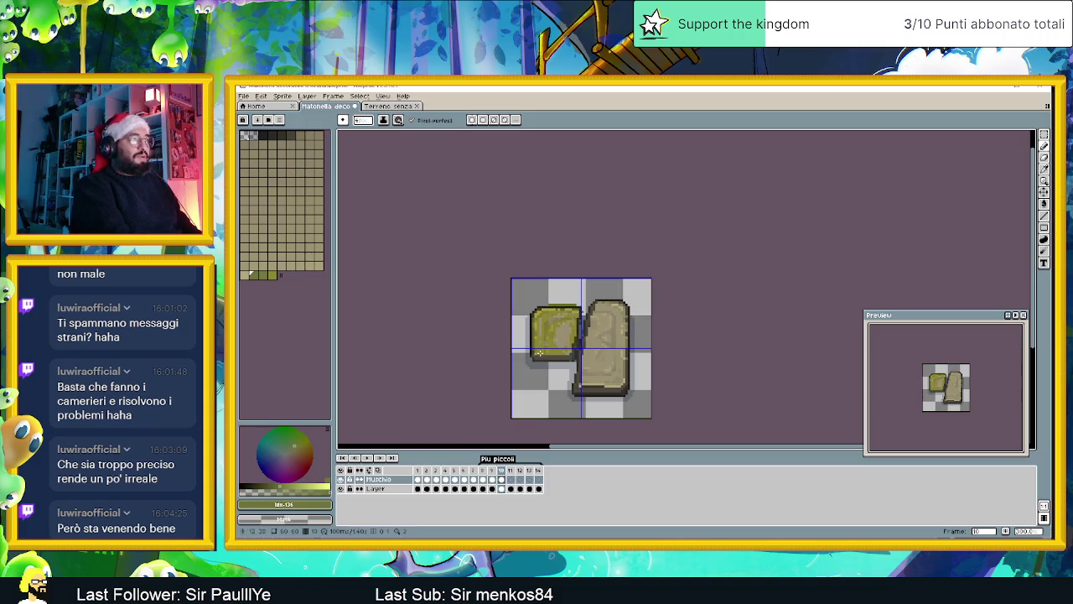
mouse_move(591, 312)
left_mouse_down()
mouse_move(601, 336)
mouse_move(588, 374)
left_mouse_up()
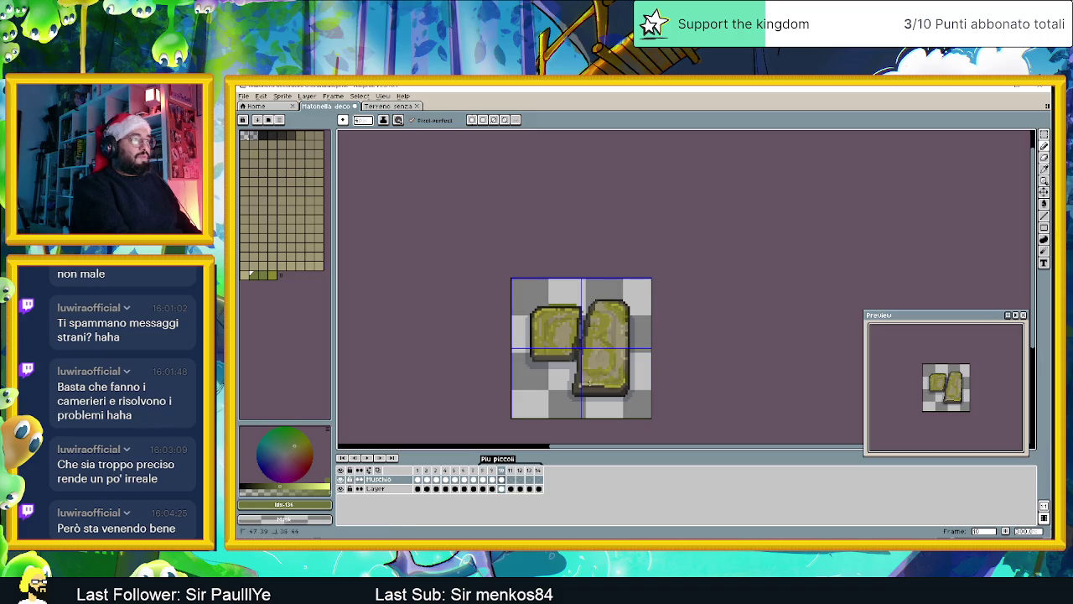
key("Right")
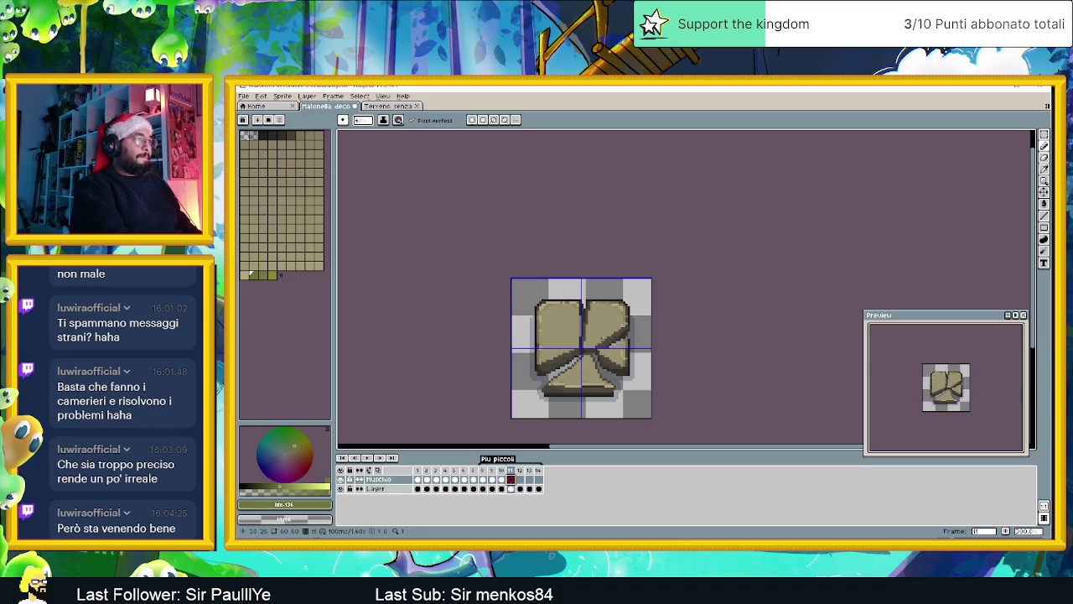
Step: Darken frame 11's light stripe, then paint moss along frame 12's top, left and right edges
mouse_move(582, 349)
left_mouse_down()
mouse_move(593, 339)
mouse_move(537, 319)
mouse_move(541, 355)
mouse_move(607, 381)
left_mouse_up()
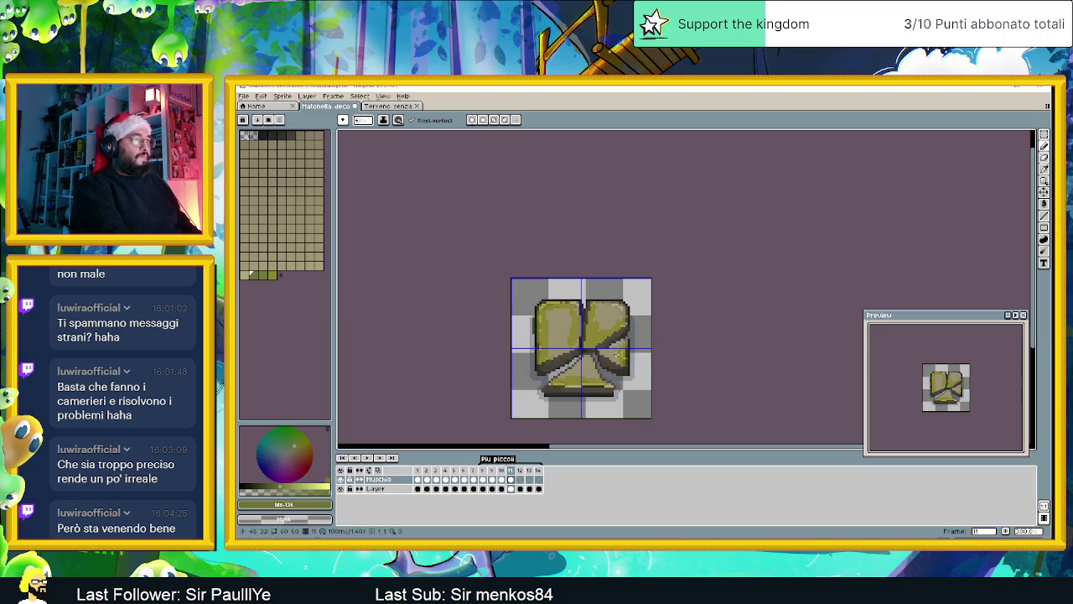
left_click(521, 479)
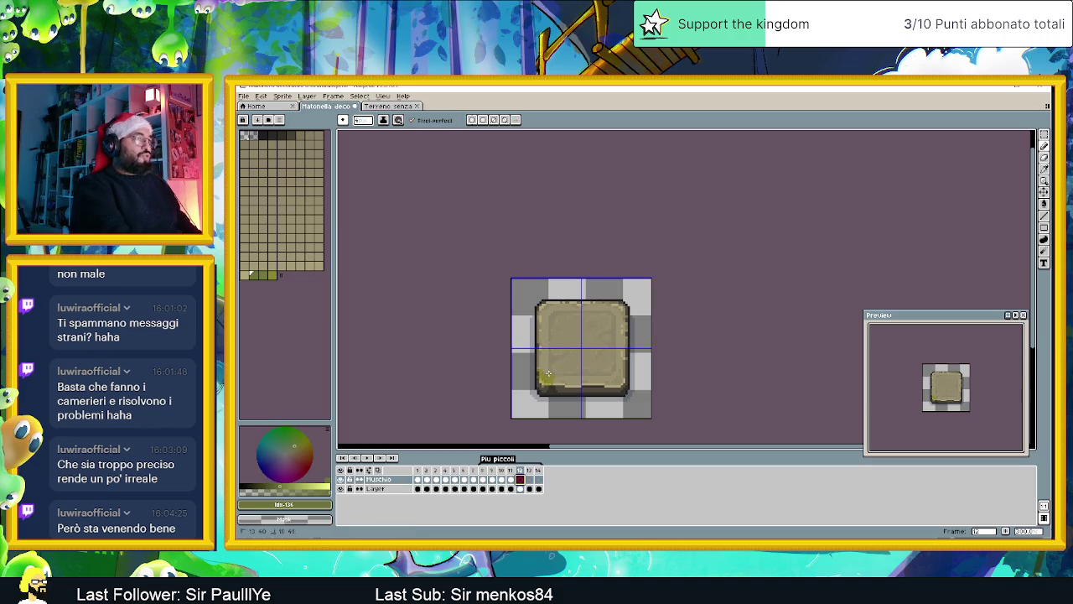
mouse_move(553, 354)
left_mouse_down()
mouse_move(562, 307)
mouse_move(600, 332)
mouse_move(575, 375)
left_mouse_up()
mouse_move(565, 317)
left_mouse_down()
mouse_move(597, 318)
mouse_move(541, 336)
left_mouse_up()
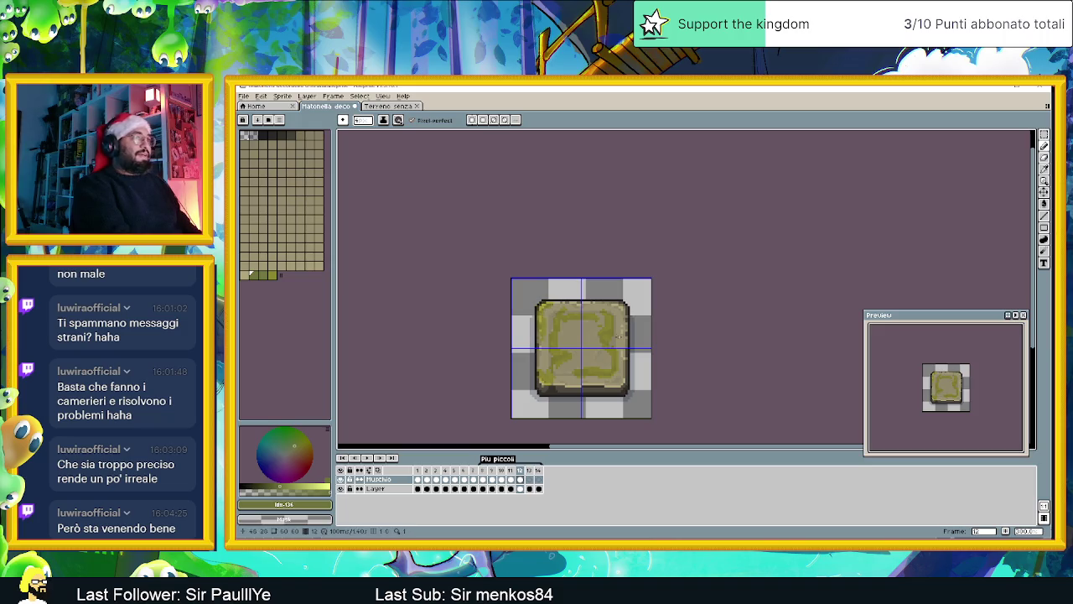
left_click_drag(622, 325, 616, 379)
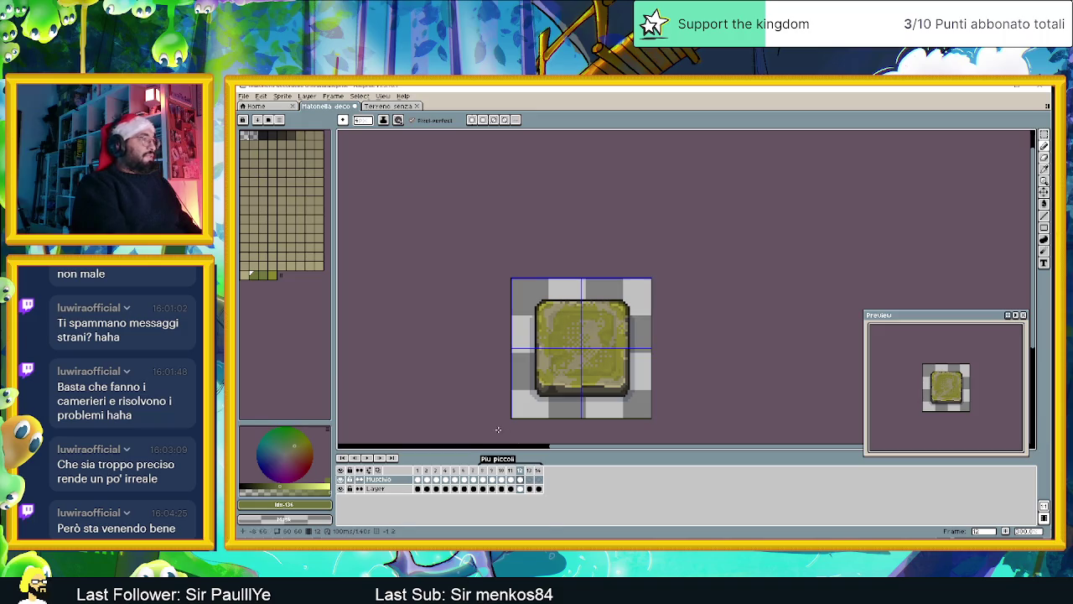
Step: Paint moss on frame 13's tile at the top-left and down the right edge
left_click(530, 479)
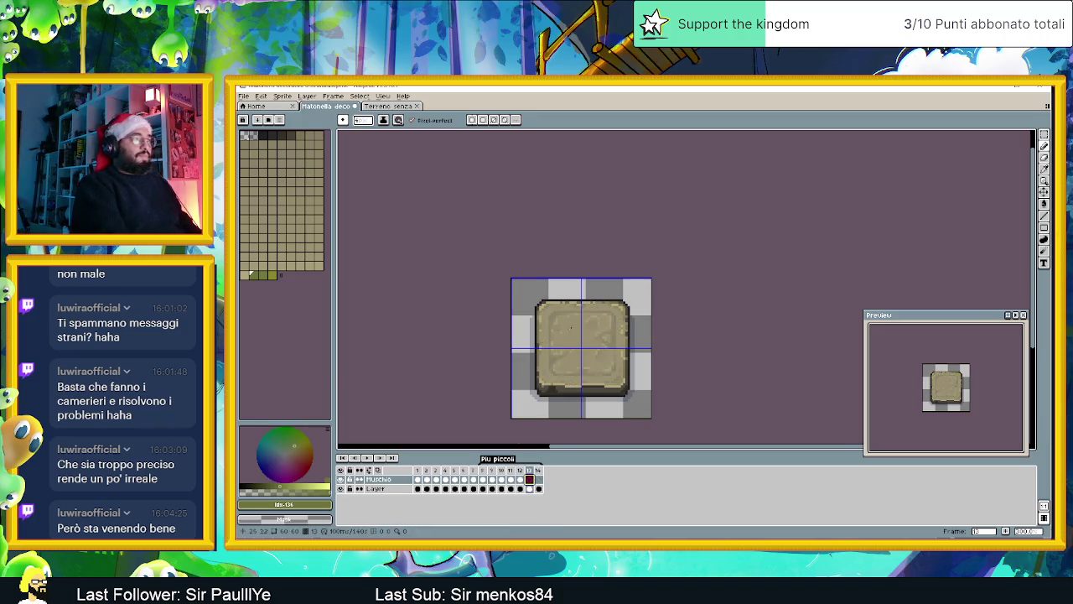
mouse_move(554, 310)
left_mouse_down()
mouse_move(542, 325)
mouse_move(554, 329)
left_mouse_up()
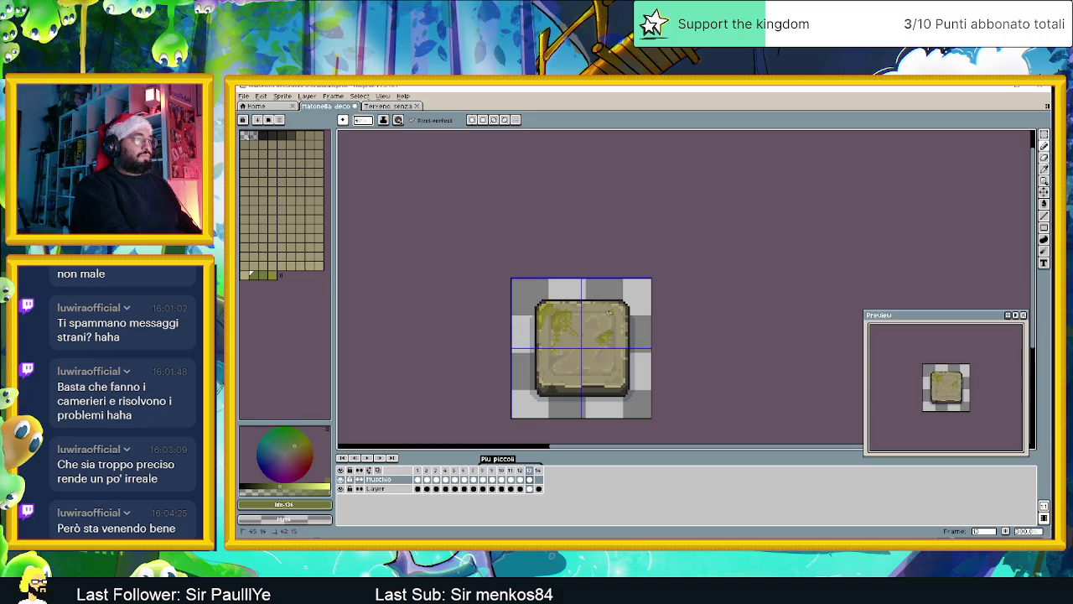
left_click_drag(624, 306, 622, 384)
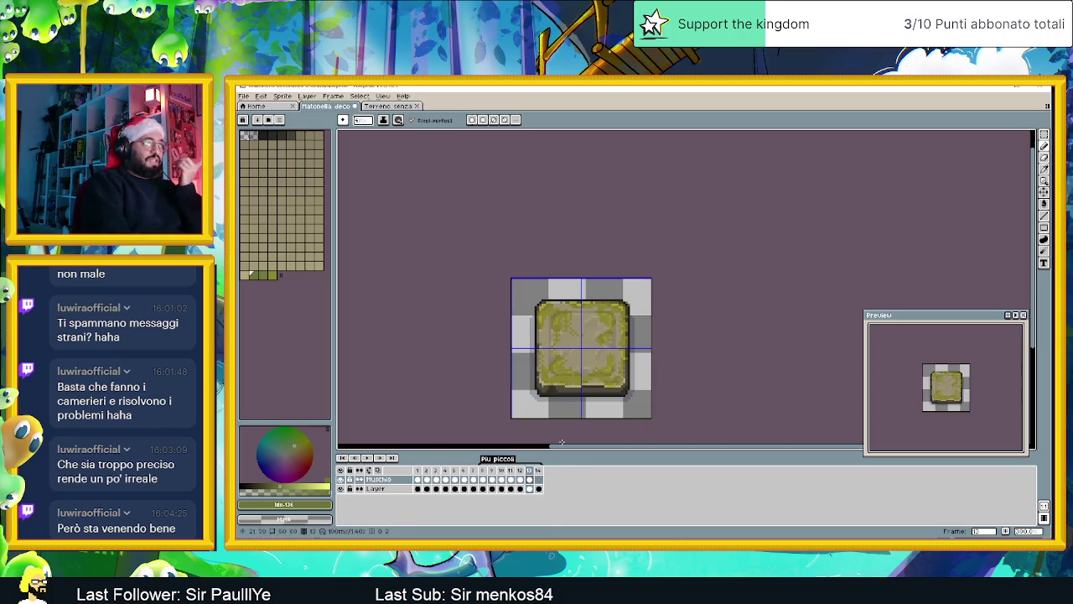
Step: Edge frame 14's tile with moss along the top-left, top-right, right and bottom sides
left_click(538, 479)
mouse_move(552, 309)
left_mouse_down()
mouse_move(543, 307)
mouse_move(542, 343)
left_mouse_up()
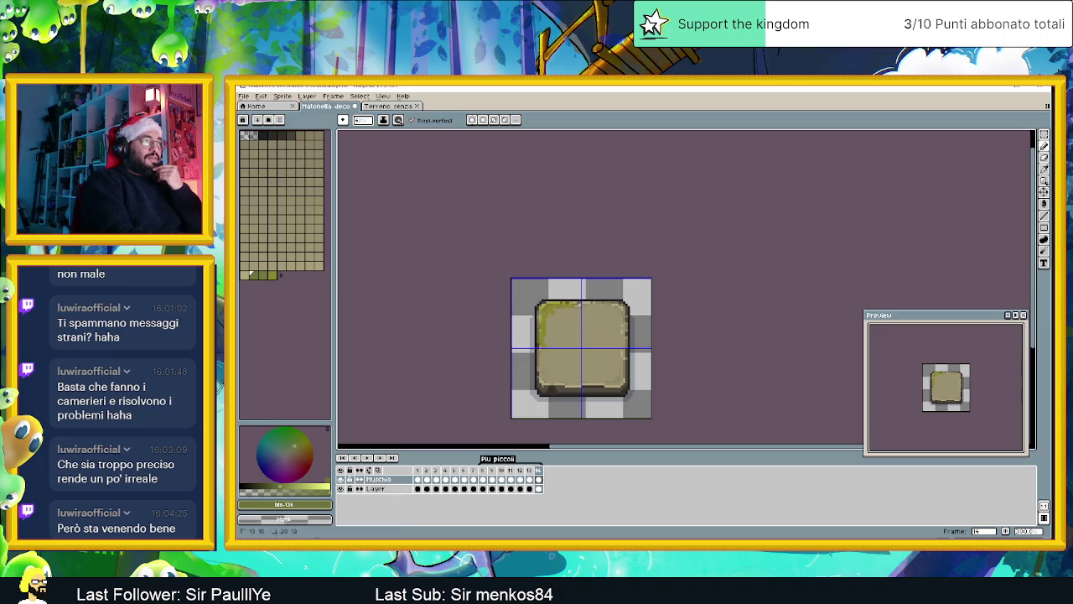
mouse_move(587, 304)
left_mouse_down()
mouse_move(620, 311)
mouse_move(624, 355)
left_mouse_up()
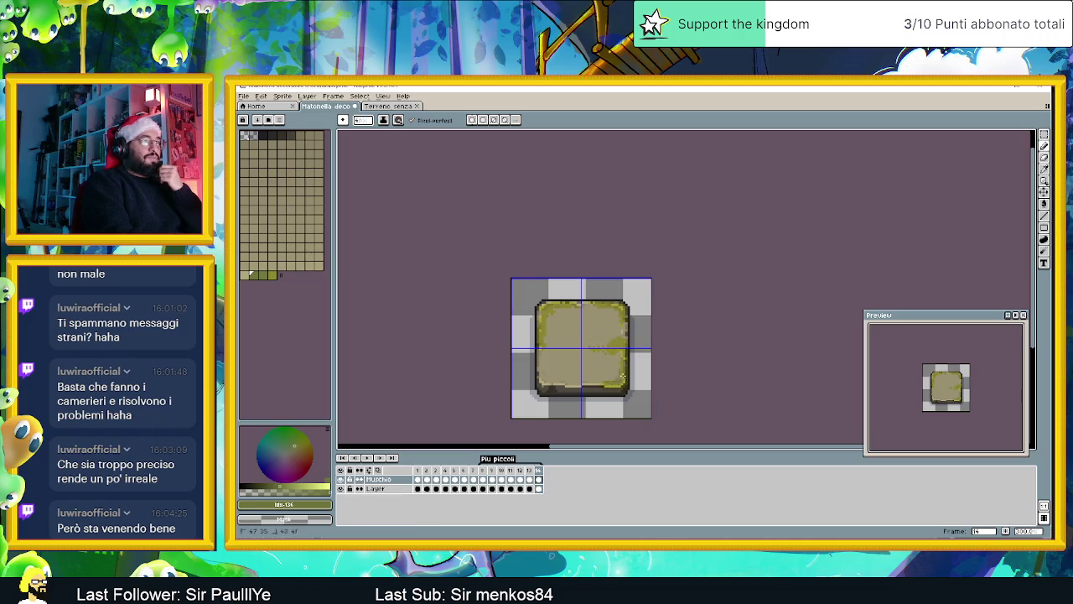
left_click_drag(597, 383, 549, 379)
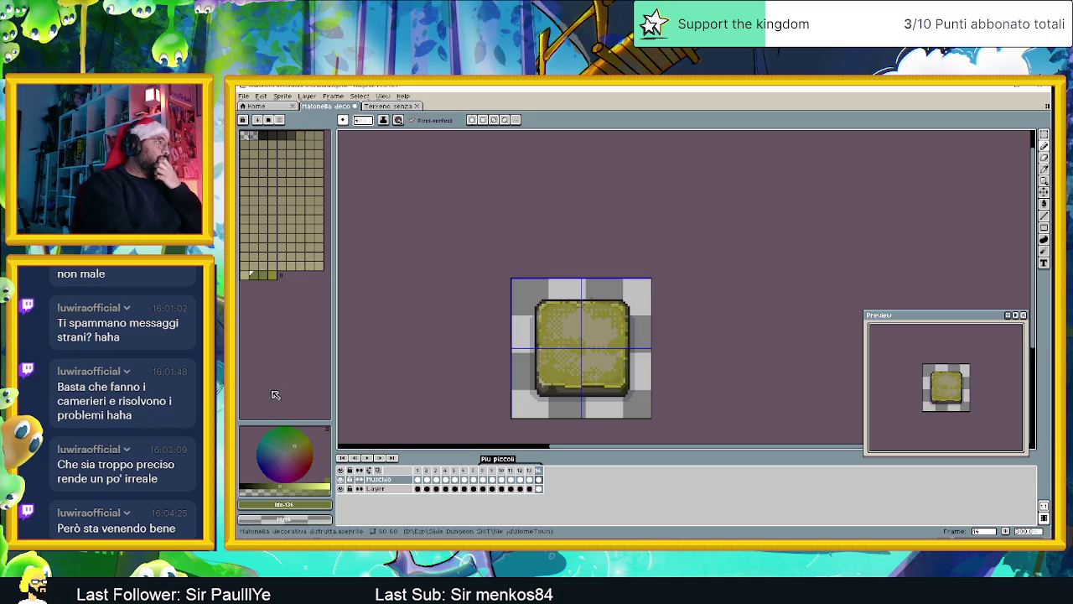
left_click(271, 275)
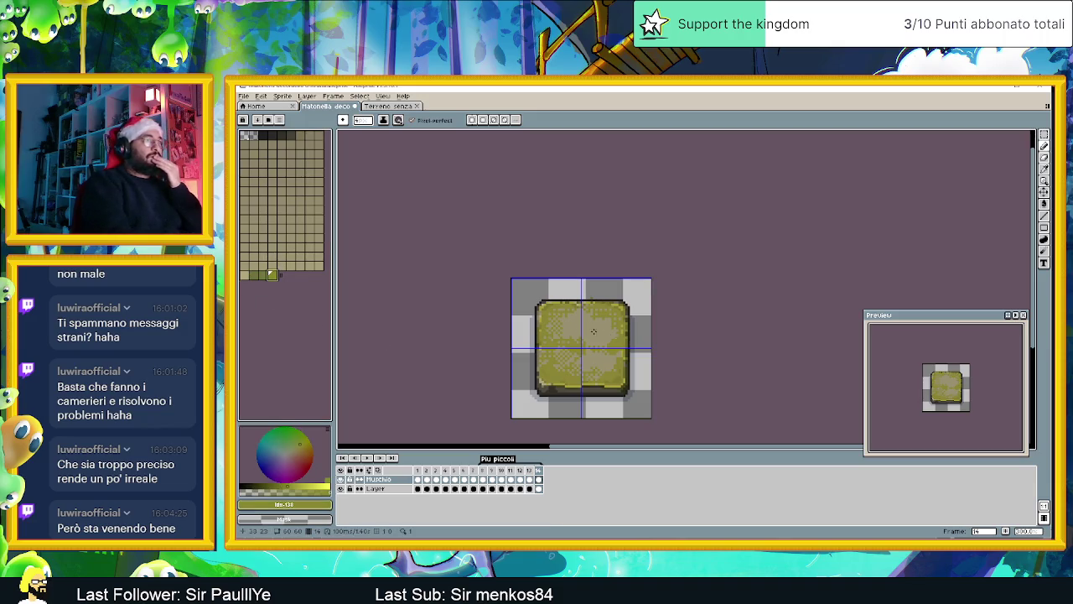
Step: Choose another olive moss swatch and review the mossy tiles in frames 13 and 12
left_click(270, 274)
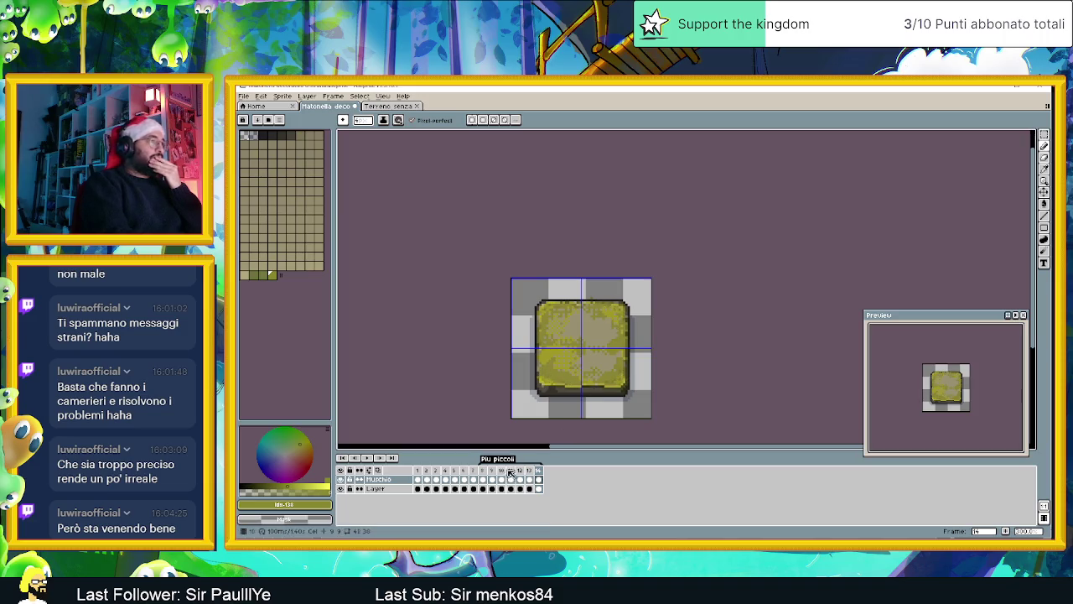
left_click(530, 481)
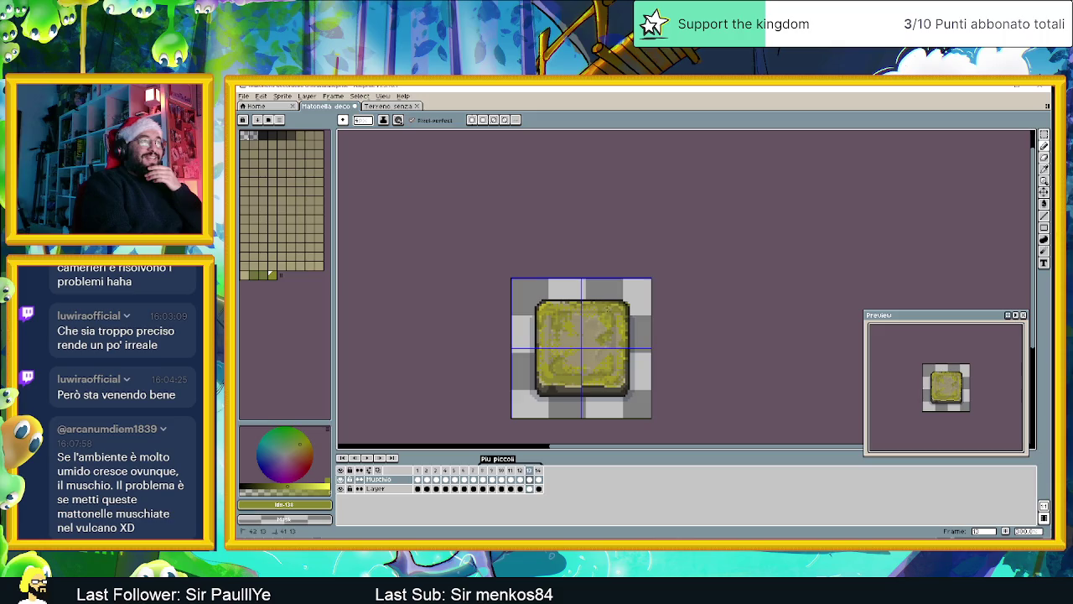
left_click(520, 479)
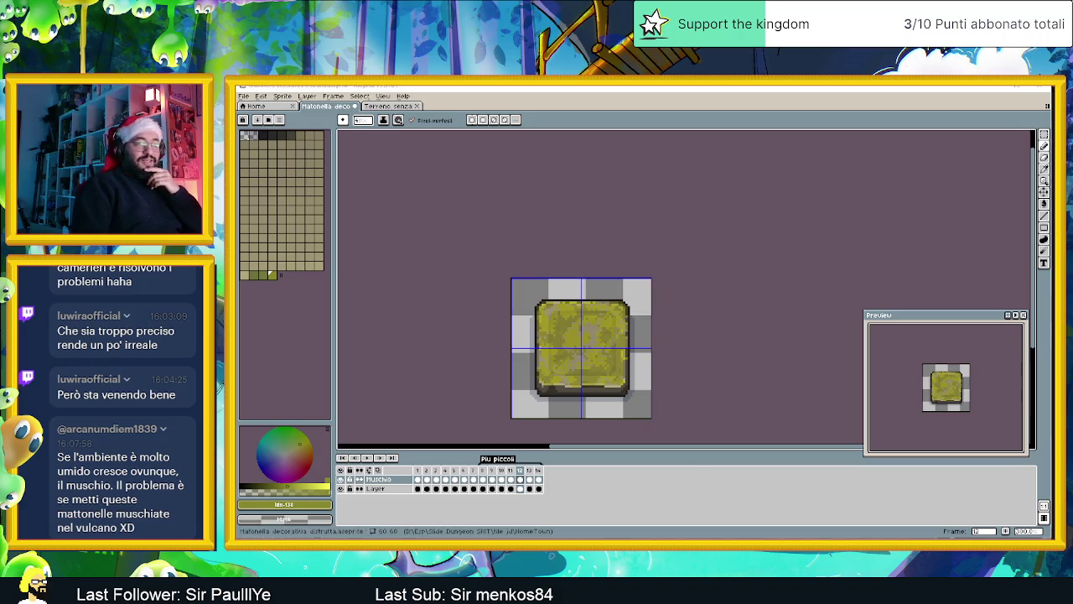
Step: Switch to Chrome showing the 'Pen pressure opacity feature?' forum thread
key("alt+Tab")
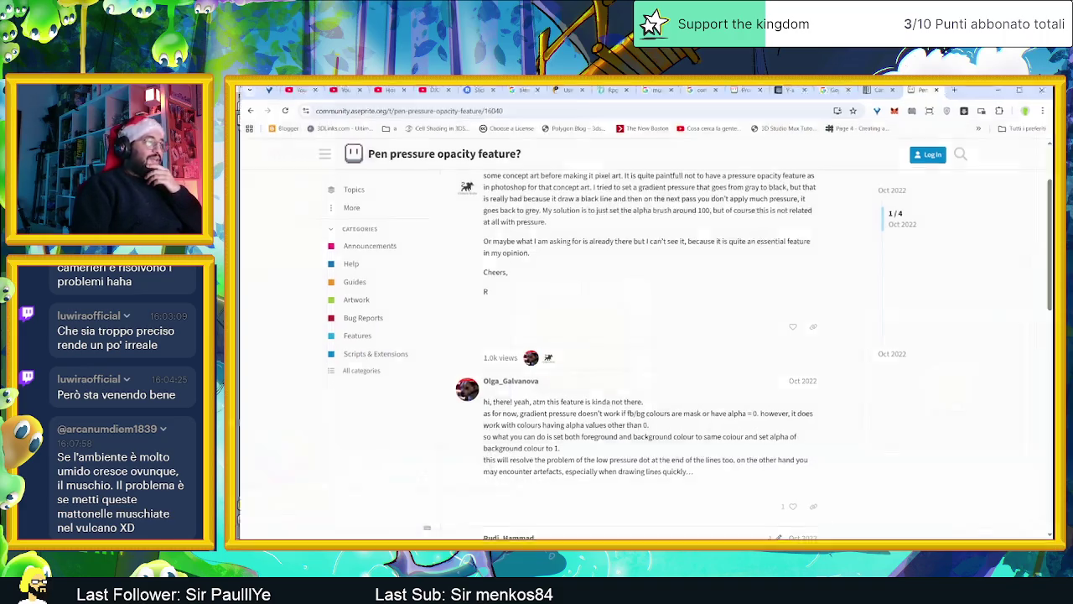
Step: Search Google for 'isekai farm' in a new tab and glance at the Wikipedia article
left_click(955, 88)
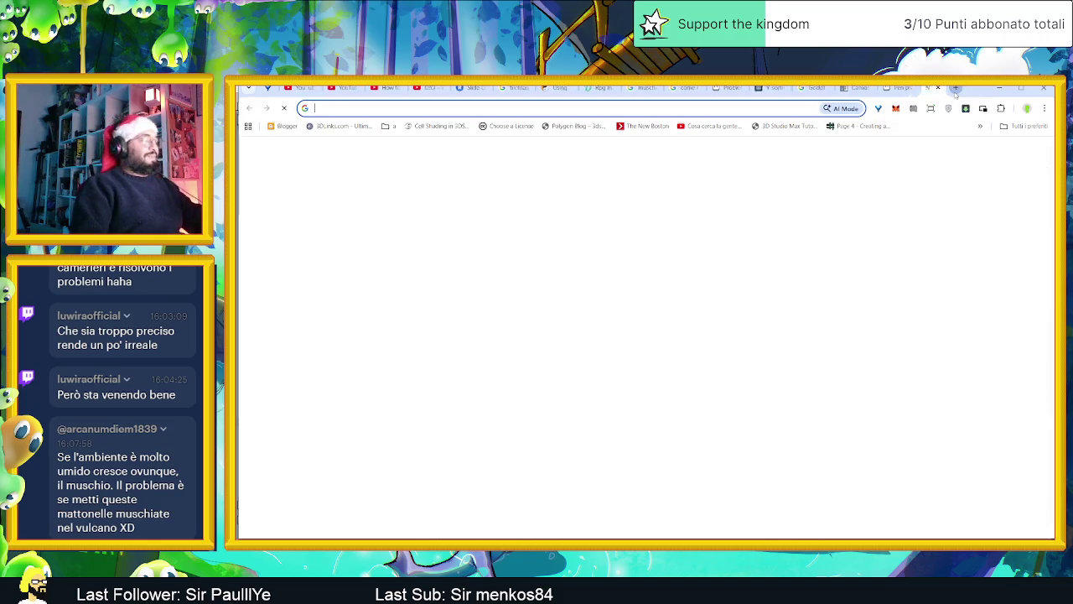
type("isekai farm")
key("Return")
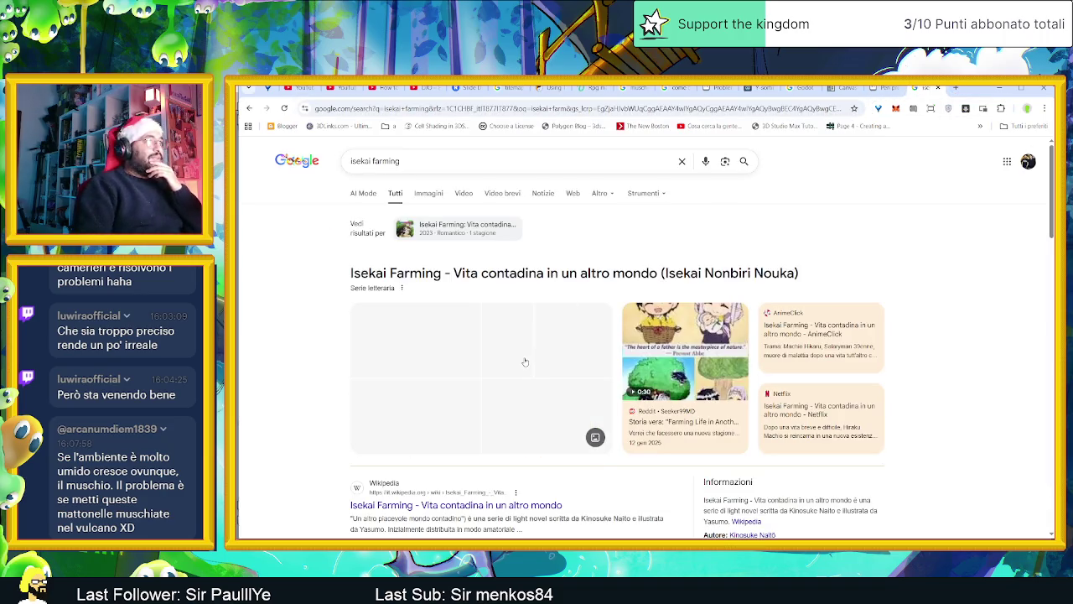
scroll(455, 378, "down", 1)
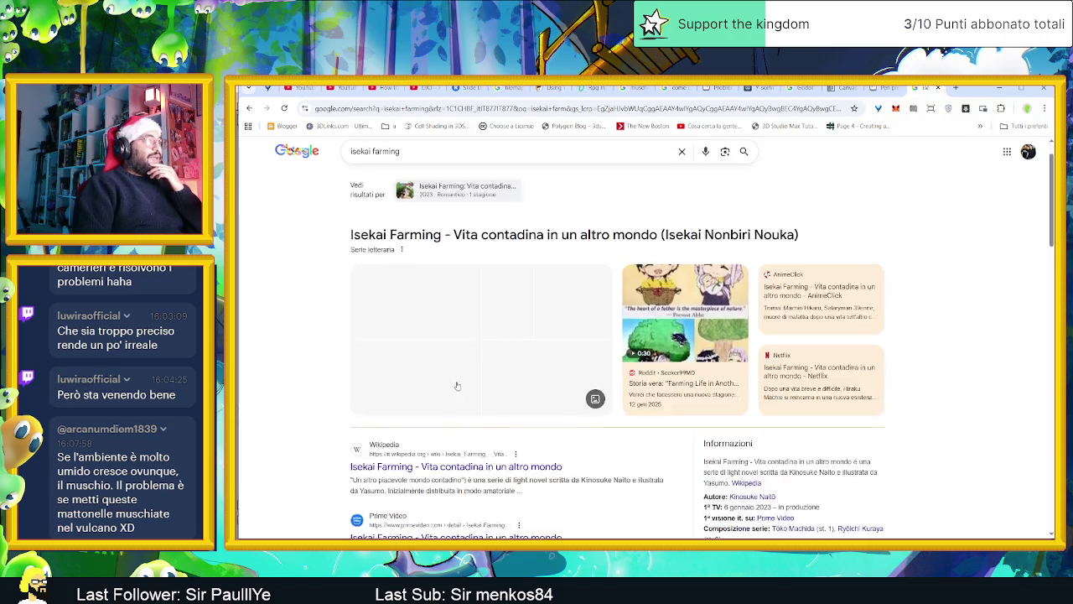
scroll(426, 383, "up", 1)
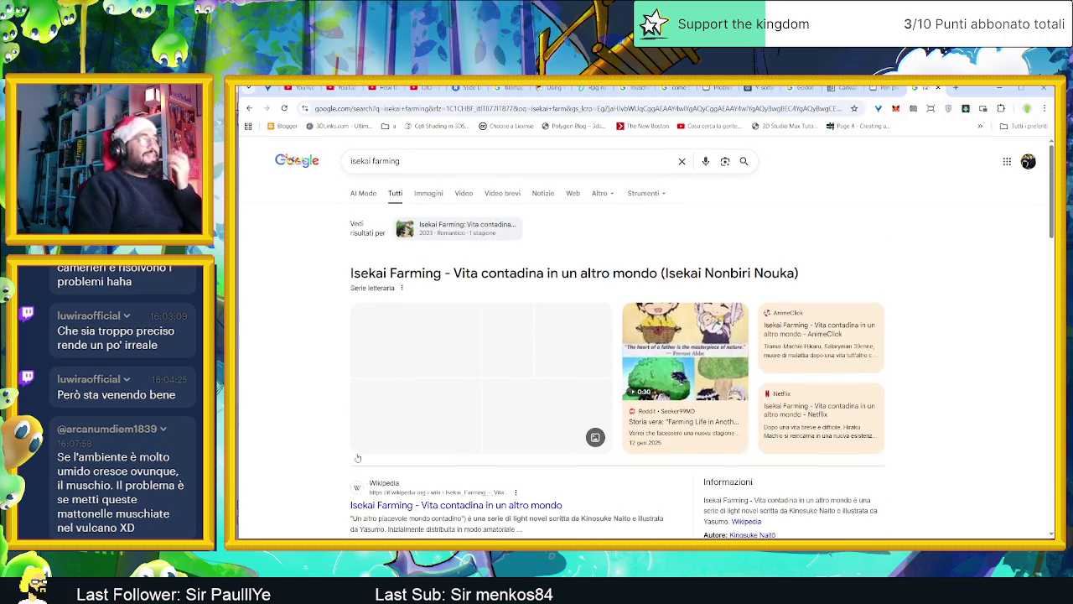
left_click(428, 505)
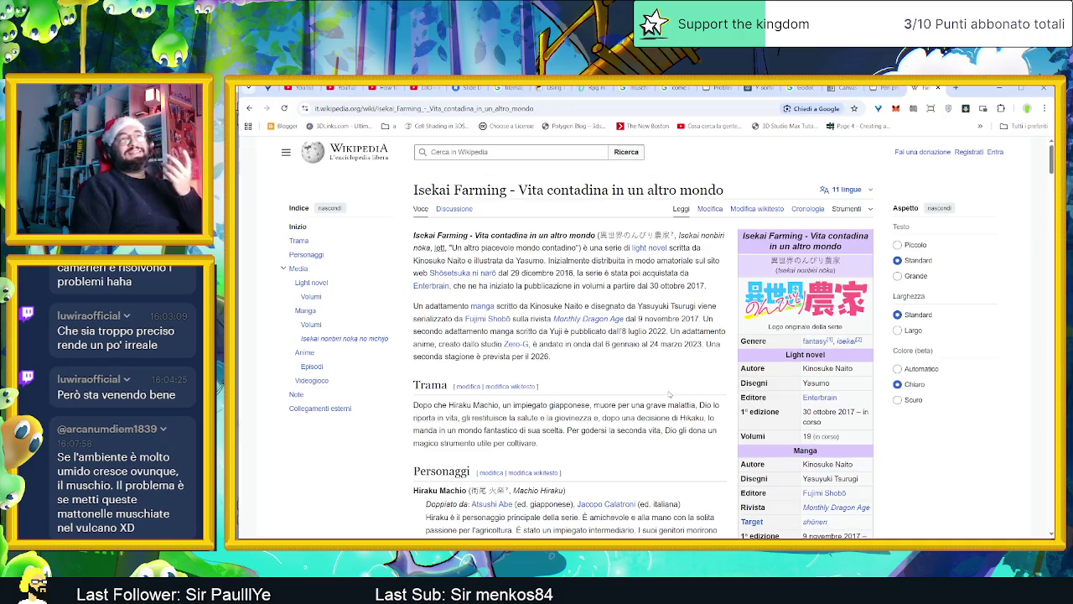
key("alt+Left")
Step: Preview several Isekai Farming result images and the Images tab, then minimize Chrome
left_click(560, 359)
left_click(436, 355)
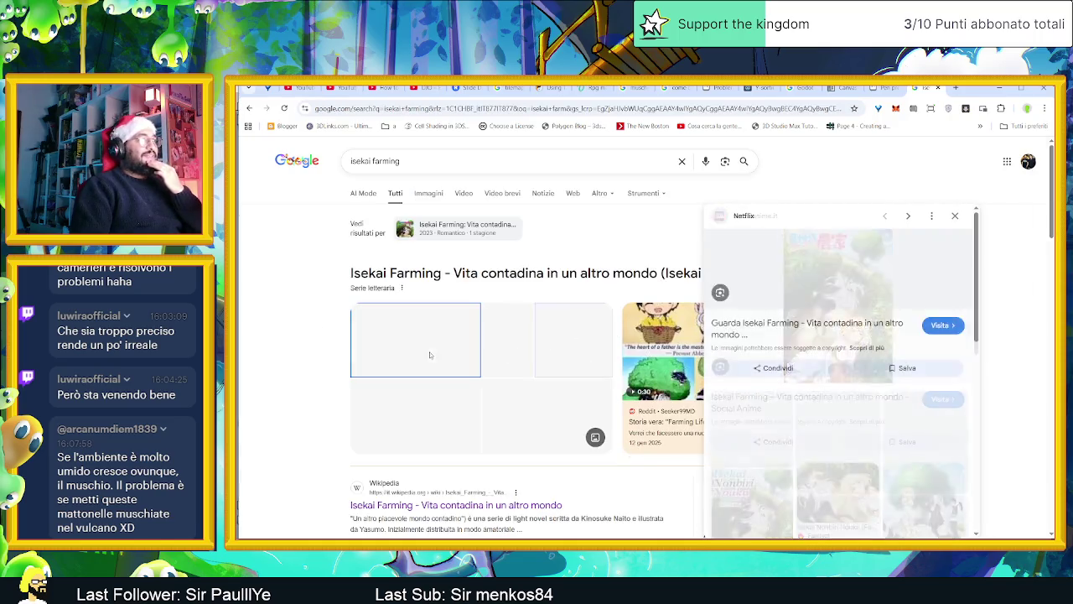
left_click(508, 359)
left_click(508, 411)
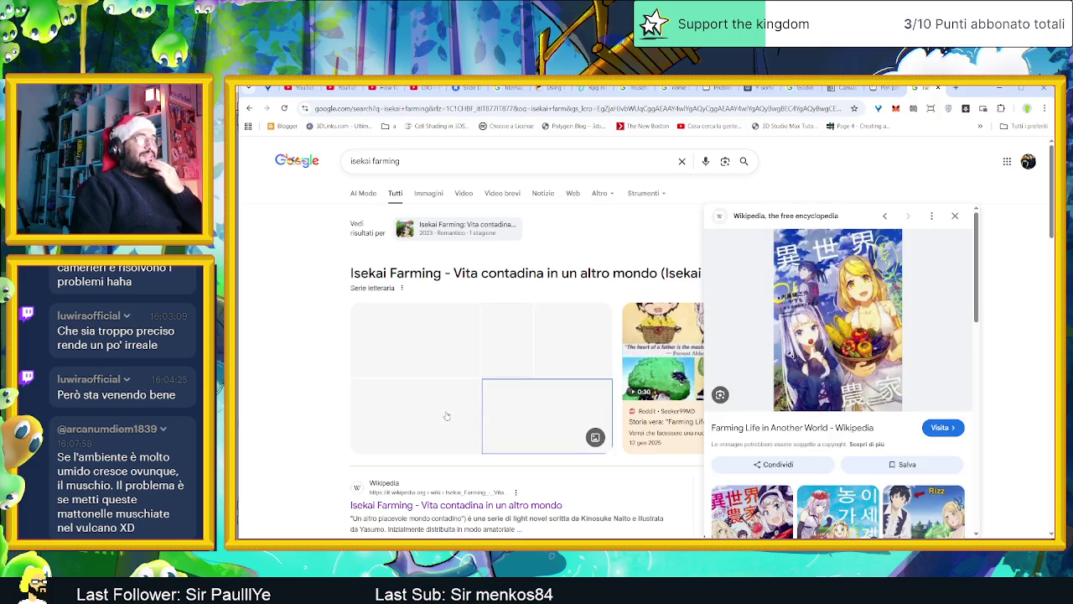
left_click(447, 416)
left_click(429, 194)
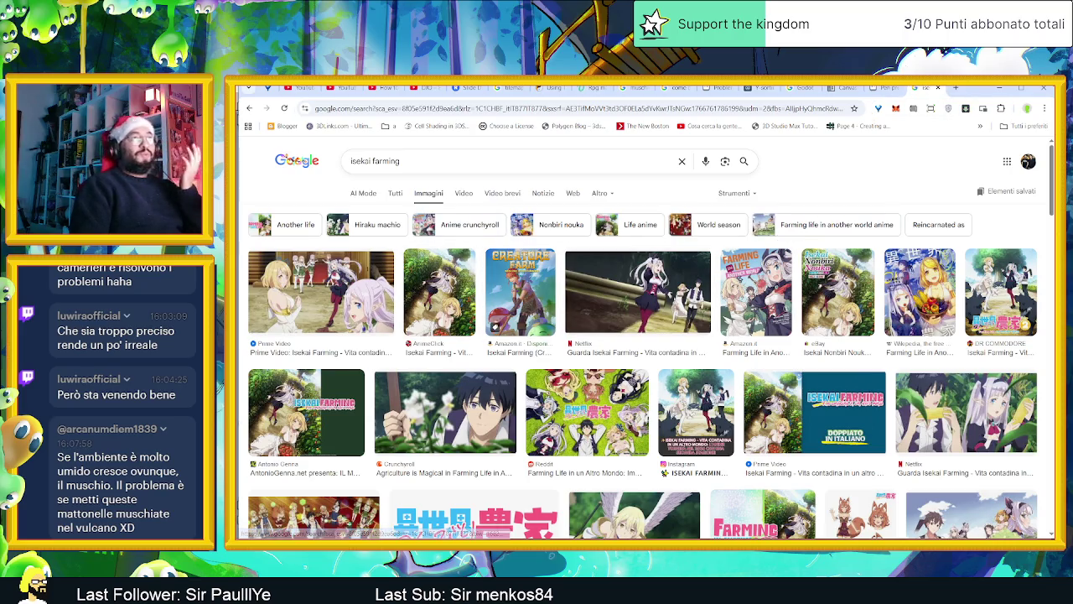
left_click(997, 88)
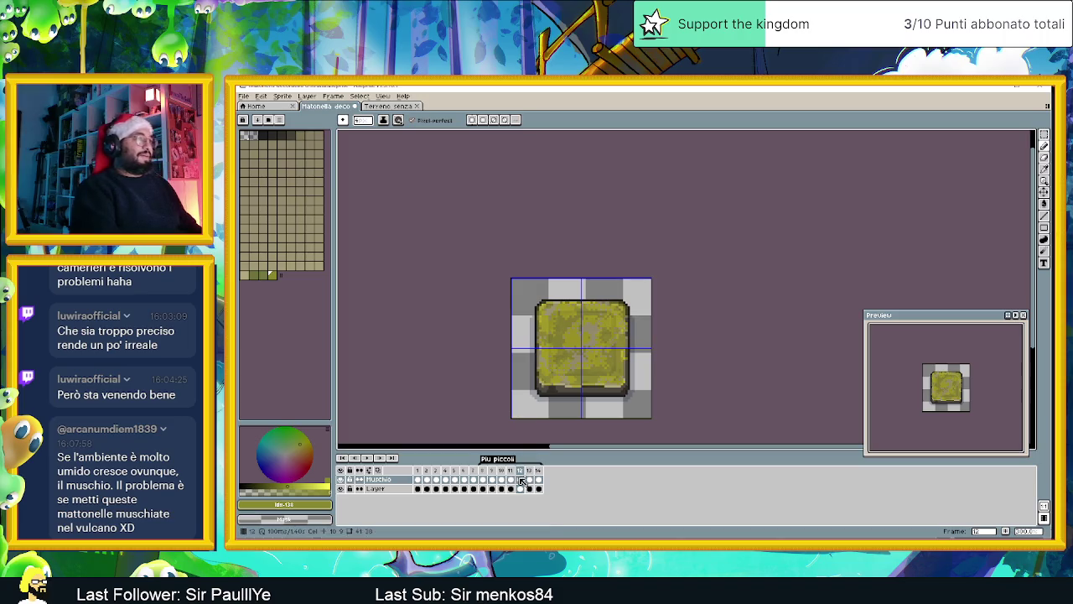
Step: Review the tile variants in frames 11 through 7 and open frame 7's Cel Properties
left_click(510, 479)
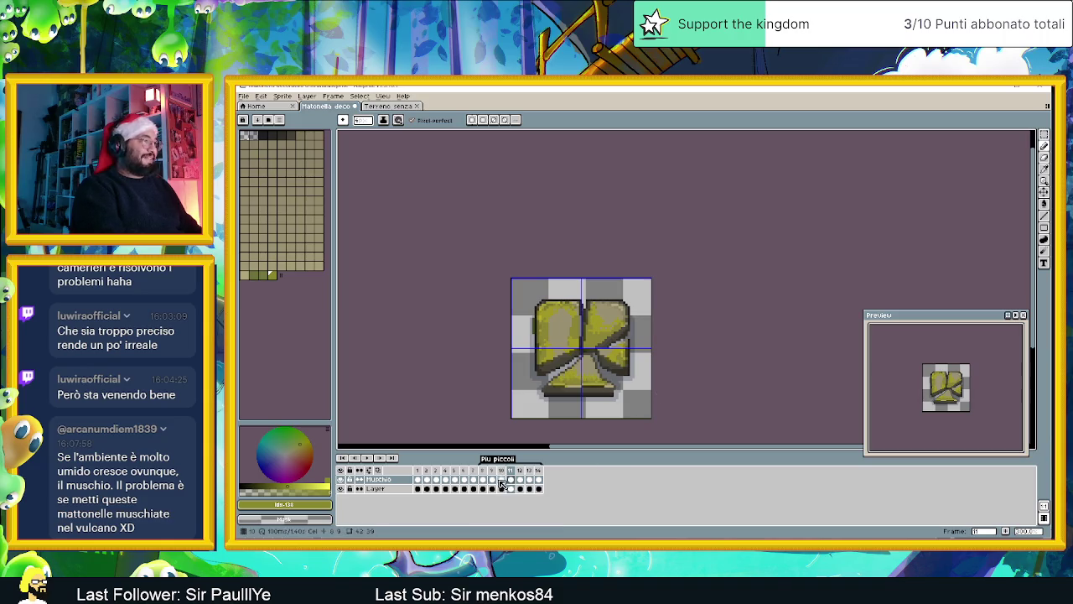
left_click(505, 484)
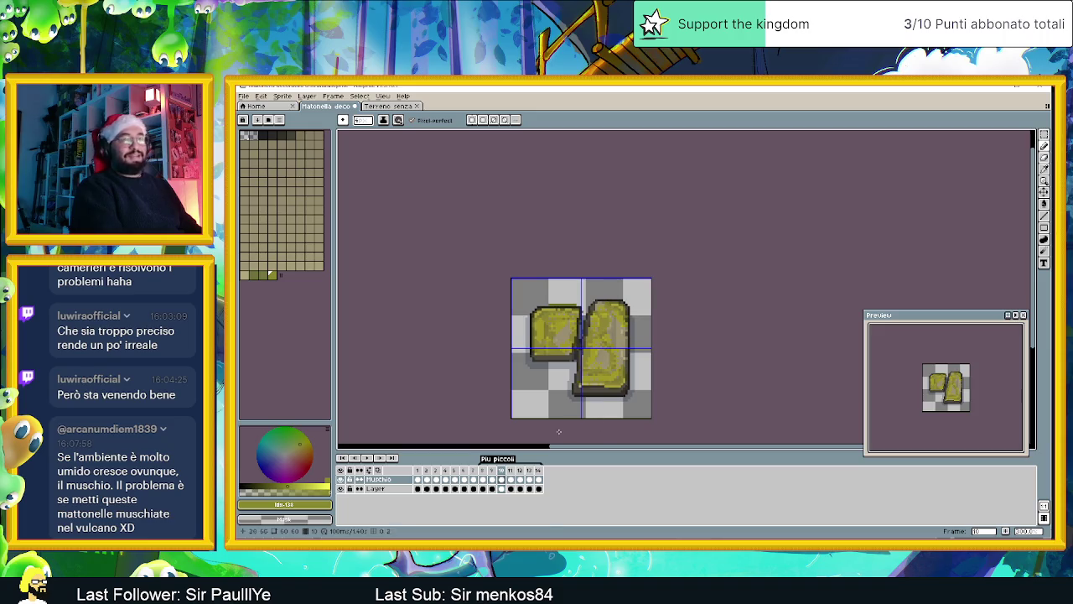
left_click(492, 478)
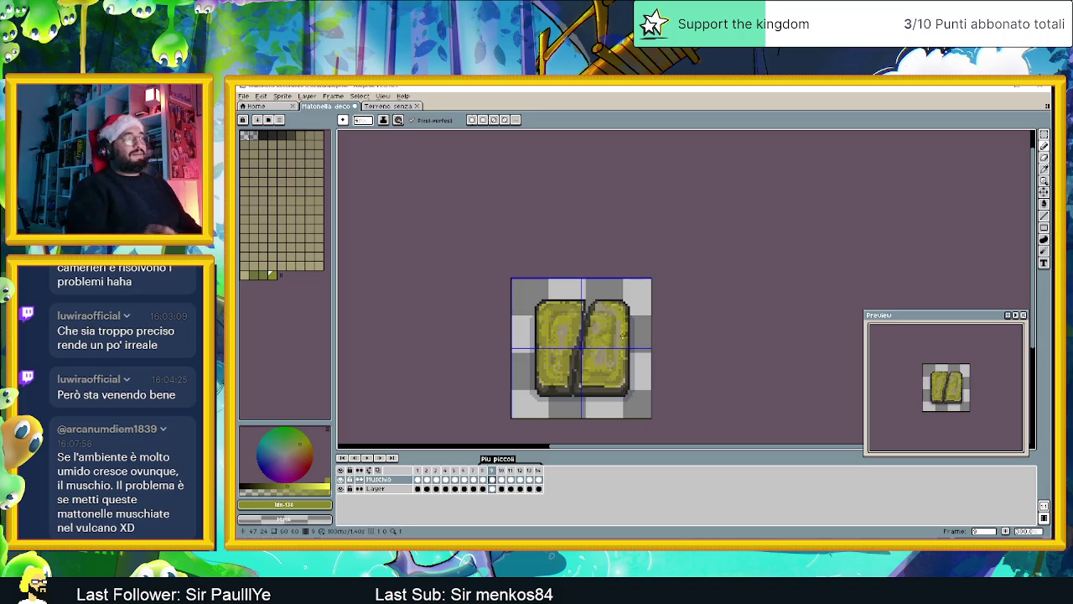
left_click(483, 479)
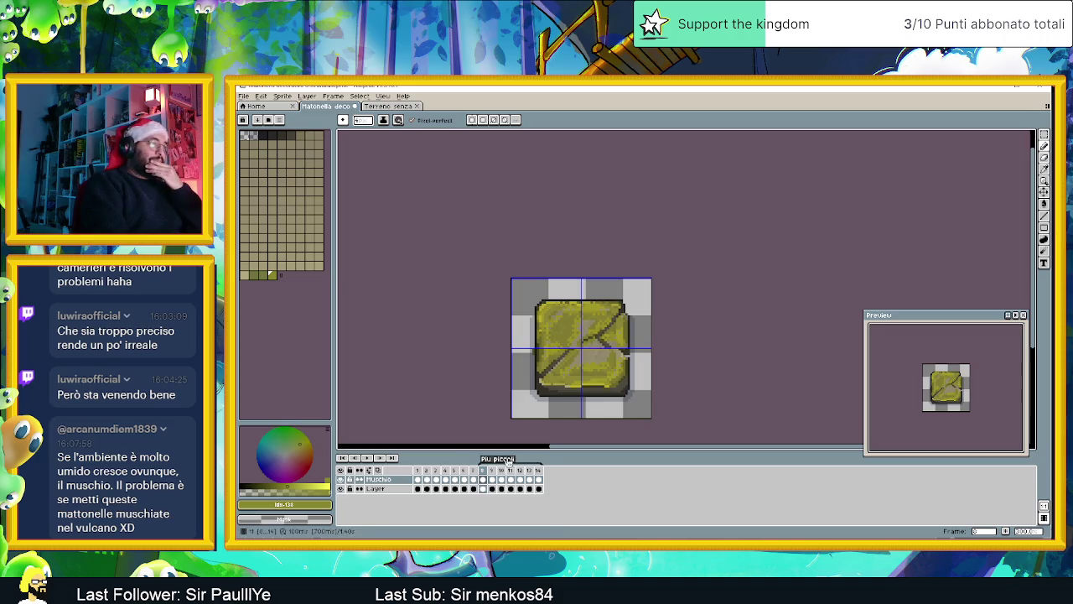
left_click(474, 479)
left_click(484, 480)
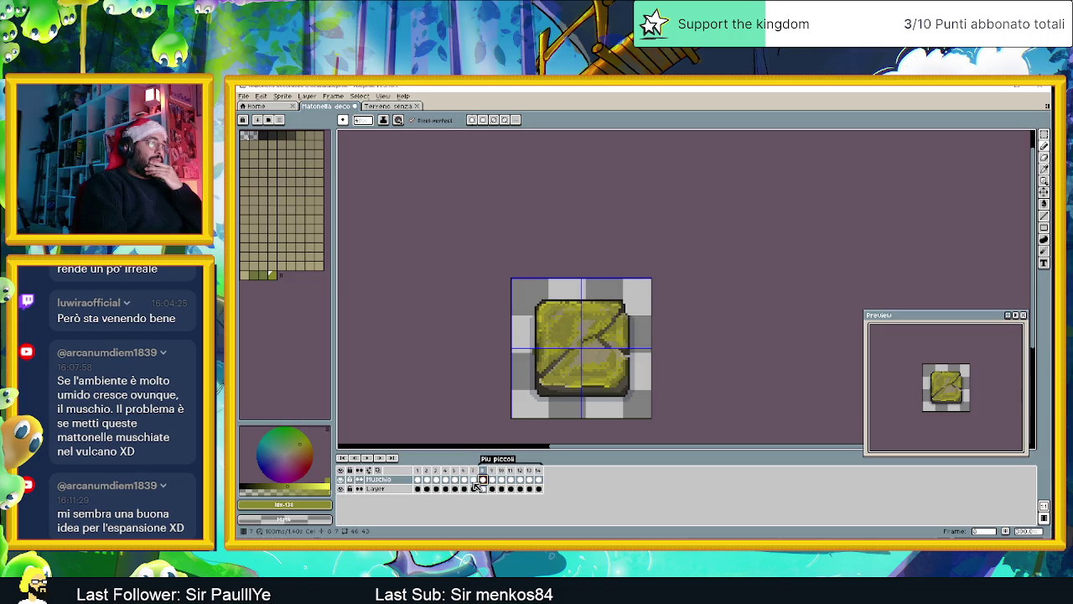
double_click(474, 480)
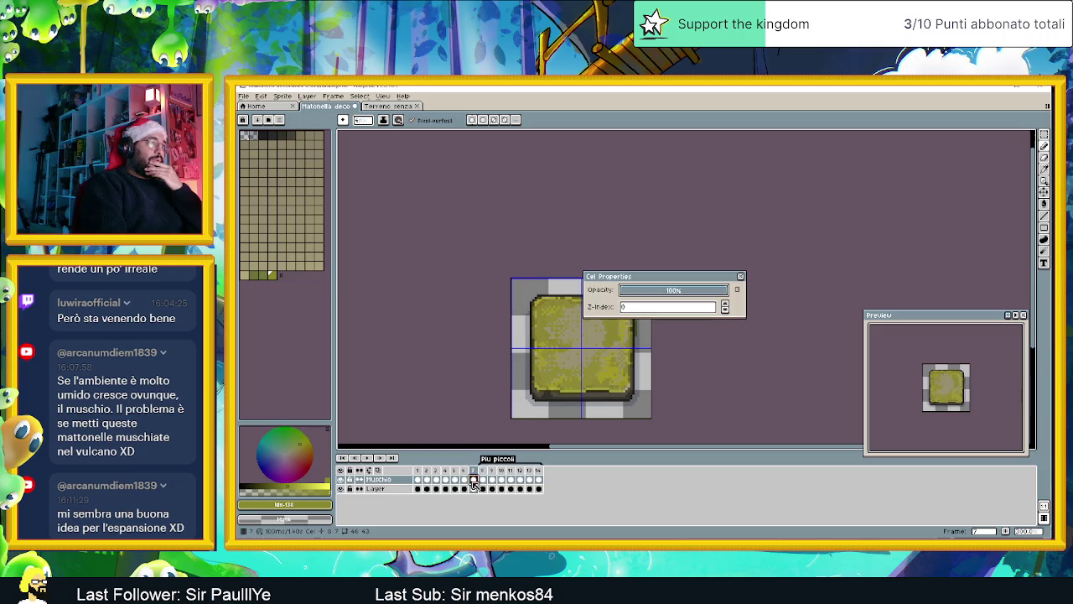
Step: Close Cel Properties, zoom the canvas, and bring up the Muschio layer's context menu
left_click(741, 278)
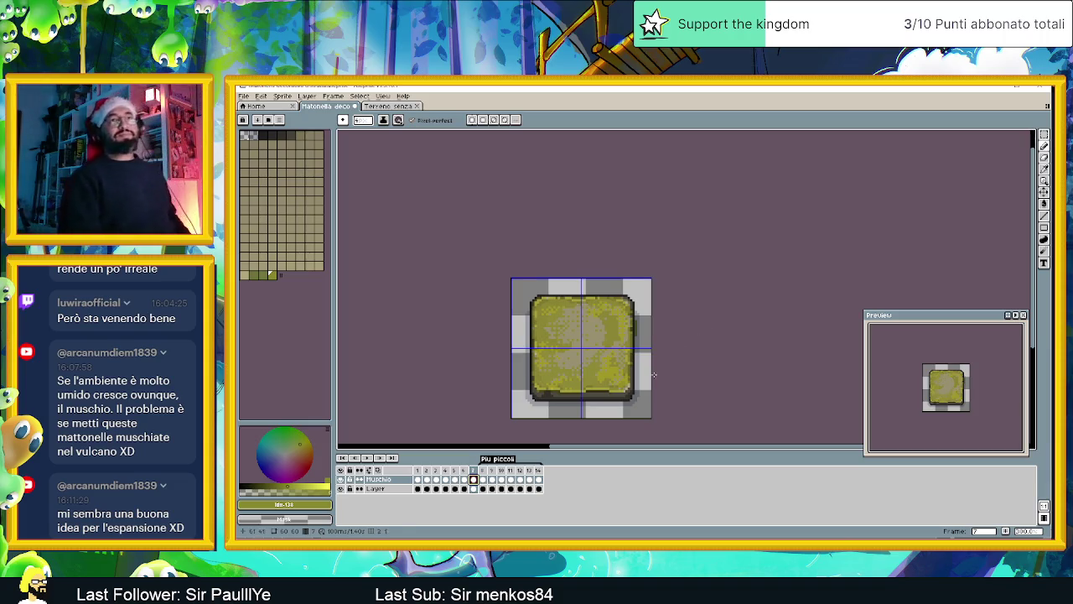
scroll(609, 328, "down", 1)
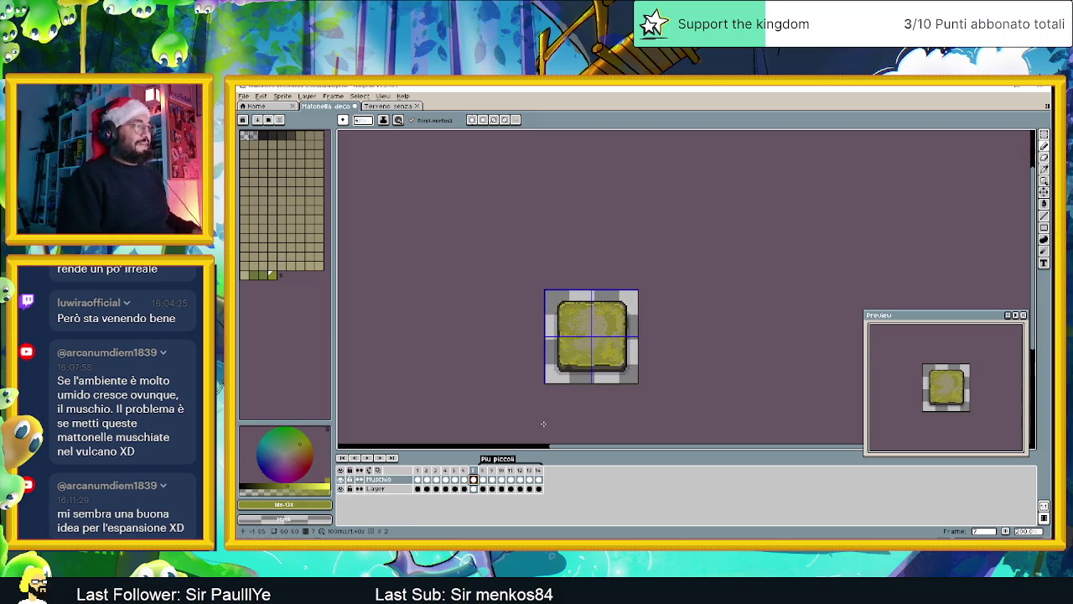
scroll(577, 411, "up", 1)
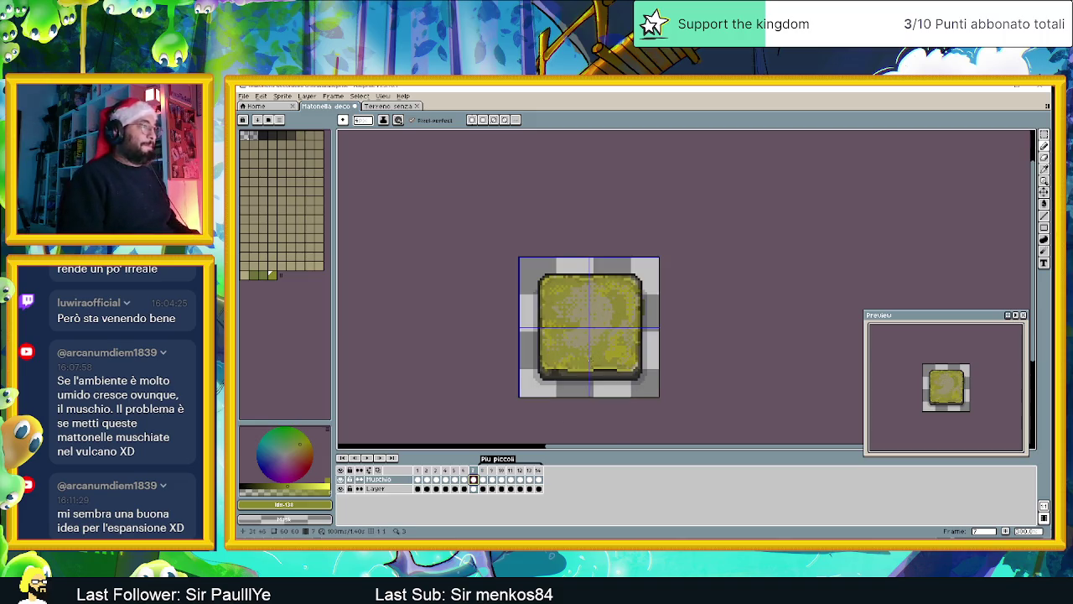
scroll(577, 412, "up", 1)
right_click(403, 483)
mouse_move(417, 475)
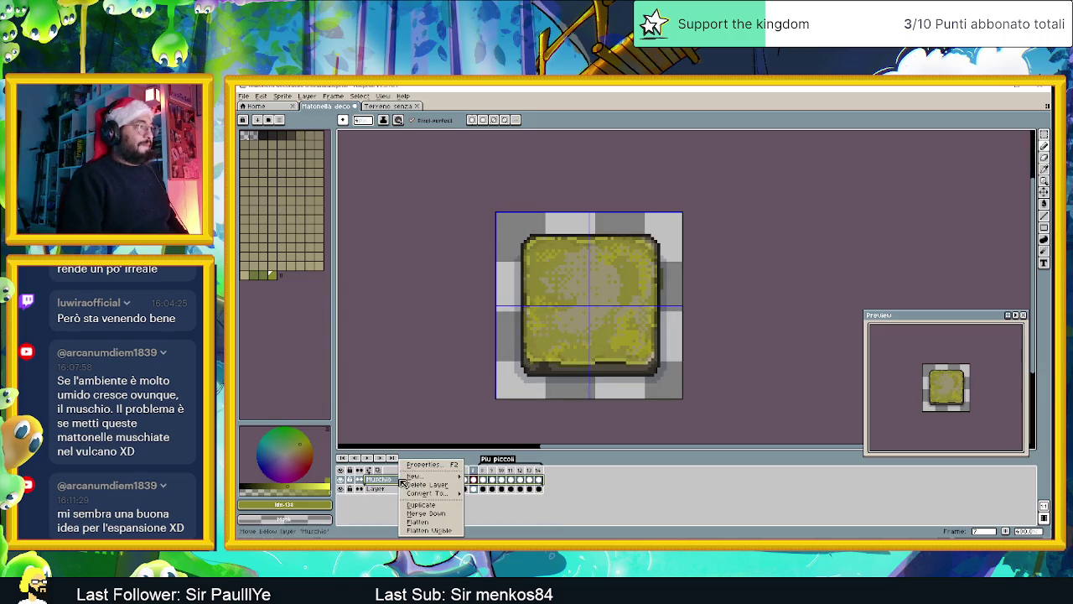
Step: Add a new layer above Muschio on frame 1 and rename it Erbetta
left_click(490, 475)
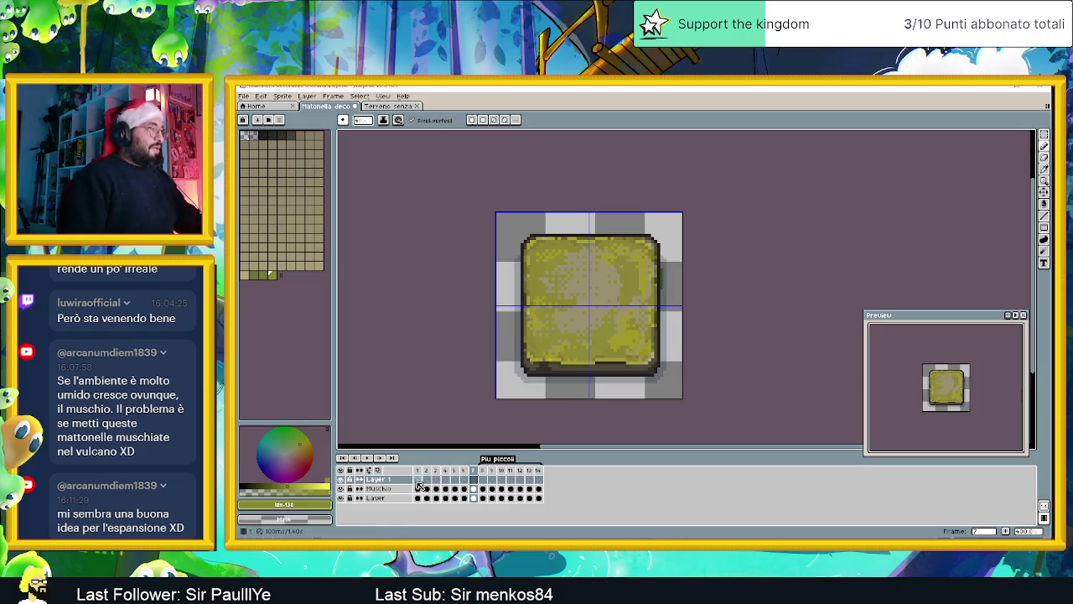
left_click(417, 481)
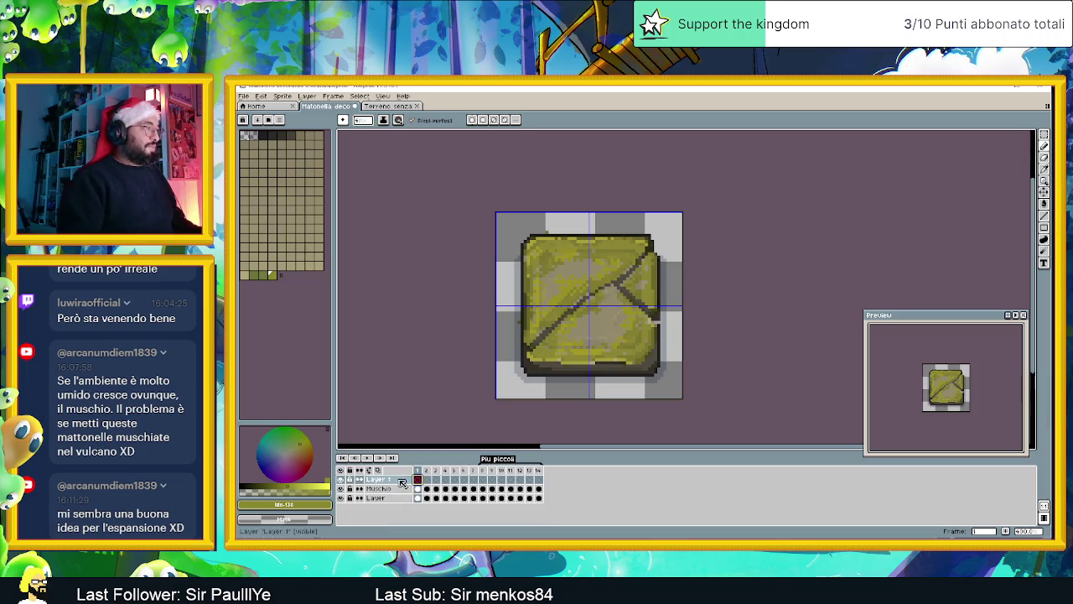
double_click(401, 480)
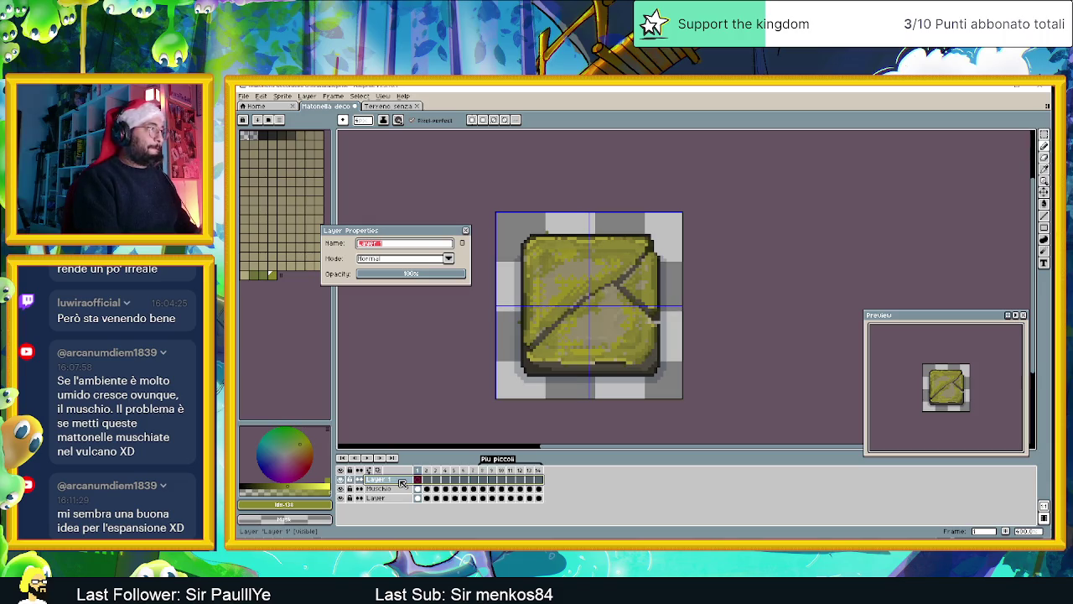
type("F")
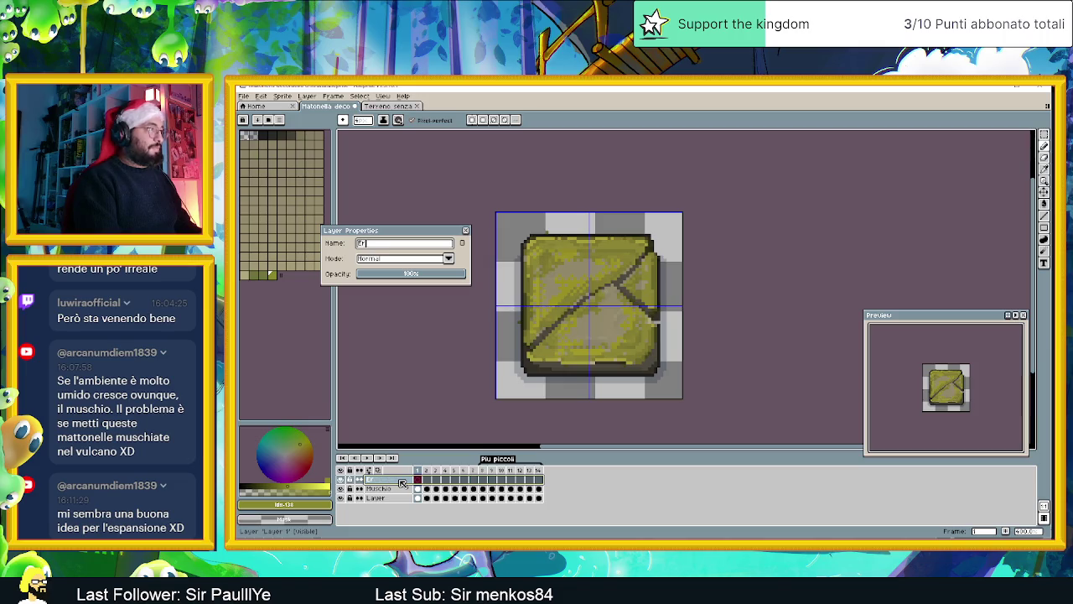
key("Return")
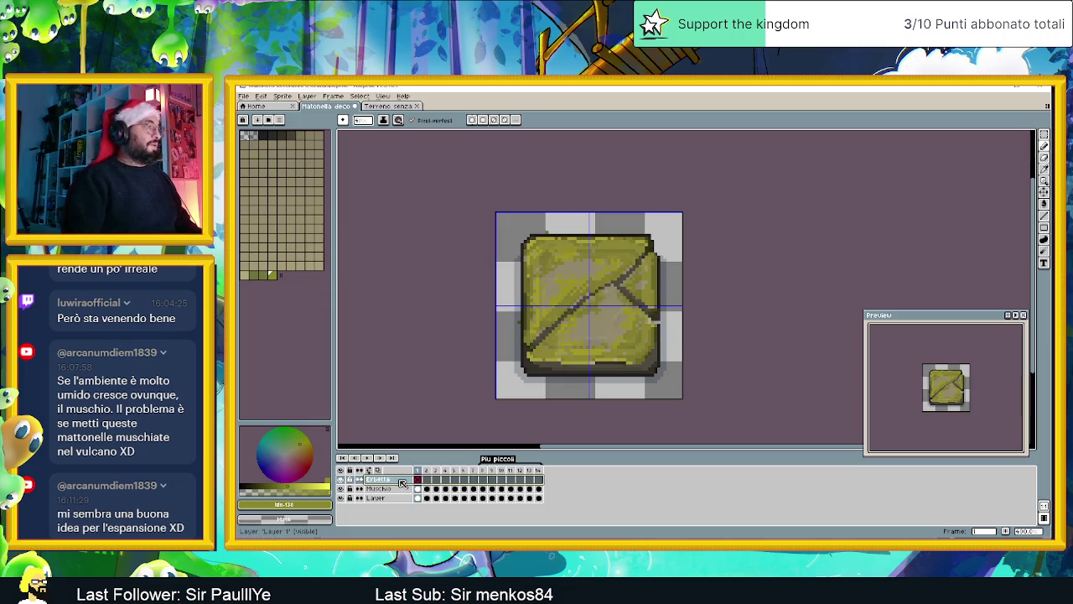
key("ctrl+Tab")
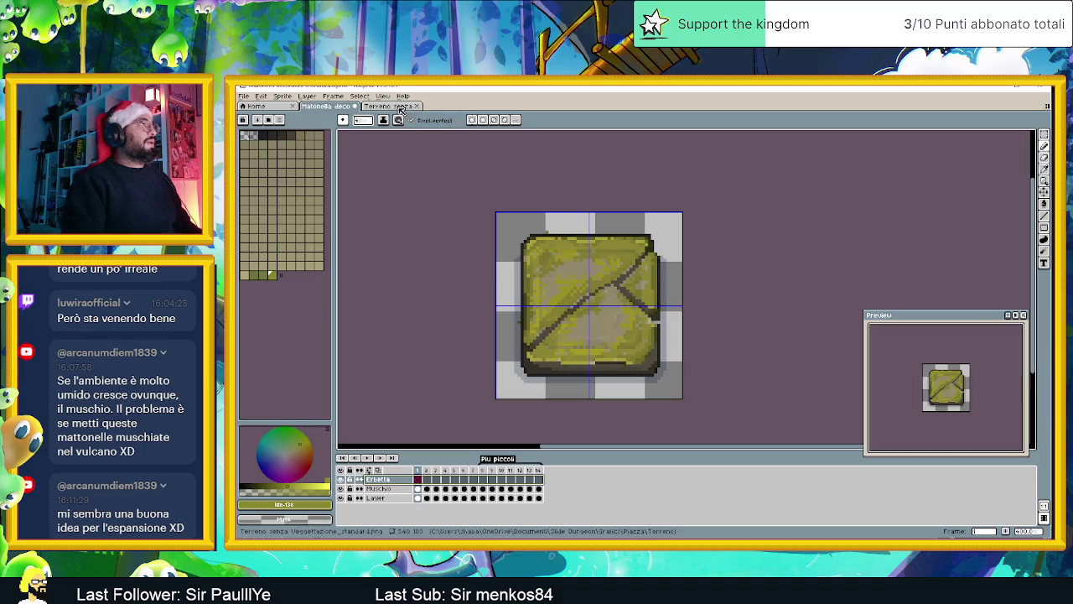
Step: Close the Terreno senza tileset document, save the decorative tile file, and switch to Telegram
scroll(514, 181, "down", 5)
scroll(680, 258, "up", 1)
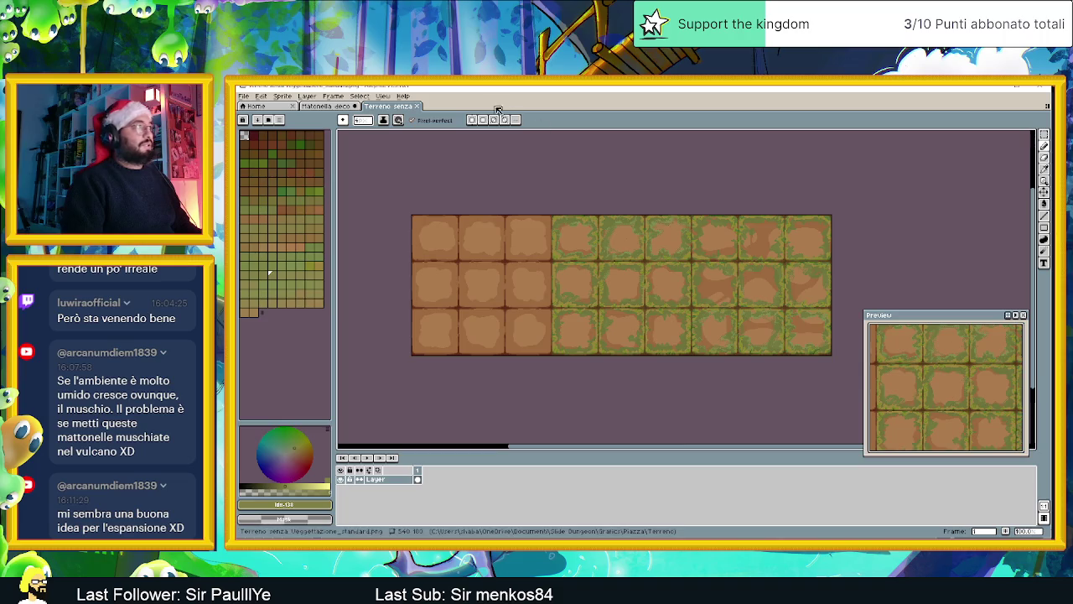
left_click(418, 106)
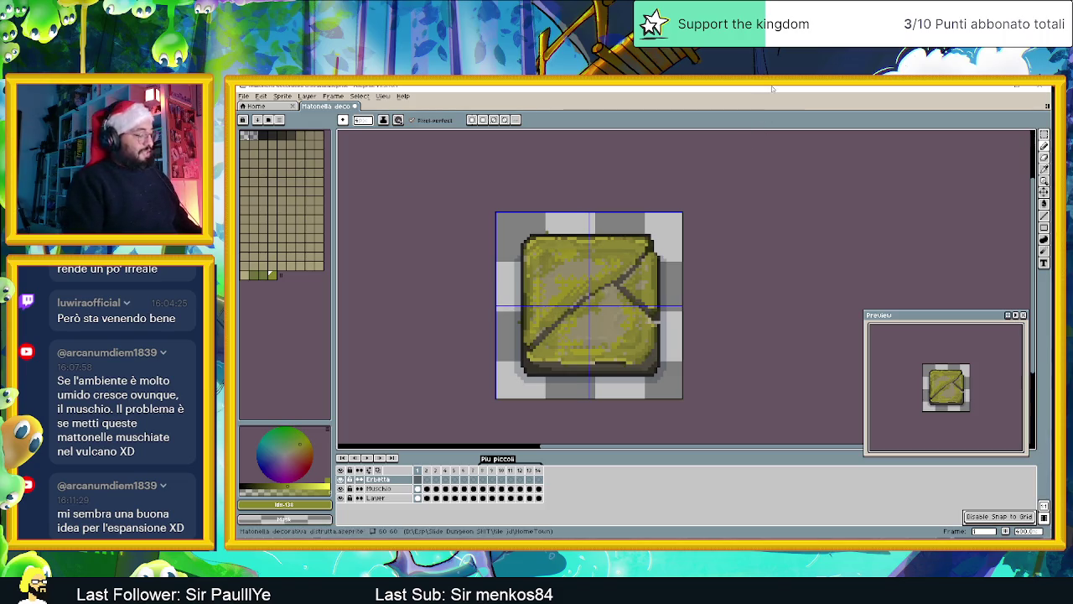
key("ctrl+s")
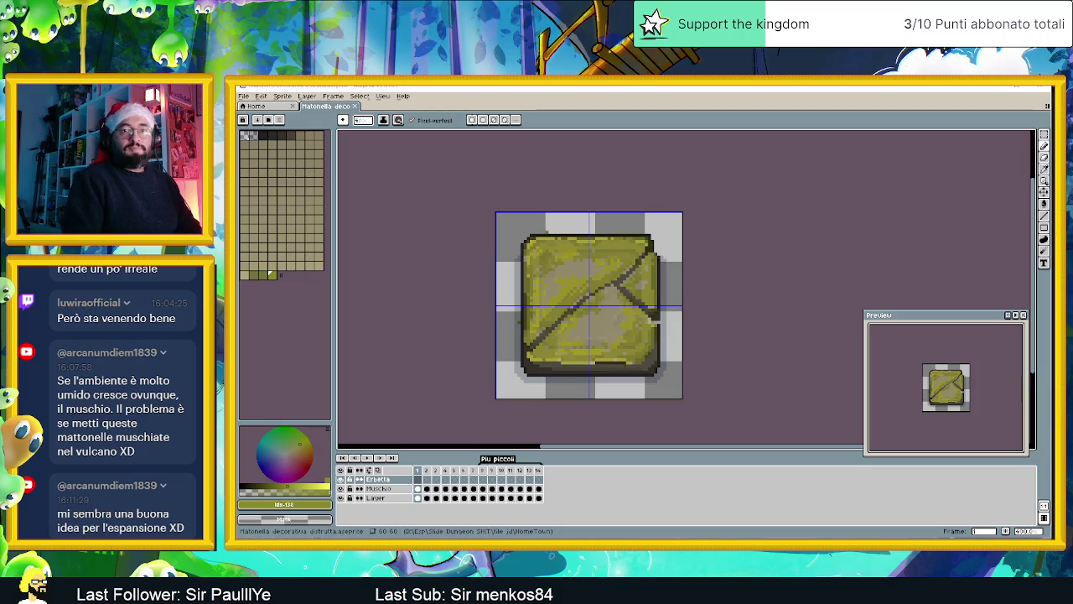
key("alt+Tab")
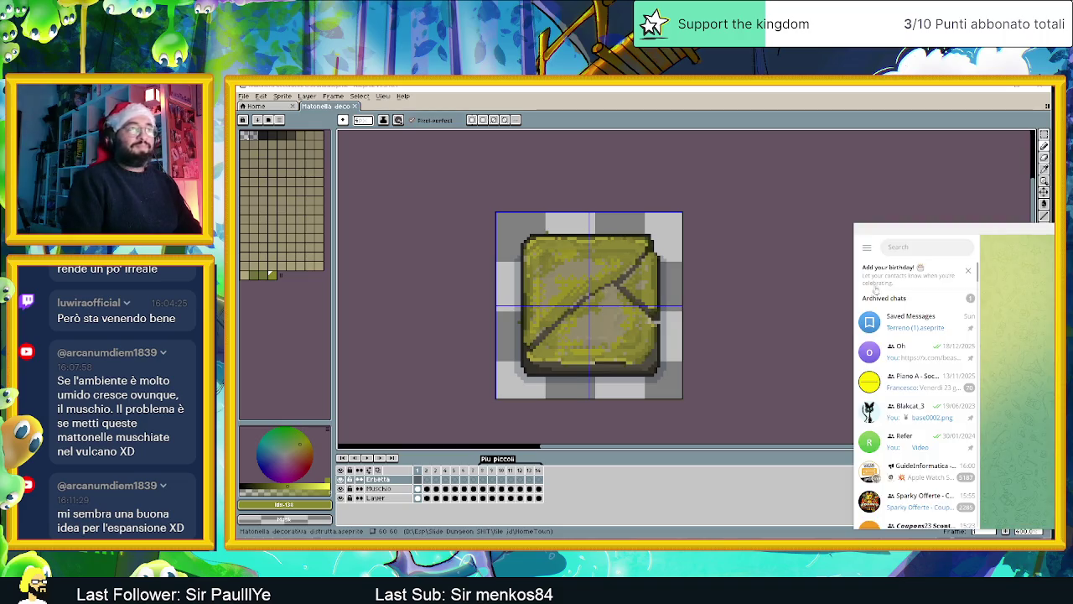
Step: Save a copy of the village image from Telegram's Saved Messages
left_click_drag(1043, 234, 895, 206)
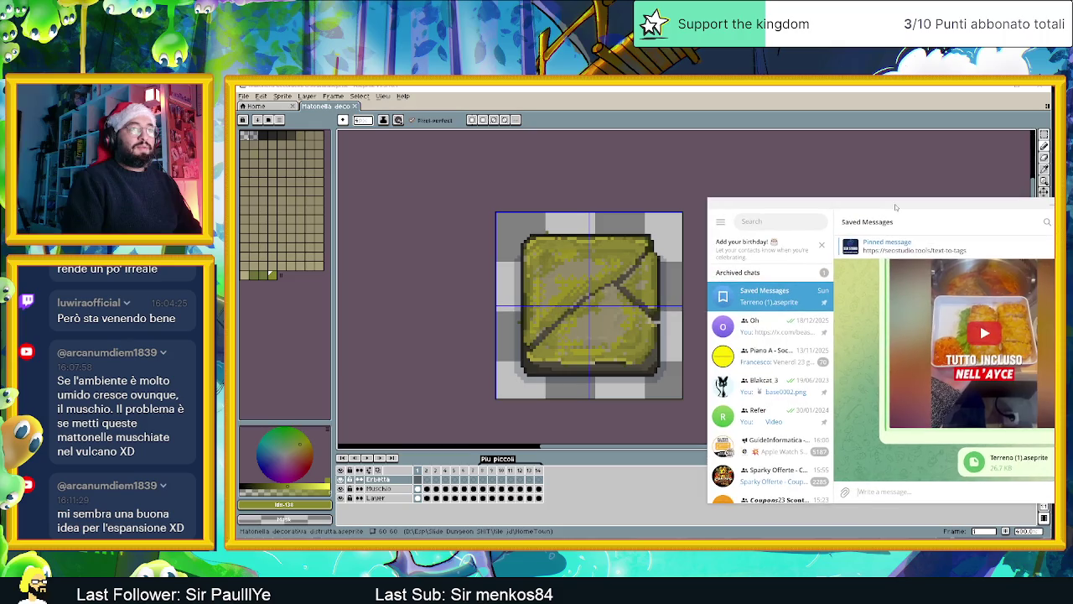
scroll(969, 441, "up", 5)
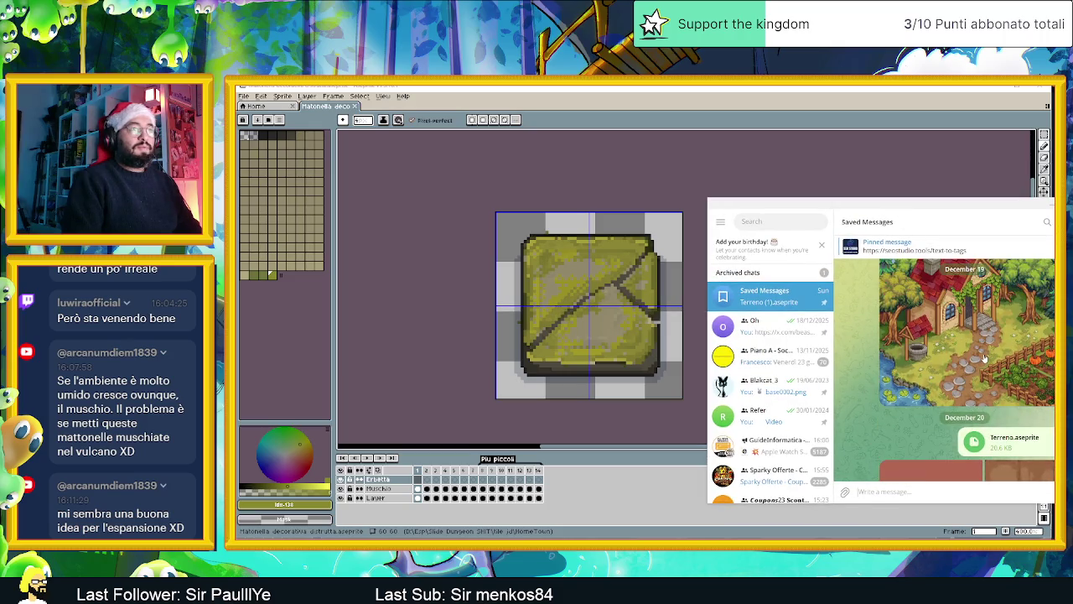
right_click(984, 353)
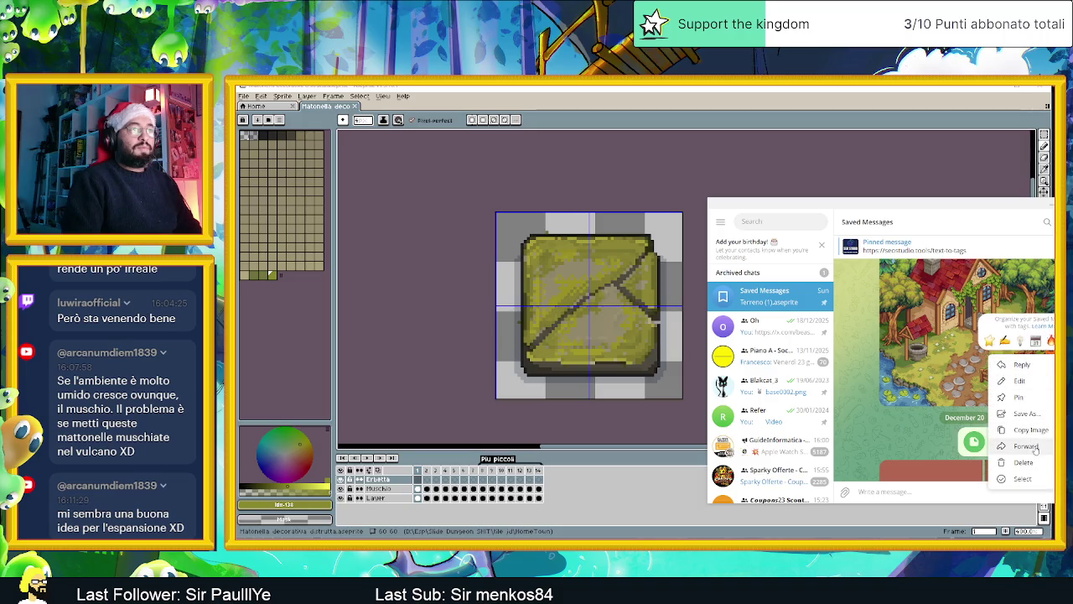
left_click(1039, 430)
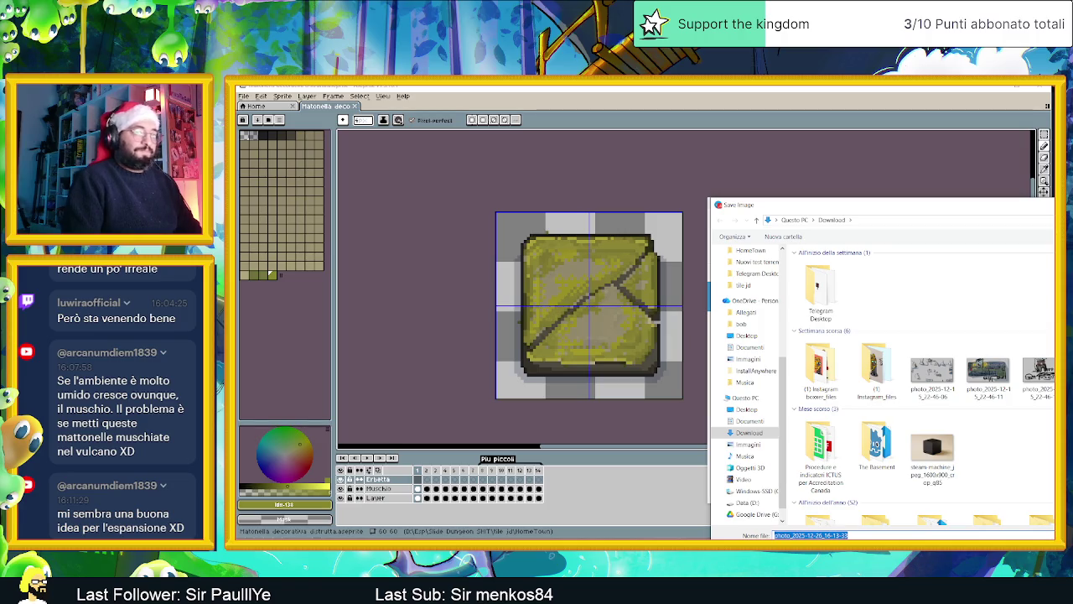
key("Return")
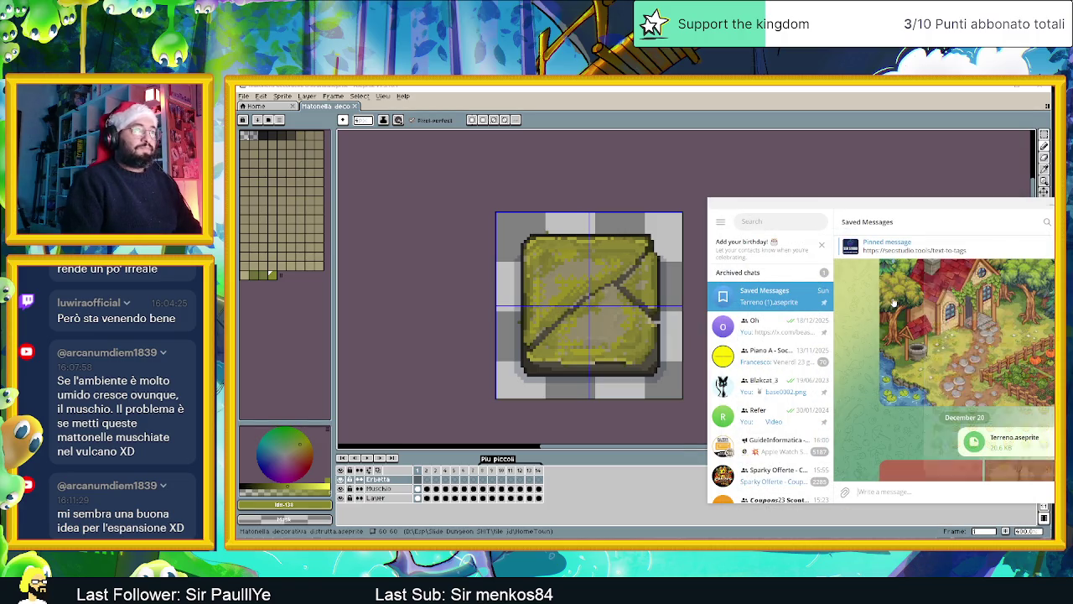
Step: View the farm image at full size, then close the viewer and leave Telegram
right_click(902, 302)
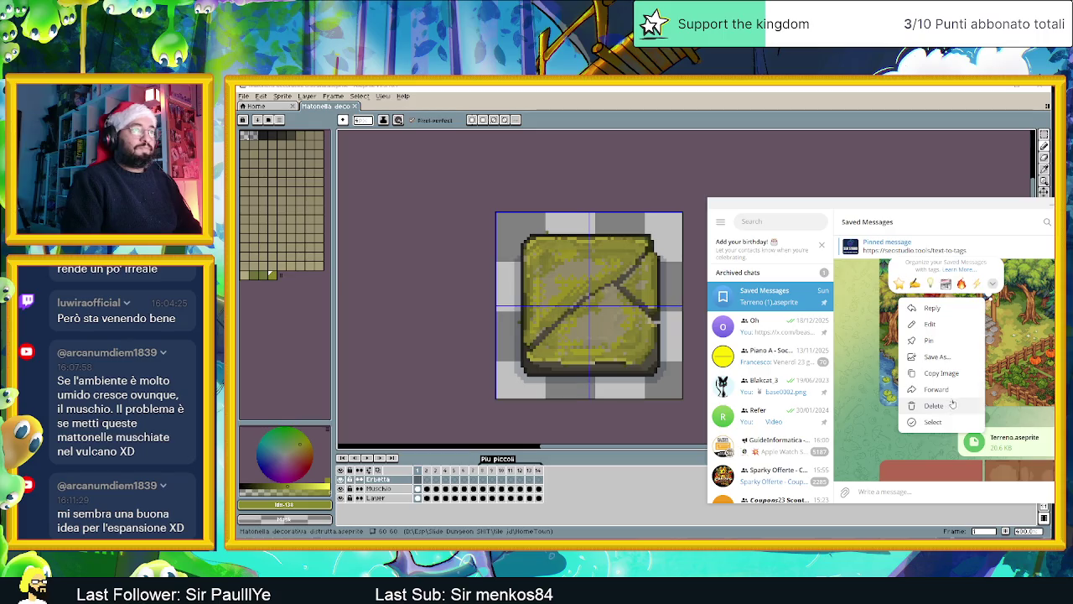
left_click(881, 336)
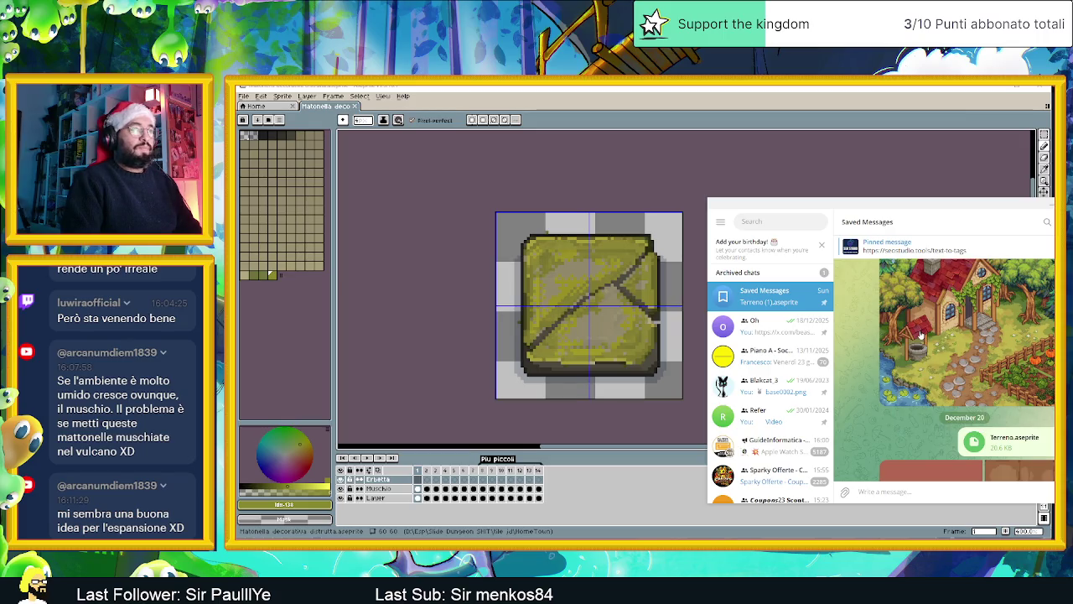
left_click(920, 334)
right_click(922, 336)
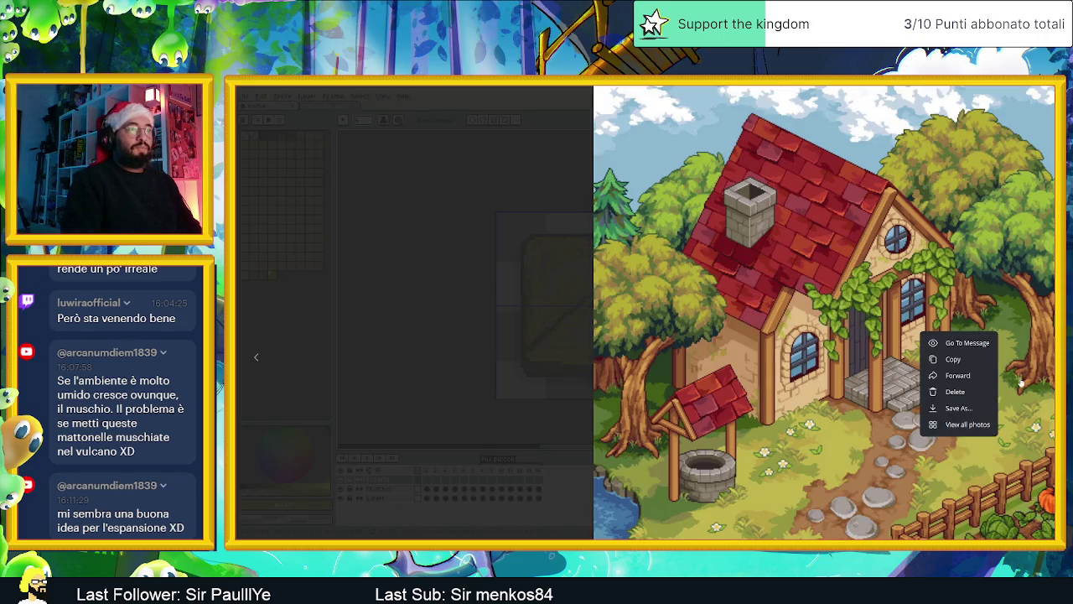
left_click(1012, 421)
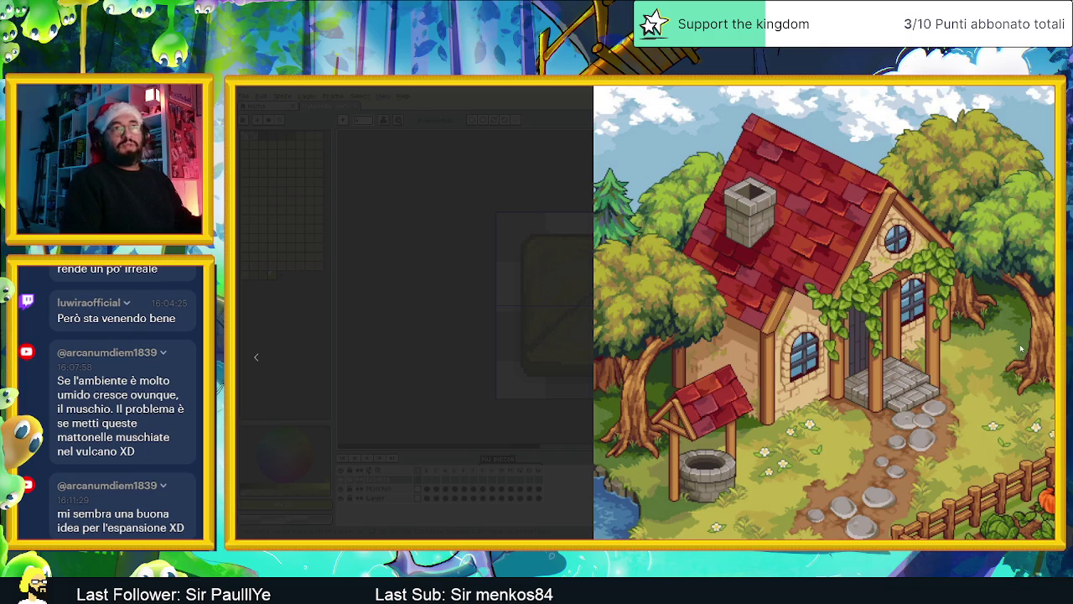
key("Escape")
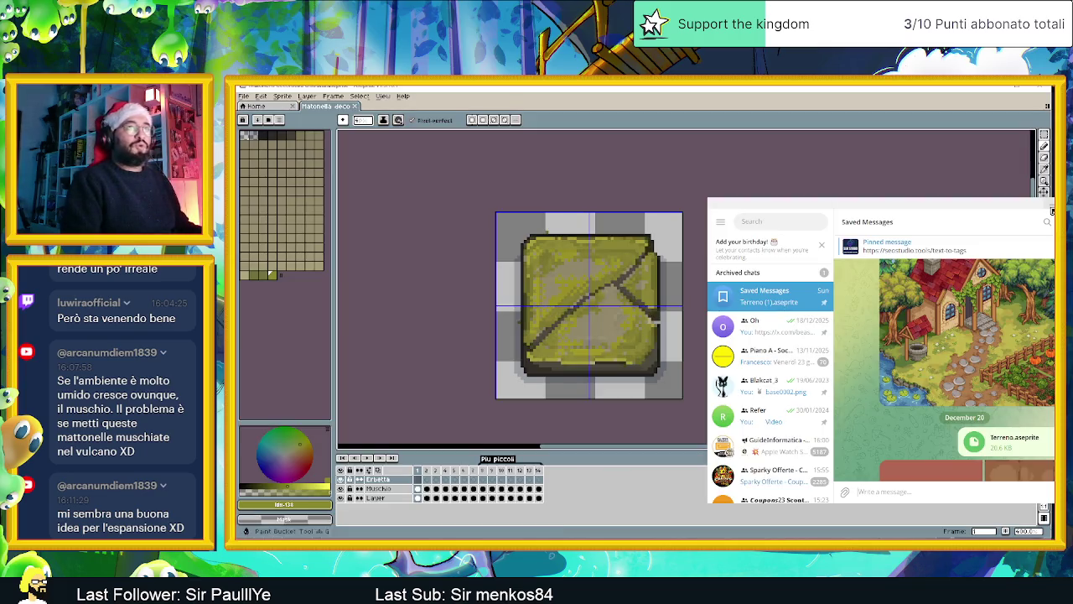
key("alt+Tab")
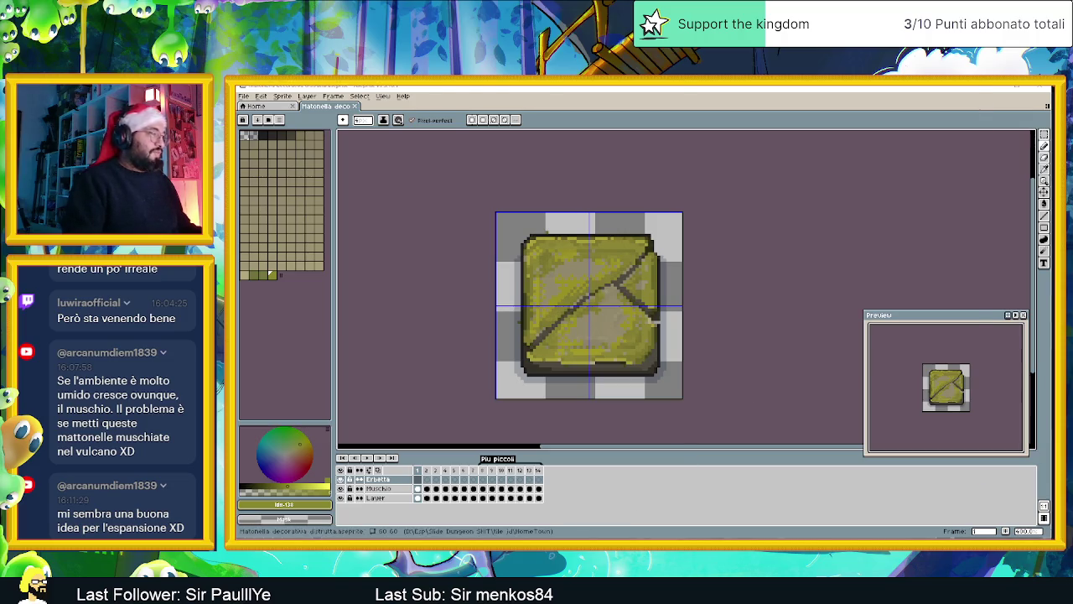
key("alt+Tab")
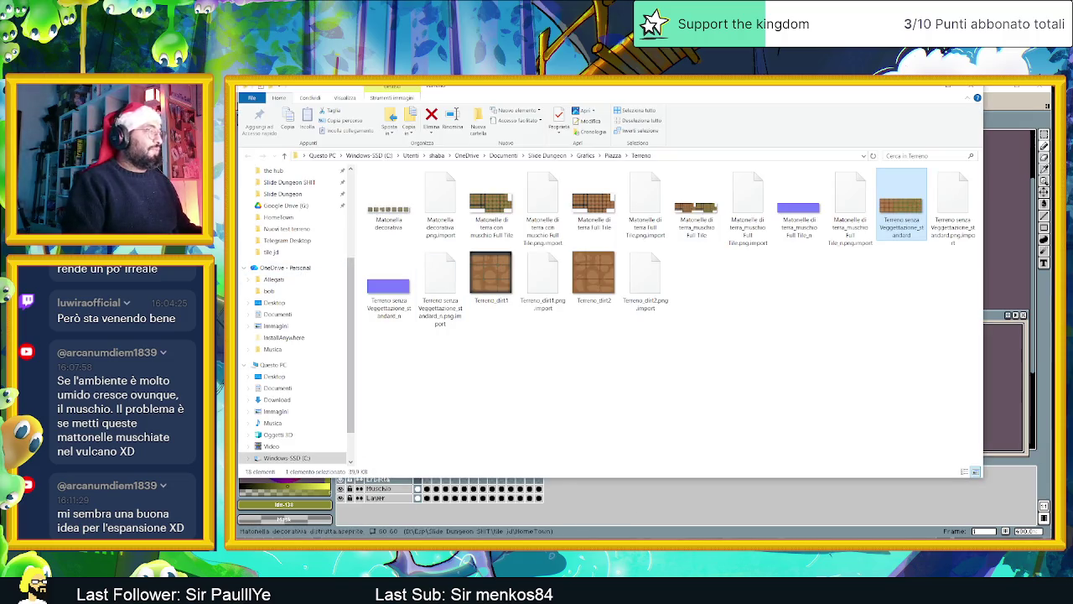
Step: Select photo_2025-12-26_16-13-33 in the Download folder and minimize the Terreno window
right_click(419, 323)
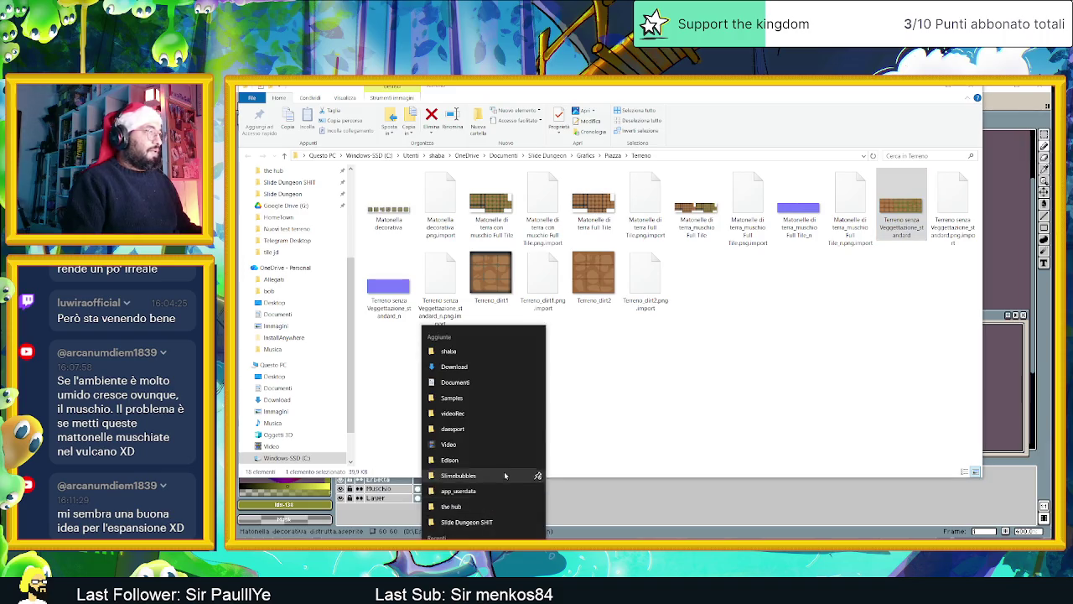
left_click(477, 375)
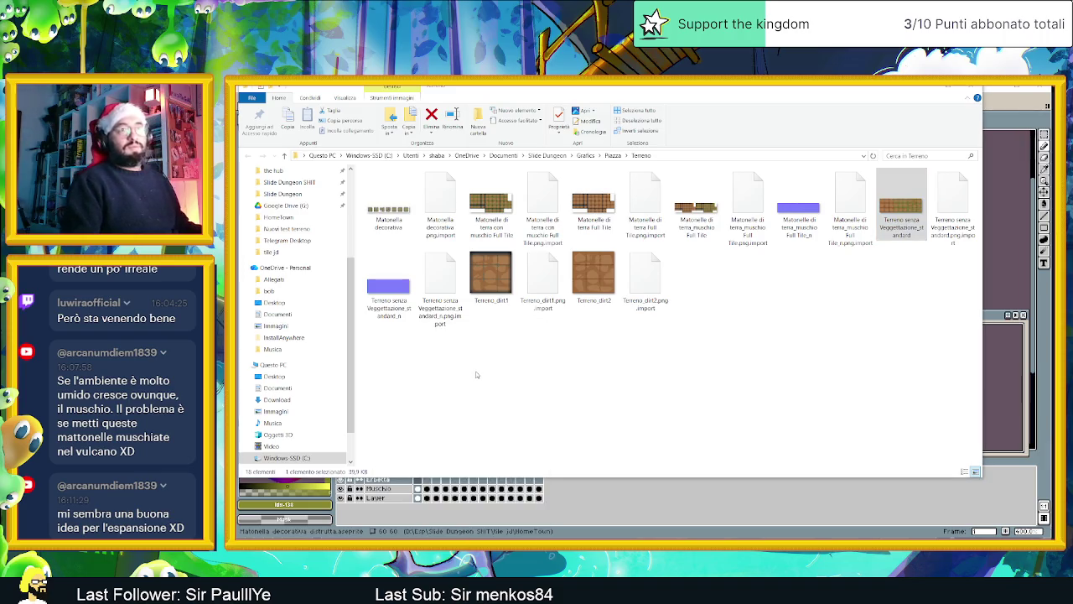
left_click(390, 210)
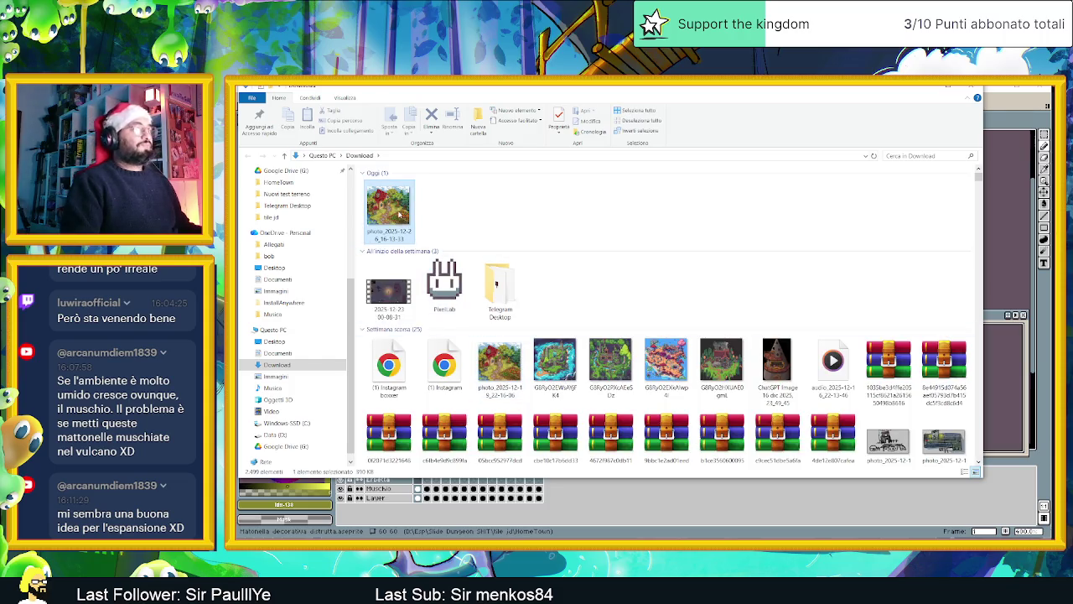
left_click_drag(587, 88, 809, 244)
left_click(921, 91)
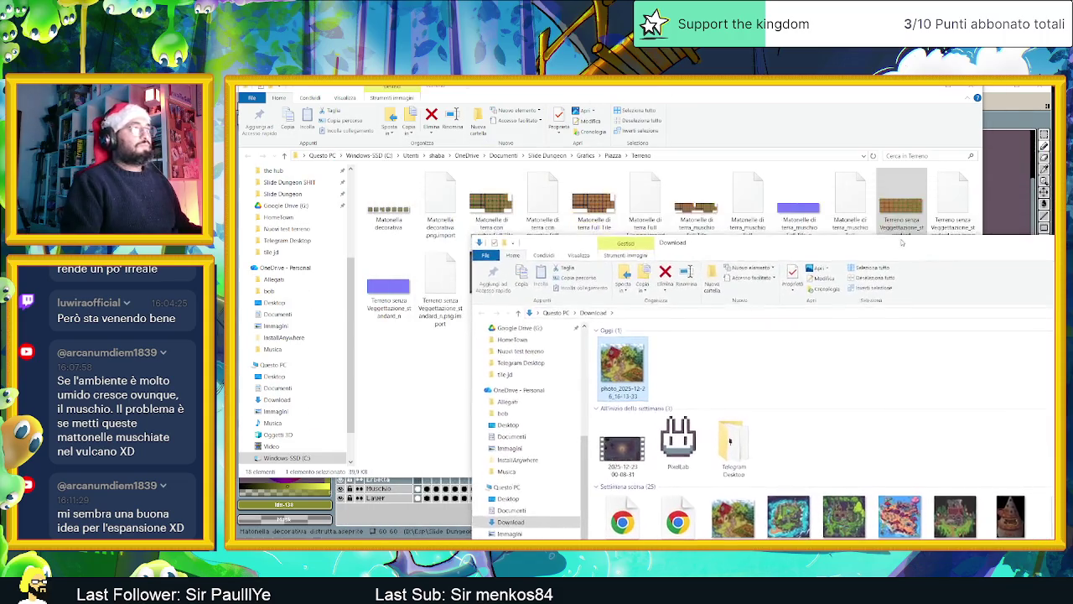
left_click(921, 91)
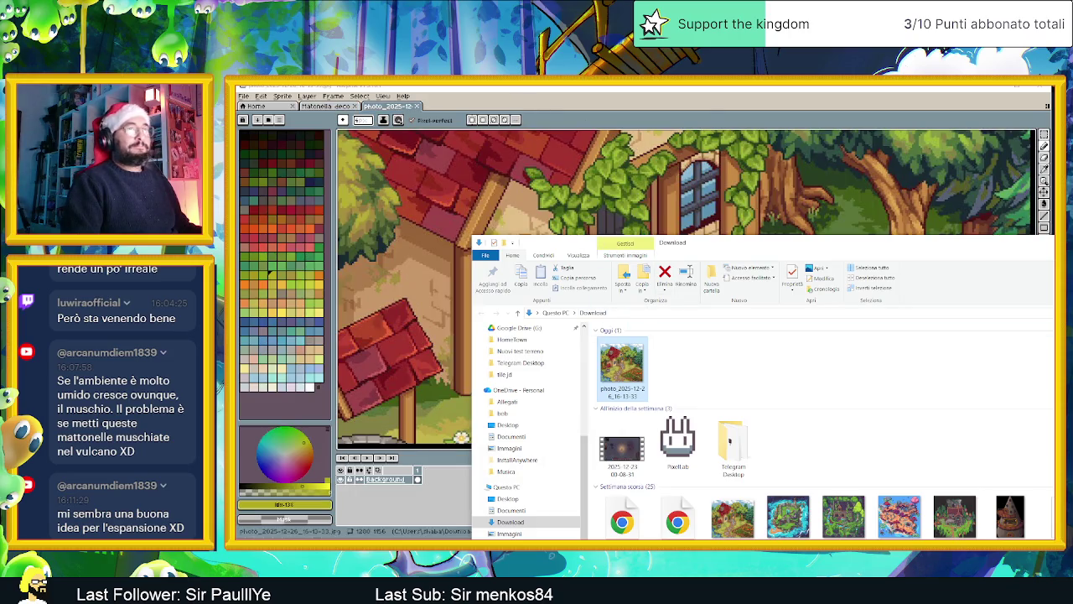
Step: Zoom and pan the farm photo to study the garden grass and fence
left_click(790, 244)
scroll(791, 244, "down", 1)
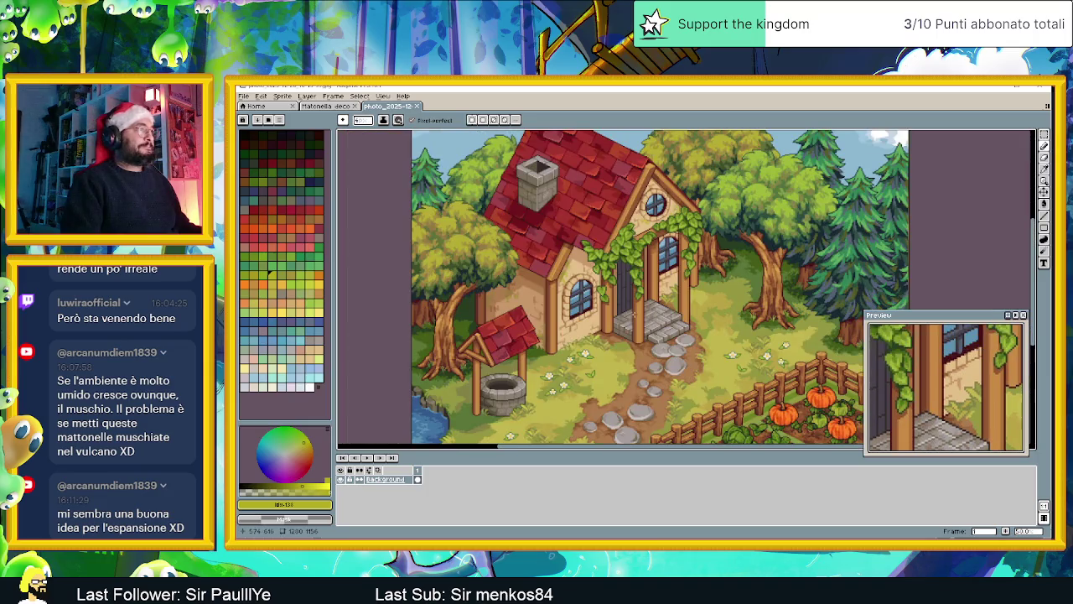
scroll(633, 315, "down", 2)
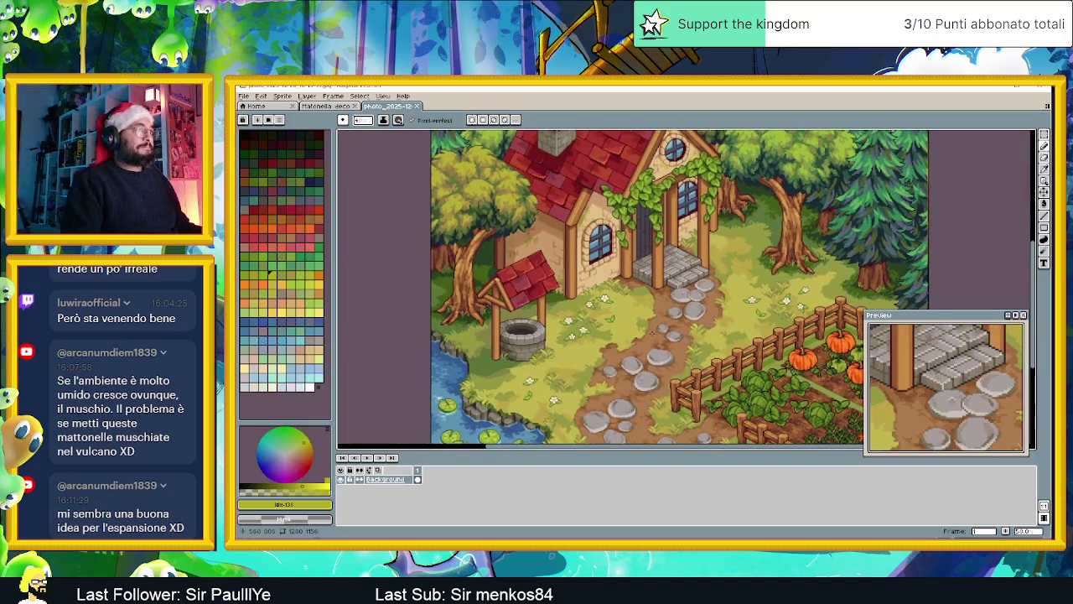
left_click_drag(741, 385, 666, 311)
scroll(715, 367, "up", 1)
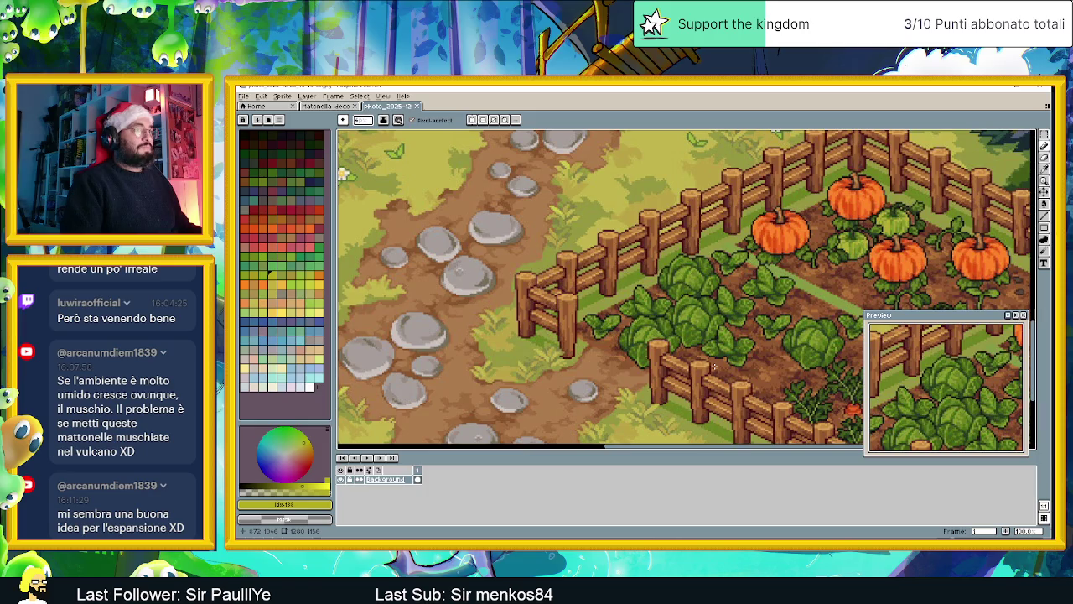
scroll(668, 340, "down", 1)
left_click_drag(650, 360, 652, 295)
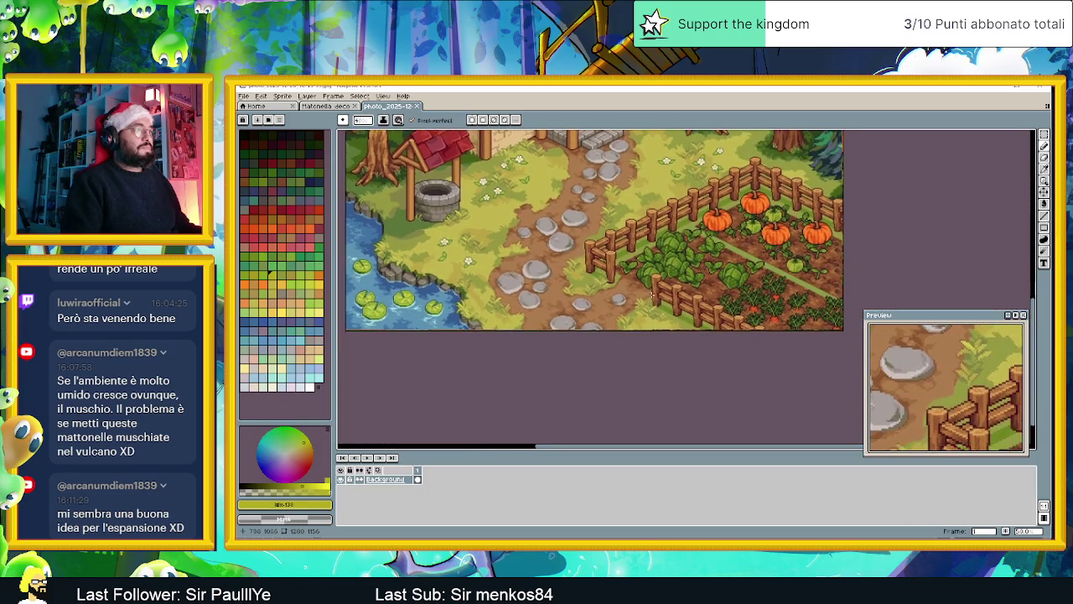
scroll(659, 304, "up", 1)
scroll(662, 314, "up", 1)
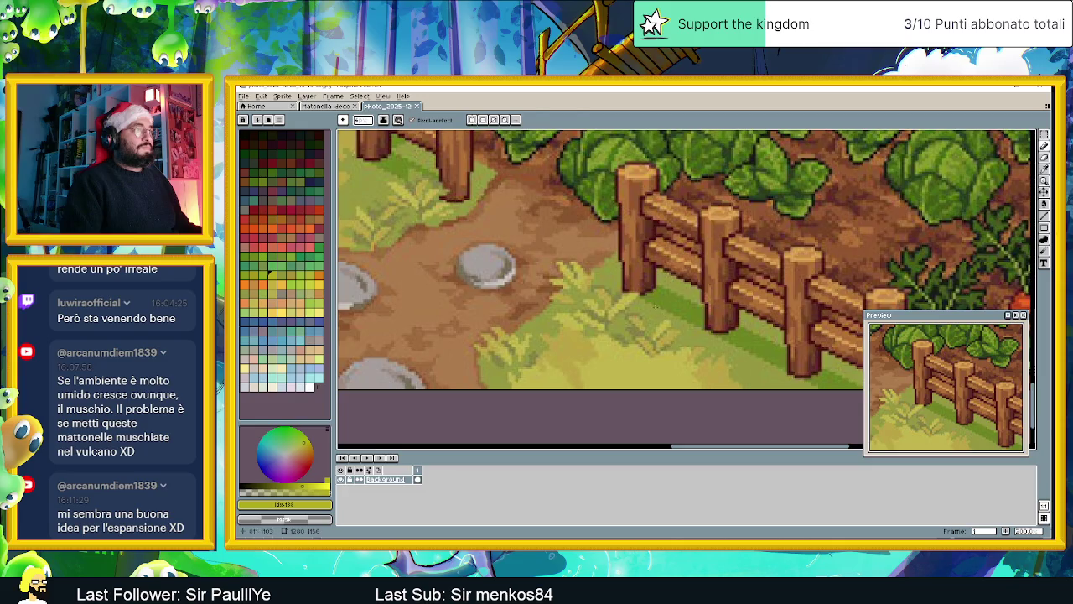
scroll(655, 307, "down", 2)
scroll(629, 304, "up", 1)
scroll(596, 301, "up", 1)
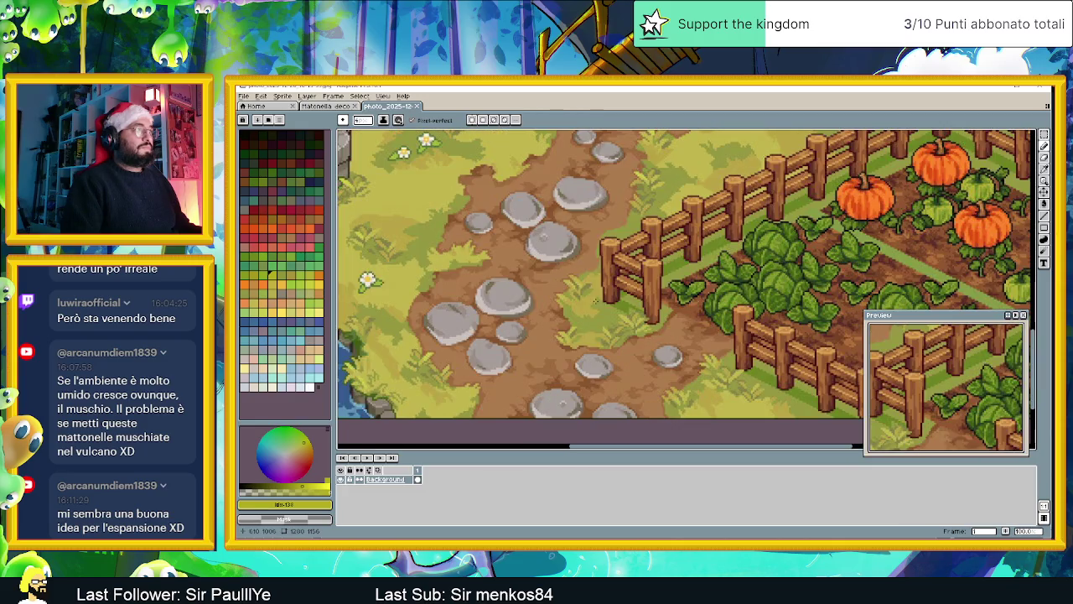
Step: Return to the mossy tile, undo a light-green test stroke, and show the brush shape options
left_click(329, 105)
scroll(558, 362, "up", 1)
mouse_move(540, 377)
left_mouse_down()
mouse_move(536, 344)
mouse_move(539, 363)
left_mouse_up()
key("ctrl+z")
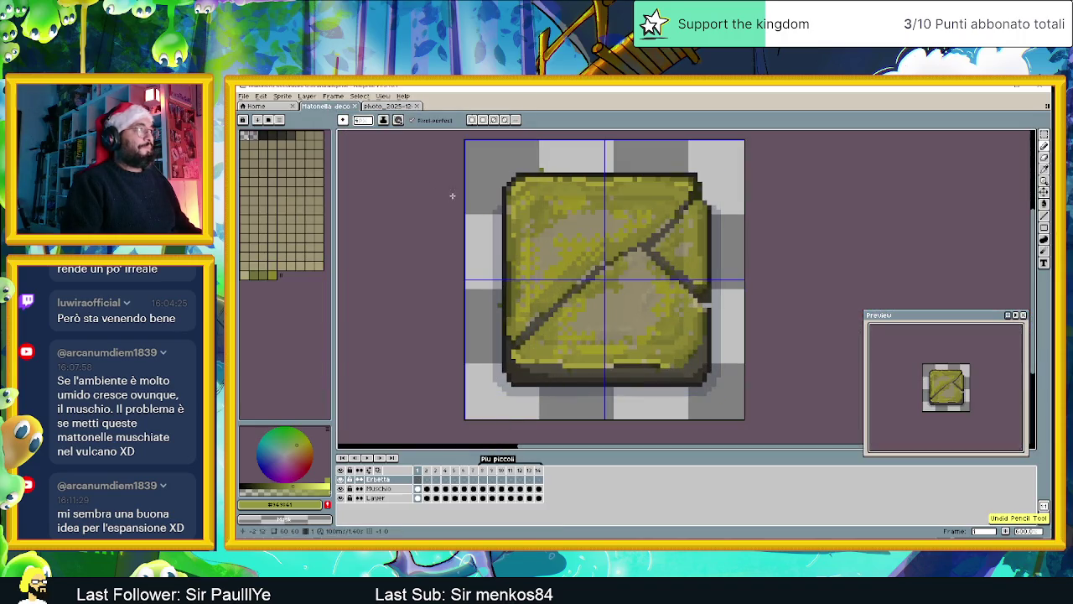
left_click(343, 120)
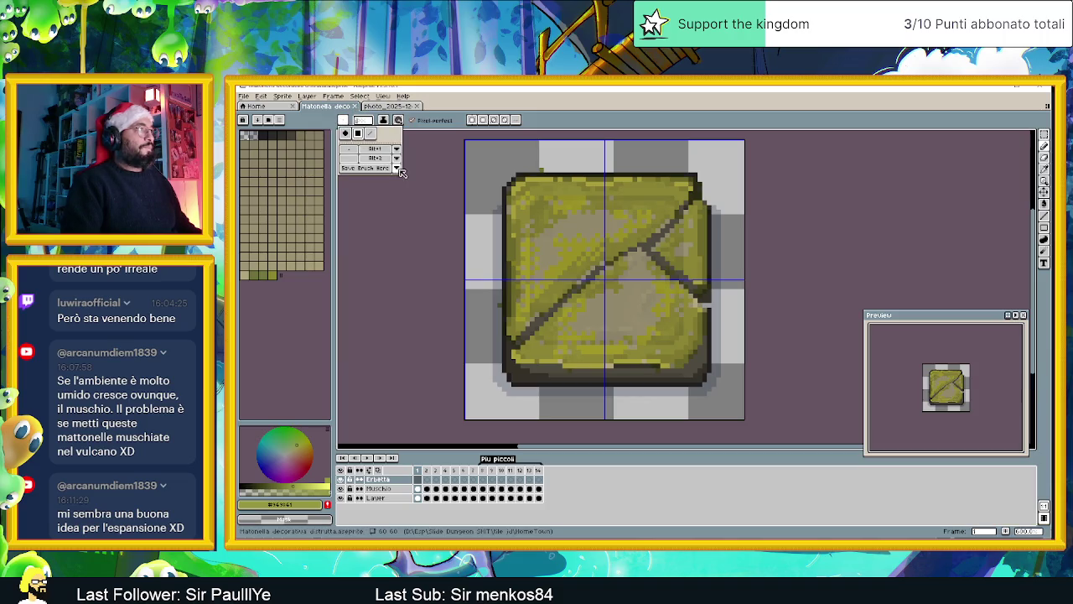
scroll(492, 359, "up", 1)
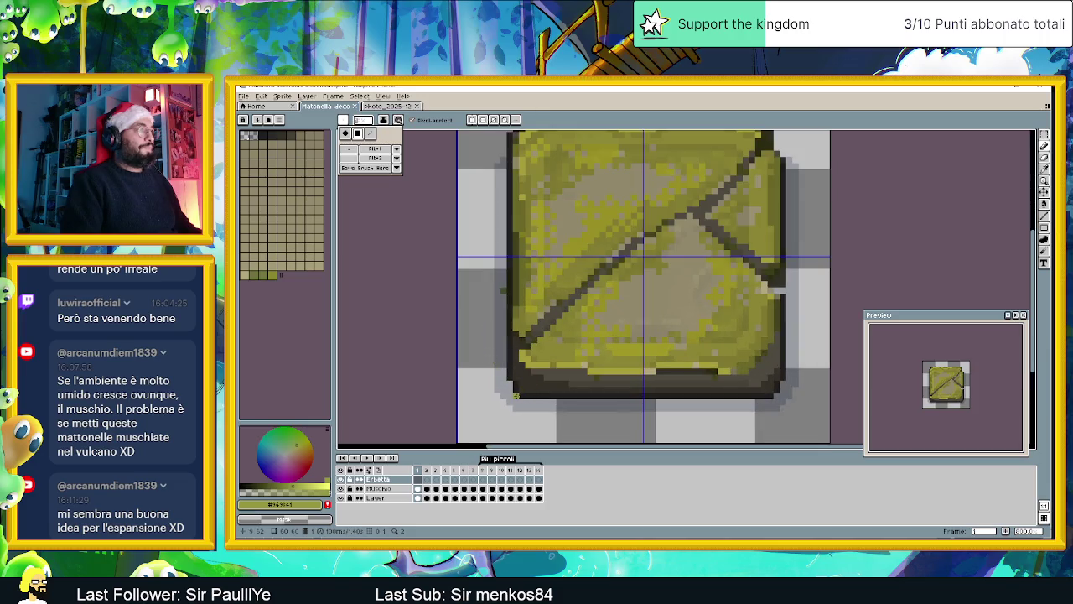
left_click_drag(515, 395, 506, 319)
left_click_drag(522, 395, 528, 316)
left_click_drag(529, 403, 533, 379)
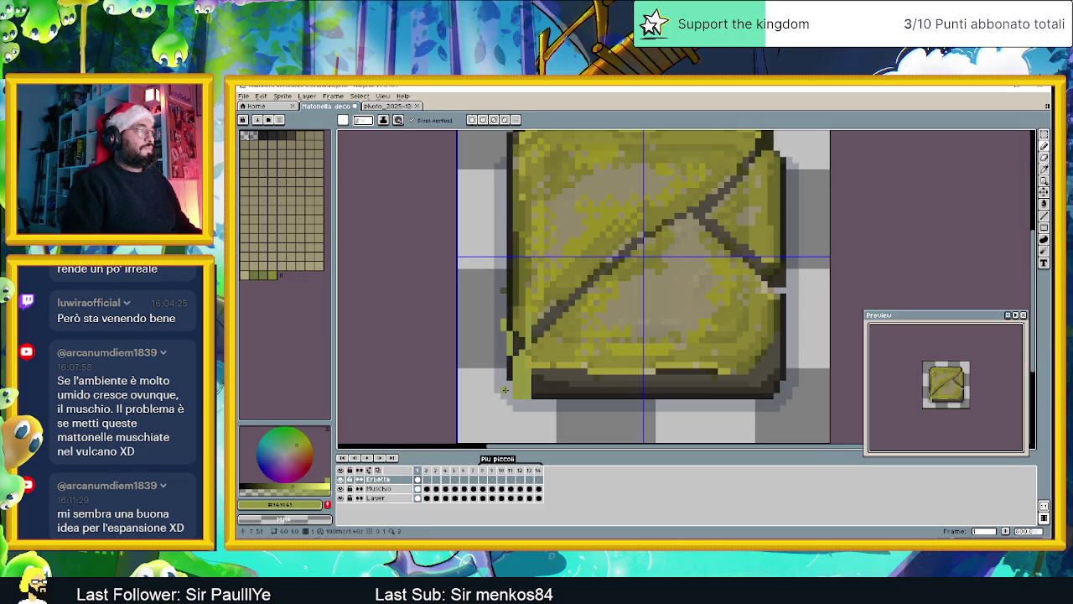
left_click_drag(511, 386, 509, 369)
left_click_drag(553, 401, 562, 356)
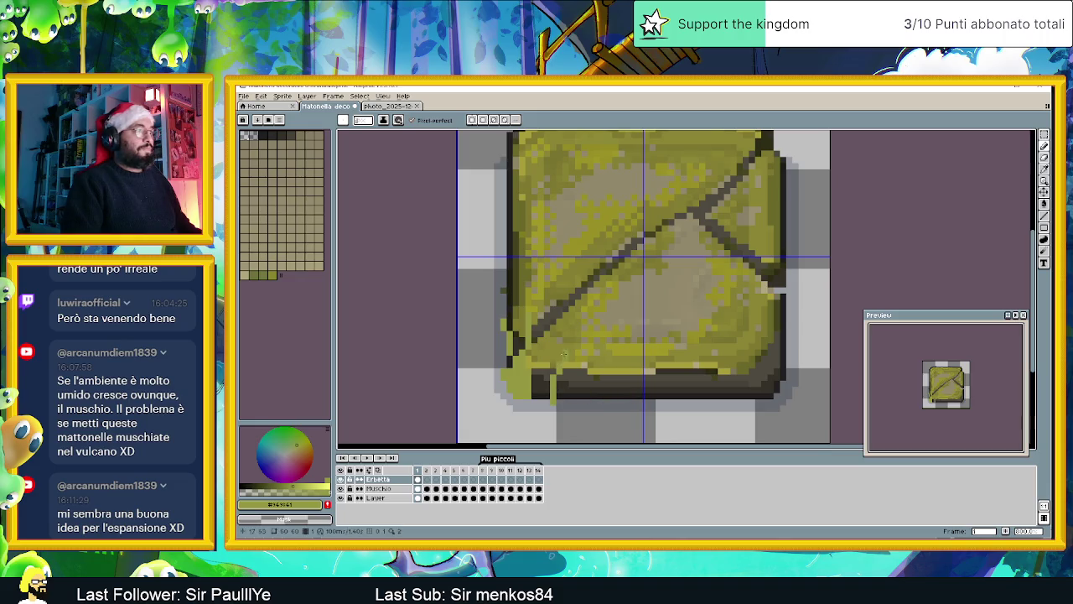
left_click_drag(564, 401, 582, 365)
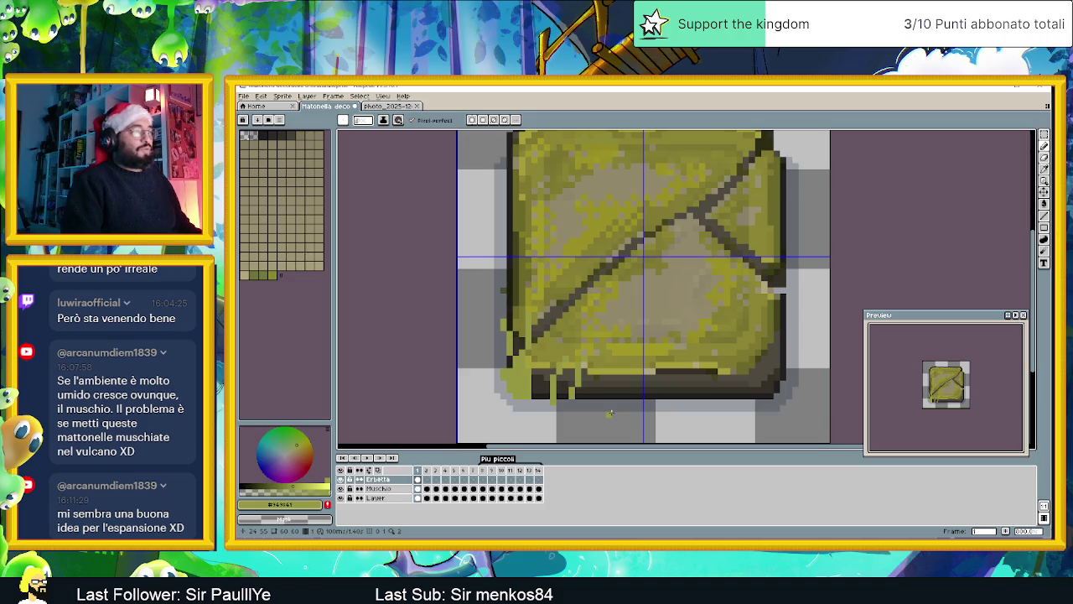
left_click(530, 320, "alt")
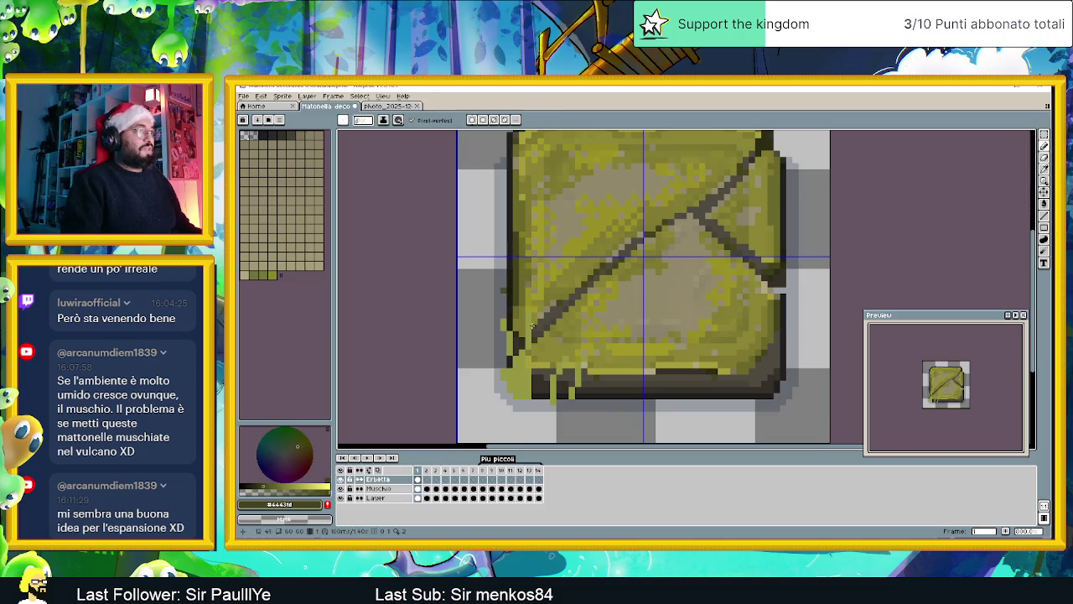
left_click_drag(516, 388, 509, 332)
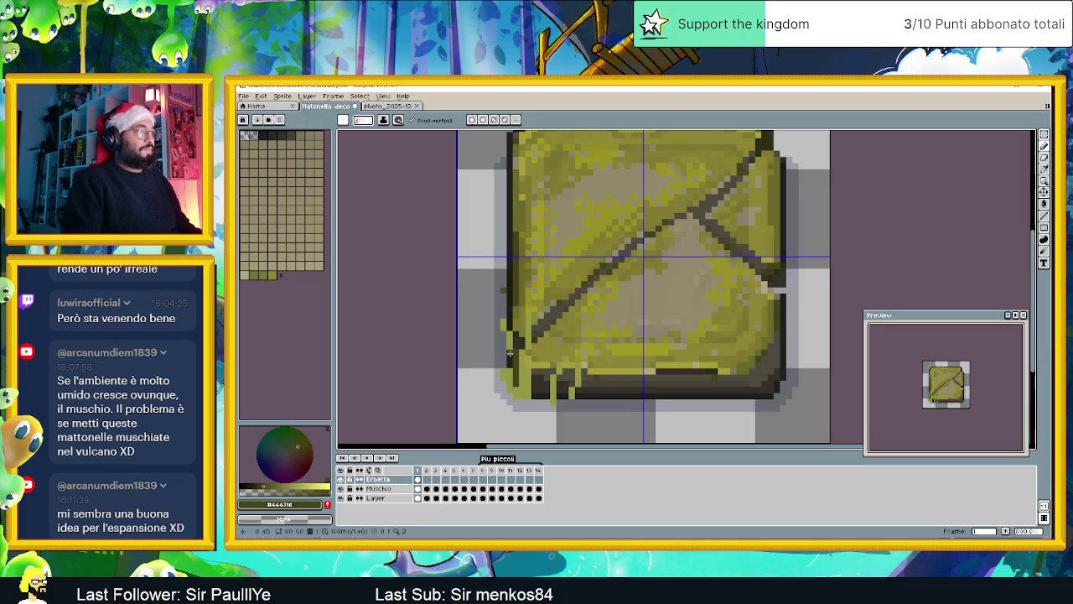
key("ctrl+z")
key("ctrl+z")
key("ctrl+z")
key("ctrl+z")
key("ctrl+y")
key("ctrl+y")
key("ctrl+y")
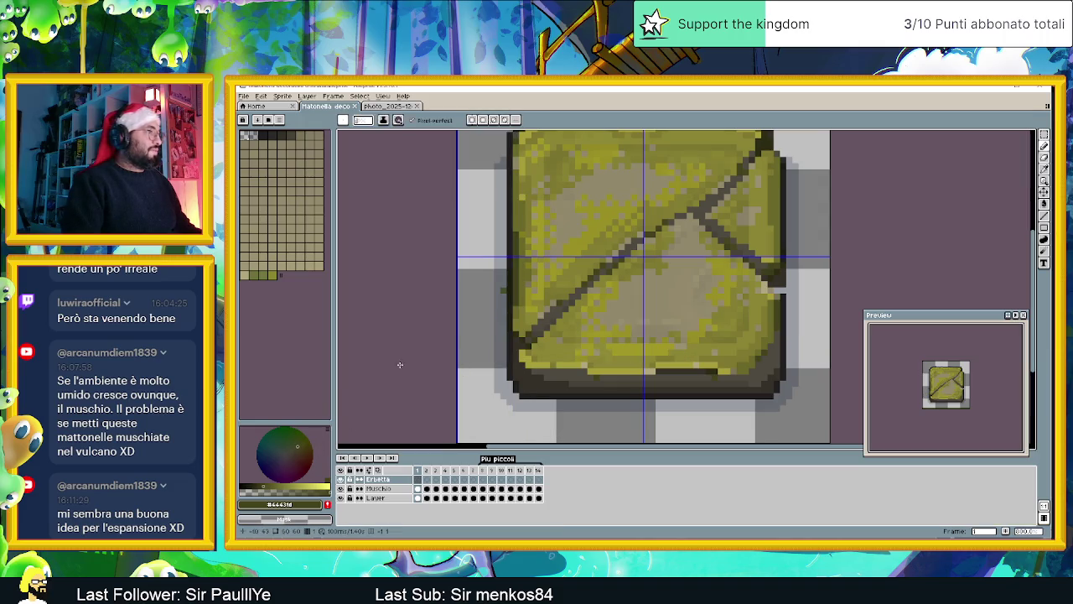
Step: Sample a grass green from the farm photo and show it as HSV values
left_click(398, 105)
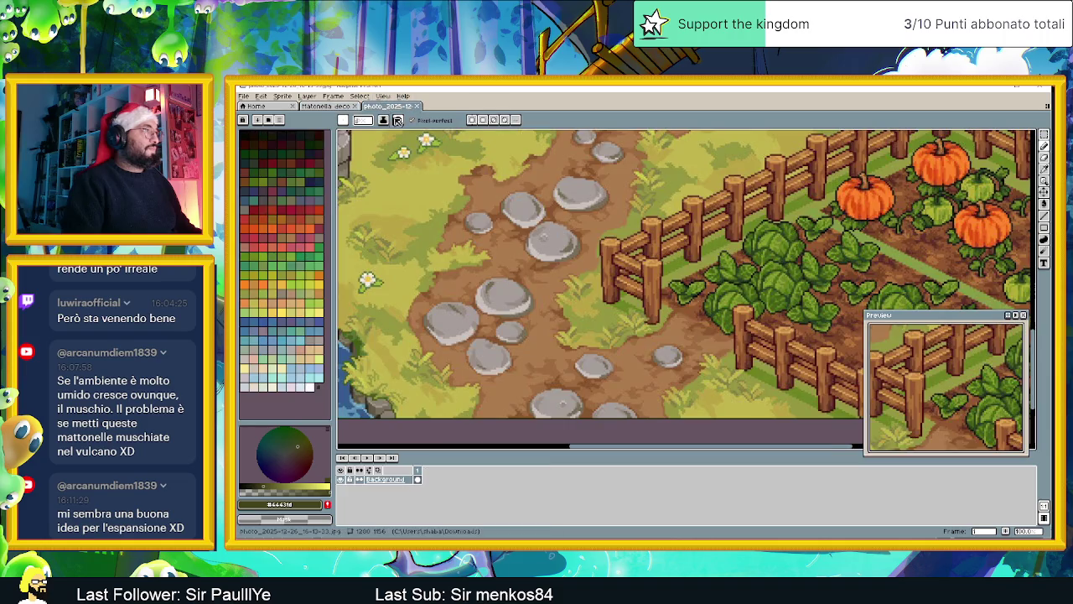
key("i")
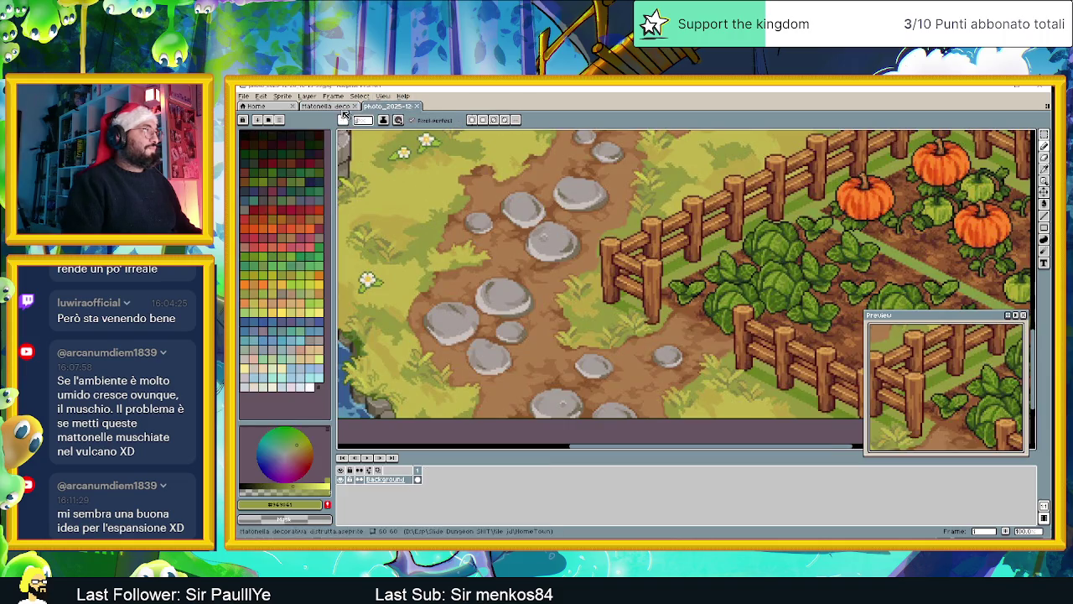
left_click(340, 108)
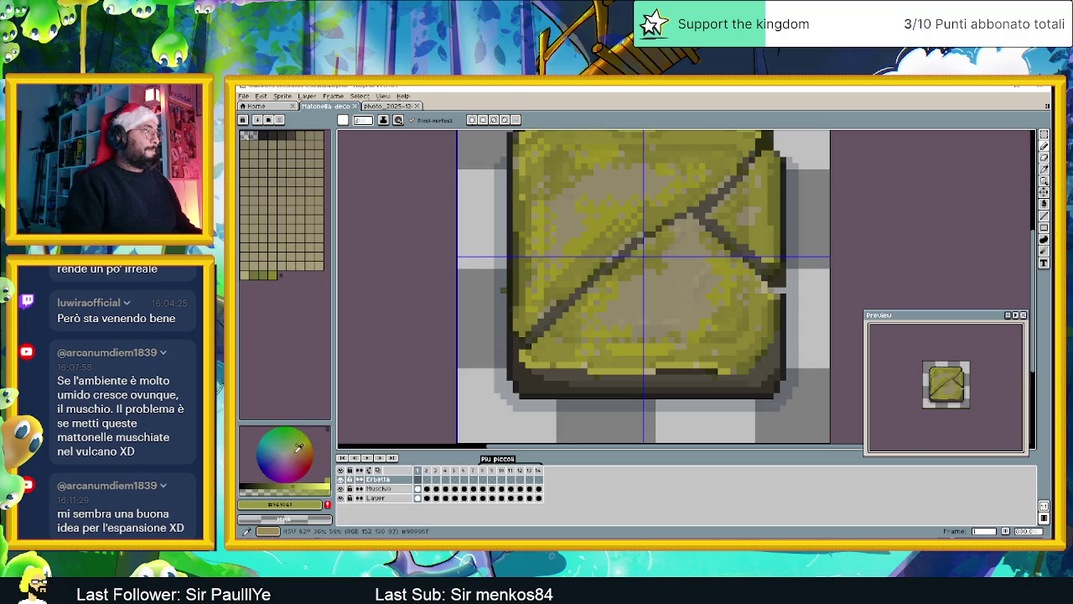
left_click(286, 504)
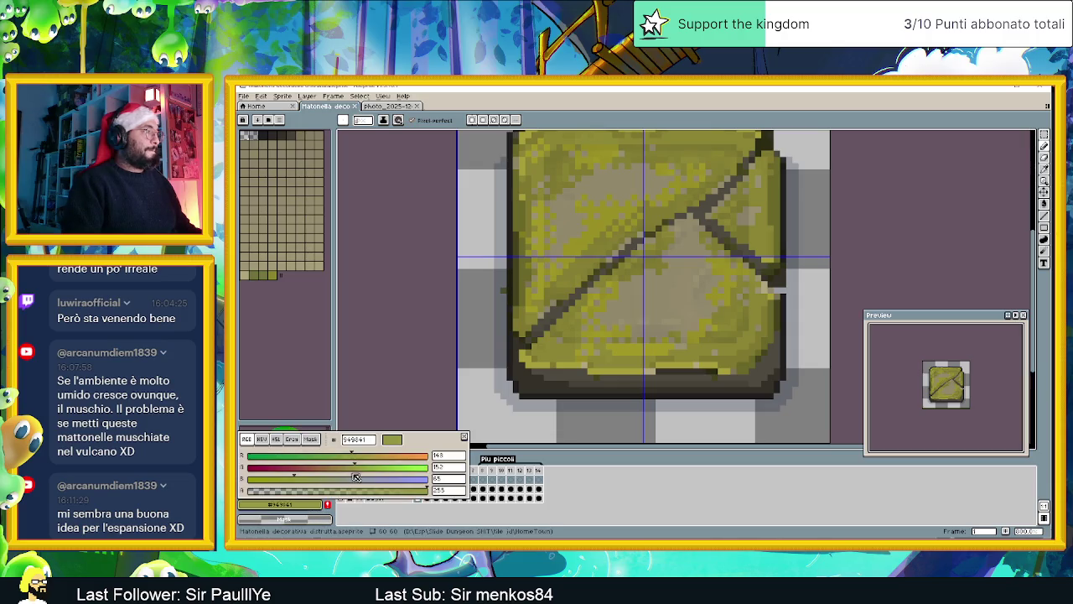
left_click(262, 439)
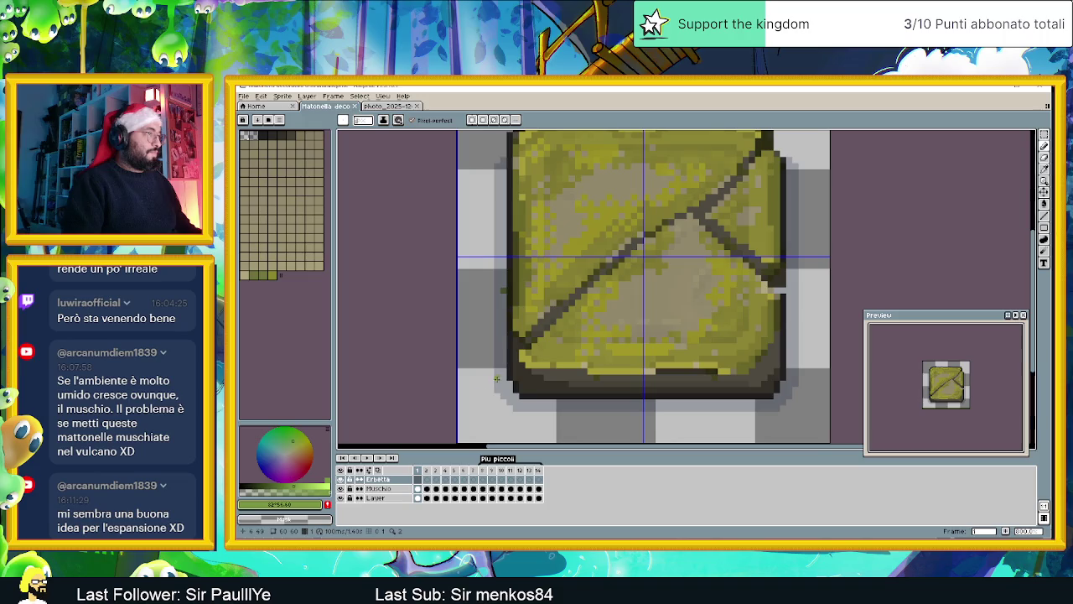
Step: Paint test grass strokes in the new green along the tile's lower-left edge
left_click_drag(515, 346, 511, 383)
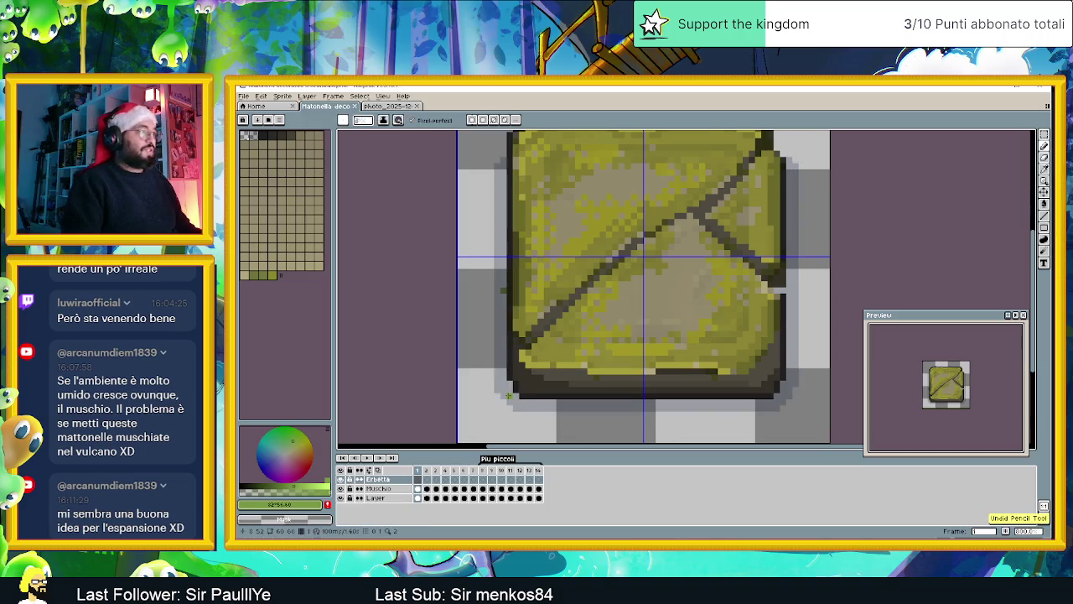
left_click_drag(509, 392, 509, 374)
left_click_drag(502, 335, 502, 343)
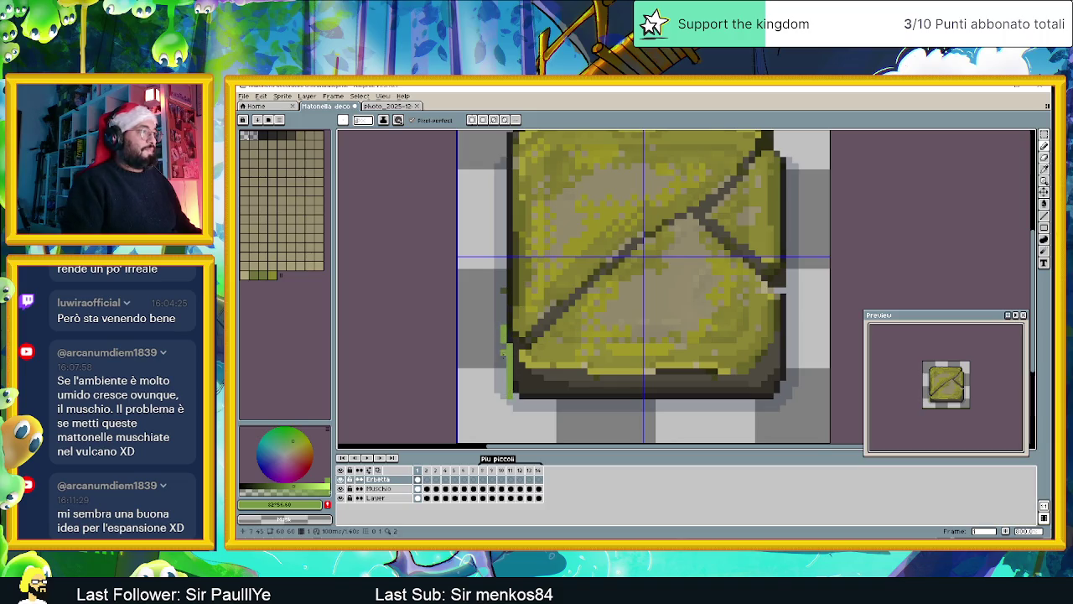
left_click_drag(515, 392, 525, 357)
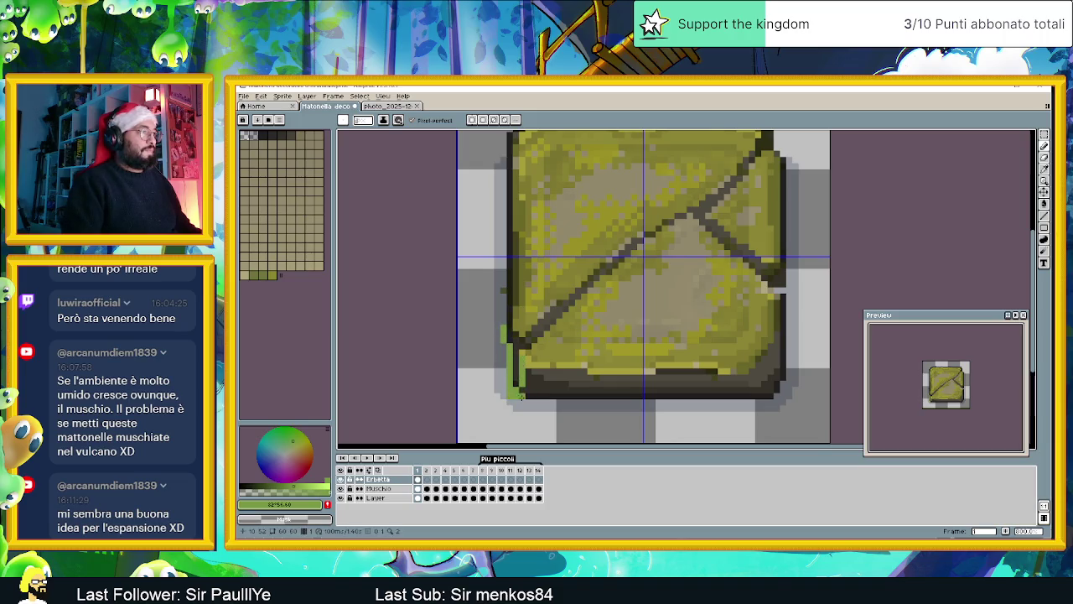
mouse_move(528, 398)
left_mouse_down()
mouse_move(530, 374)
mouse_move(546, 381)
left_mouse_up()
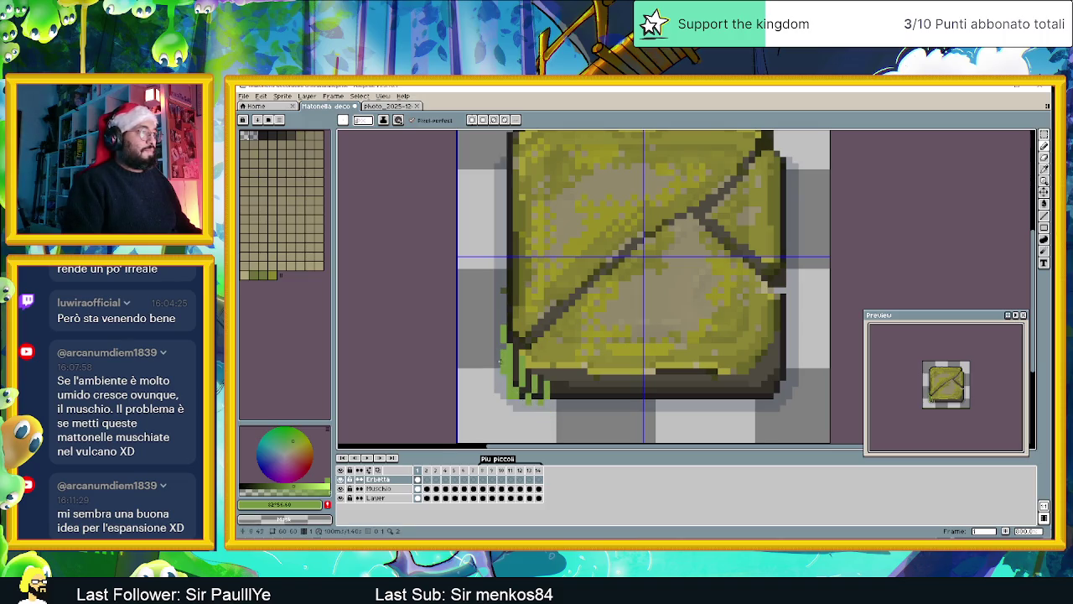
left_click_drag(515, 377, 528, 399)
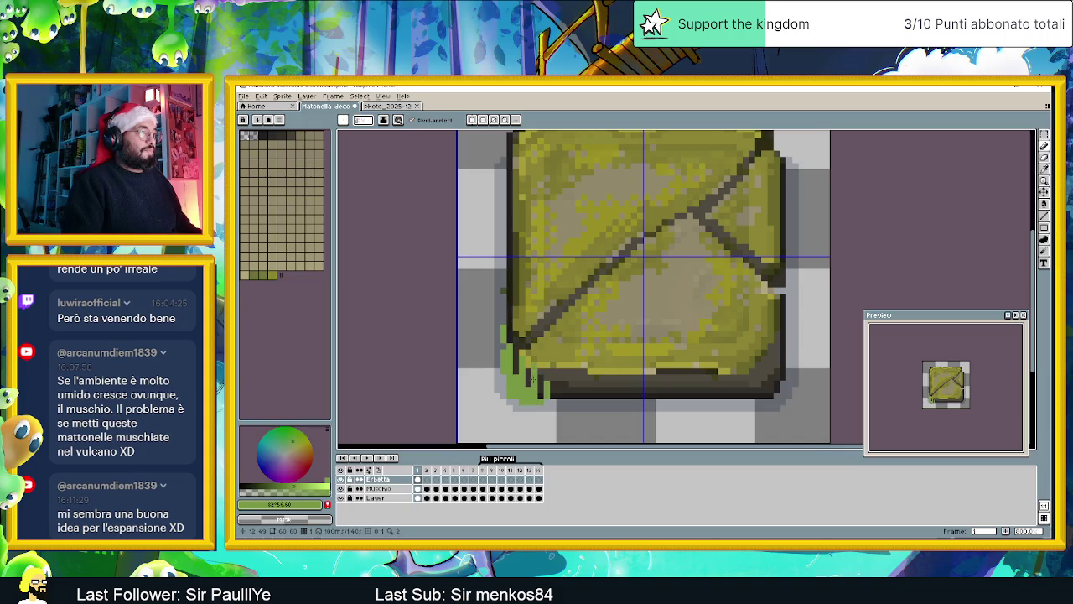
left_click_drag(549, 380, 550, 369)
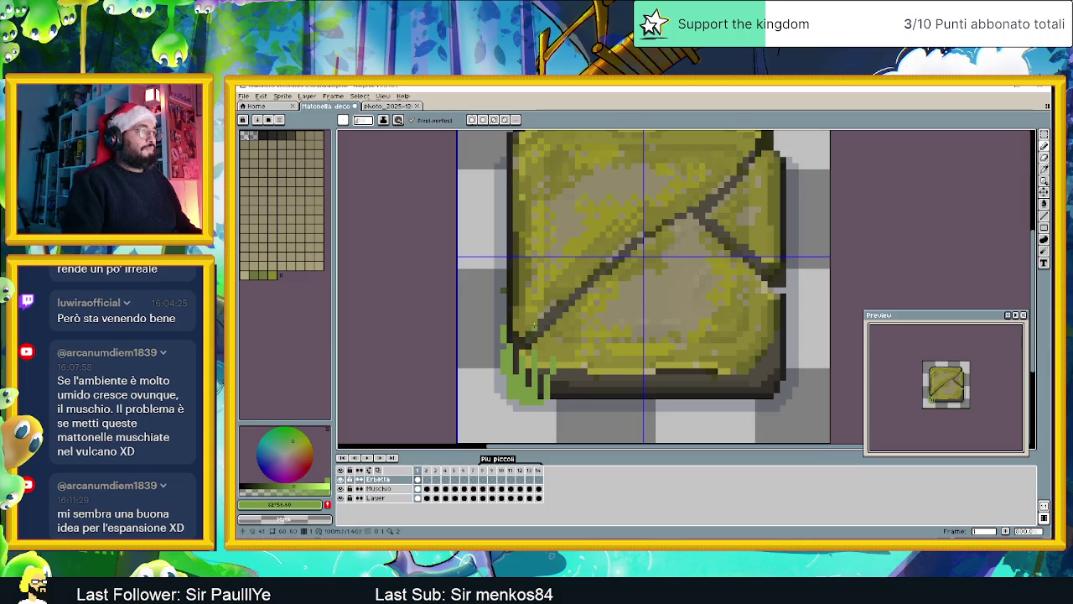
left_click_drag(546, 321, 552, 295)
Step: Undo the last three grass strokes, leaving only a thin green line
scroll(596, 376, "down", 2)
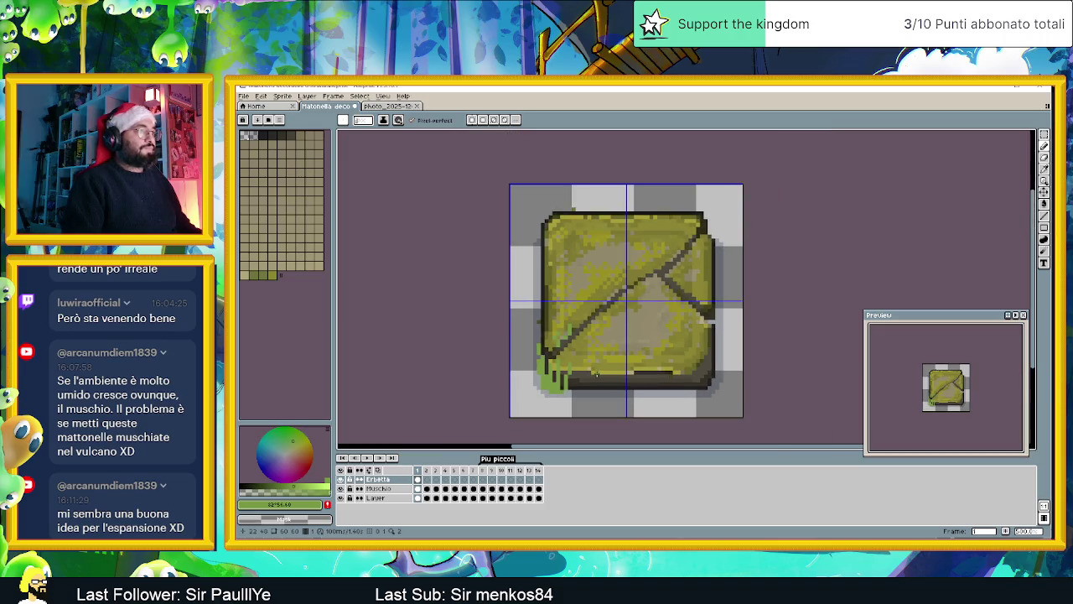
key("ctrl+z")
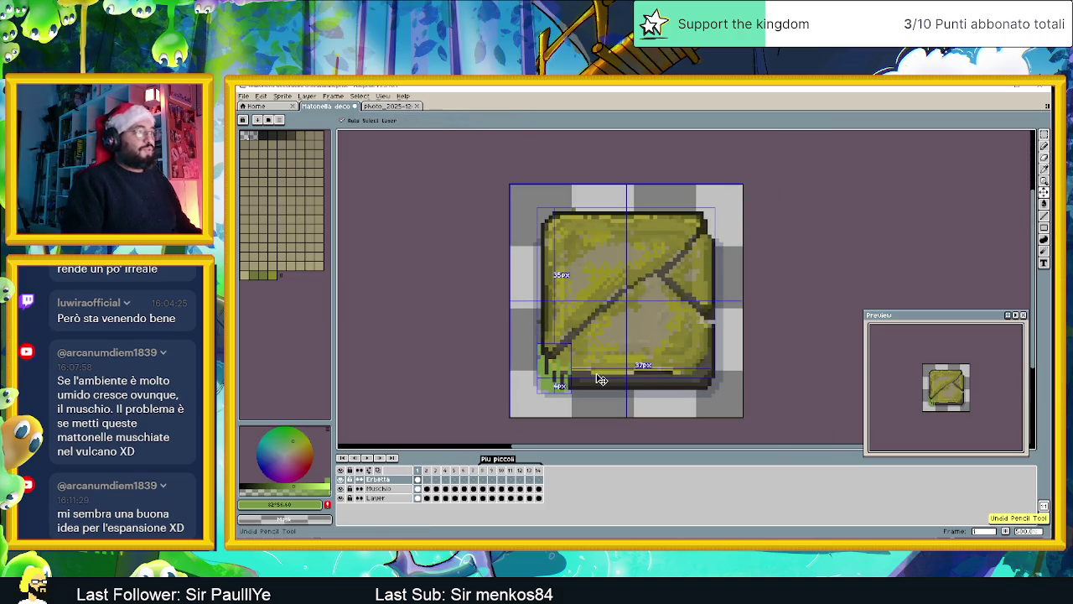
key("ctrl+z")
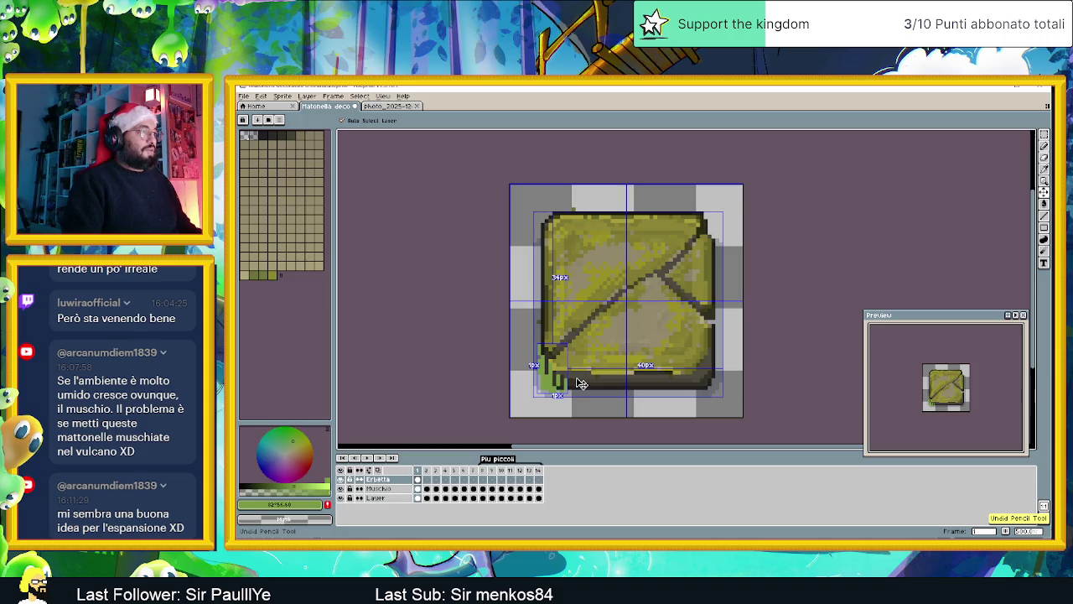
key("ctrl+z")
key("ctrl+z")
key("ctrl+z")
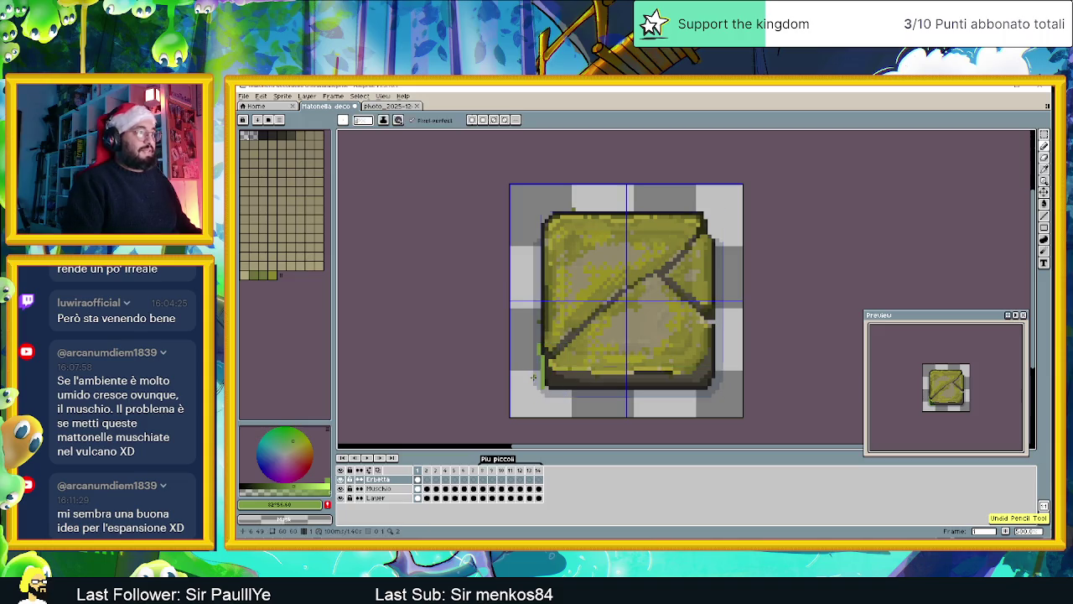
scroll(530, 380, "up", 1)
scroll(530, 380, "up", 2)
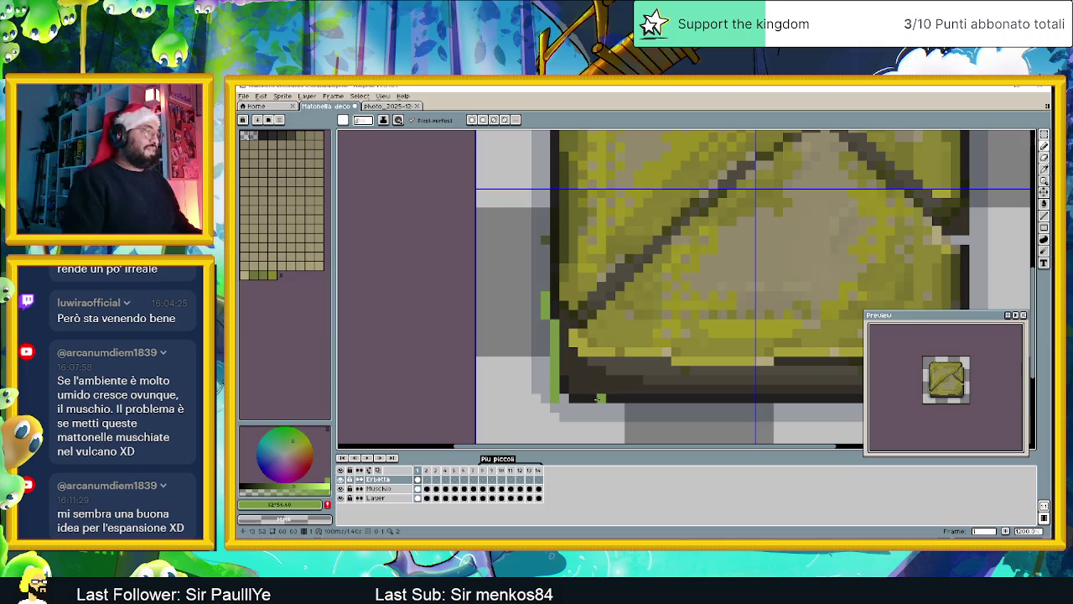
Step: Paint three tall vertical grass blades rising over the tile's bottom rim
mouse_move(542, 291)
left_mouse_down()
mouse_move(537, 265)
mouse_move(536, 285)
left_mouse_up()
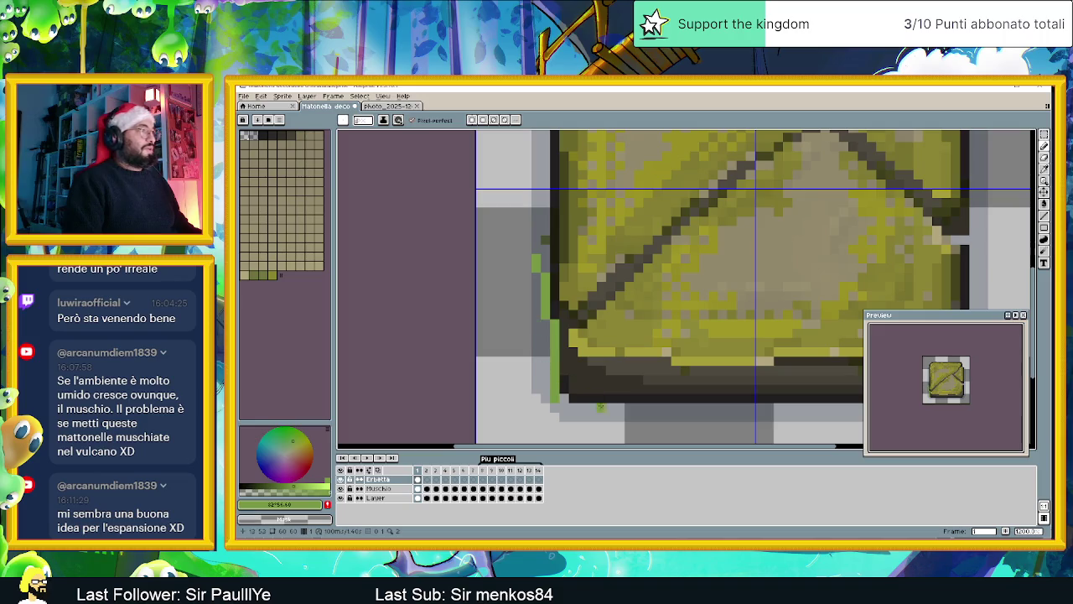
left_click_drag(611, 406, 607, 332)
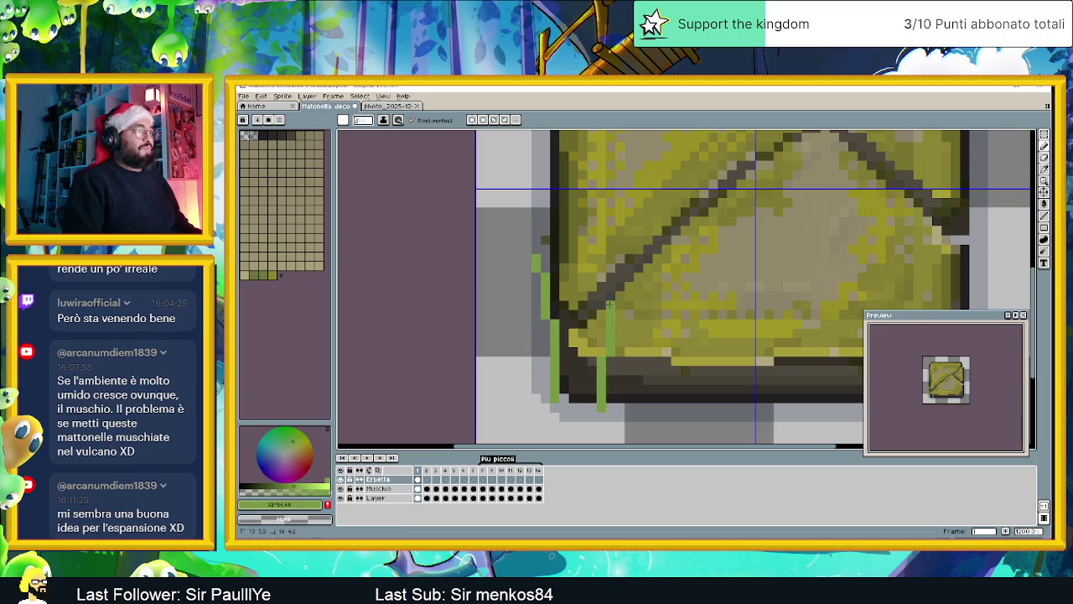
left_click_drag(639, 407, 658, 312)
left_click_drag(693, 407, 696, 350)
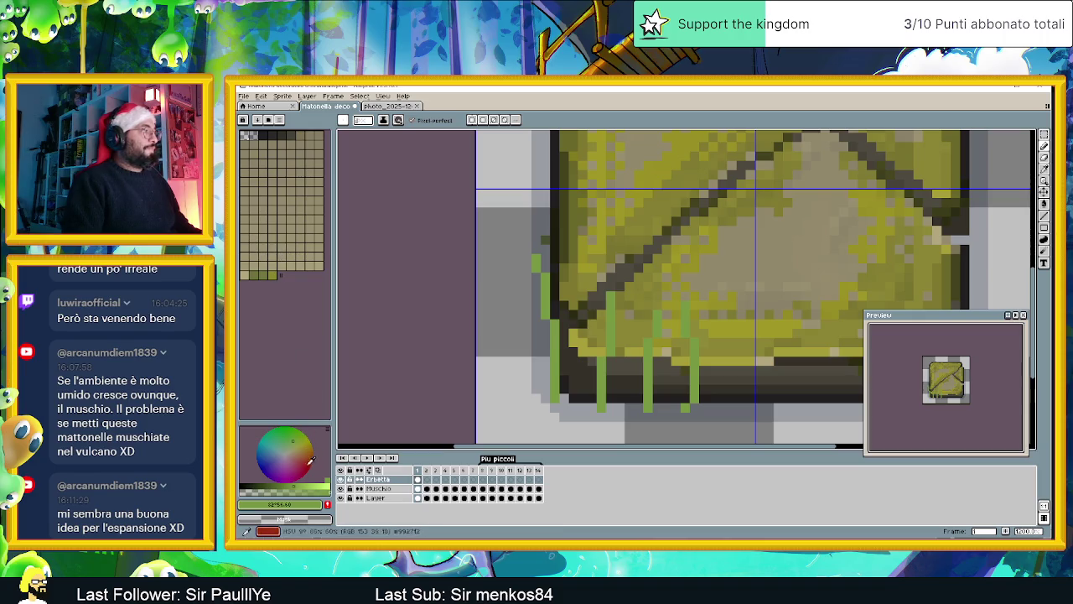
Step: Adjust the drawing colour to a different grass green
left_click(291, 484)
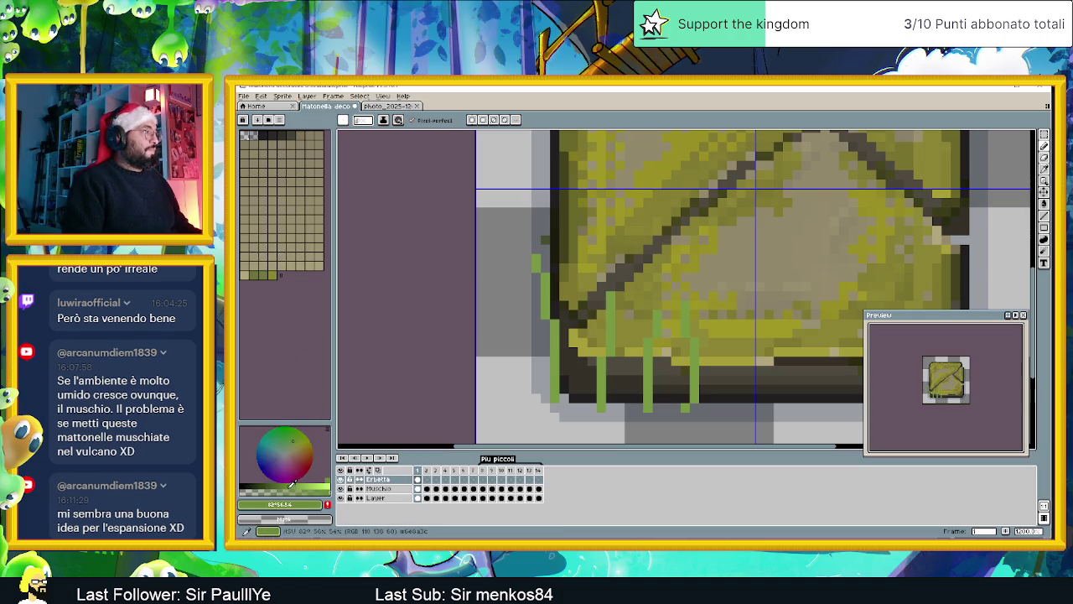
left_click(293, 434)
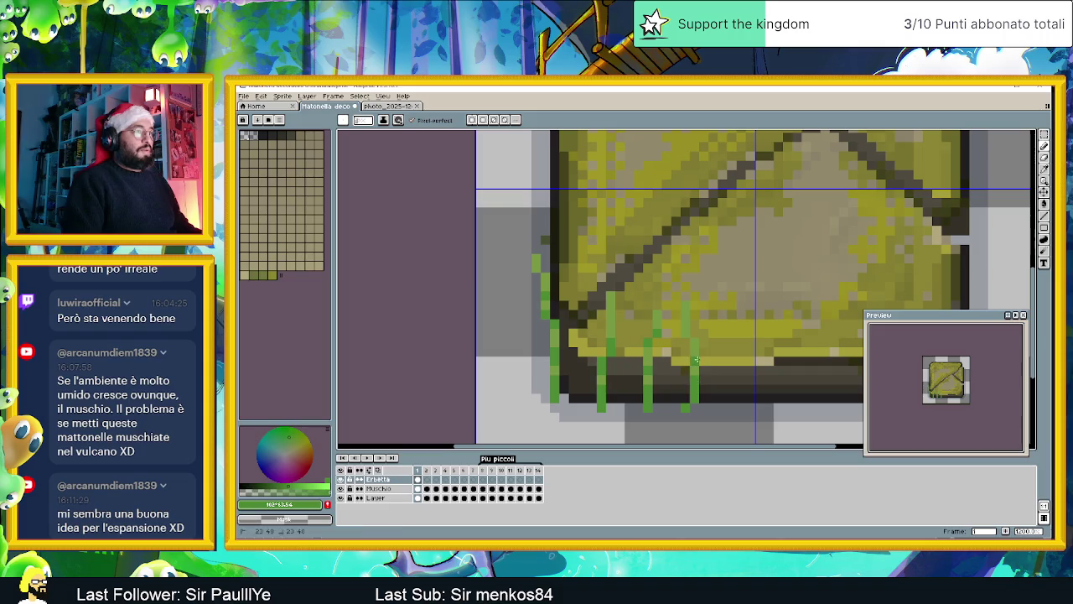
scroll(741, 379, "down", 3)
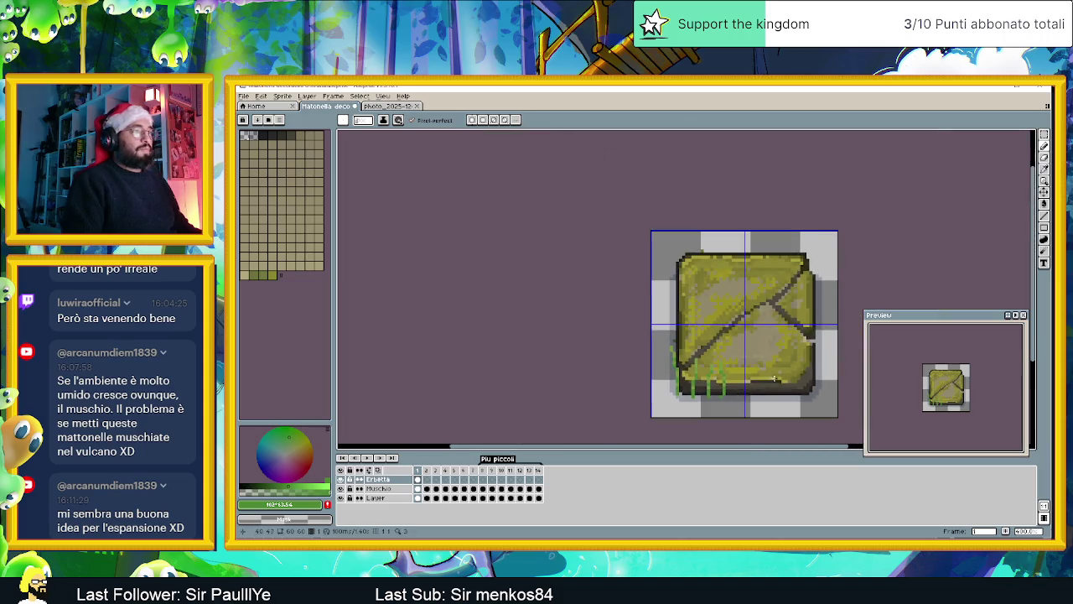
Step: Pick and brighten a new grass green on the colour wheel
scroll(673, 374, "down", 1)
scroll(672, 375, "up", 1)
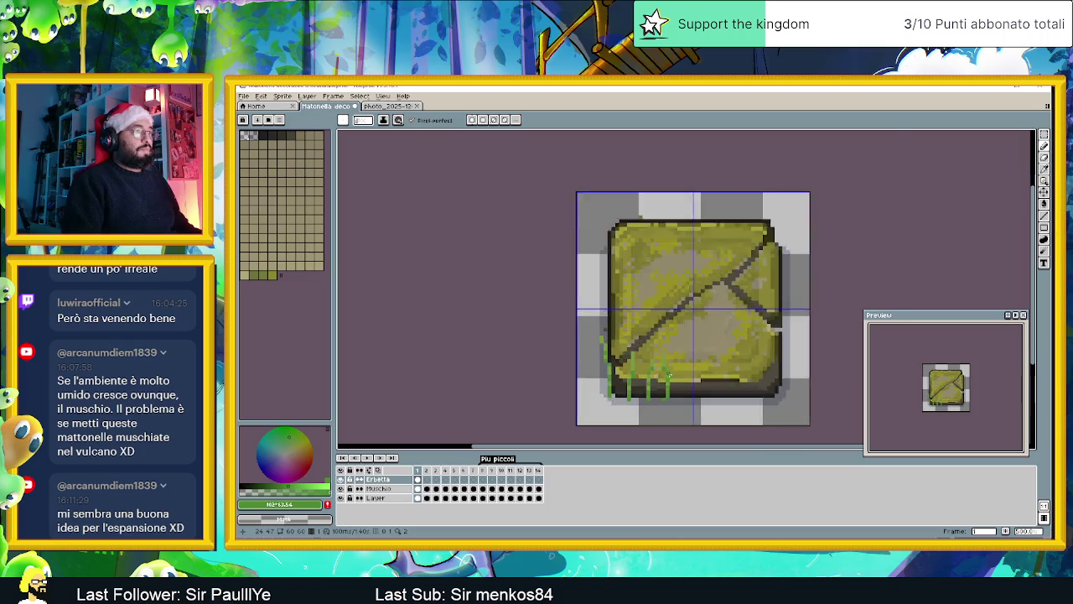
scroll(672, 374, "up", 2)
scroll(672, 375, "up", 2)
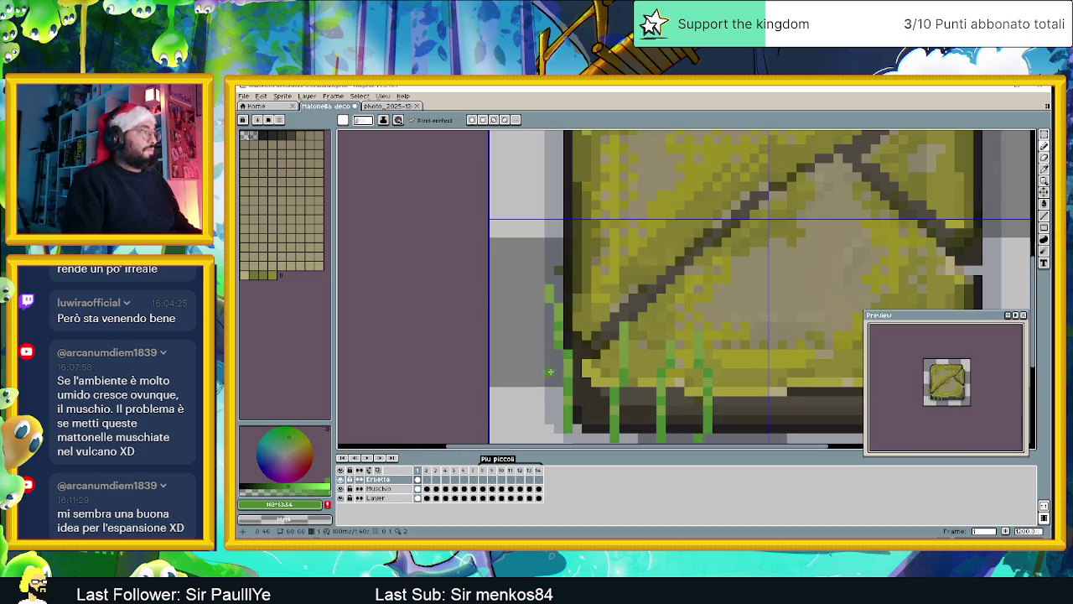
left_click(294, 439)
left_click_drag(297, 440, 307, 431)
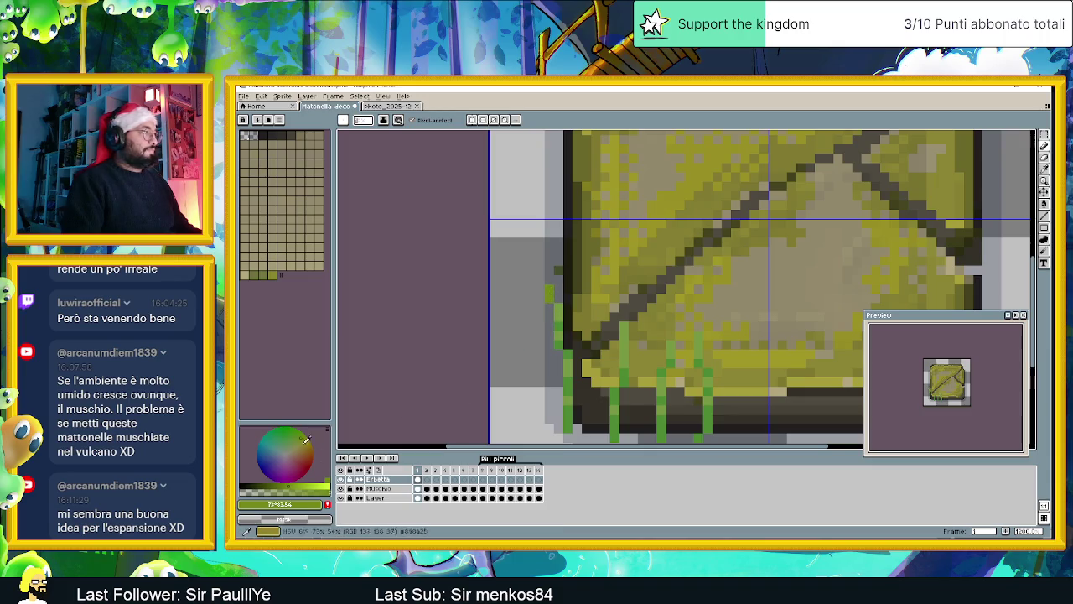
left_click(294, 483)
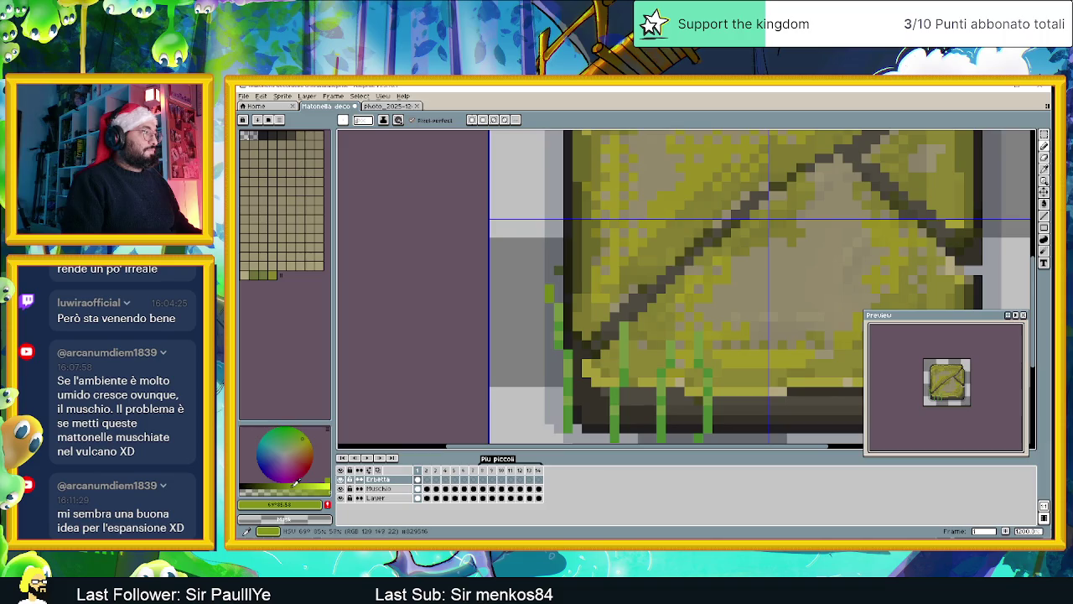
left_click(300, 480)
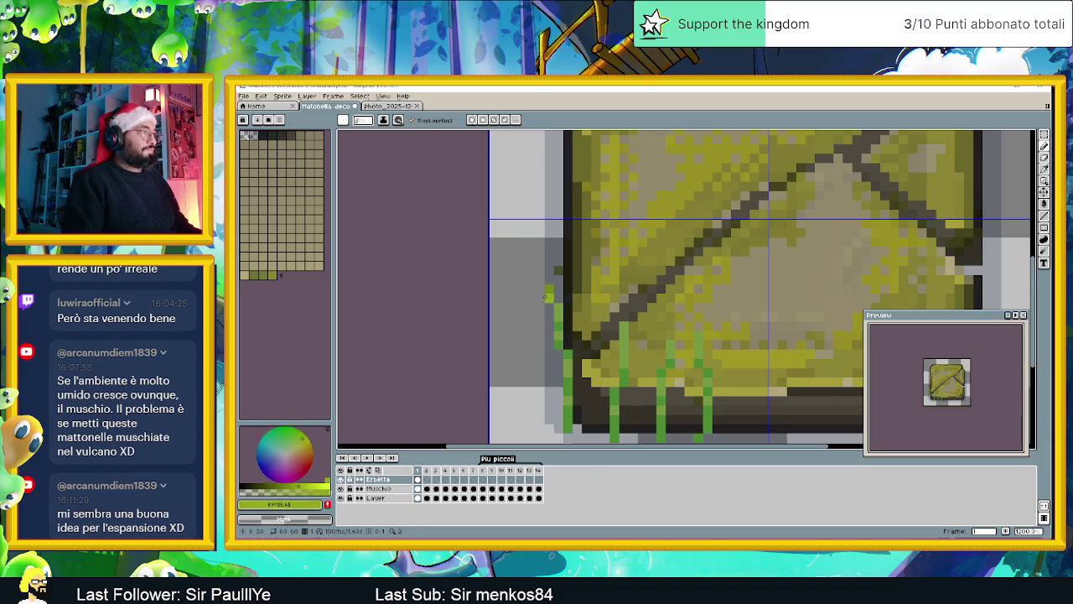
Step: Eyedrop greens from the existing grass, undo a stroke, and redraw a taller blade
key("alt")
left_click(560, 321, "alt")
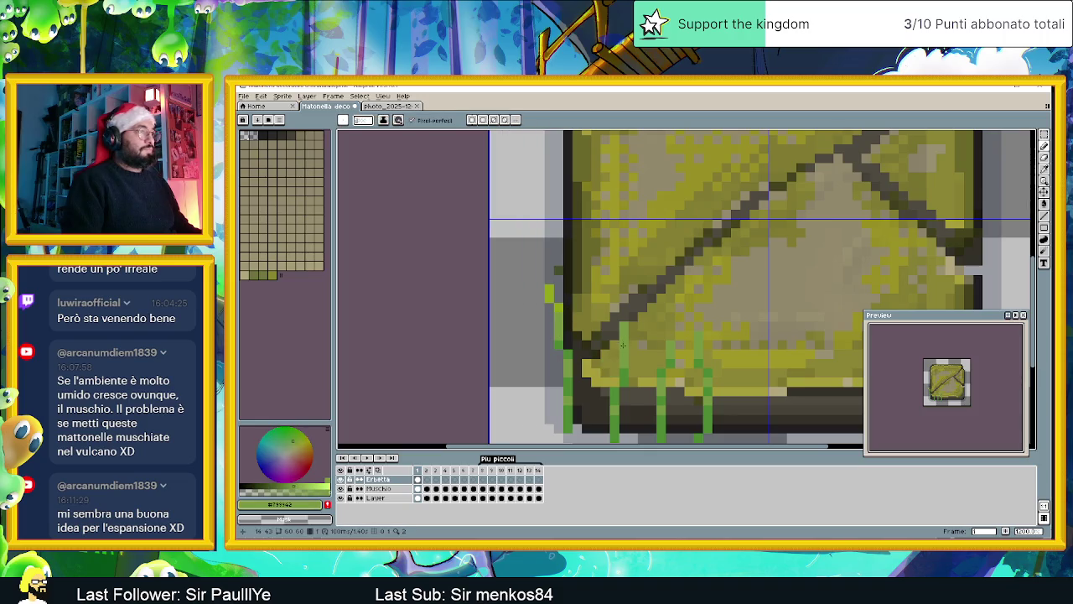
left_click(562, 308, "alt")
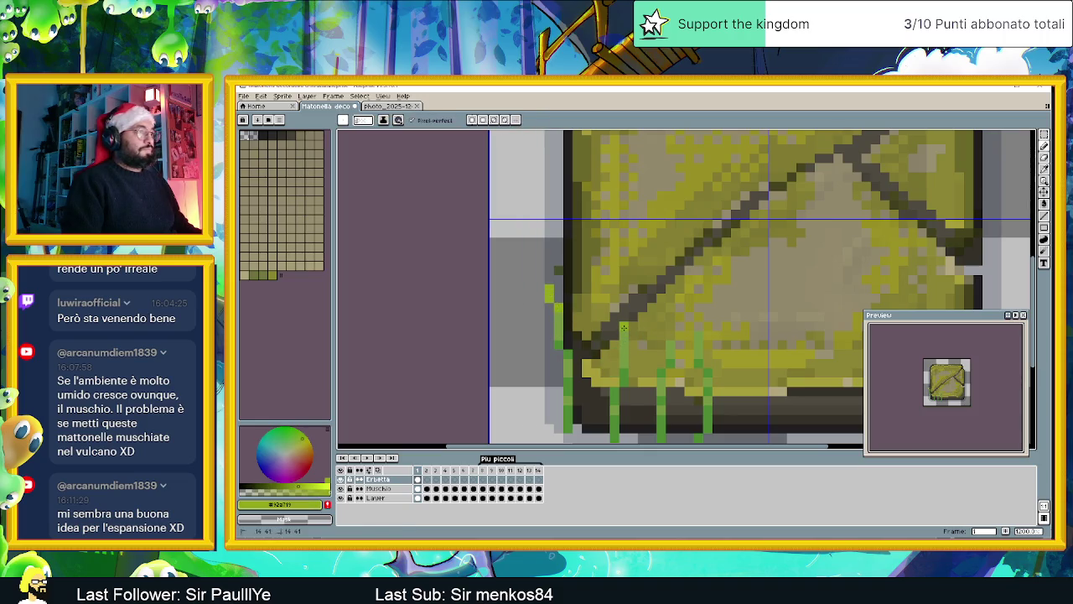
key("ctrl+z")
left_click_drag(664, 379, 664, 336)
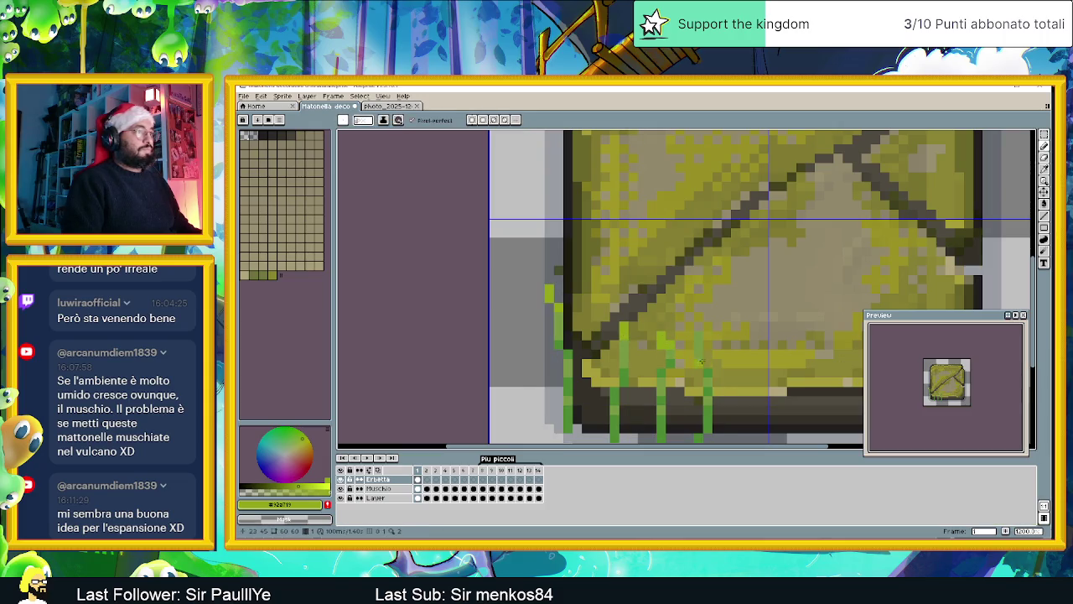
scroll(696, 343, "down", 1)
scroll(687, 339, "down", 1)
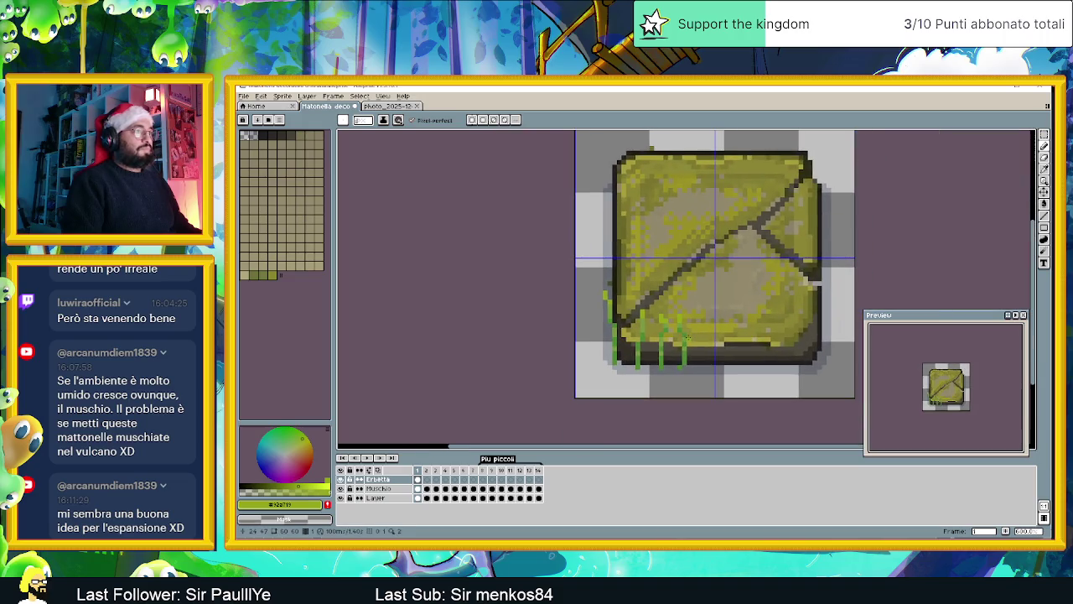
scroll(682, 340, "down", 1)
scroll(682, 340, "down", 1)
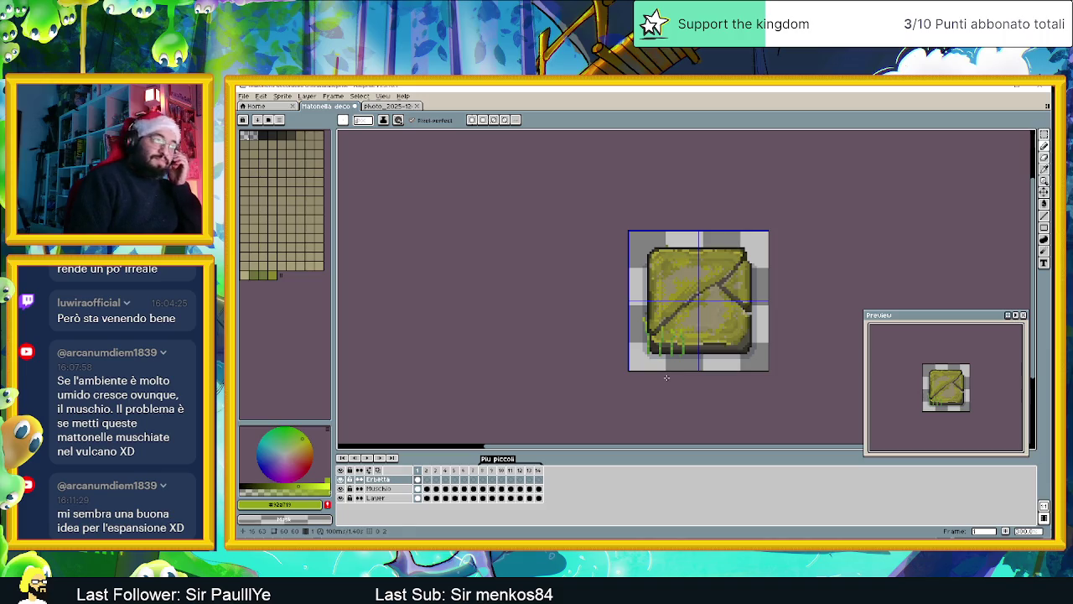
scroll(654, 351, "up", 2)
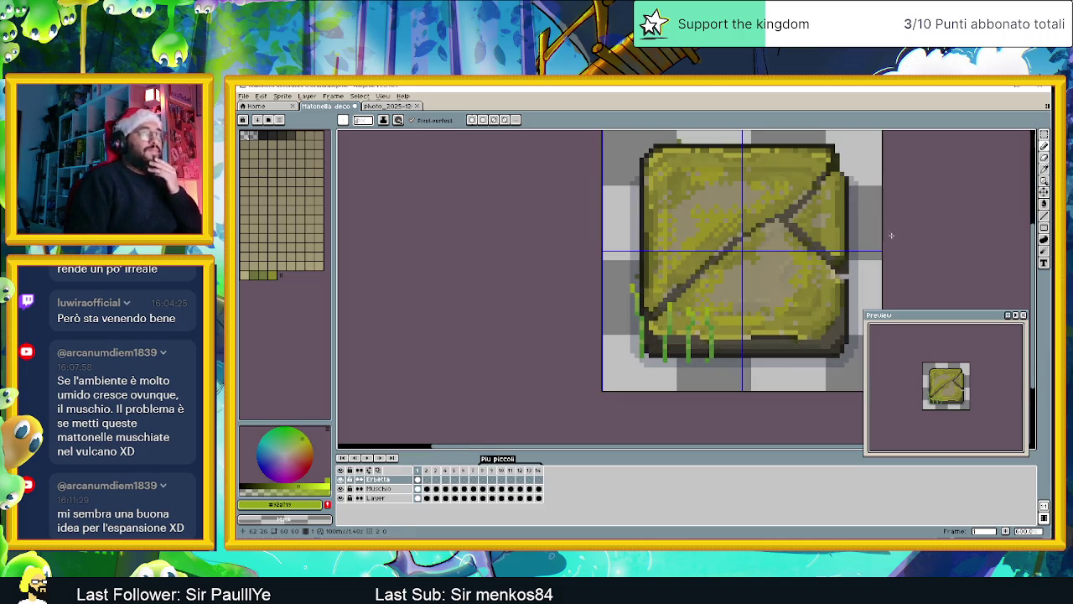
key("w")
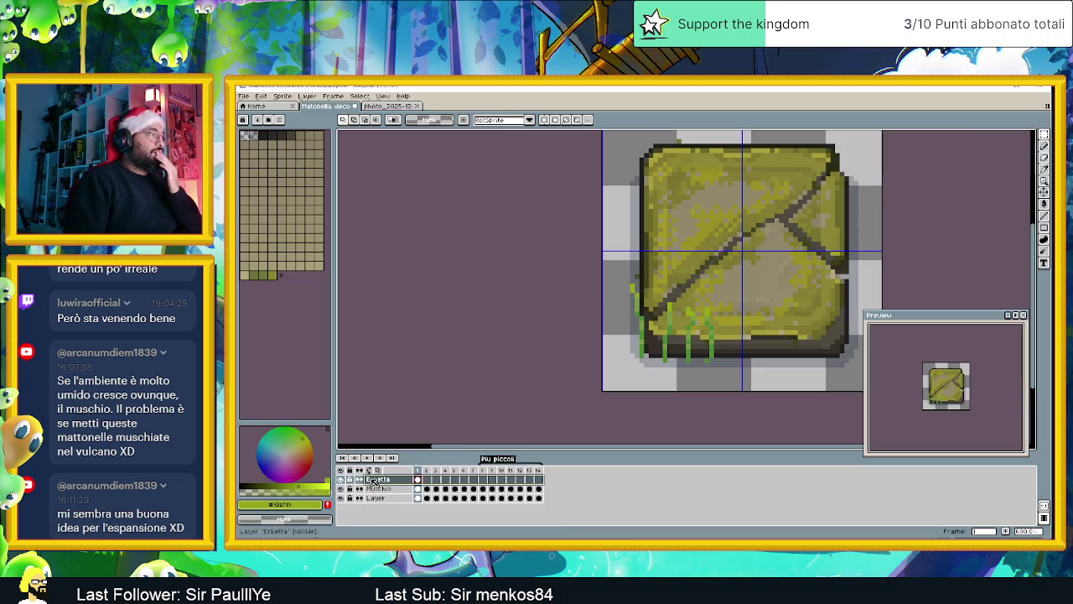
right_click(417, 482)
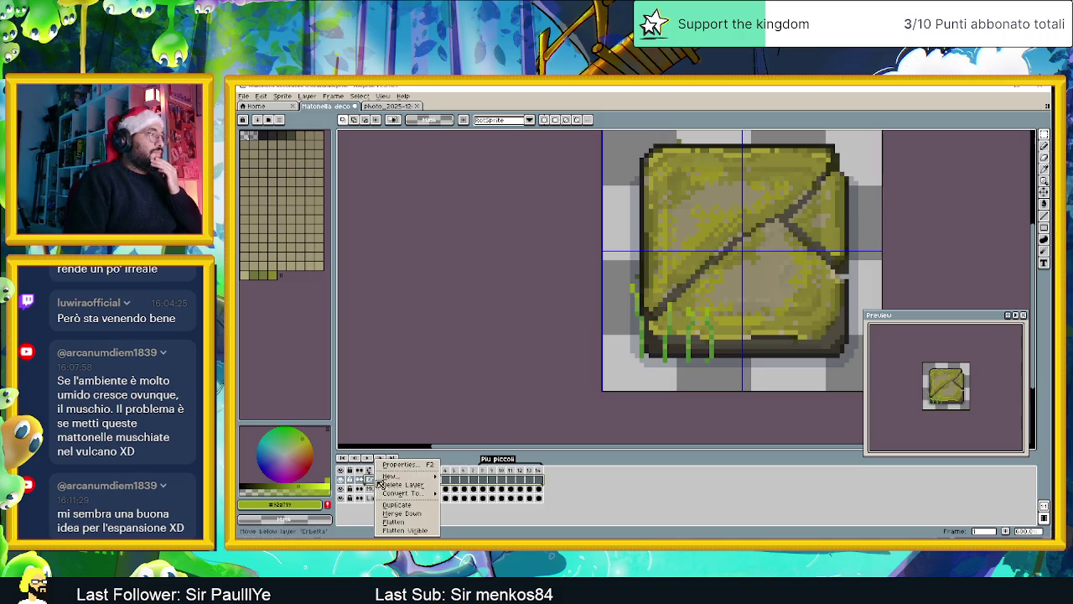
left_click(456, 476)
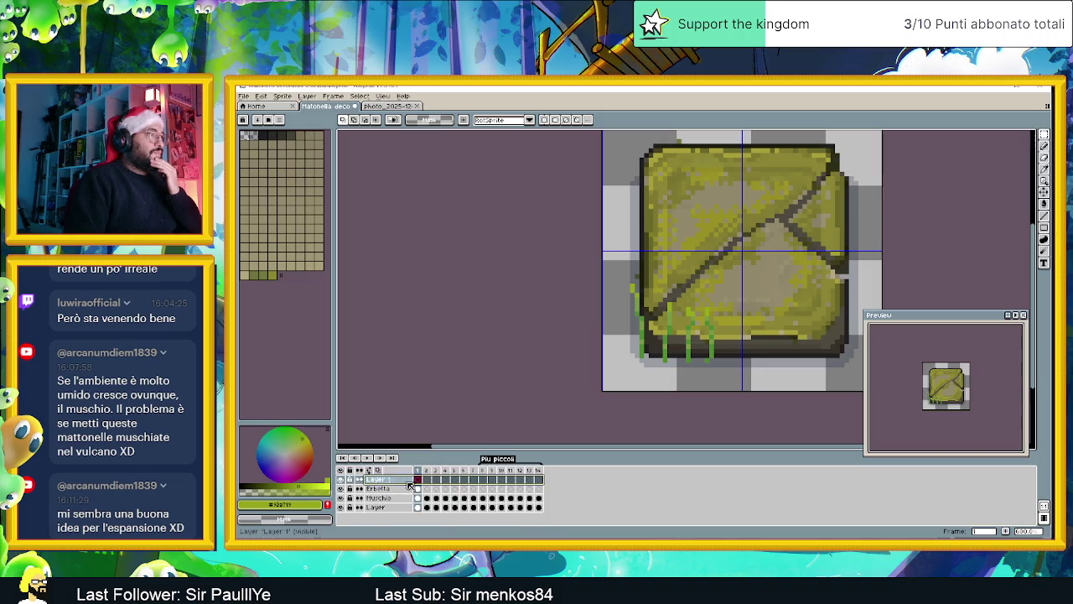
left_click(418, 489)
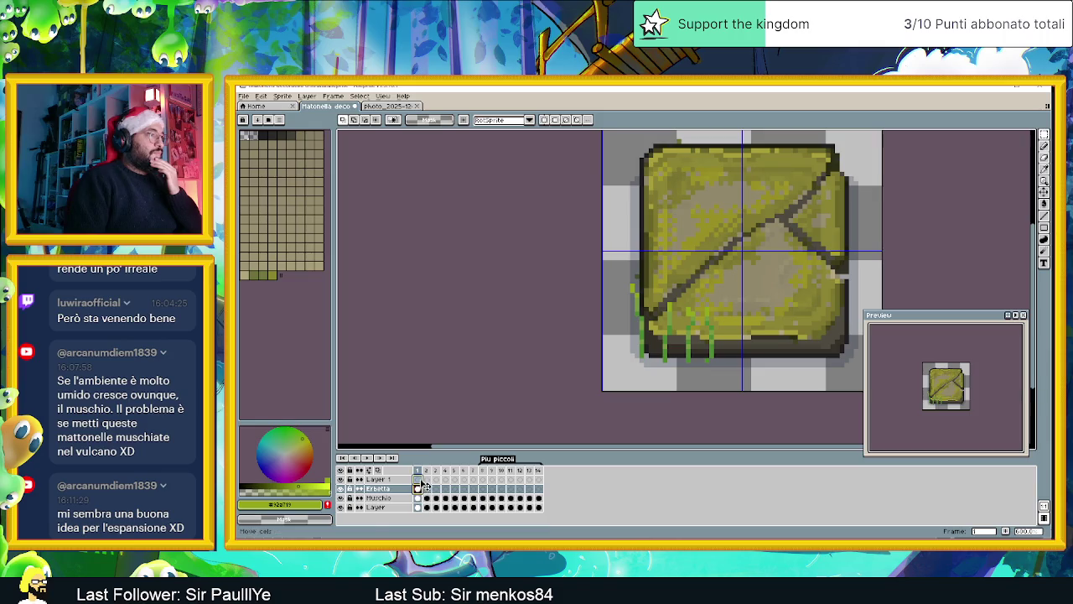
left_click(420, 490)
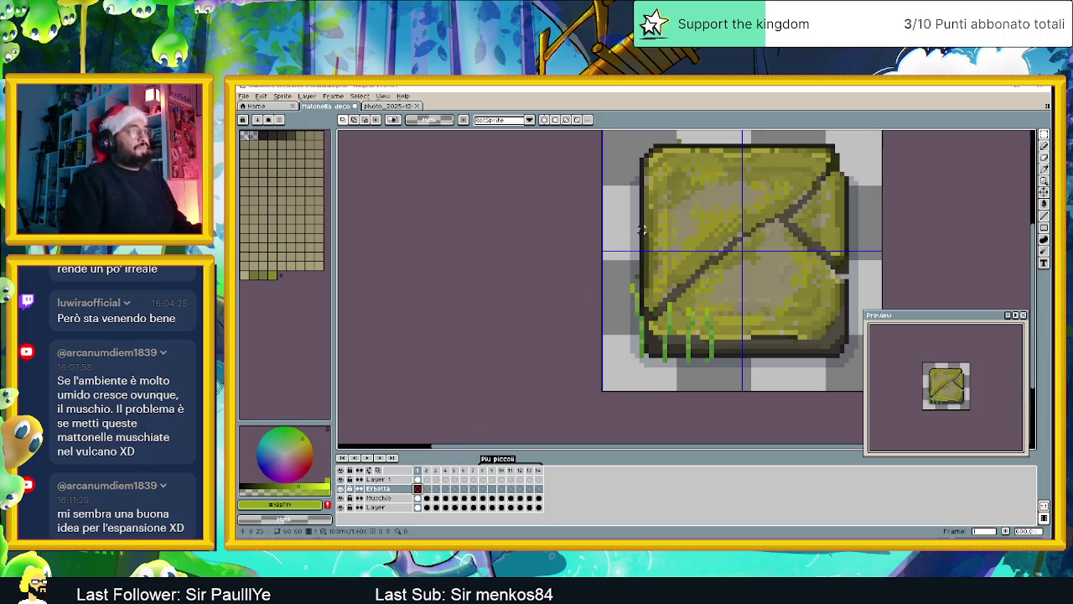
left_click(425, 479)
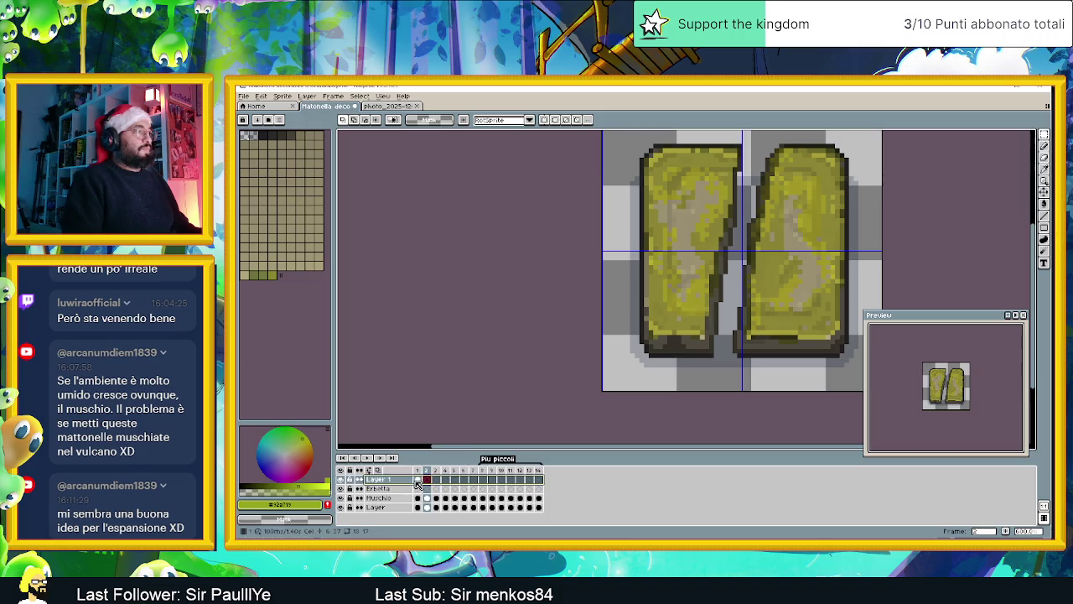
left_click(418, 479)
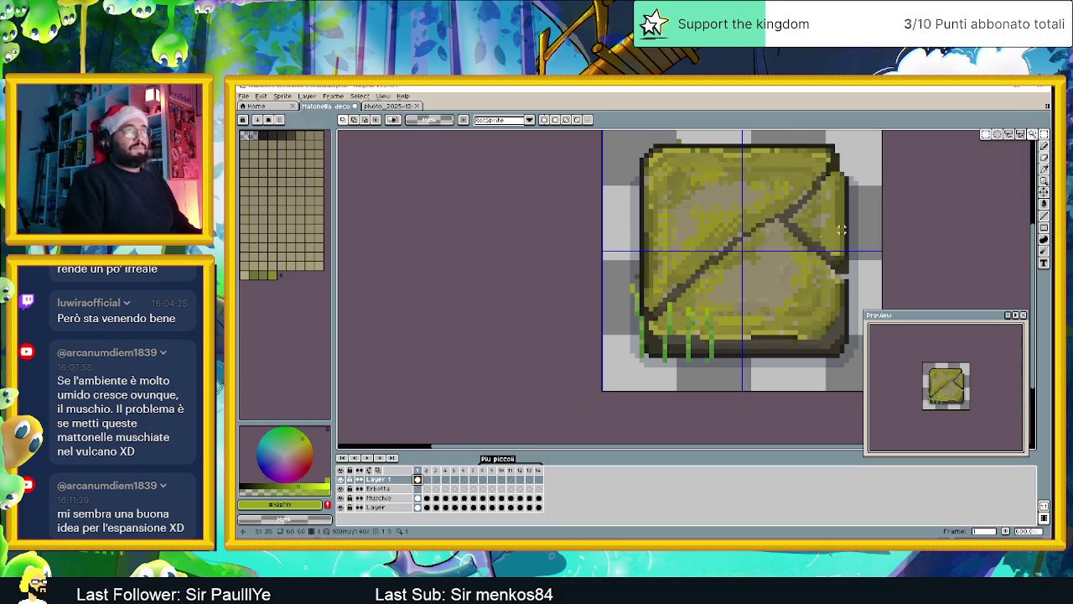
left_click_drag(607, 270, 654, 382)
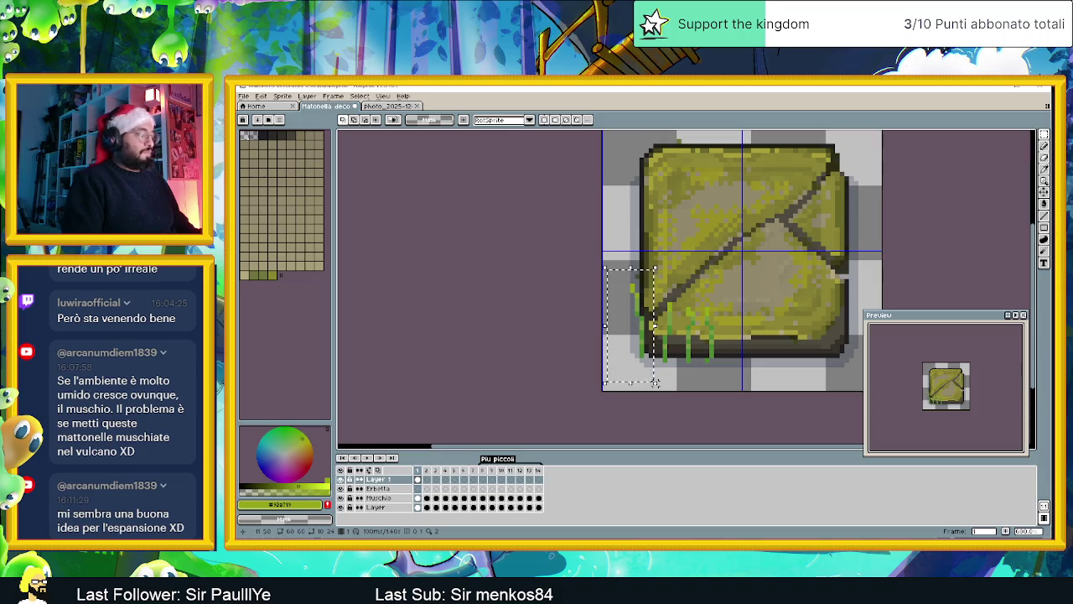
Step: On the Erbetta layer, move the selected grass strip to the tile's right edge
left_click(341, 479)
left_click(377, 488)
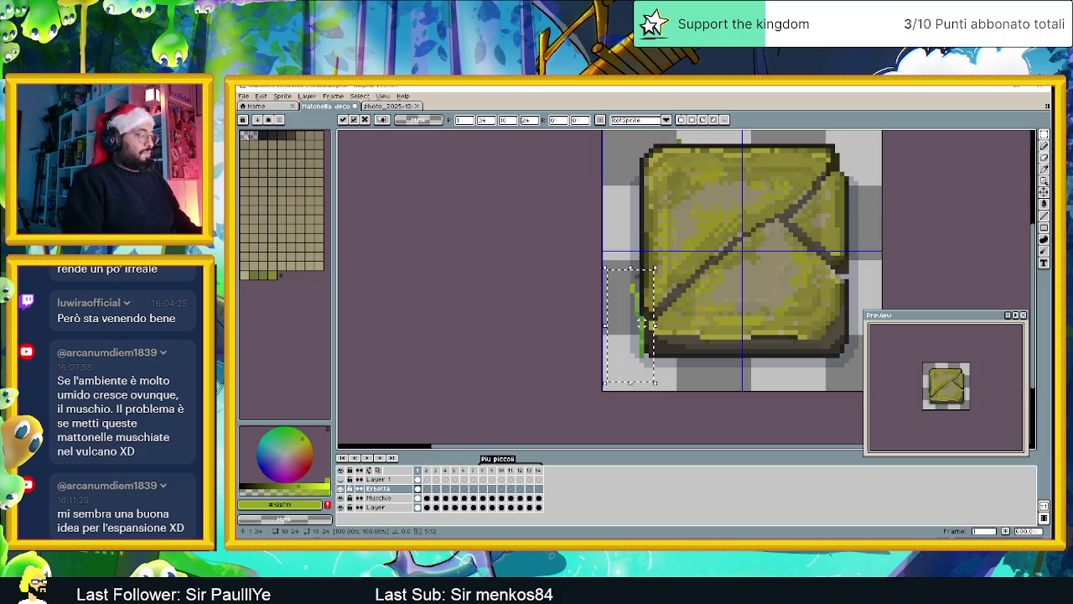
left_click_drag(646, 325, 650, 330)
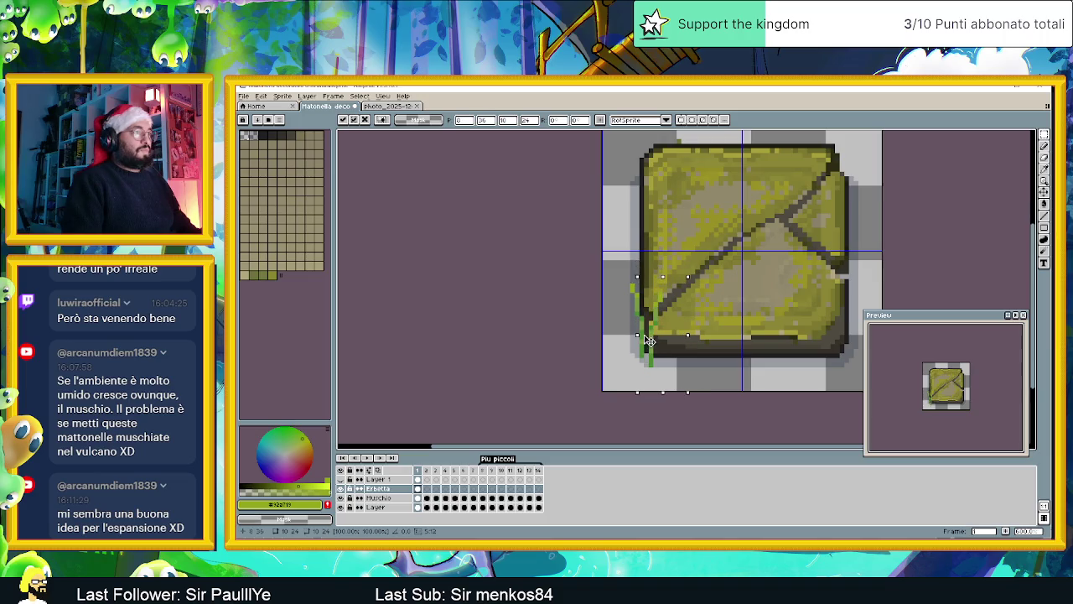
key("ctrl+z")
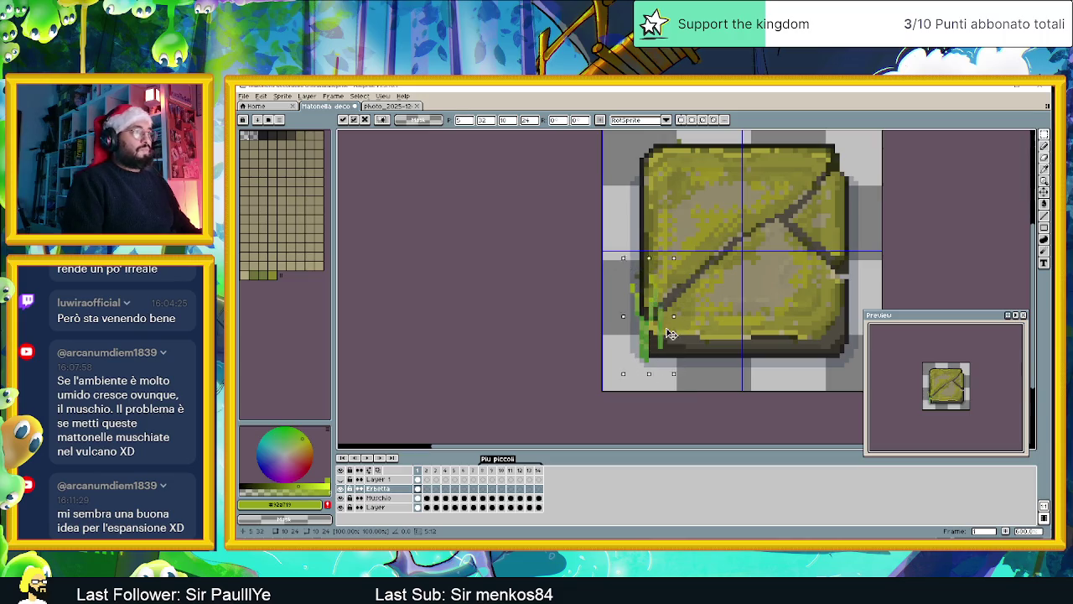
left_click_drag(683, 353, 661, 351)
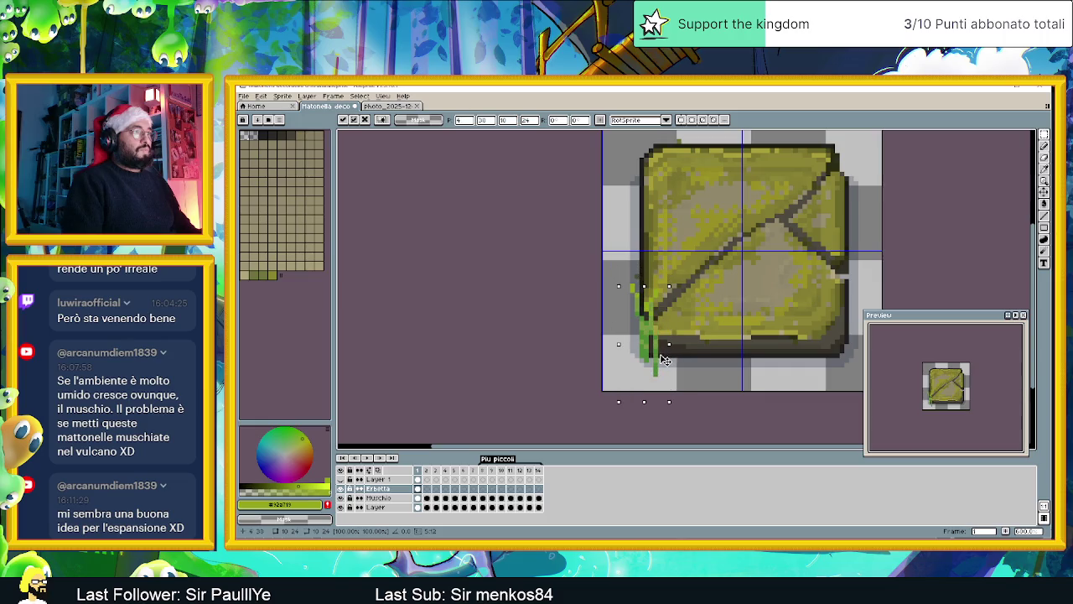
left_click_drag(658, 358, 838, 344)
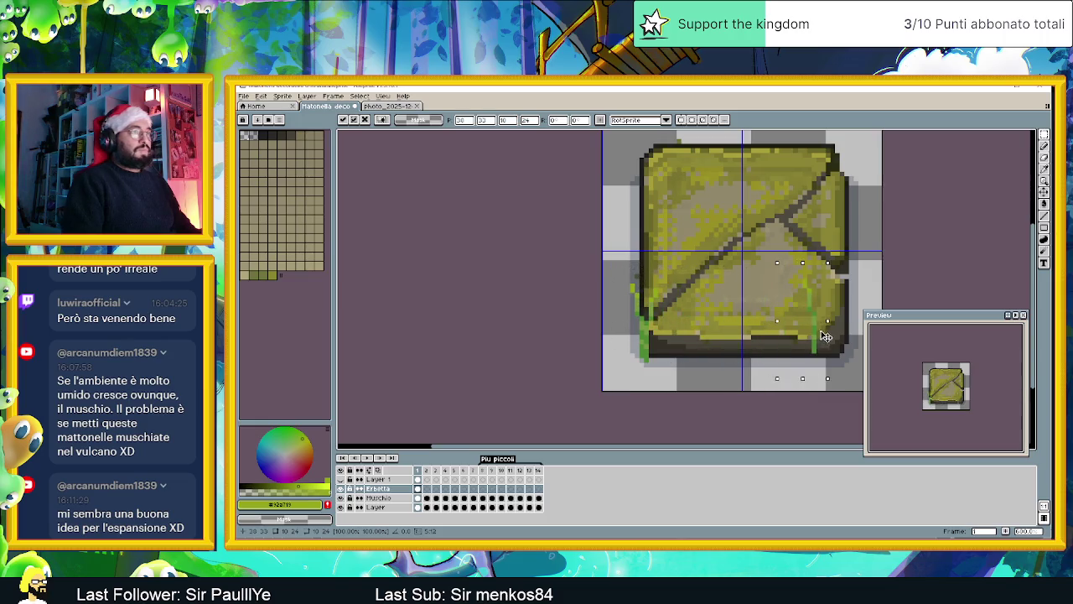
Step: Copy the left-edge grass blades onto the right edge and bottom centre
left_click_drag(605, 268, 656, 382)
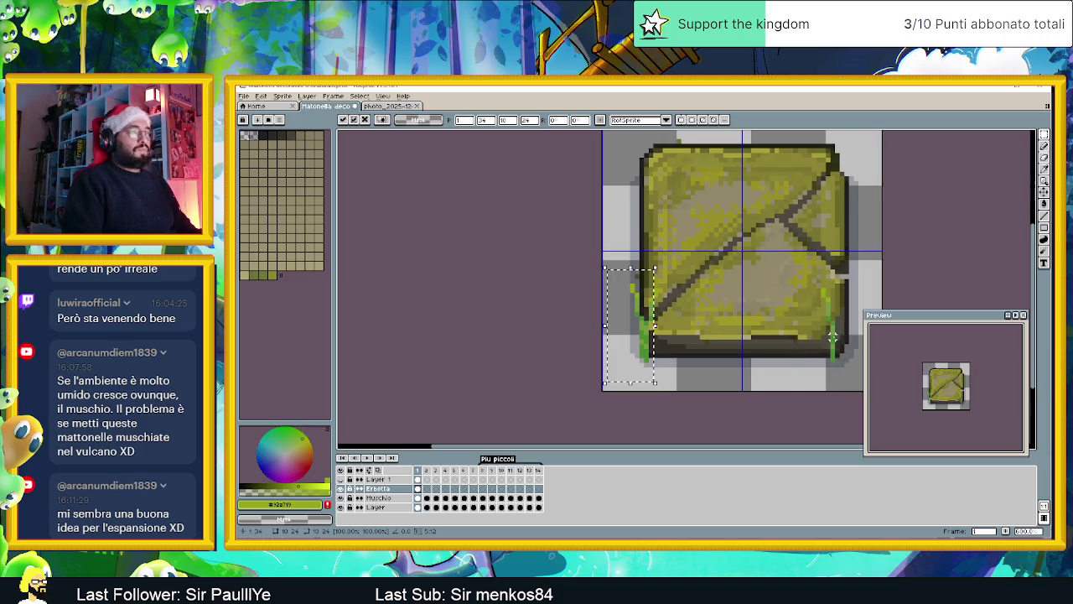
mouse_move(668, 313)
left_mouse_down()
mouse_move(828, 329)
mouse_move(838, 341)
left_mouse_up()
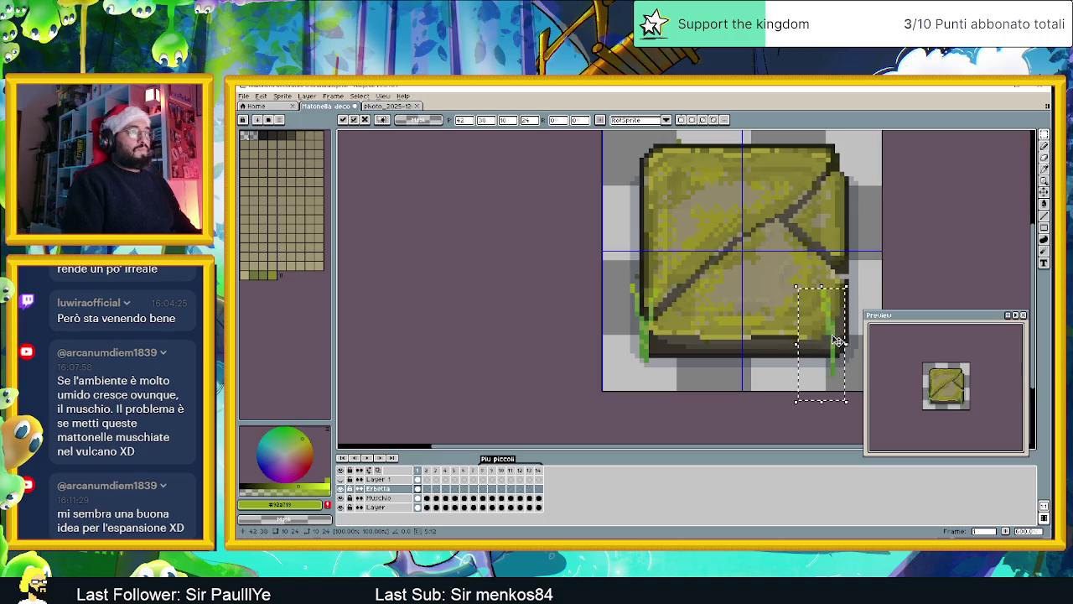
key("Return")
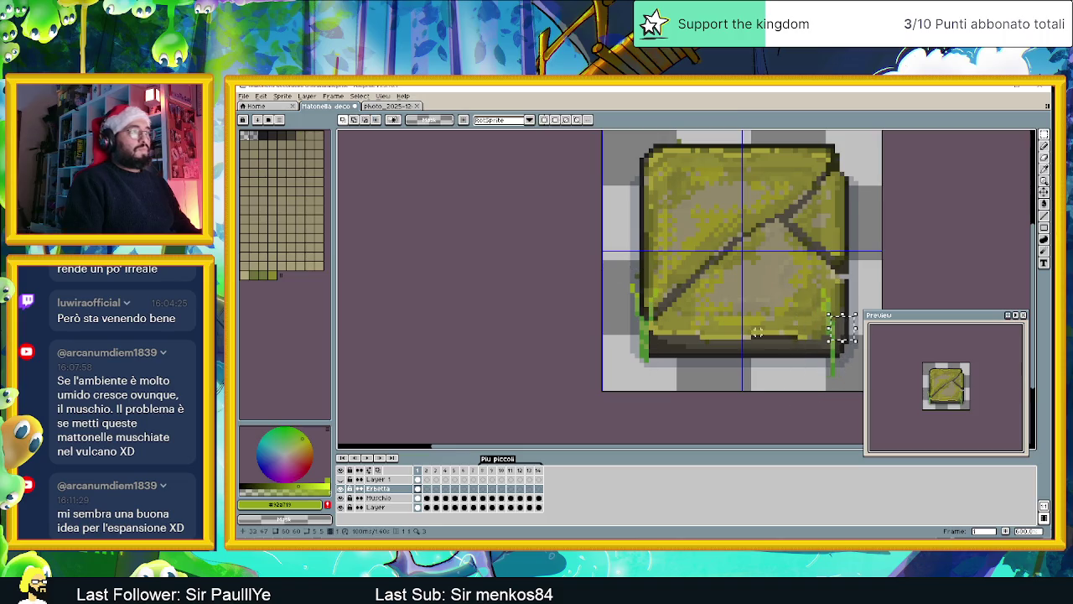
key("ctrl+v")
mouse_move(644, 310)
left_mouse_down()
mouse_move(838, 327)
mouse_move(845, 317)
mouse_move(854, 334)
left_mouse_up()
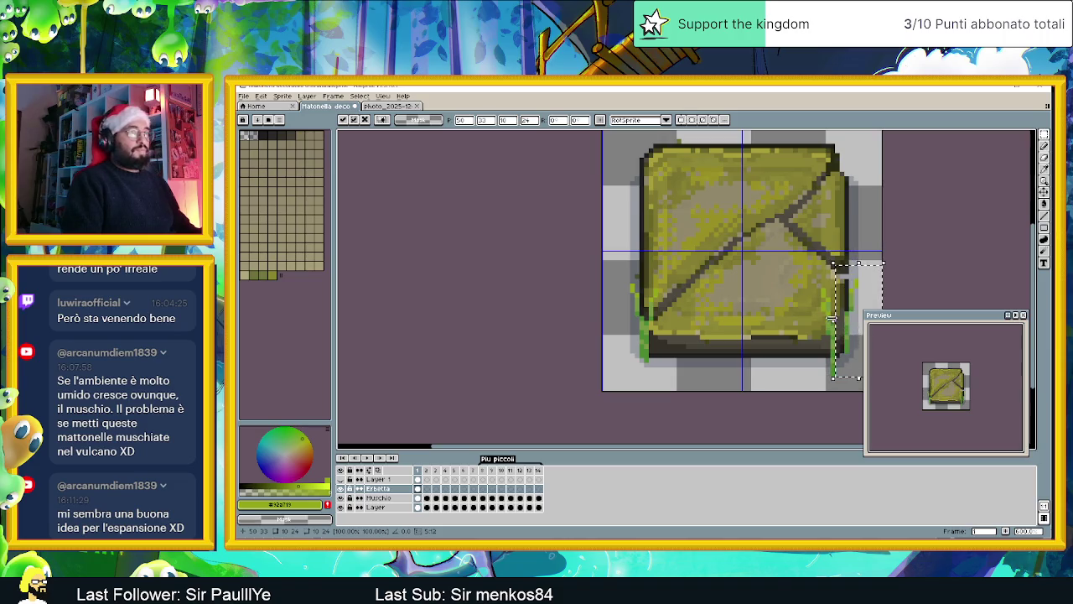
scroll(841, 329, "down", 1)
scroll(764, 314, "down", 1)
scroll(760, 319, "up", 1)
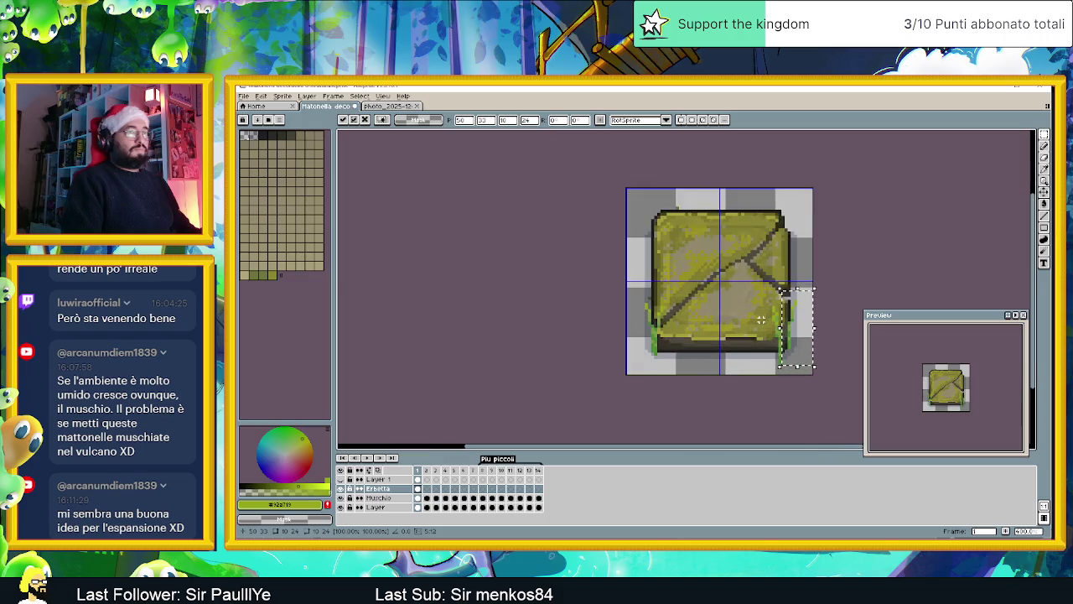
scroll(761, 320, "up", 1)
mouse_move(827, 335)
left_mouse_down()
mouse_move(638, 333)
mouse_move(667, 361)
mouse_move(659, 354)
left_mouse_up()
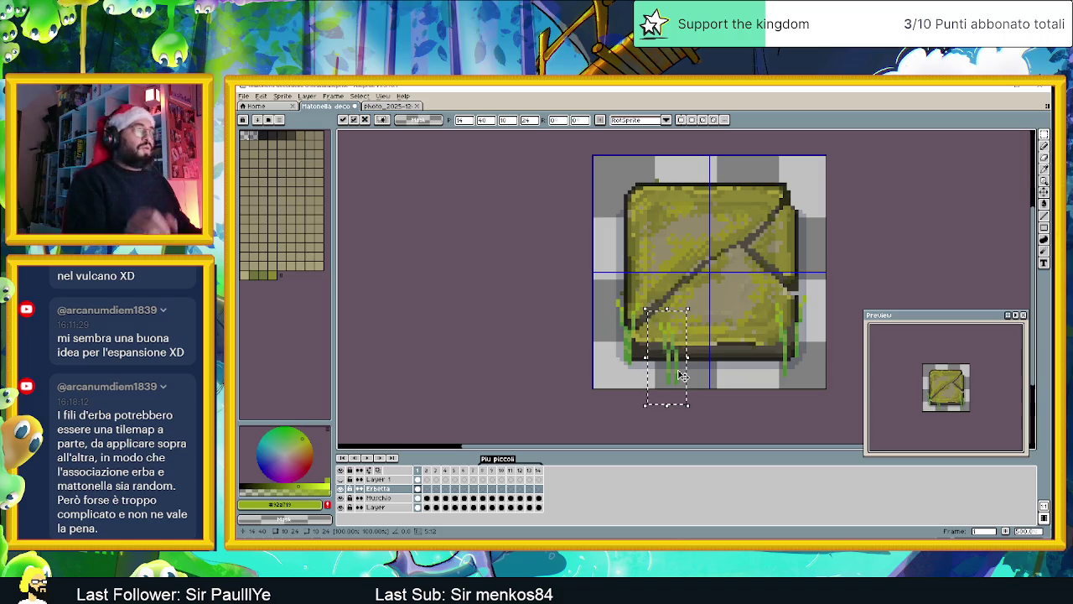
Step: Position the pasted grass block along the bottom centre of the tile and commit it
left_click_drag(668, 366, 703, 360)
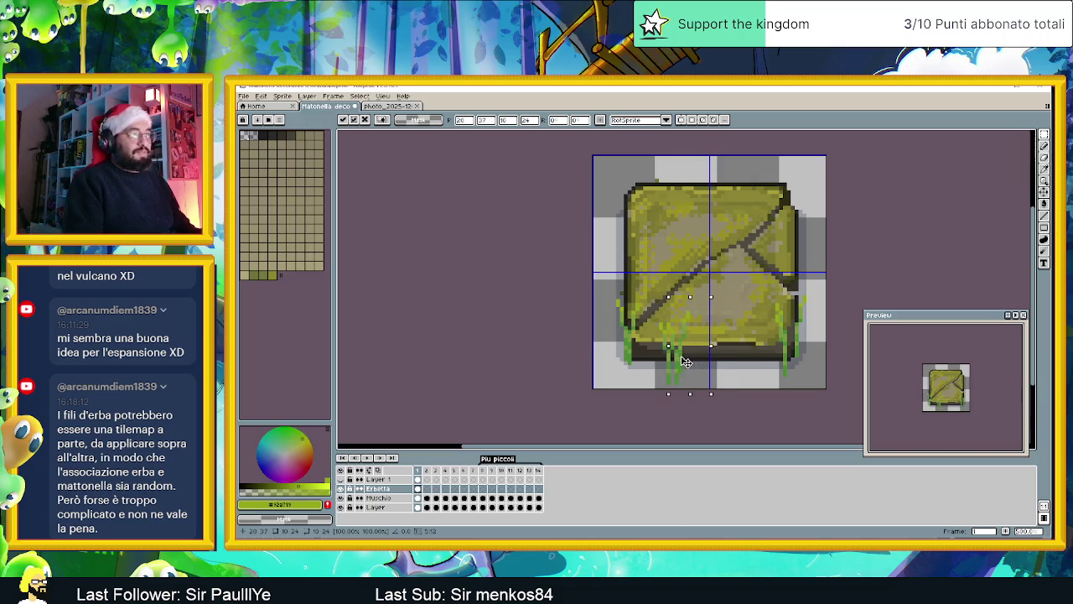
left_click_drag(704, 353, 729, 352)
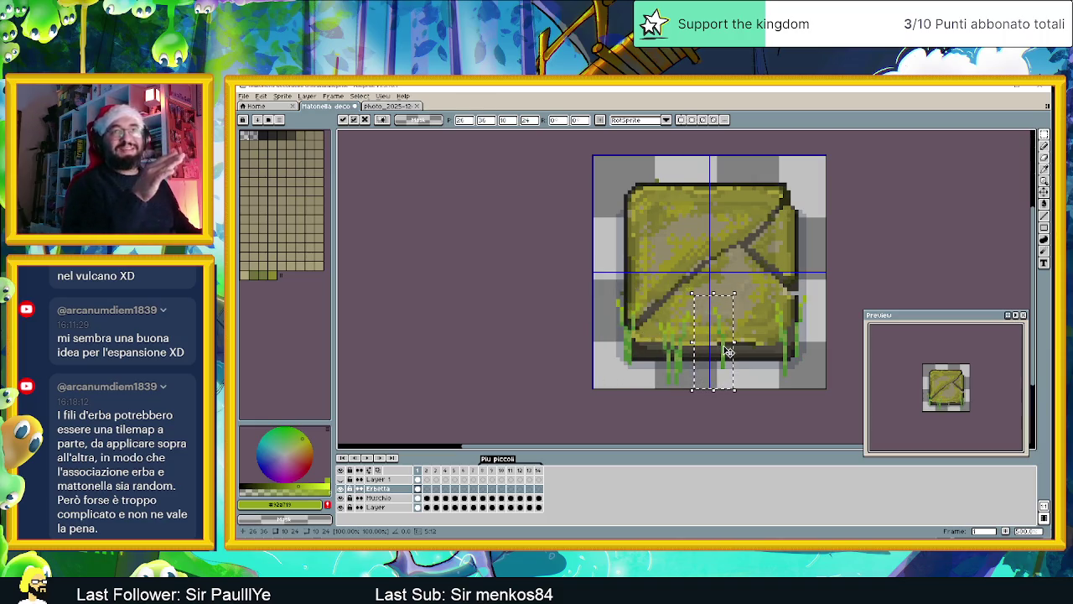
left_click_drag(729, 352, 727, 374)
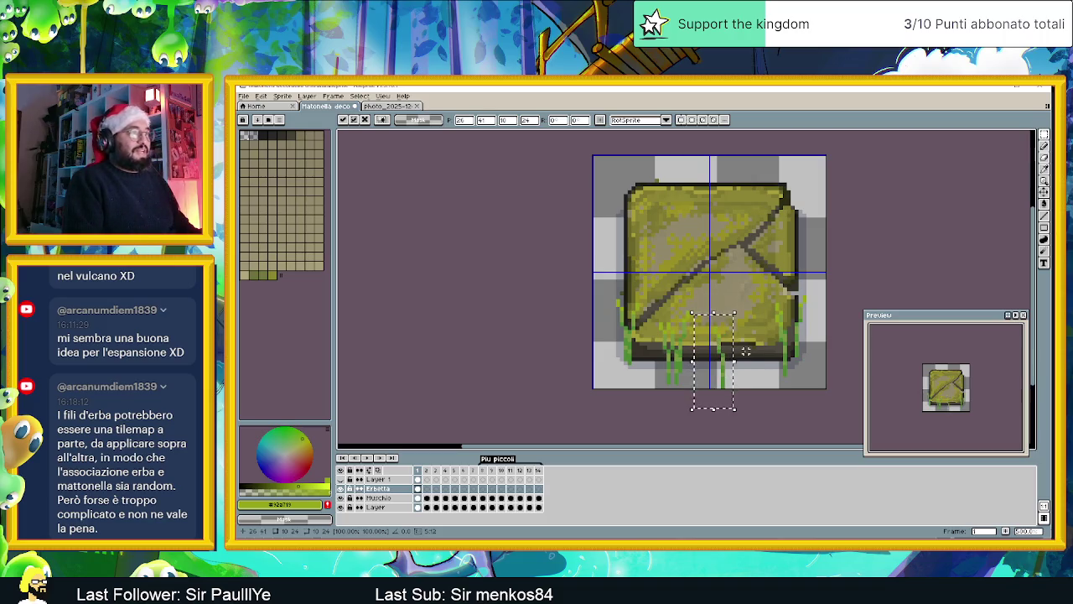
left_click_drag(700, 394, 700, 352)
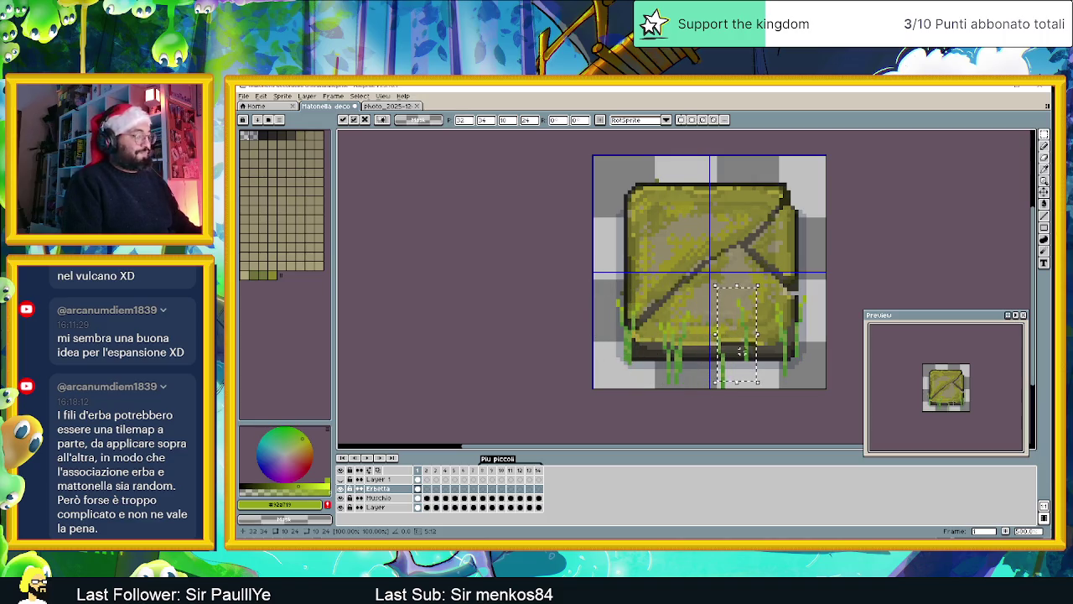
left_click_drag(751, 350, 762, 358)
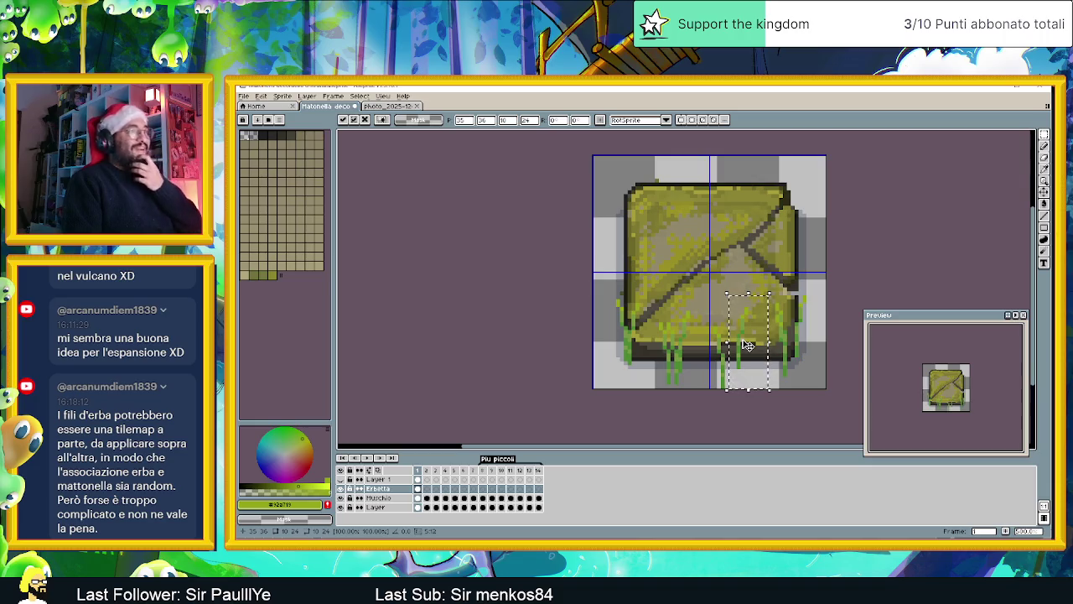
left_click_drag(747, 345, 741, 359)
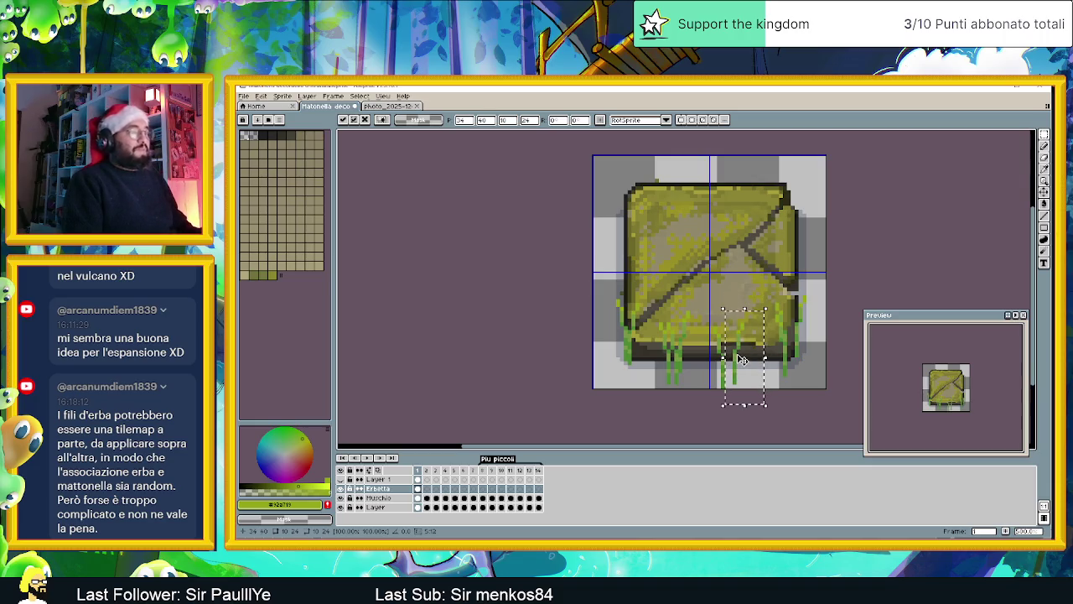
left_click_drag(741, 359, 743, 345)
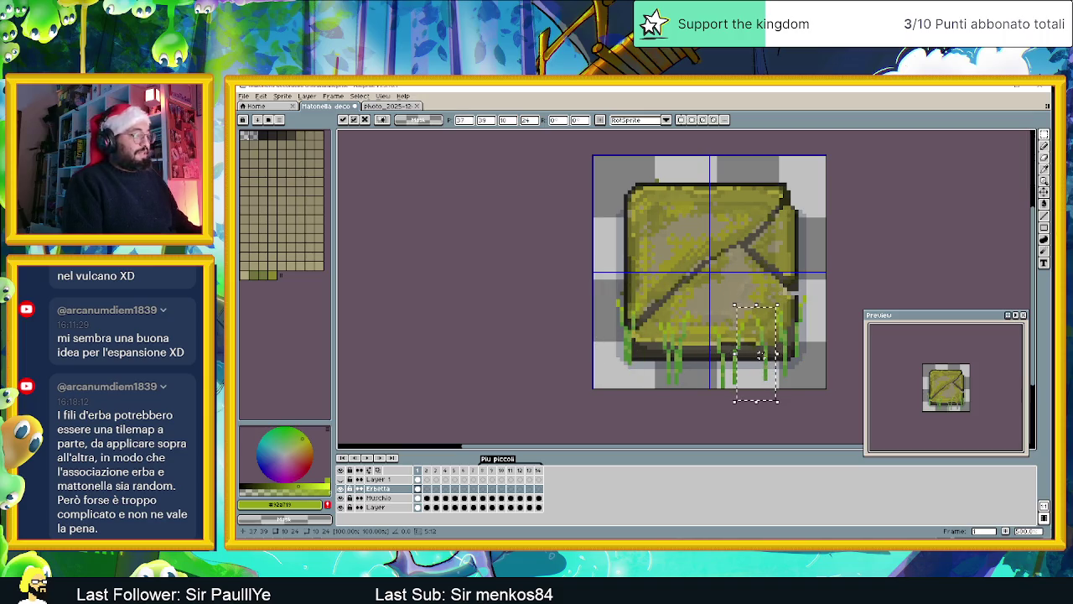
left_click_drag(750, 358, 770, 356)
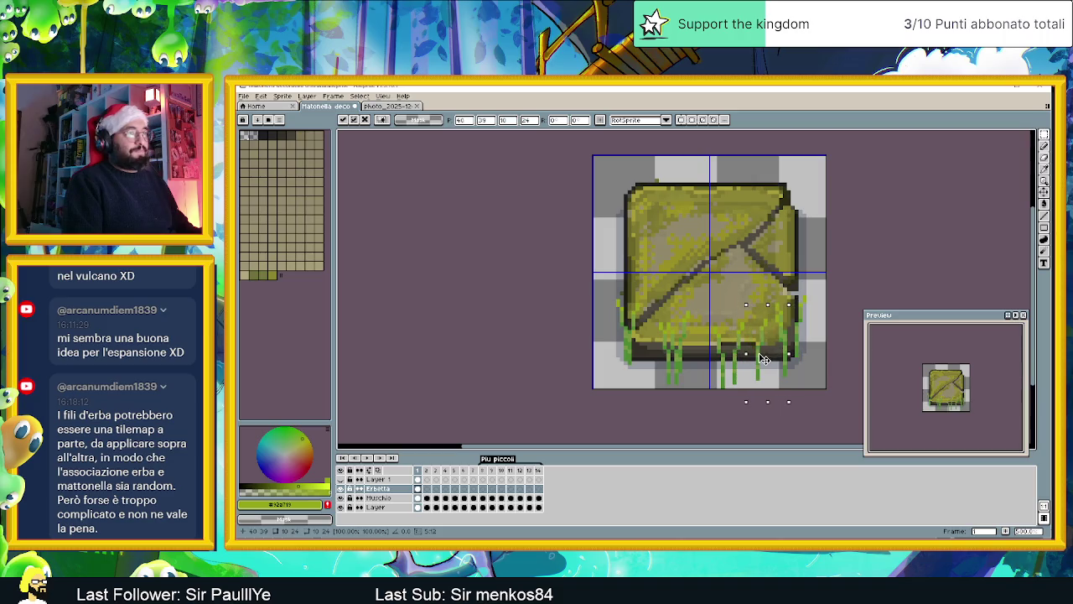
left_click(831, 312)
Step: Move another grass piece into the tile's bottom-left corner, then select a left-edge grass piece
left_click_drag(630, 372, 804, 397)
left_click(804, 398)
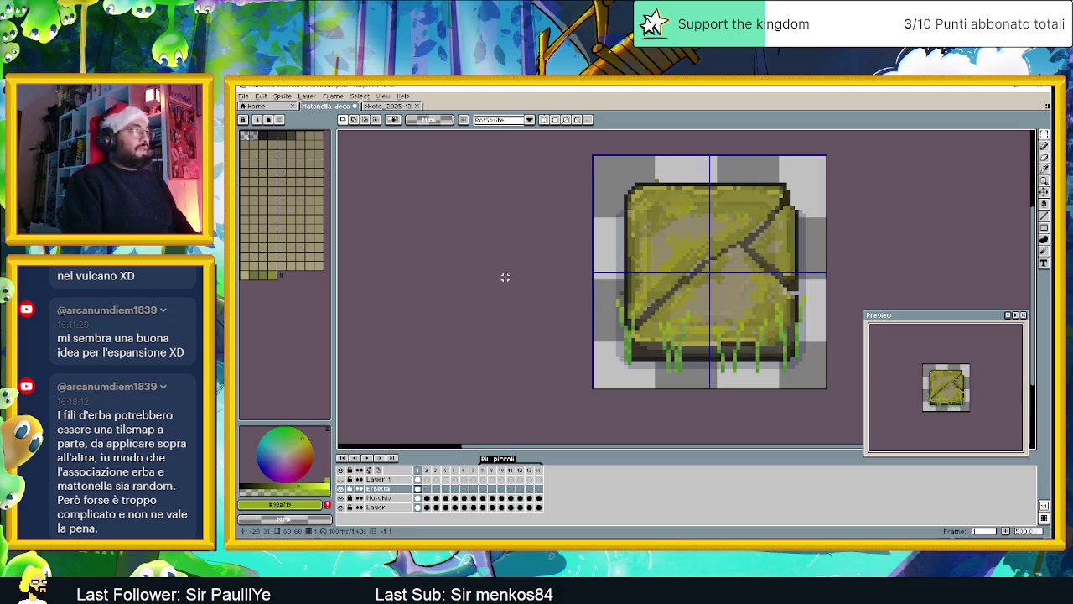
mouse_move(662, 334)
left_mouse_down()
mouse_move(637, 340)
mouse_move(642, 348)
left_mouse_up()
left_click(819, 354)
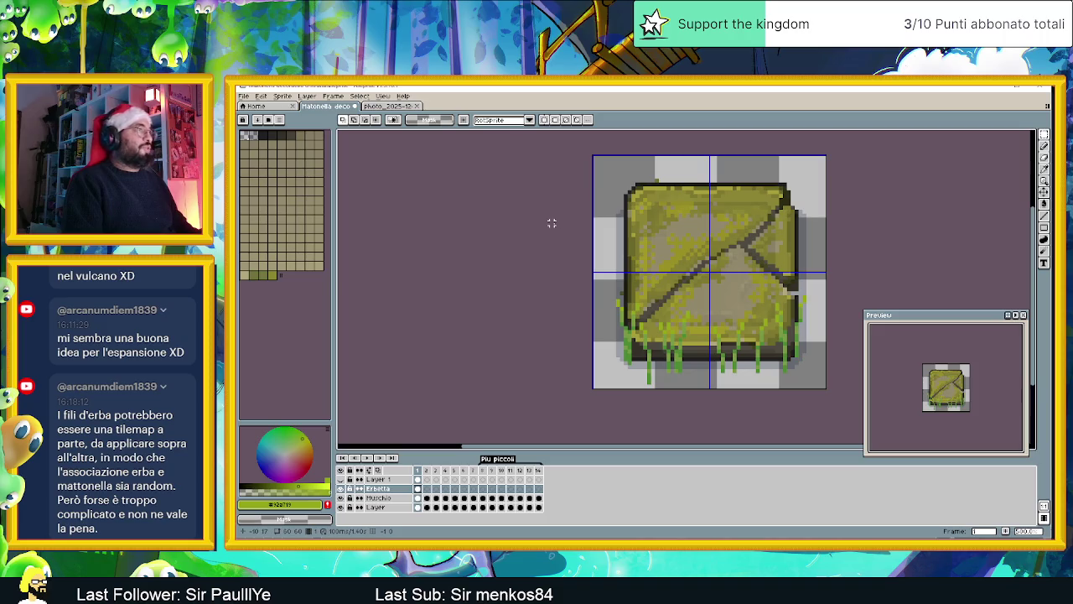
left_click_drag(633, 180, 622, 228)
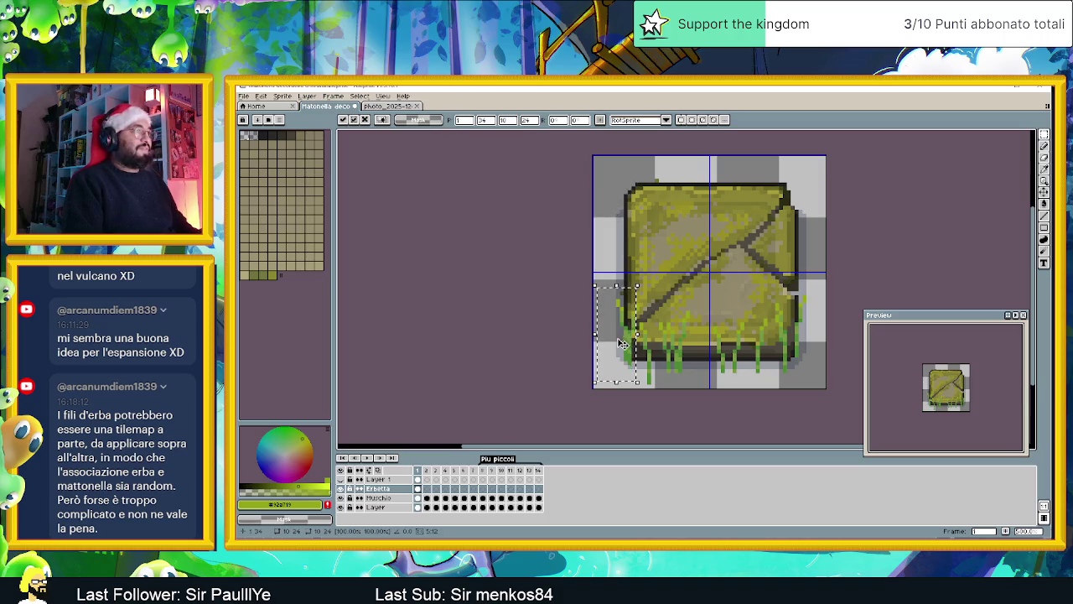
Step: Copy the grass piece onto the upper-left edge and the upper-right edge of the tile
mouse_move(622, 228)
left_mouse_down()
mouse_move(615, 333)
mouse_move(615, 236)
mouse_move(630, 194)
left_mouse_up()
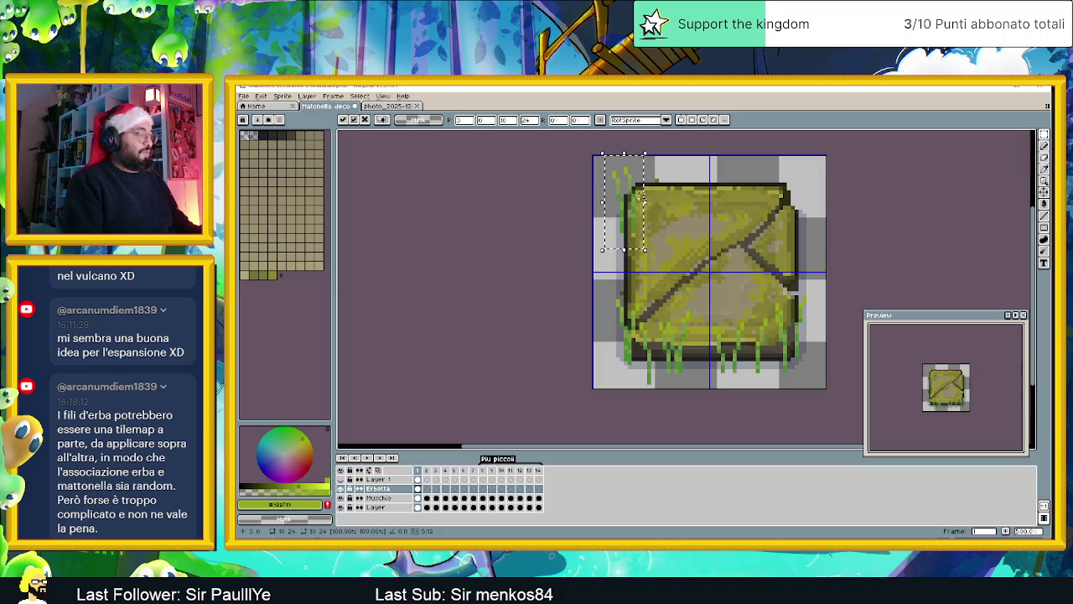
left_click_drag(621, 207, 636, 208)
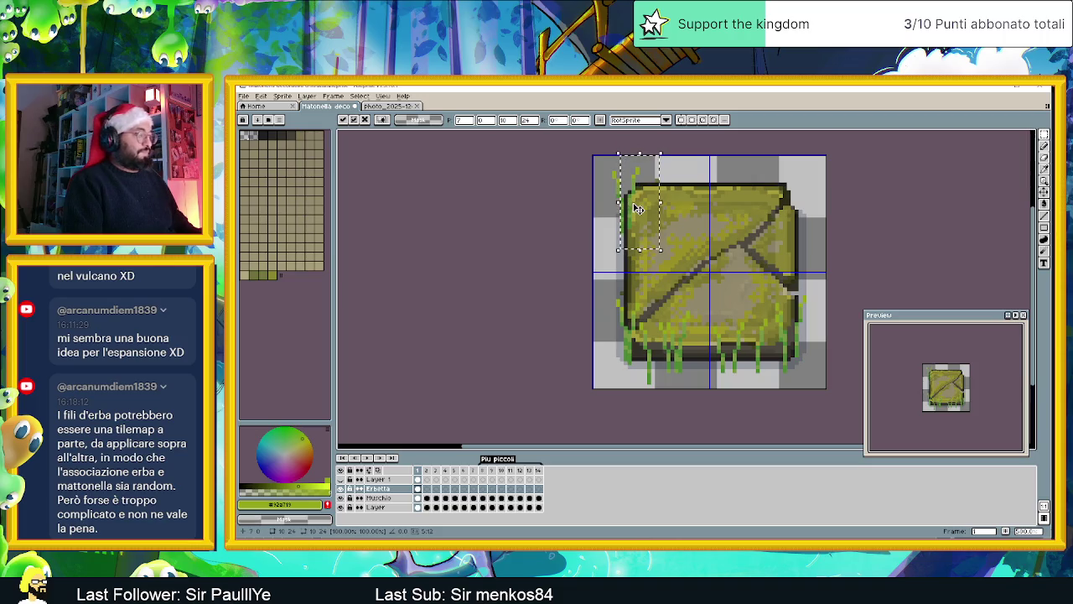
mouse_move(637, 208)
left_mouse_down()
mouse_move(614, 340)
mouse_move(800, 208)
mouse_move(635, 319)
mouse_move(769, 235)
mouse_move(779, 216)
left_mouse_up()
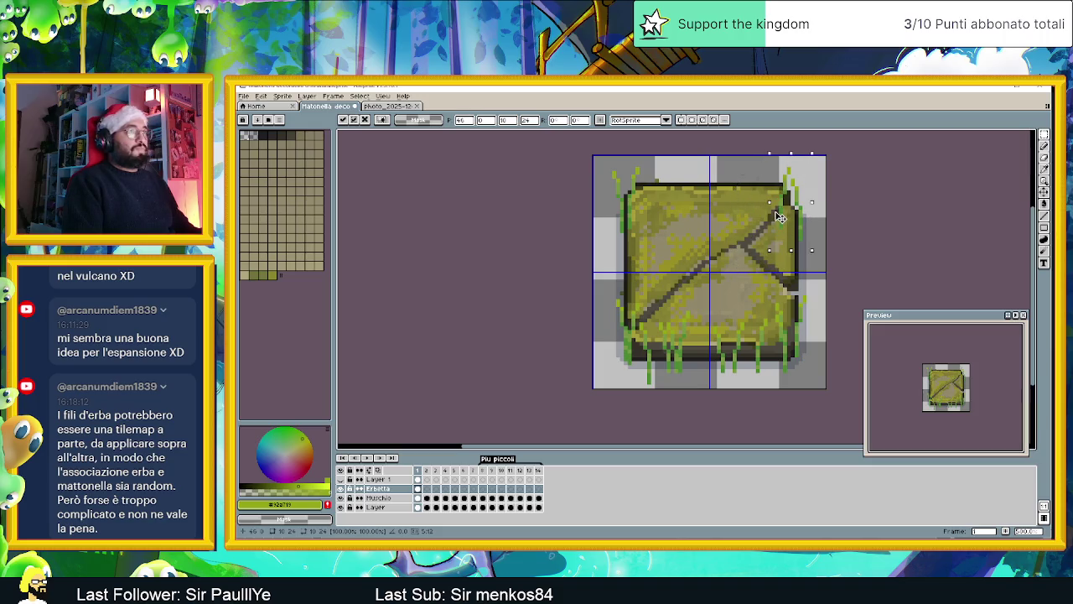
left_click(847, 201)
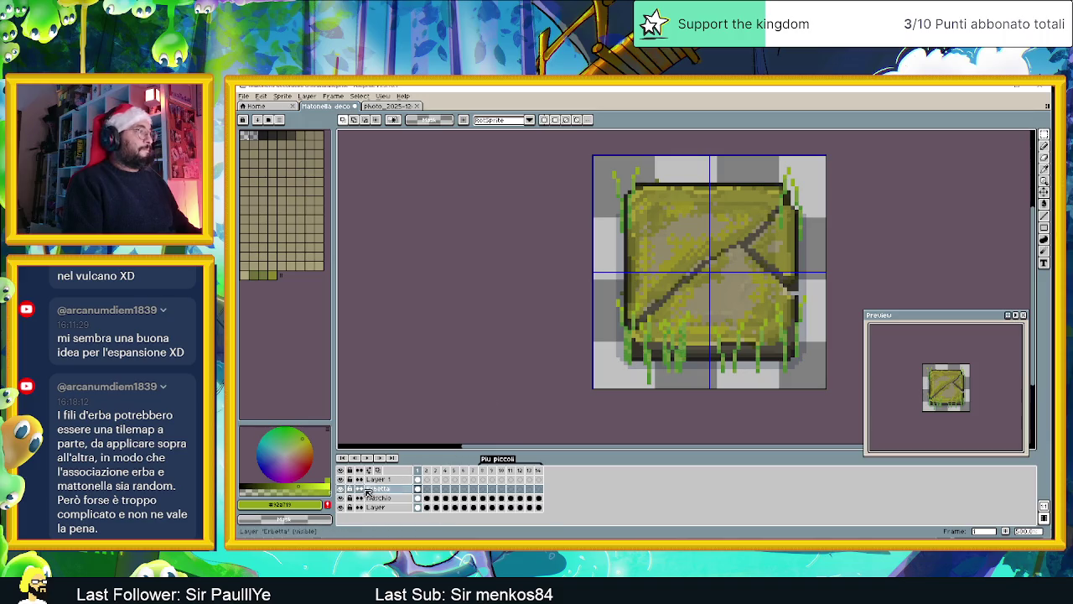
left_click(400, 479)
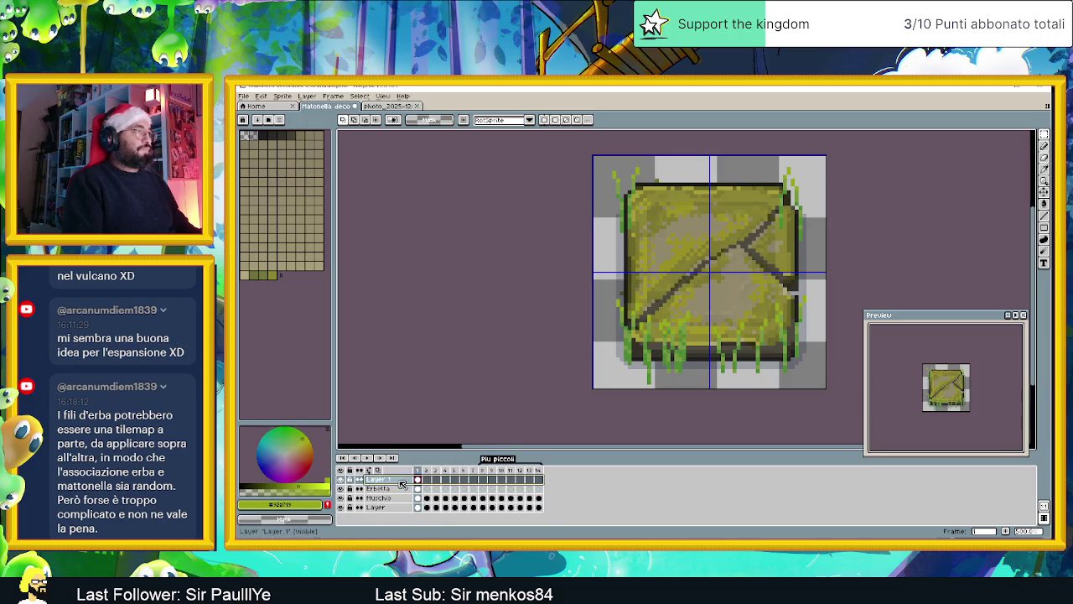
Step: On the Erbetta layer, move a bottom-left grass block up to the tile's top-left corner
left_click(340, 488)
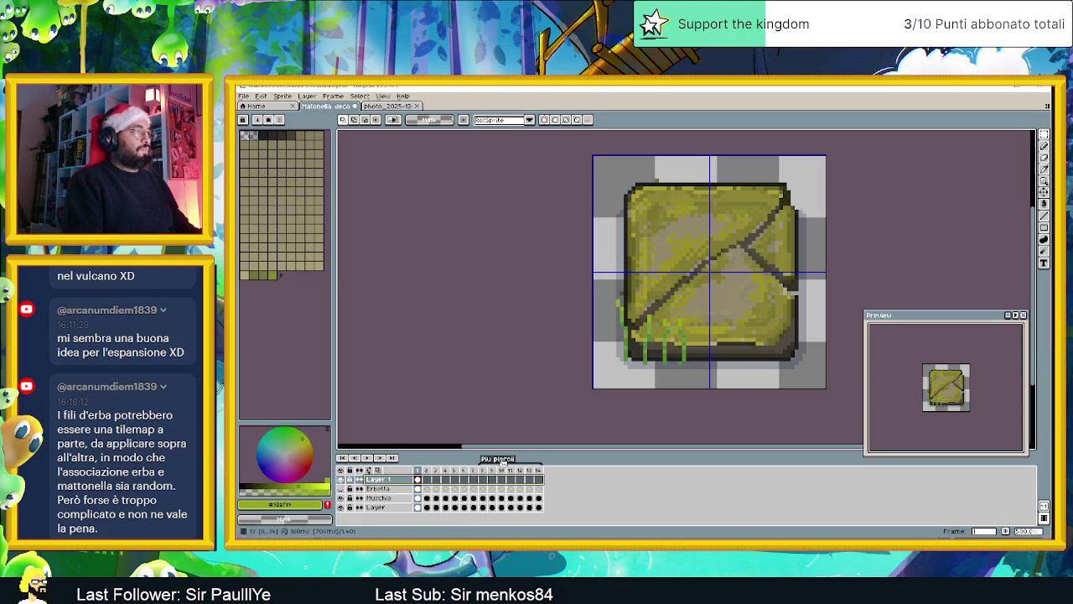
left_click_drag(634, 308, 653, 366)
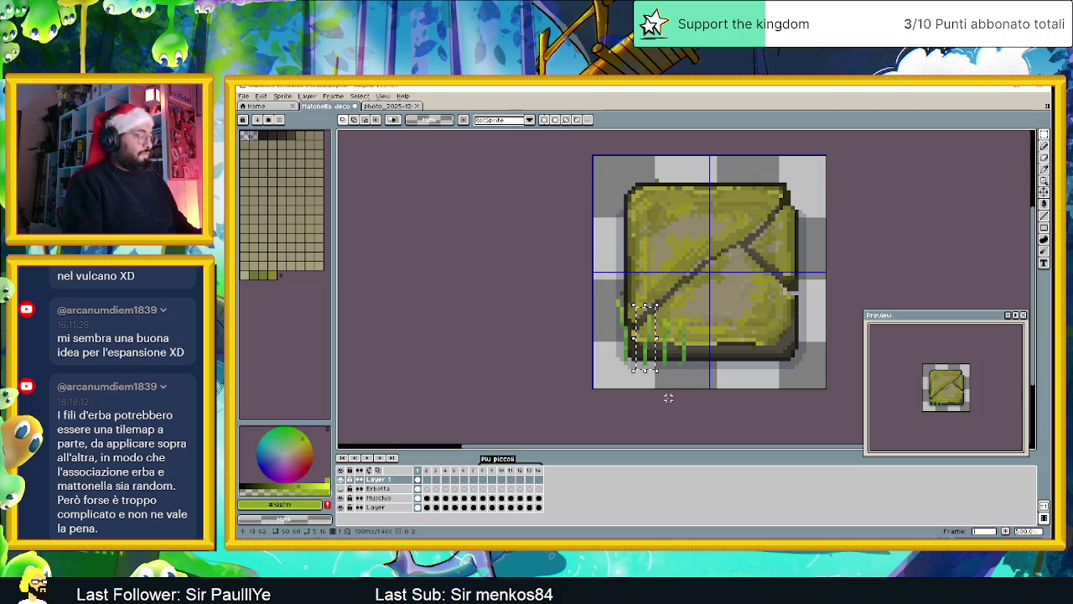
left_click(341, 489)
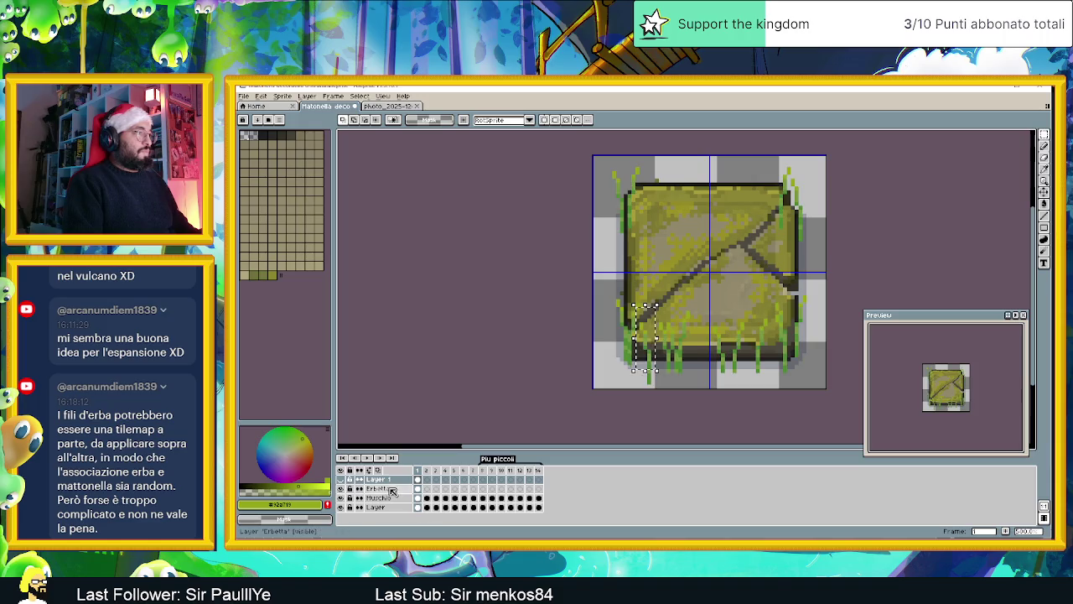
left_click(392, 492)
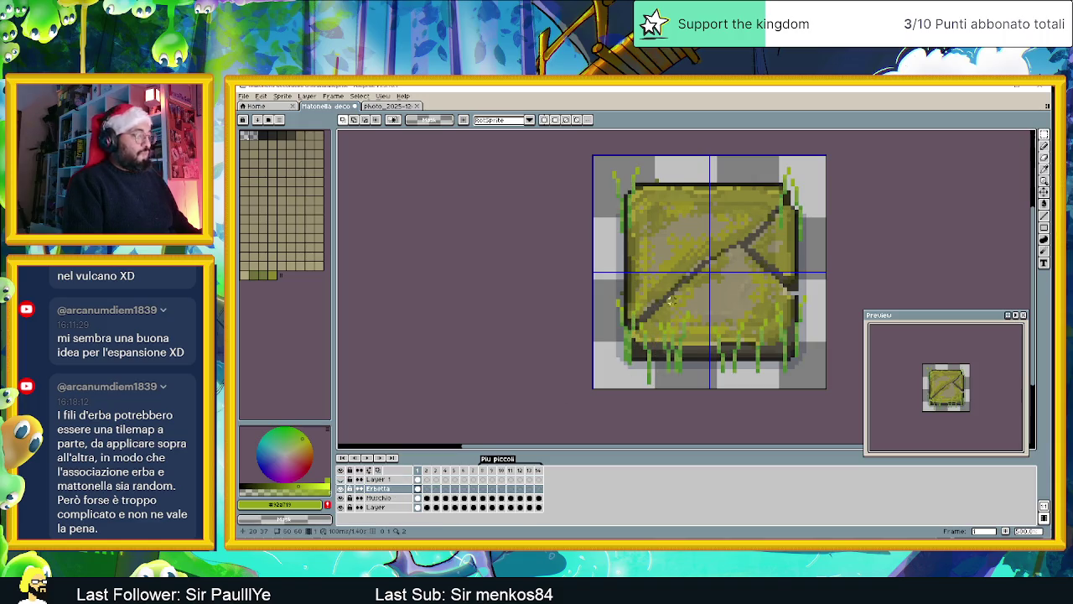
key("m")
mouse_move(656, 305)
left_mouse_down()
mouse_move(633, 369)
mouse_move(695, 344)
left_mouse_up()
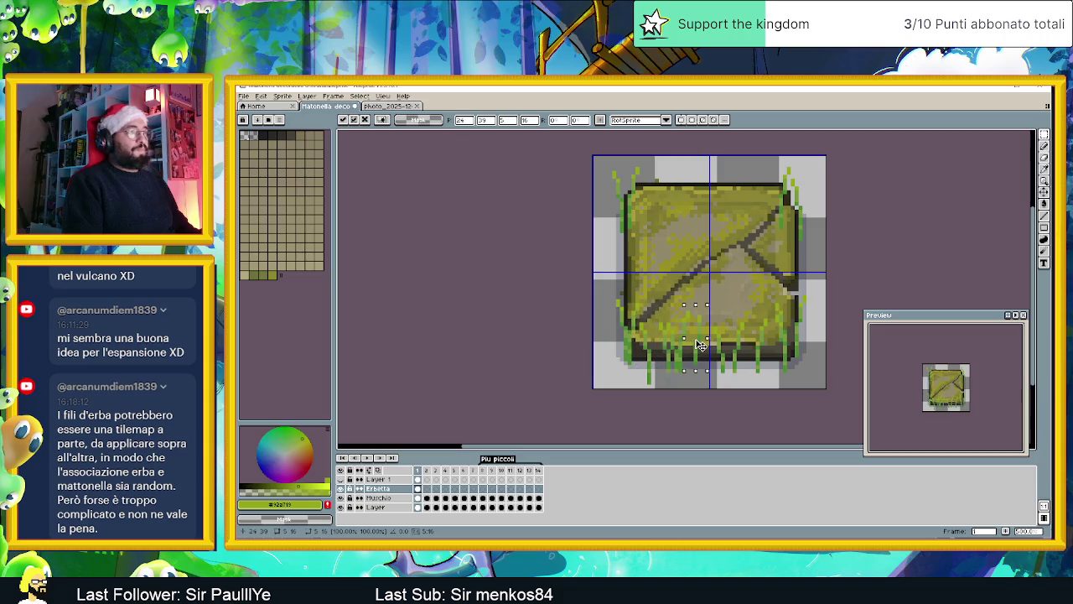
key("Return")
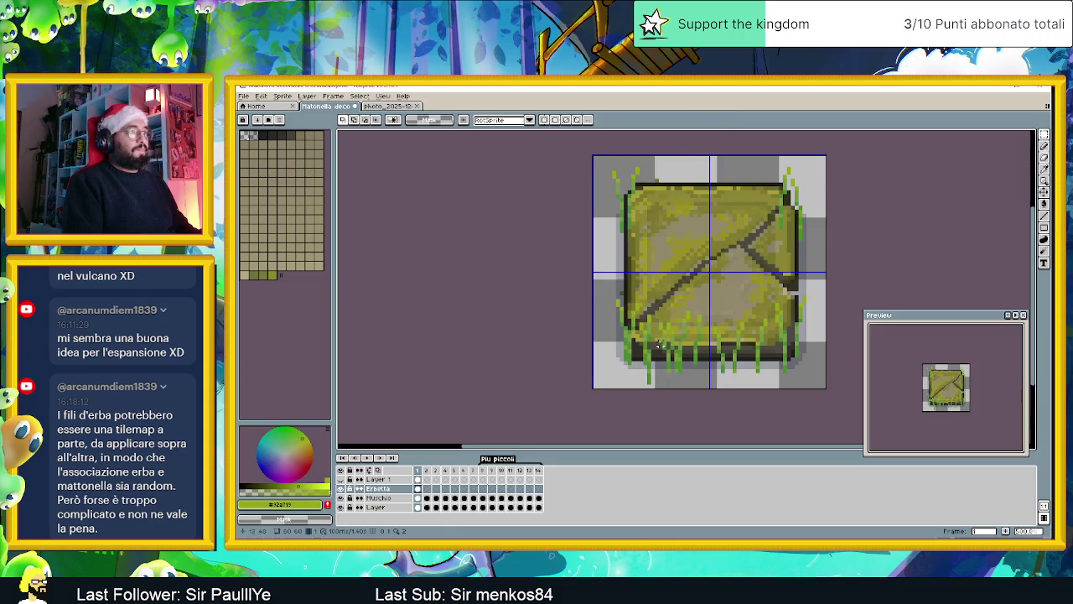
key("ctrl+z")
left_click_drag(630, 289, 628, 206)
key("Return")
Step: Paste copies of the grass block at the top-right corner and on the right edge
key("ctrl+v")
mouse_move(645, 336)
left_mouse_down()
mouse_move(812, 233)
mouse_move(778, 186)
left_mouse_up()
key("Return")
key("ctrl+v")
mouse_move(646, 336)
left_mouse_down()
mouse_move(795, 274)
mouse_move(792, 340)
mouse_move(757, 342)
mouse_move(779, 370)
left_mouse_up()
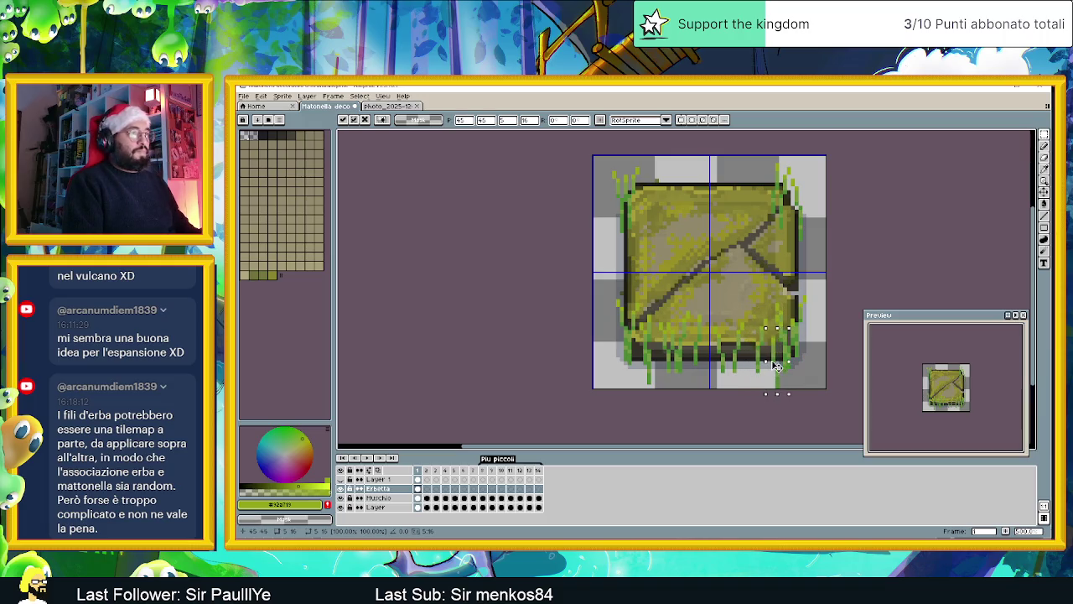
key("Return")
Step: Delete the bottom-edge grass strip and the top-right corner grass, restoring that corner's dark outline
left_click_drag(810, 389, 621, 369)
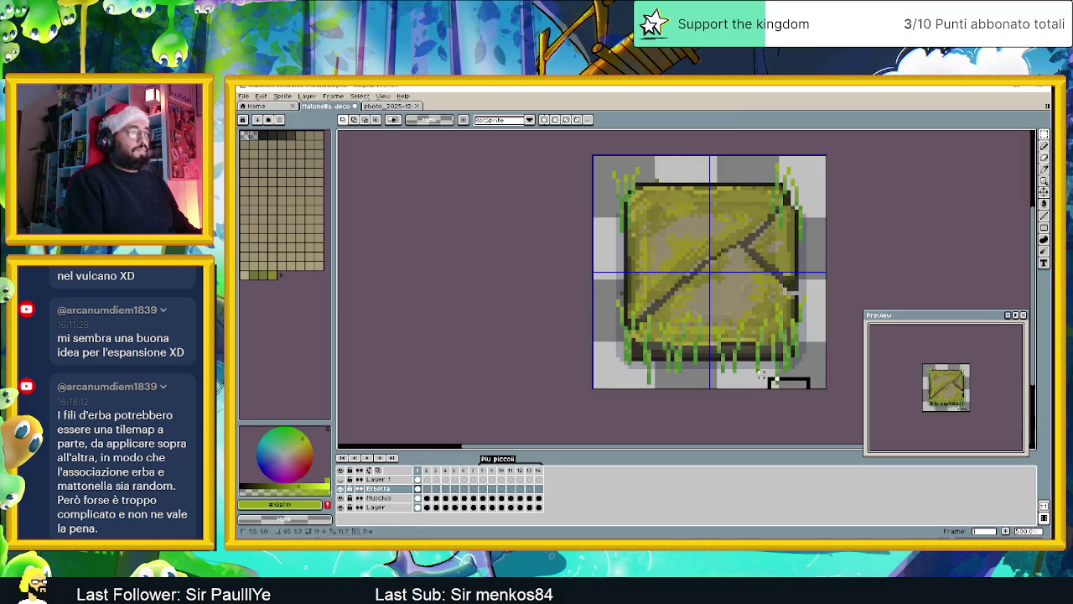
key("Delete")
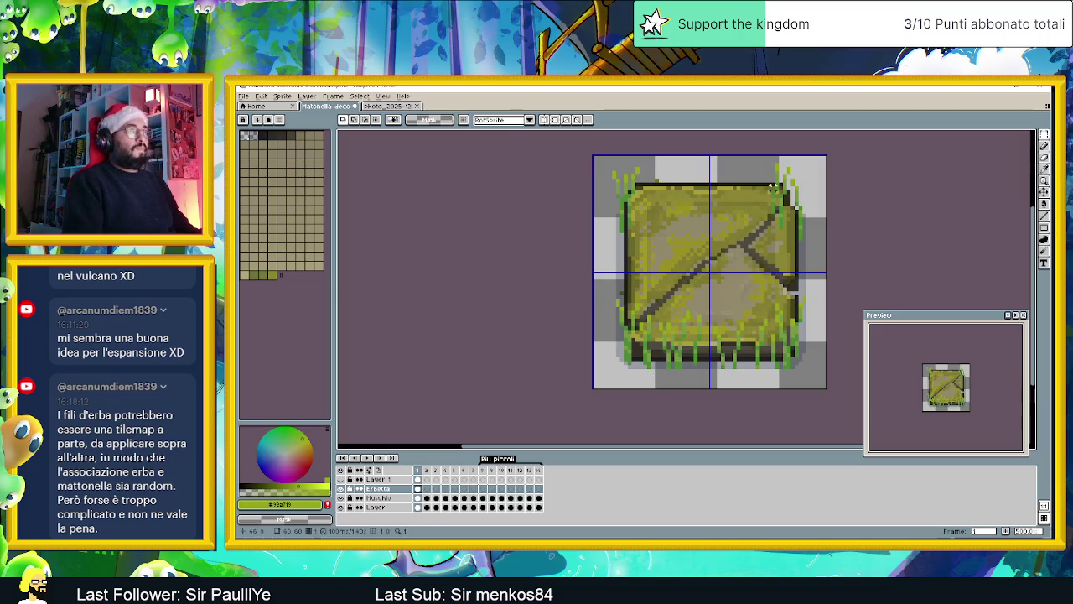
left_click_drag(772, 186, 789, 229)
key("Delete")
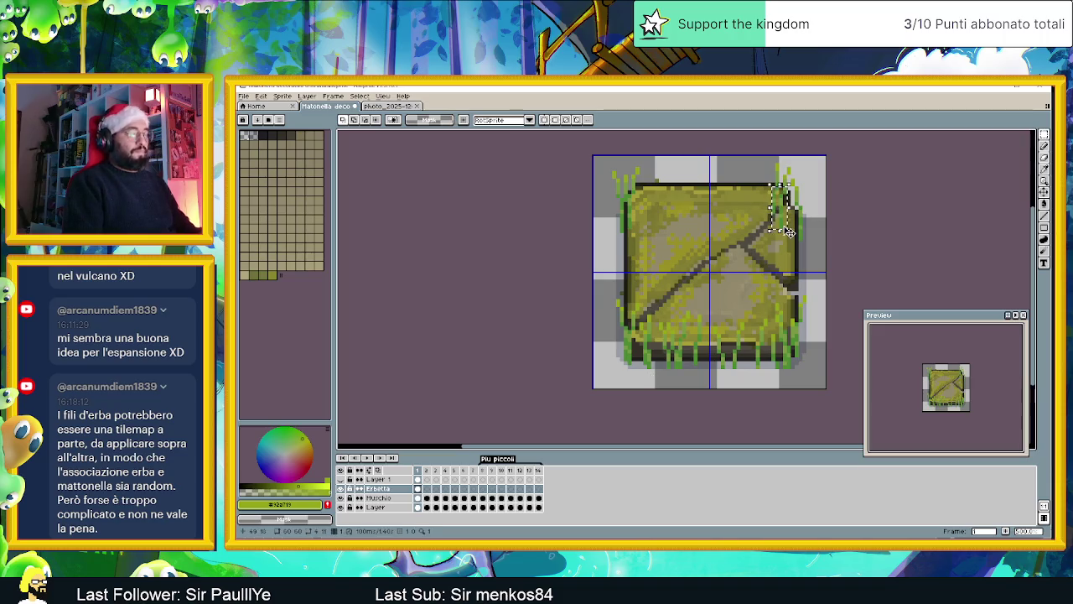
left_click_drag(786, 192, 793, 201)
Step: Sample the grass green, enable pixel-perfect pencil, and pick an olive tone from the tile
scroll(811, 225, "down", 1)
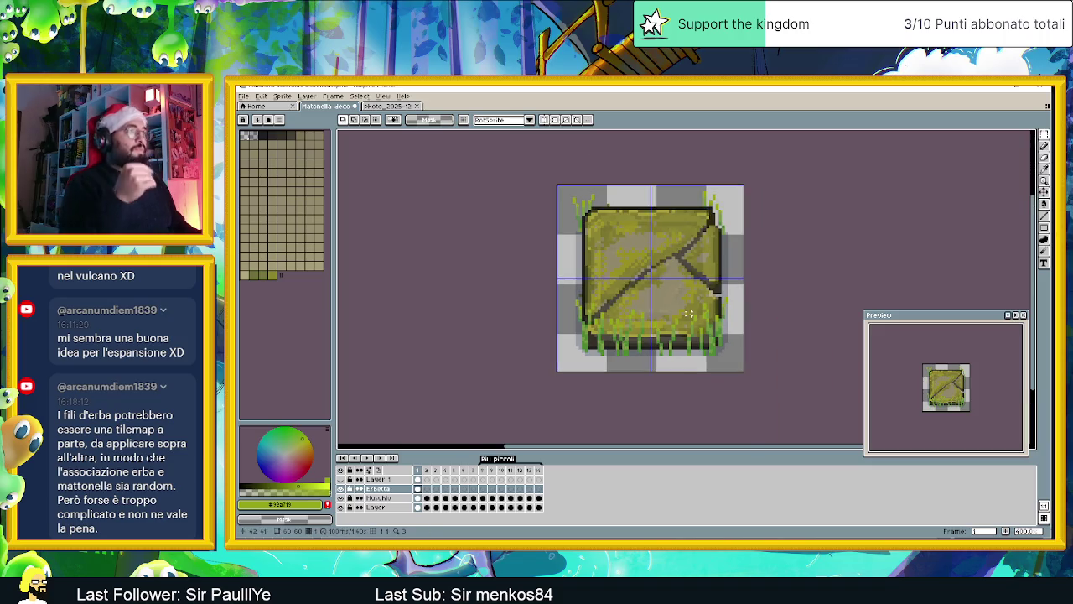
scroll(692, 315, "down", 1)
scroll(692, 324, "down", 1)
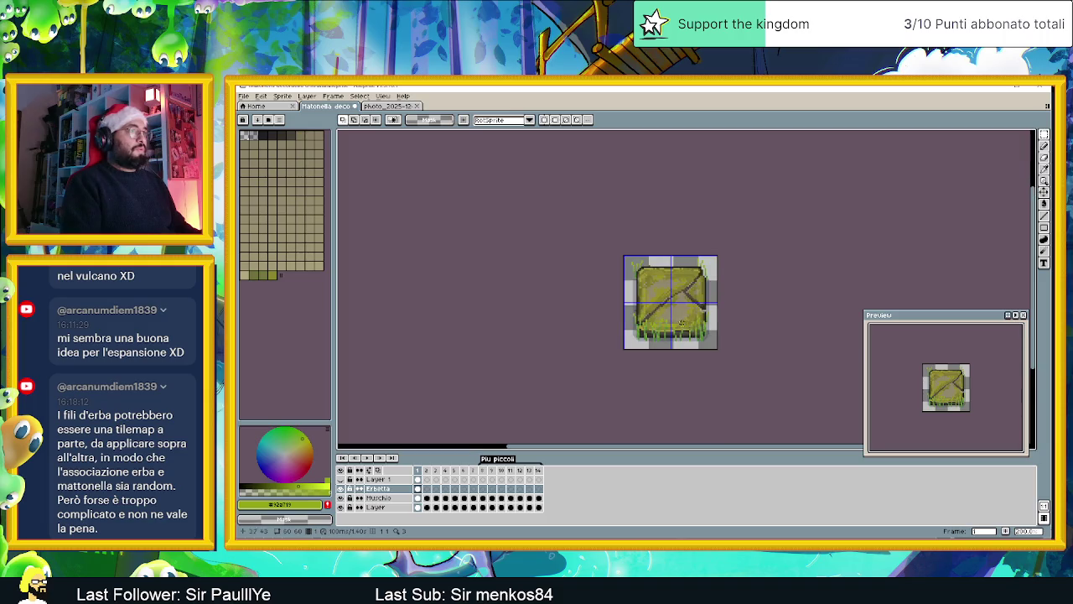
scroll(684, 324, "up", 2)
scroll(637, 335, "up", 1)
left_click(560, 349, "alt")
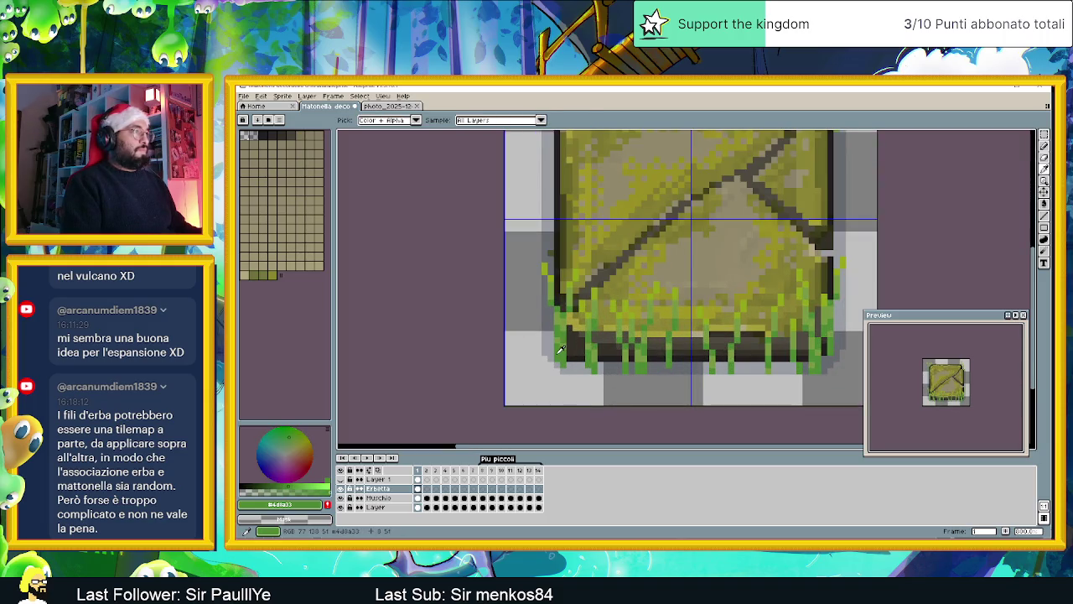
left_click(1045, 146)
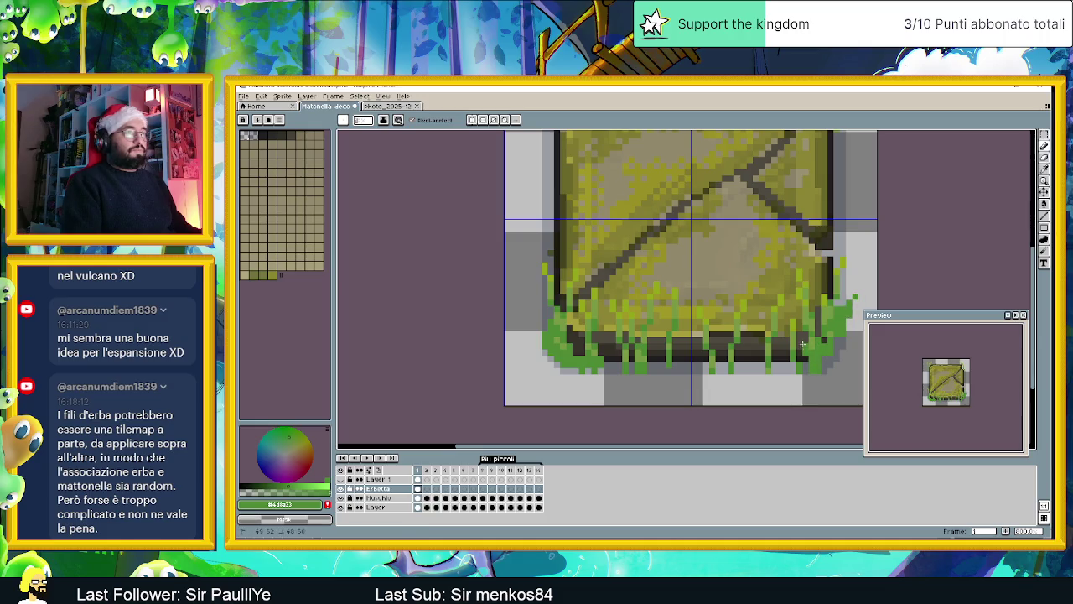
left_click(805, 301, "alt")
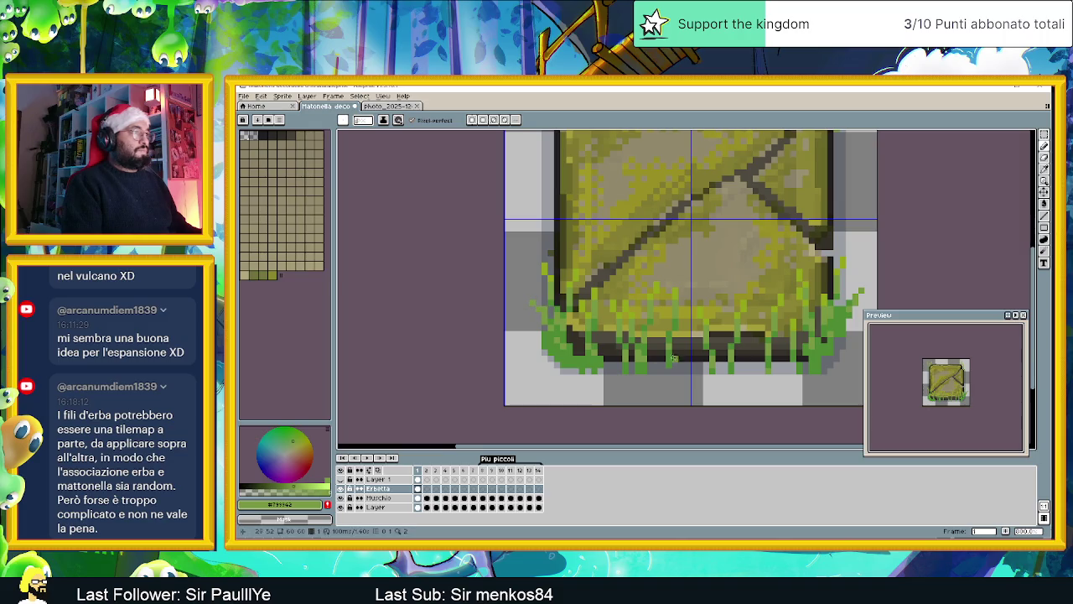
scroll(662, 336, "down", 2)
scroll(662, 327, "down", 1)
scroll(659, 319, "up", 1)
scroll(650, 302, "down", 1)
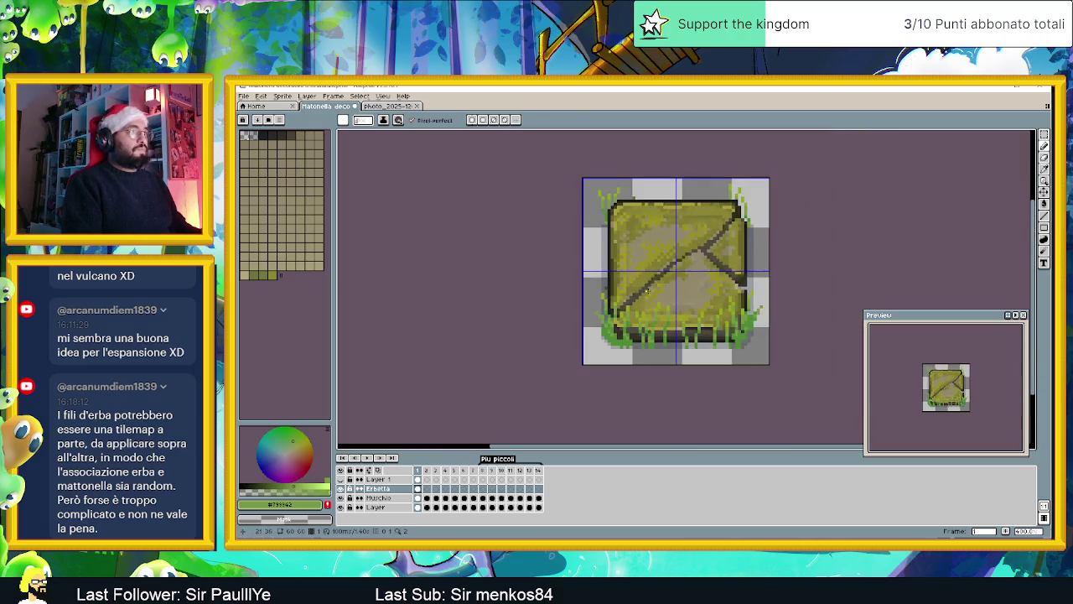
Step: Pencil extra grass blades at the tile's top-right corner
scroll(578, 262, "up", 3)
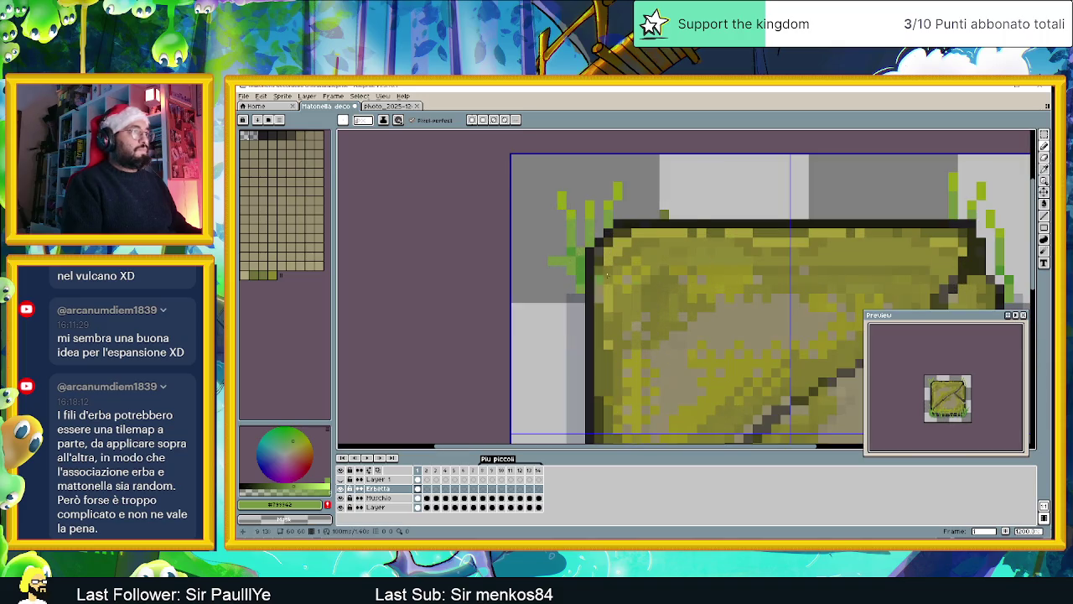
scroll(590, 274, "down", 2)
scroll(654, 276, "down", 1)
scroll(716, 285, "up", 3)
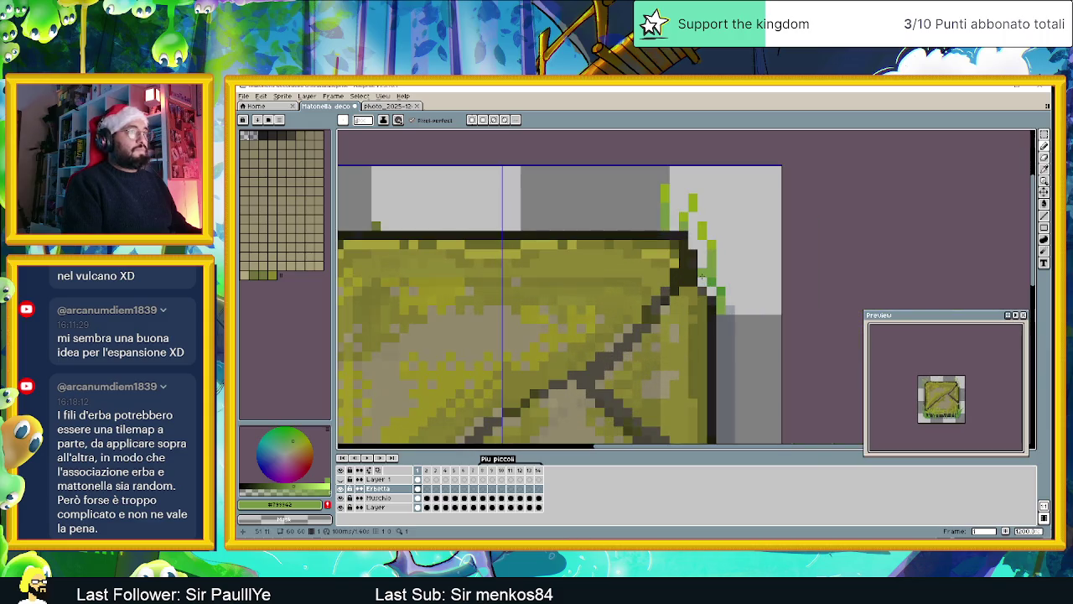
left_click_drag(727, 269, 718, 274)
scroll(727, 301, "down", 3)
scroll(738, 377, "up", 1)
scroll(742, 402, "down", 1)
Step: Sample grass green #4d8a33 and bring the bottom-right grass along the bottom edge into view
key("i")
left_click(744, 426)
key("b")
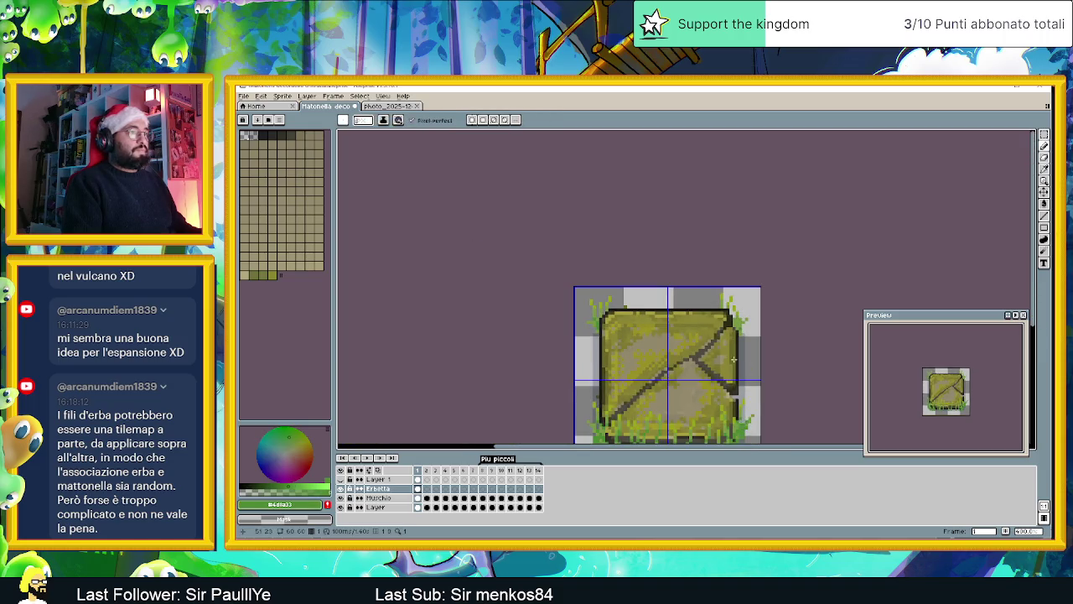
scroll(744, 335, "up", 3)
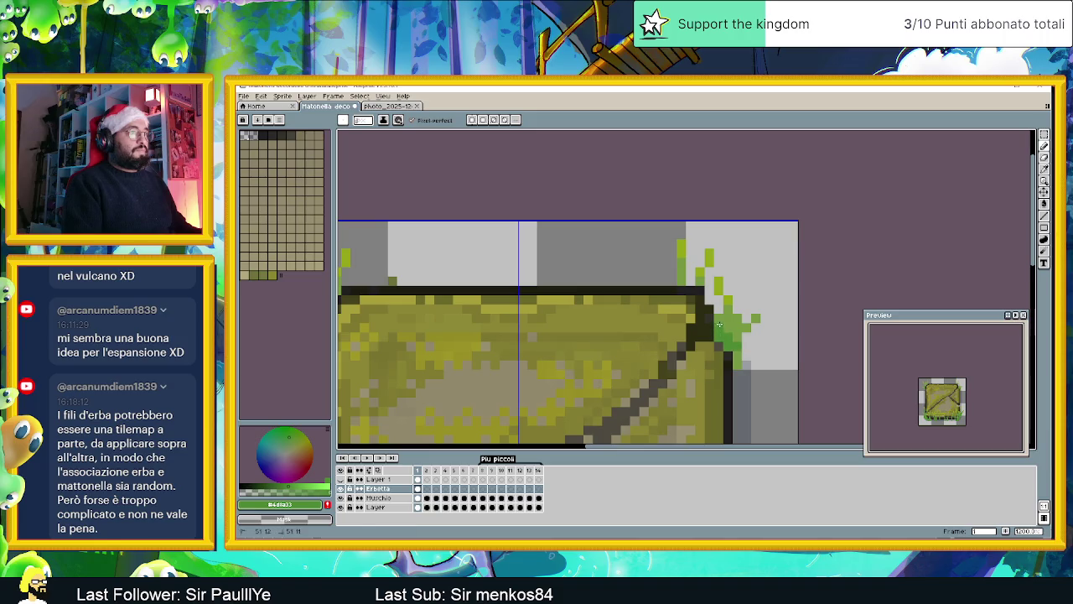
scroll(737, 365, "down", 3)
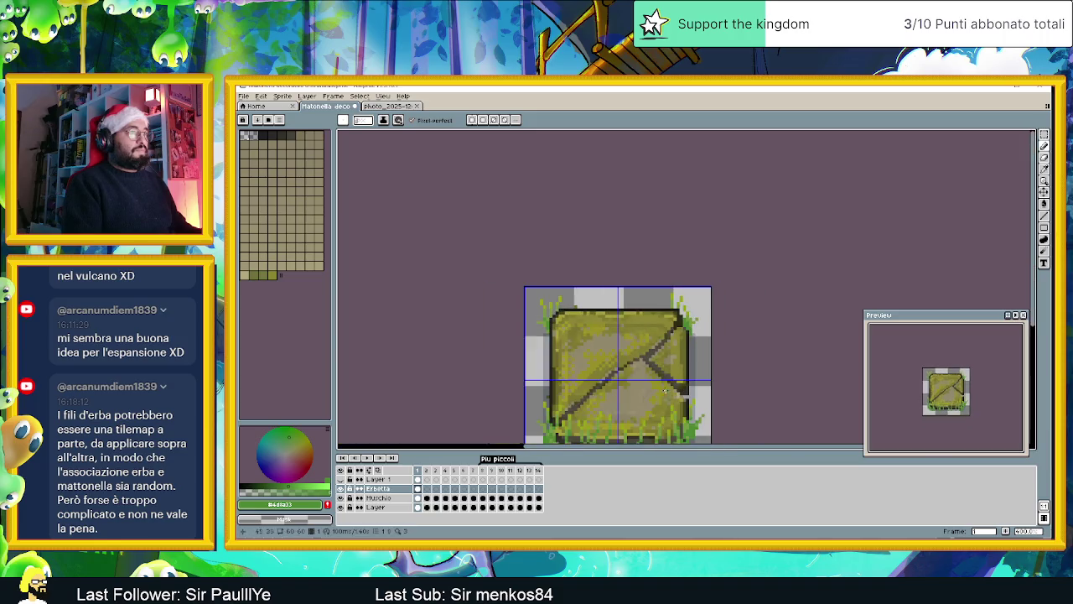
scroll(618, 328, "up", 1)
scroll(612, 302, "up", 1)
scroll(604, 269, "up", 1)
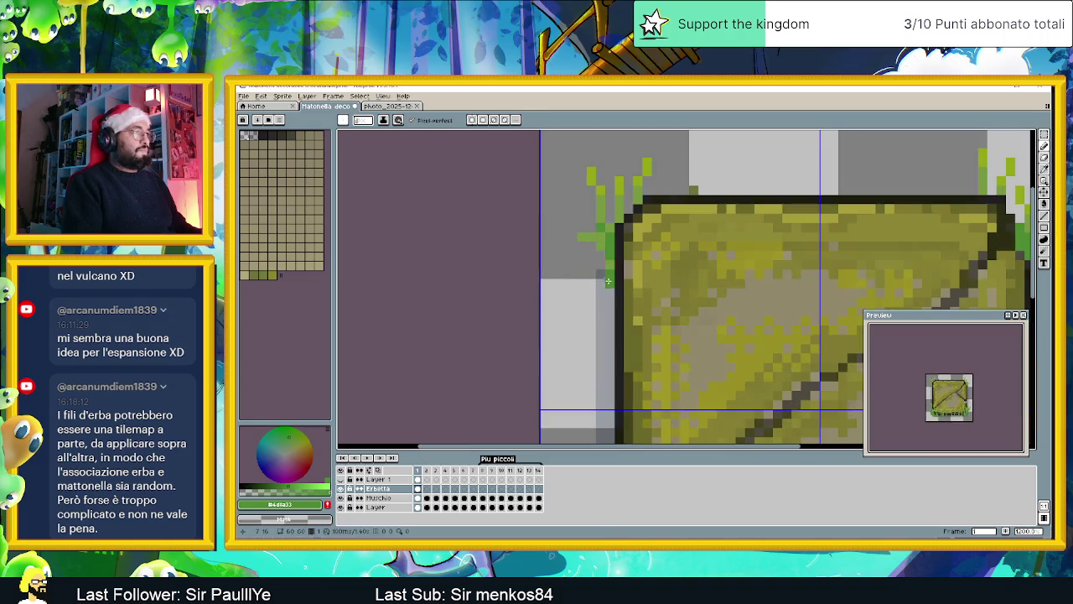
scroll(677, 331, "down", 3)
scroll(637, 352, "up", 1)
scroll(587, 351, "up", 1)
scroll(551, 347, "up", 1)
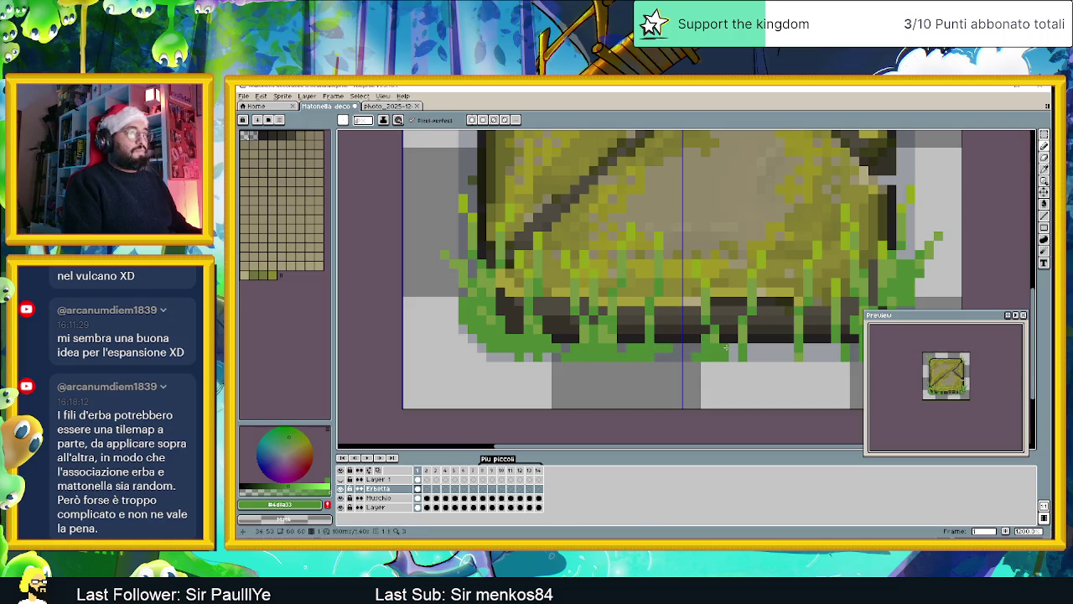
left_click_drag(773, 352, 693, 342)
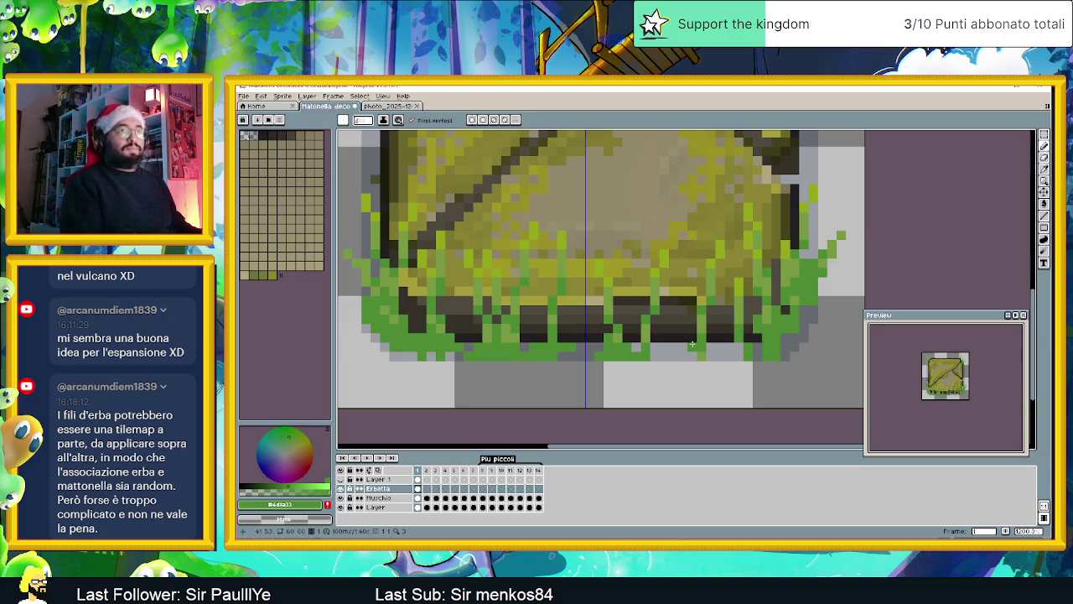
left_click_drag(698, 336, 587, 349)
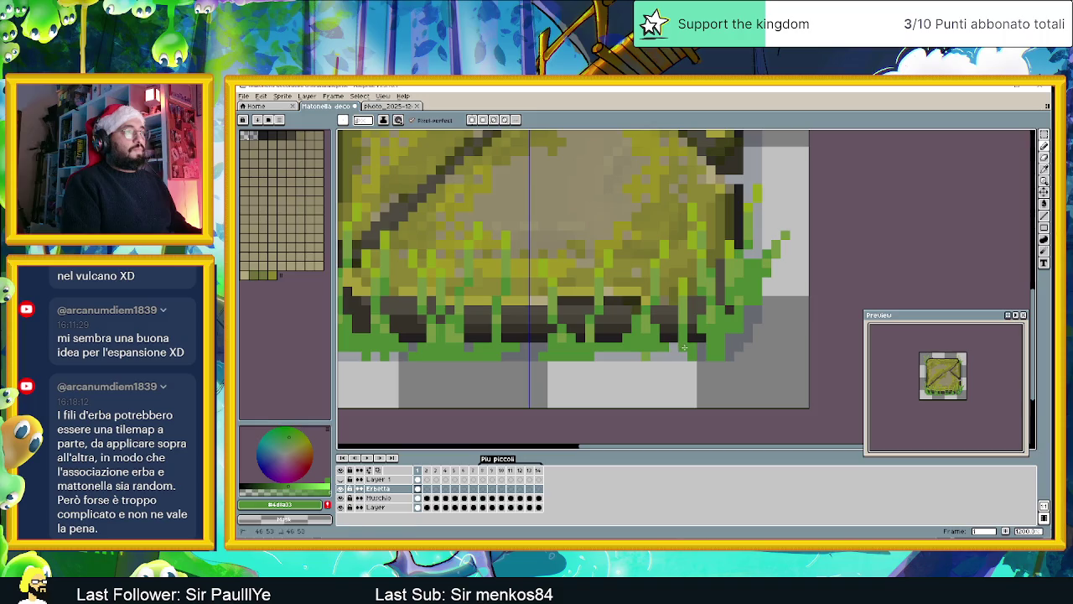
scroll(702, 345, "down", 3)
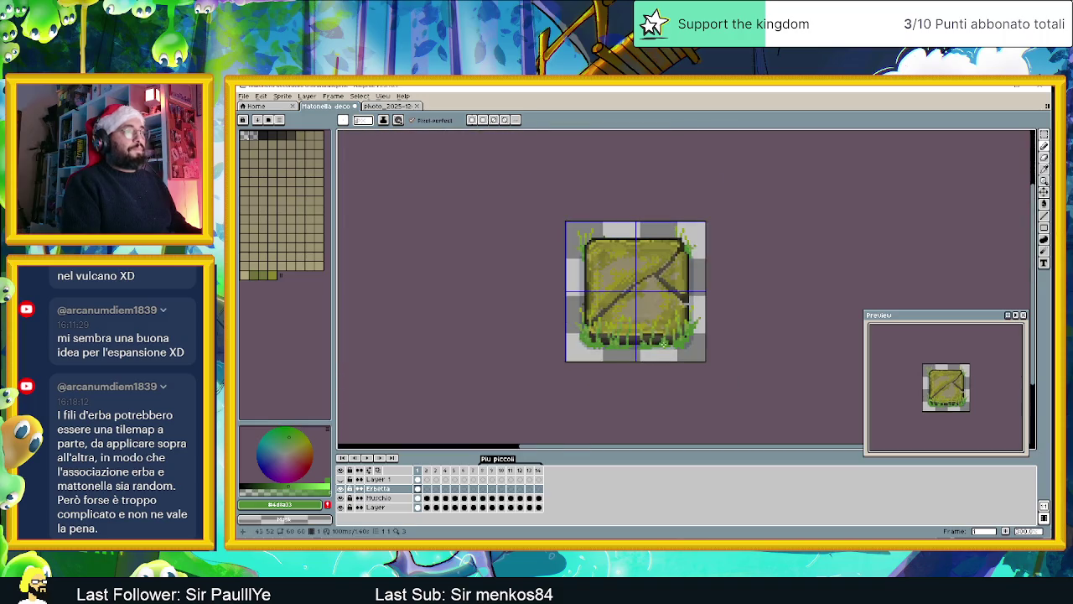
Step: Marquee-select the bottom-edge grass strip, nudge it down two pixels and commit it
scroll(701, 345, "down", 1)
scroll(702, 345, "down", 1)
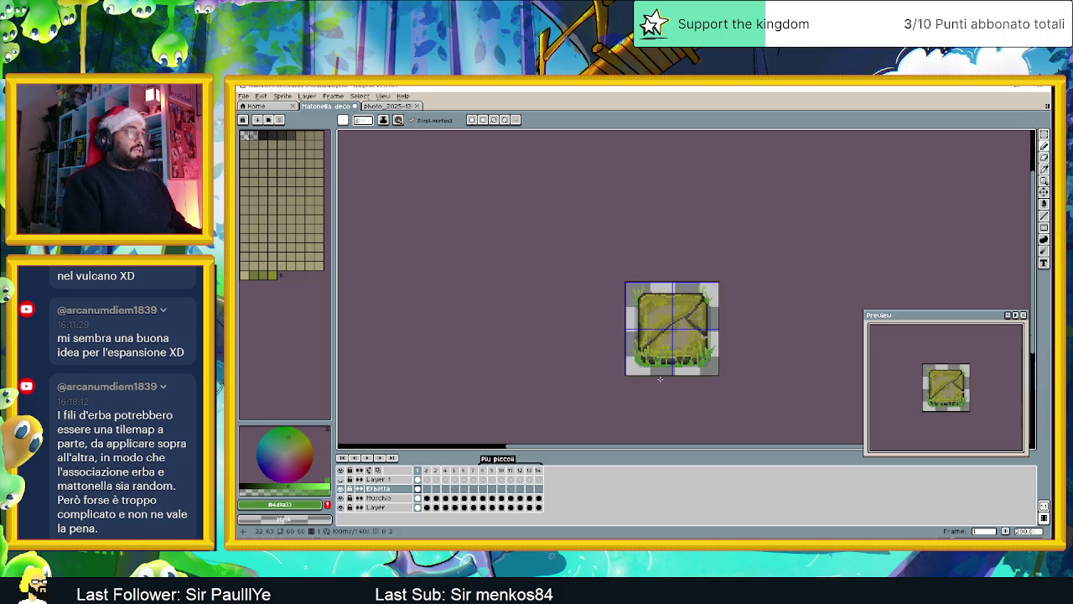
scroll(660, 380, "down", 1)
scroll(637, 360, "right", 1)
scroll(609, 347, "right", 1)
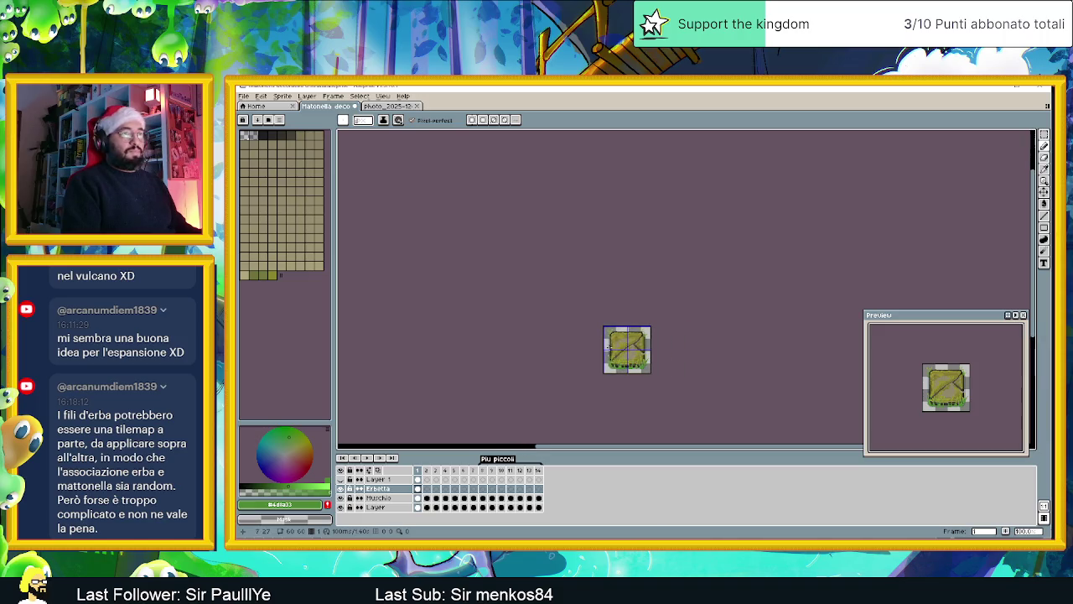
scroll(608, 346, "up", 2)
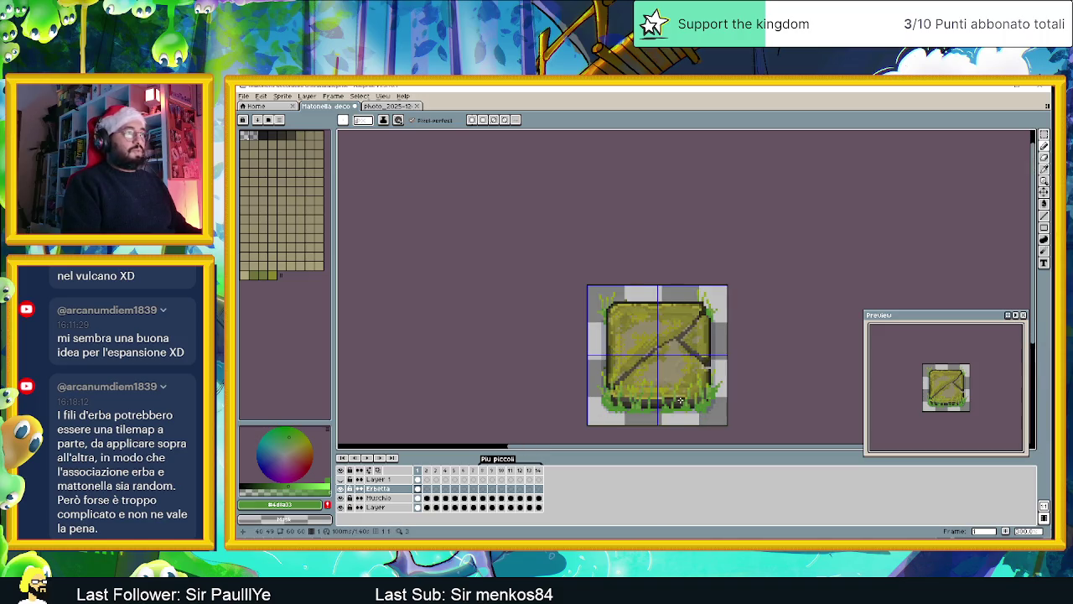
scroll(680, 399, "up", 1)
left_click(1044, 134)
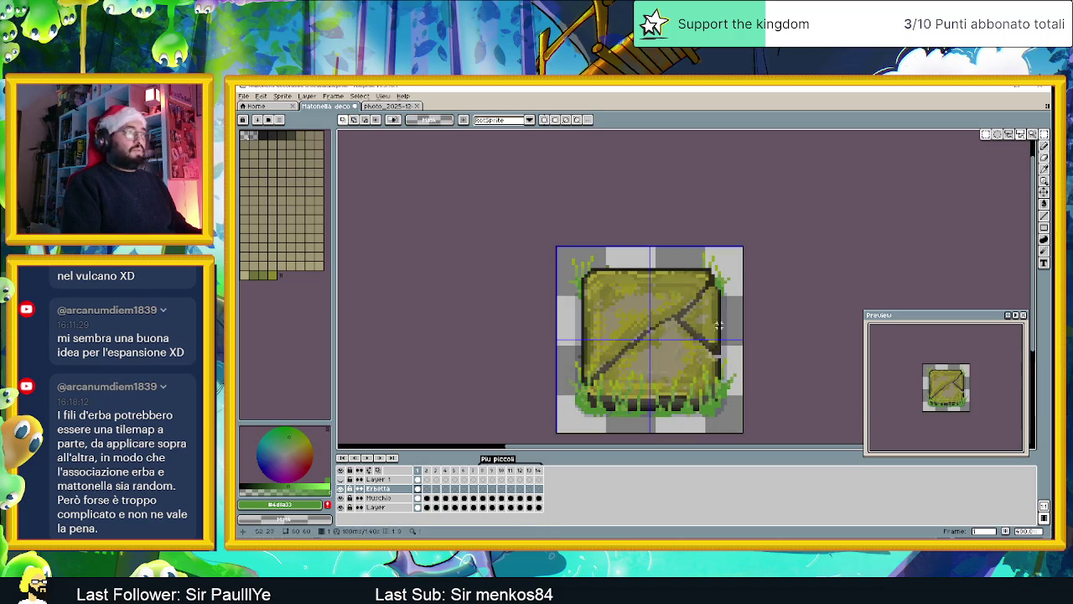
left_click_drag(610, 361, 697, 403)
key("ctrl+t")
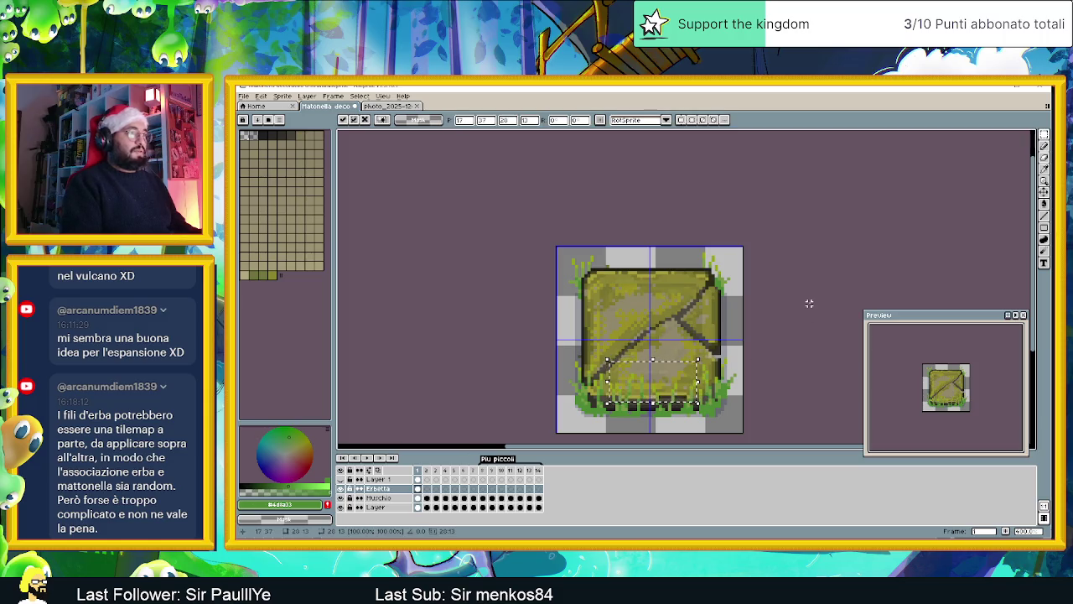
key("Down")
key("Down")
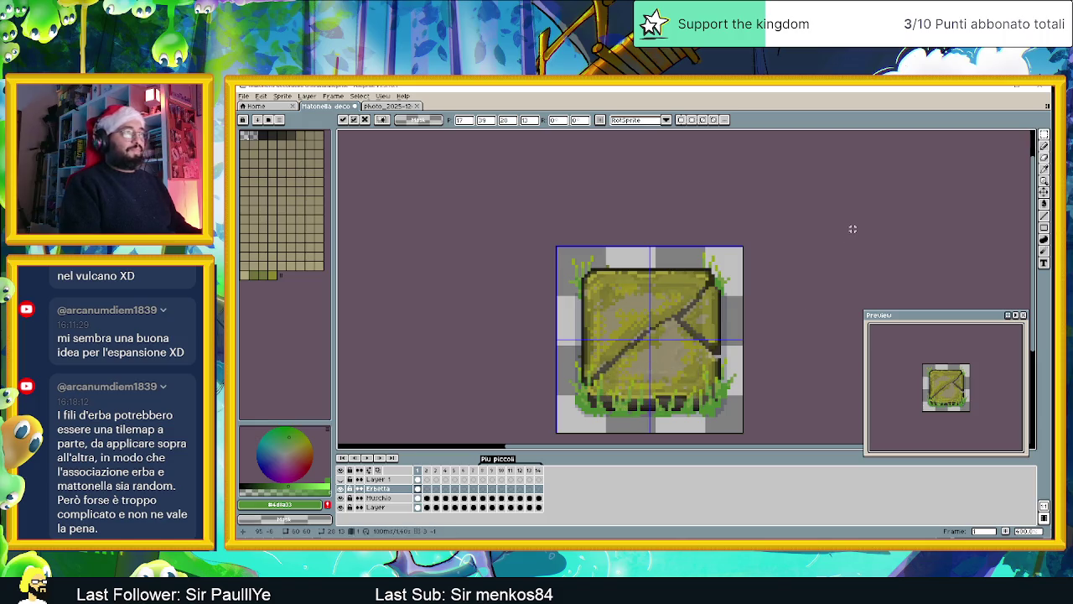
key("ctrl+d")
scroll(721, 327, "down", 1)
scroll(721, 327, "down", 1)
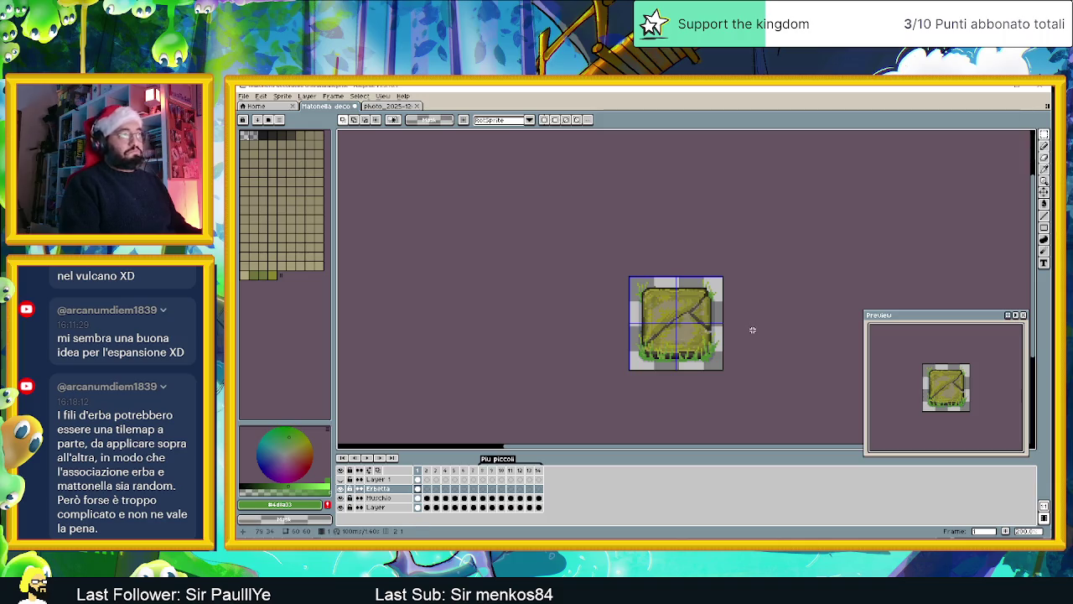
left_click(416, 488)
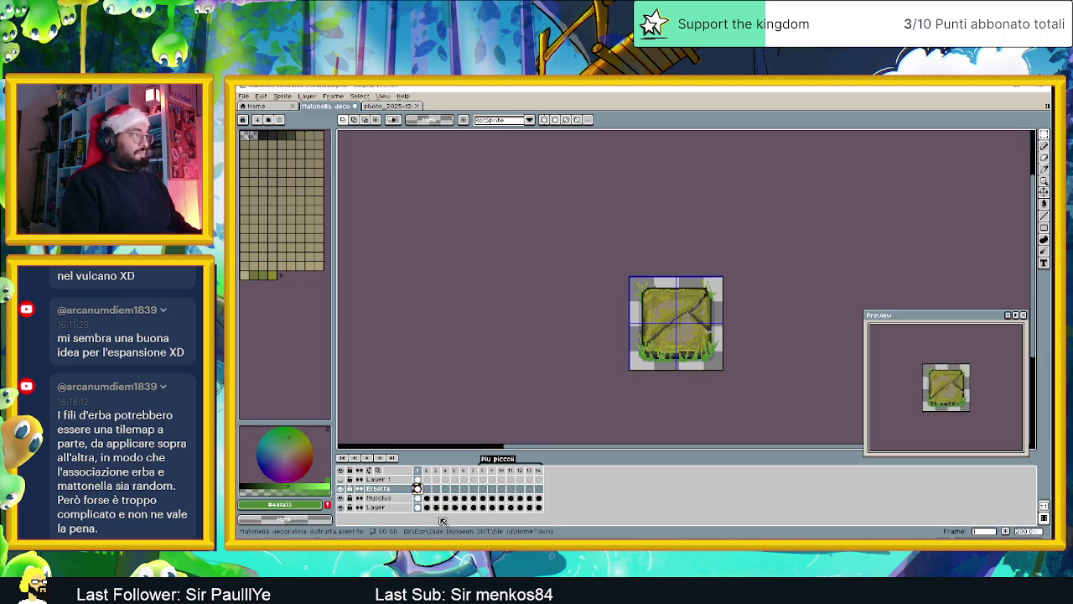
Step: Paste the grass into frame 2's Erbetta cel, nudge it up and one pixel right
left_click(427, 488)
key("ctrl+v")
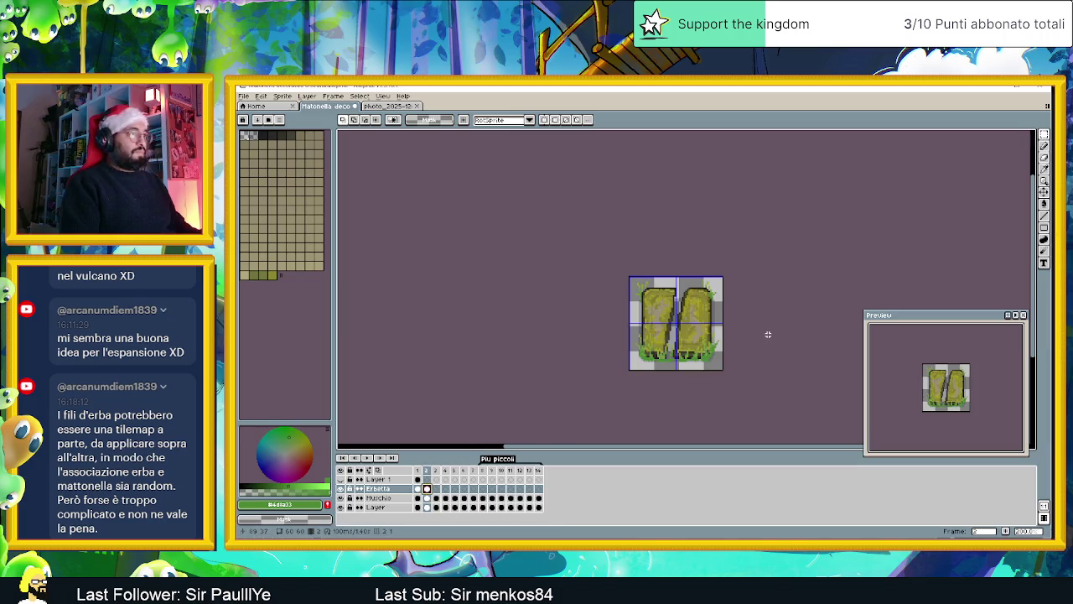
key("Up")
scroll(706, 367, "up", 2)
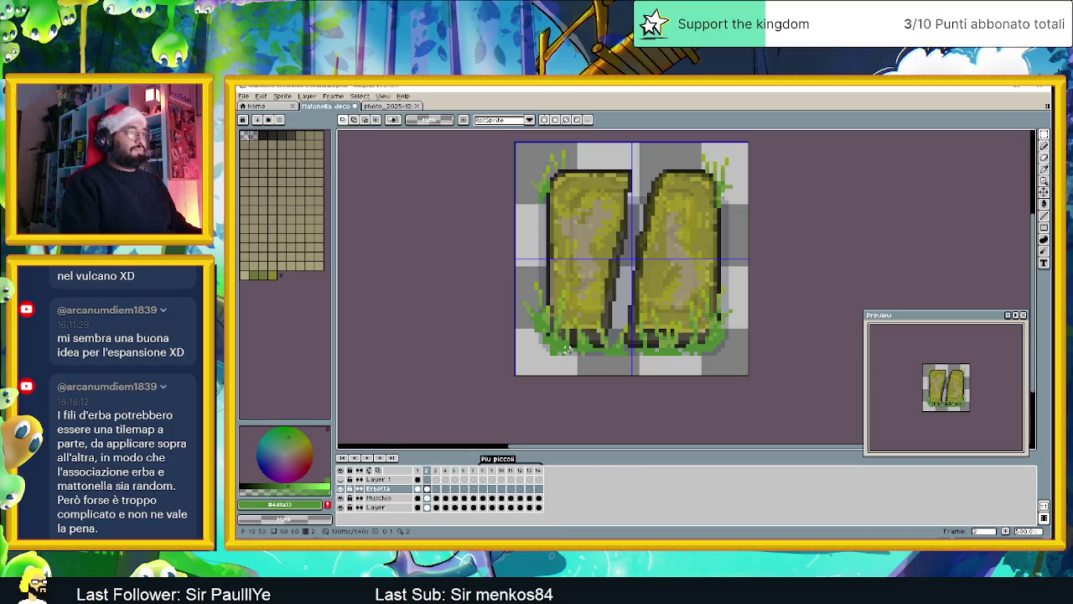
key("Right")
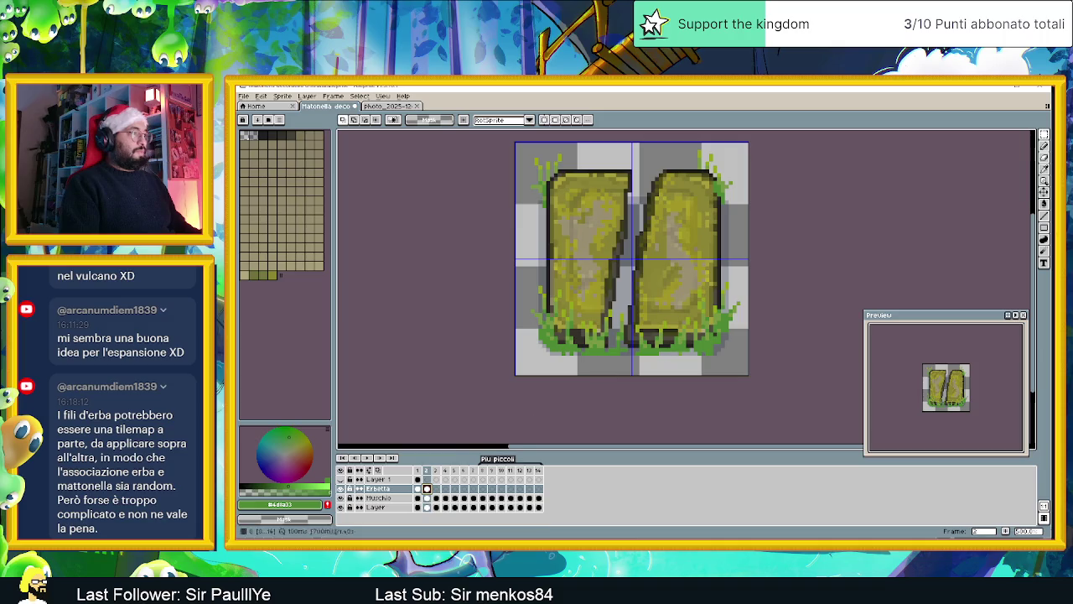
left_click(418, 489)
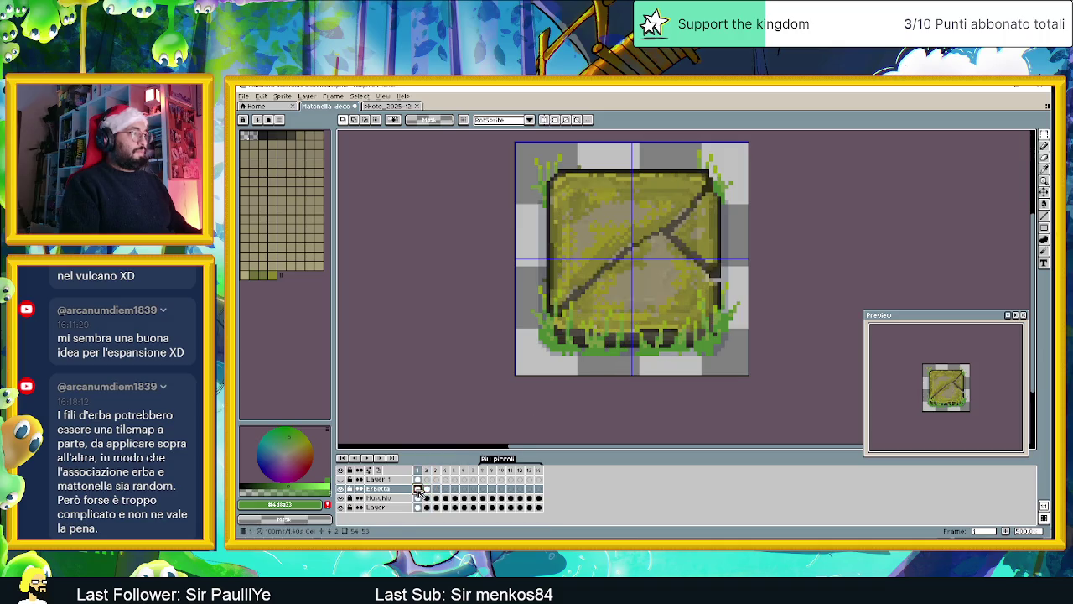
key("ctrl+a")
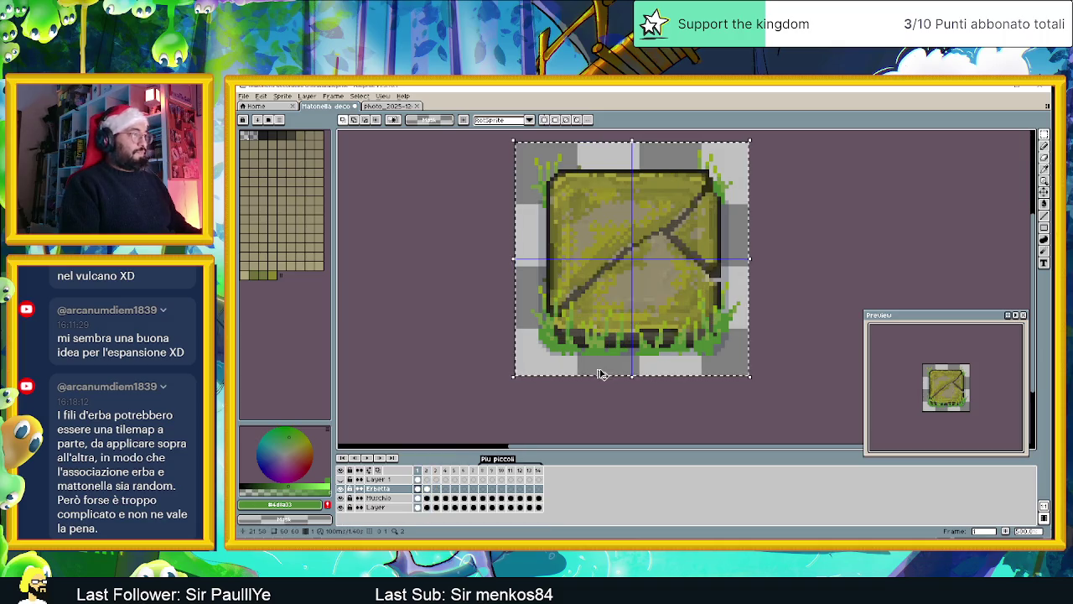
Step: Place the copied grass over frame 2's slabs and try rotating it
key("Right")
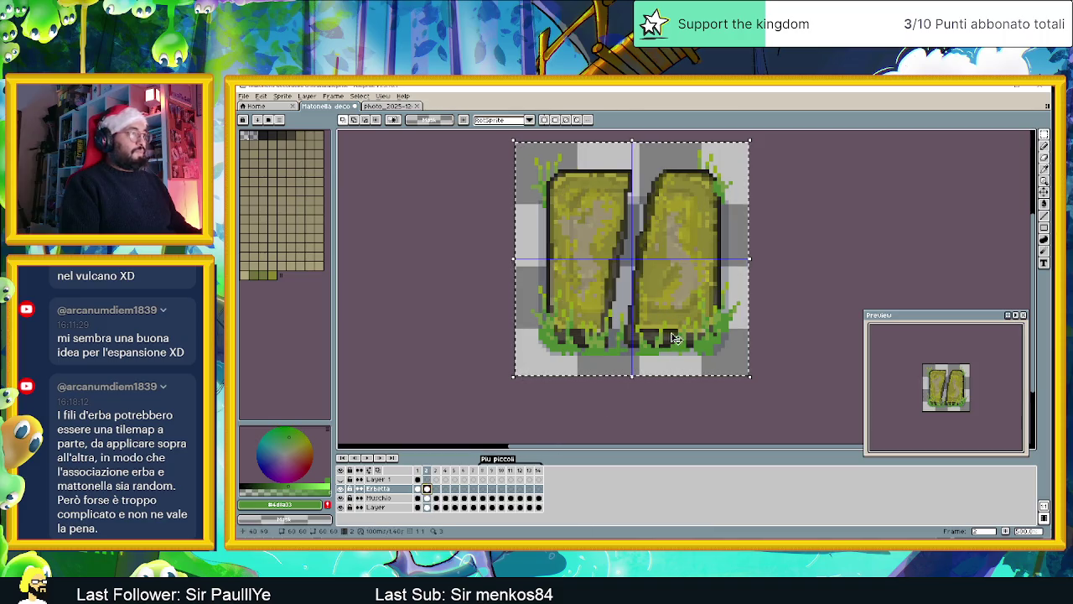
key("m")
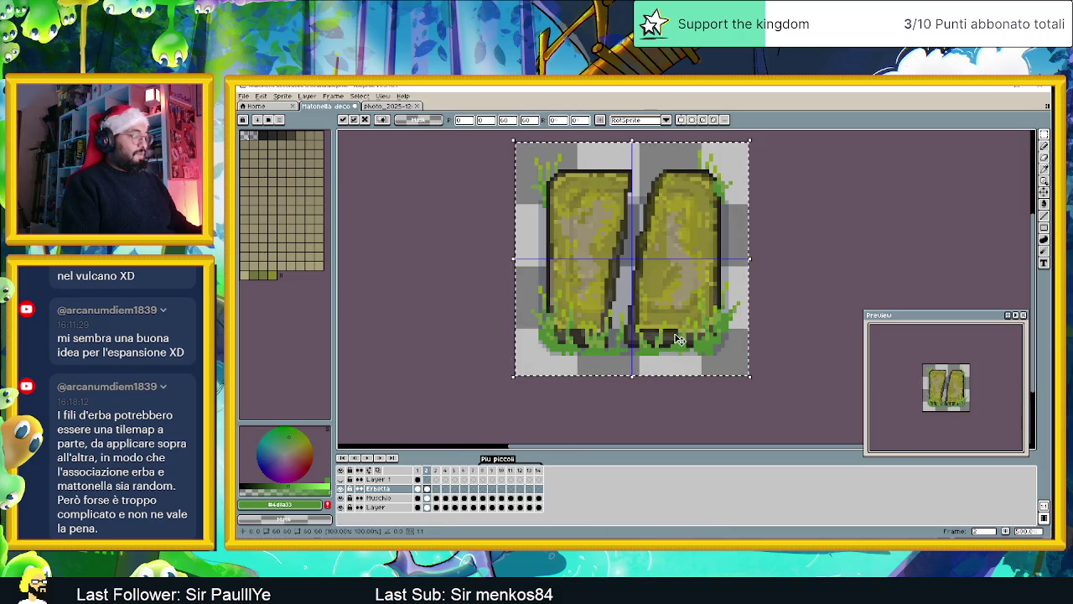
mouse_move(680, 336)
left_mouse_down()
mouse_move(691, 216)
mouse_move(693, 266)
left_mouse_up()
scroll(771, 191, "down", 2)
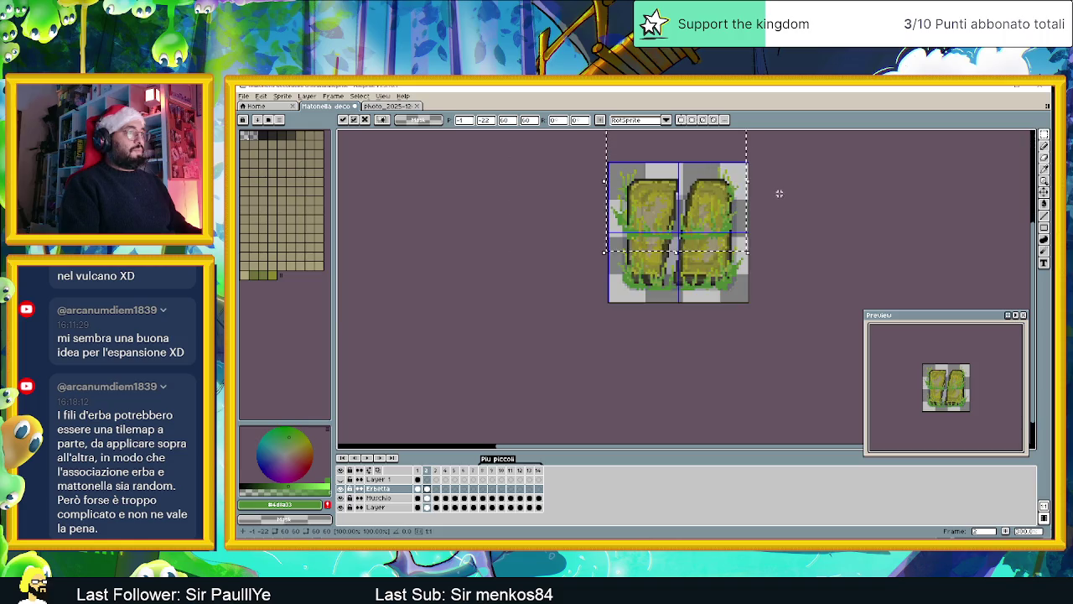
scroll(779, 194, "up", 2)
left_click_drag(762, 254, 610, 200)
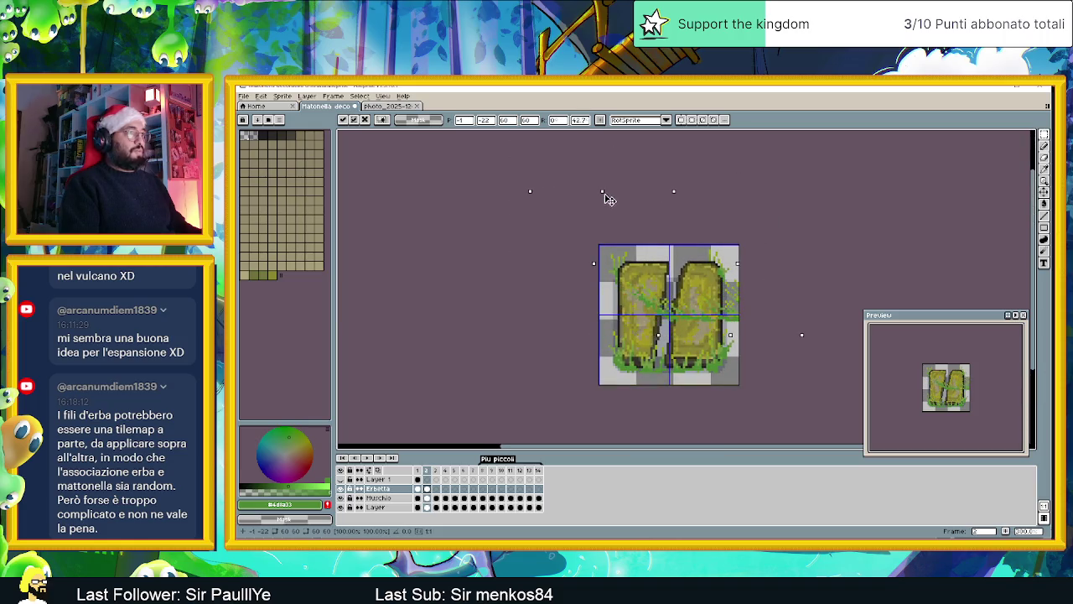
key("Escape")
mouse_move(746, 237)
left_mouse_down()
mouse_move(710, 298)
mouse_move(731, 299)
left_mouse_up()
key("Return")
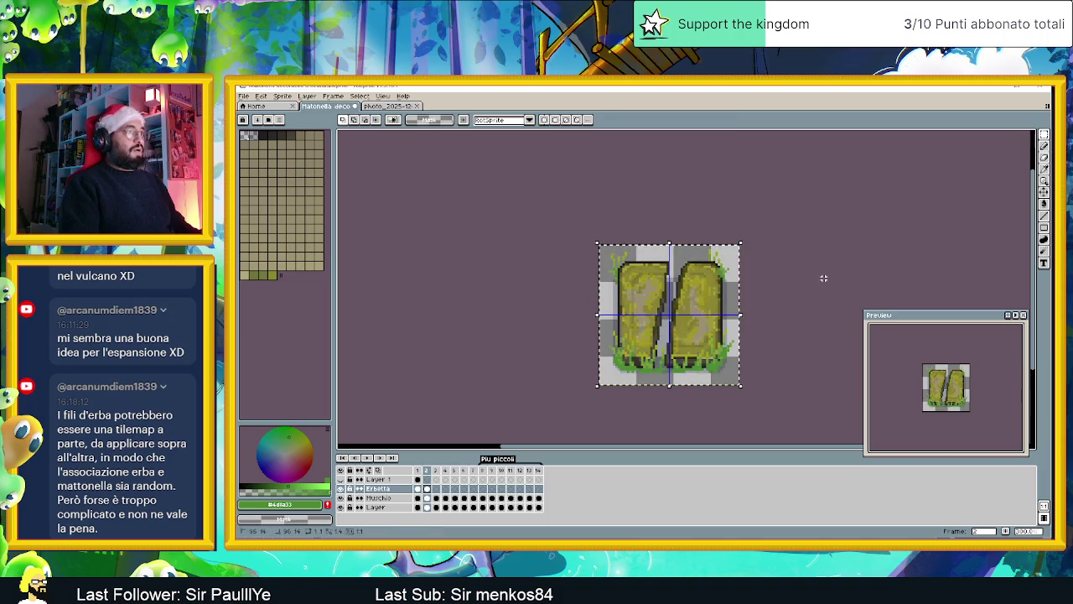
Step: Tilt and skew the tile art into a diamond, then discard the transform and undo
left_click(737, 242)
mouse_move(735, 240)
left_mouse_down()
mouse_move(742, 235)
mouse_move(646, 220)
mouse_move(598, 224)
mouse_move(618, 221)
mouse_move(719, 287)
left_mouse_up()
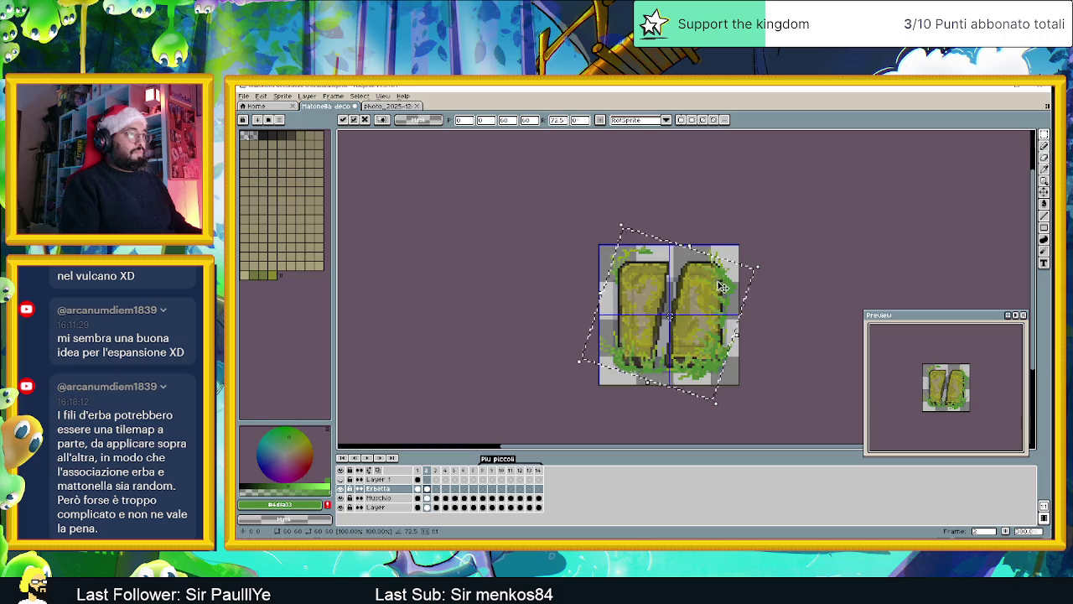
mouse_move(617, 231)
left_mouse_down()
mouse_move(566, 218)
mouse_move(562, 206)
mouse_move(577, 206)
mouse_move(567, 209)
left_mouse_up()
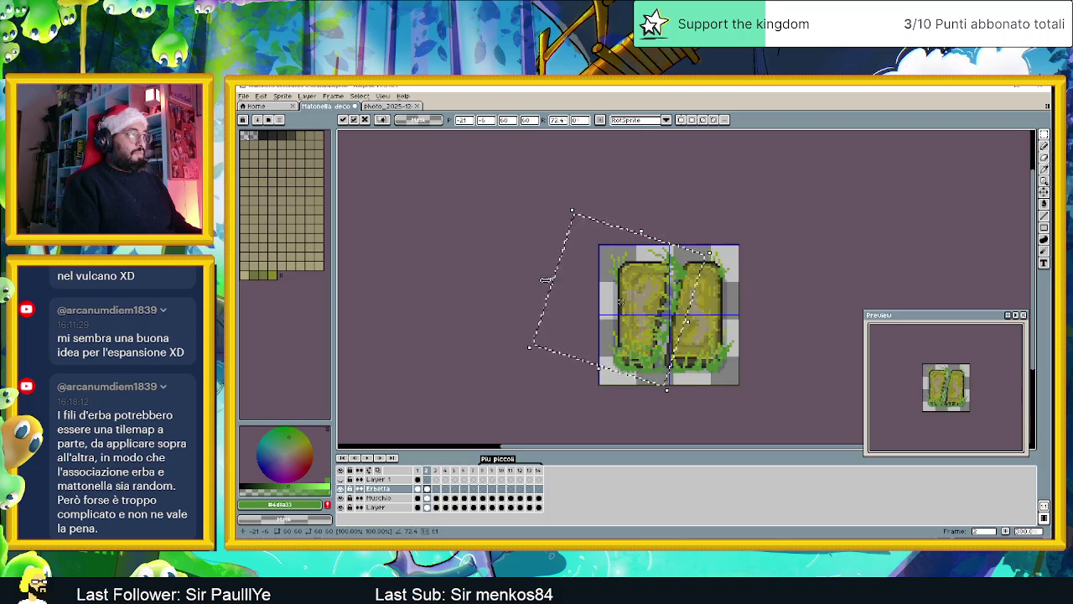
mouse_move(550, 282)
left_mouse_down()
mouse_move(626, 238)
mouse_move(666, 262)
left_mouse_up()
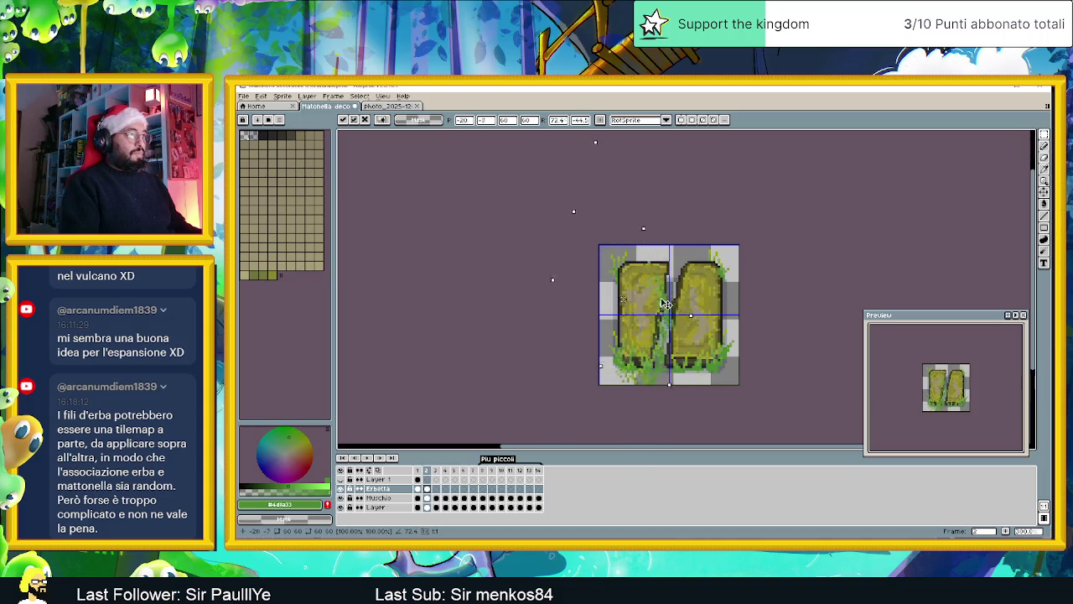
mouse_move(558, 237)
left_mouse_down()
mouse_move(590, 201)
mouse_move(609, 224)
left_mouse_up()
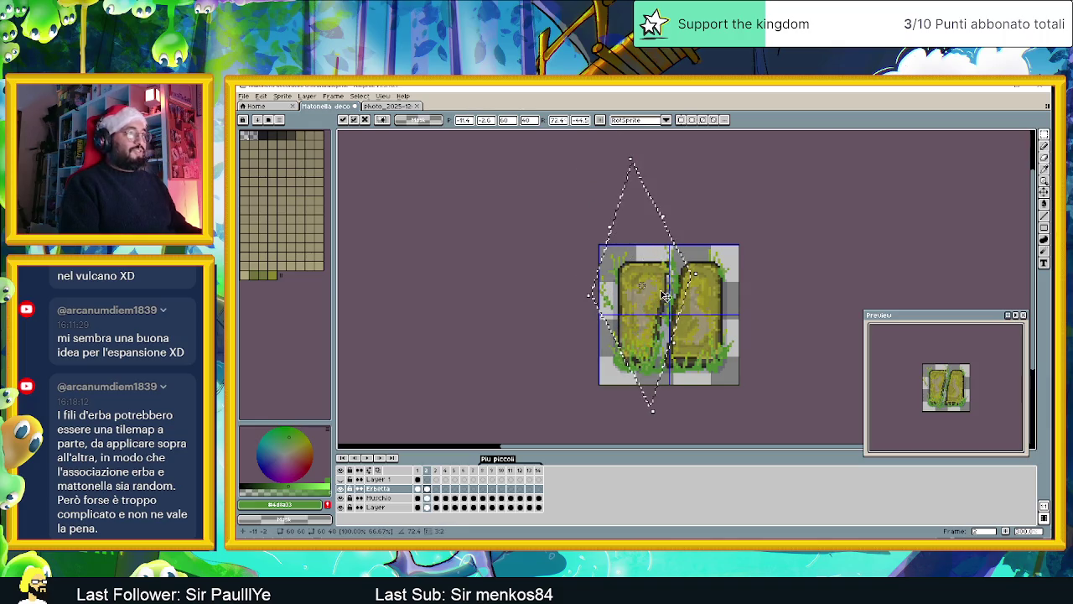
left_click_drag(670, 297, 675, 290)
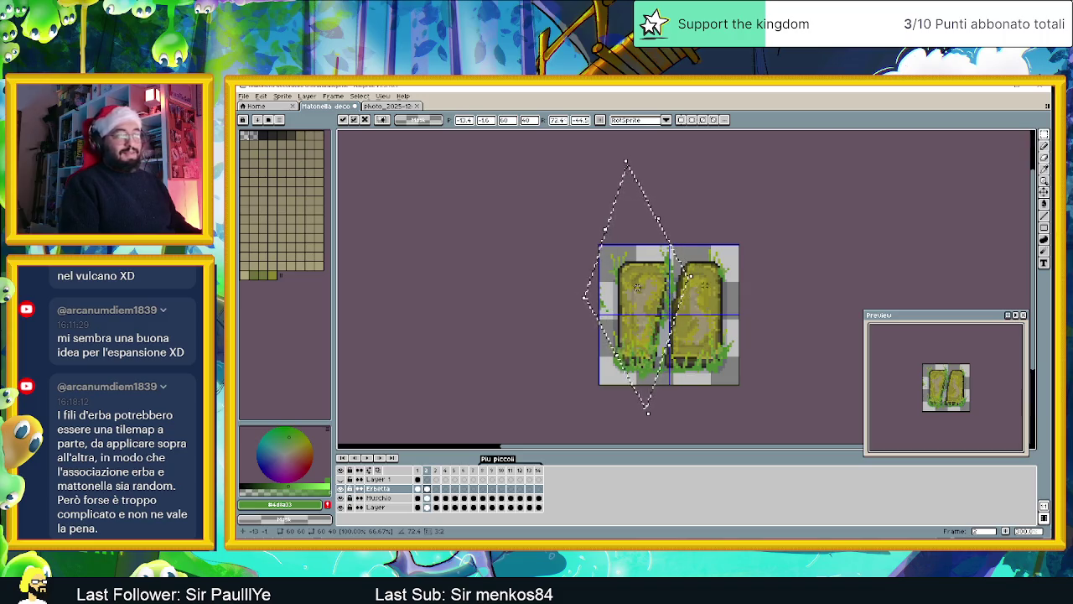
scroll(683, 327, "up", 1)
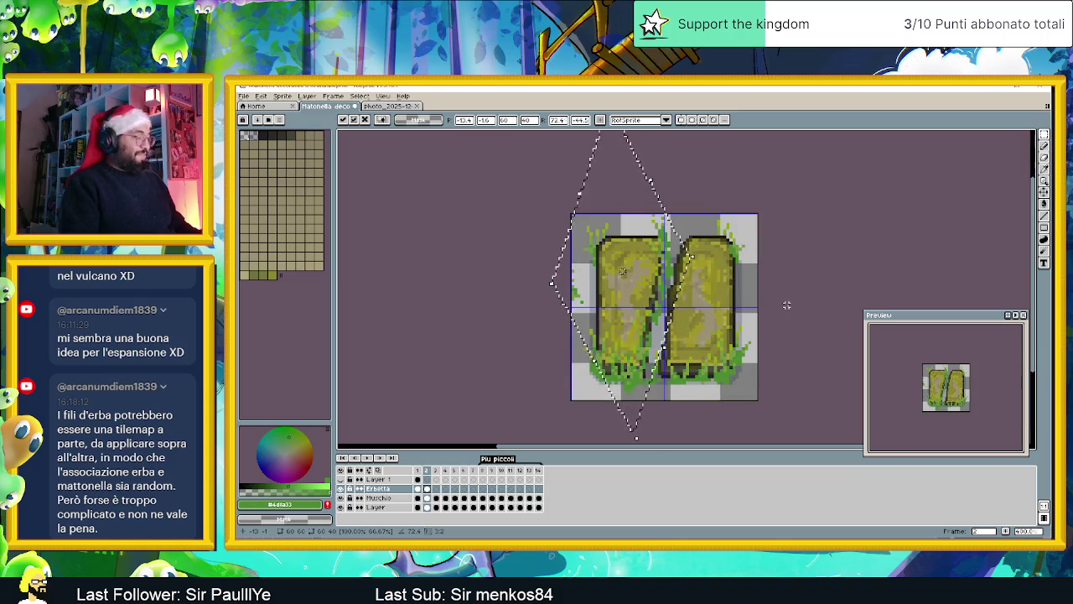
key("Return")
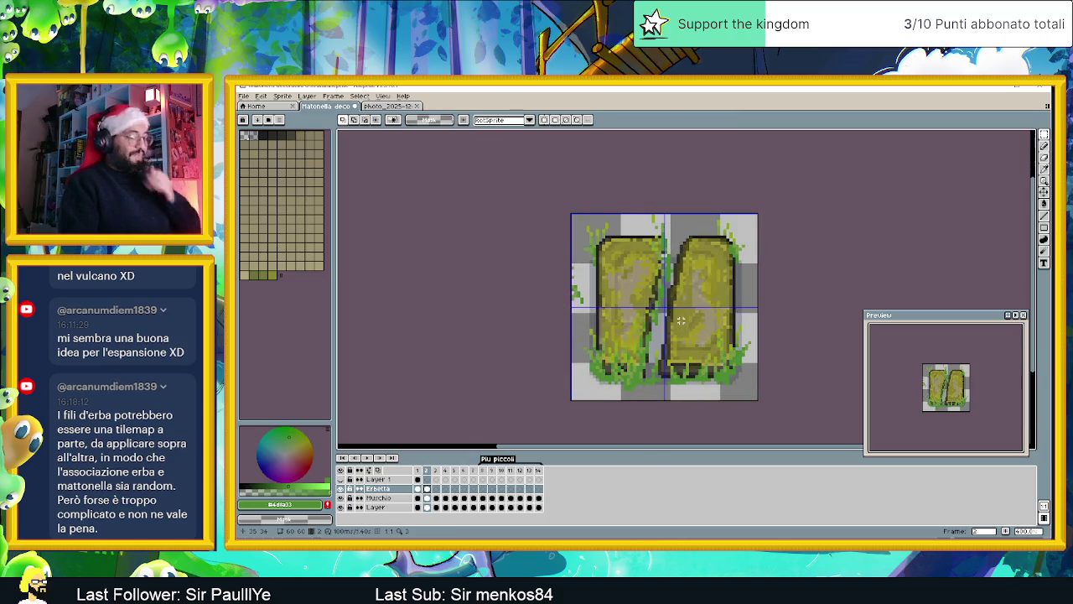
key("ctrl+z")
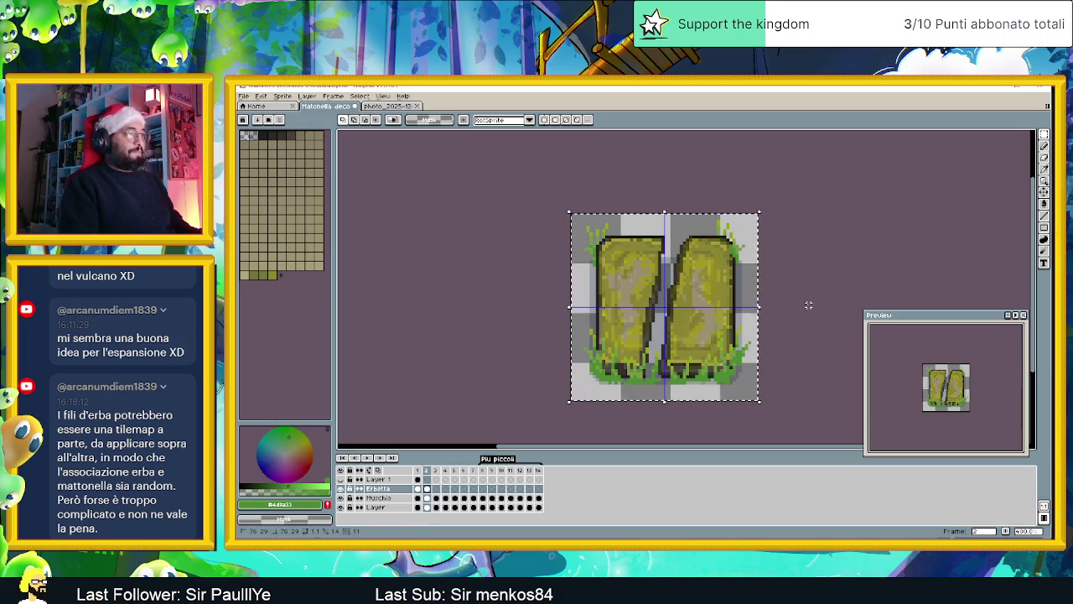
Step: Unlink then relink Layer 1 cels 2–14, and view frame 2 with the Erbetta layer hidden
scroll(694, 346, "up", 1)
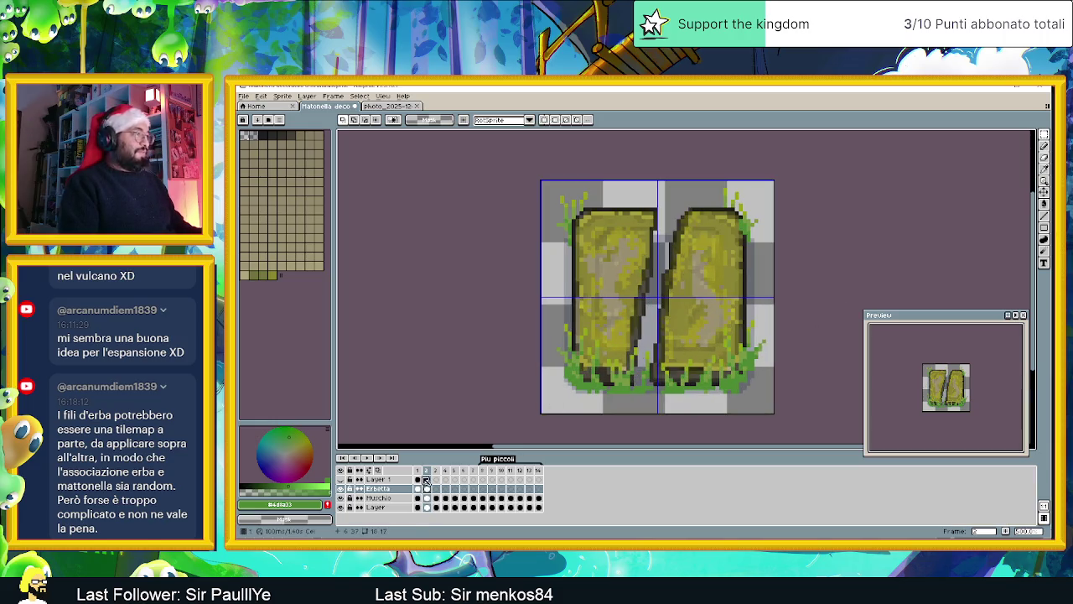
left_click(418, 480)
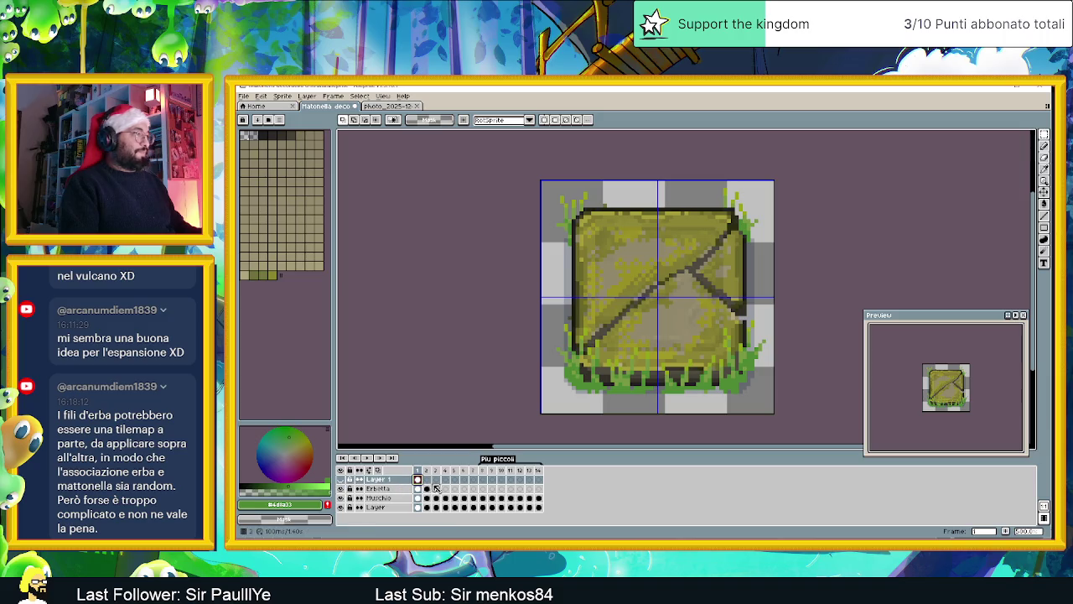
left_click_drag(433, 483, 540, 479)
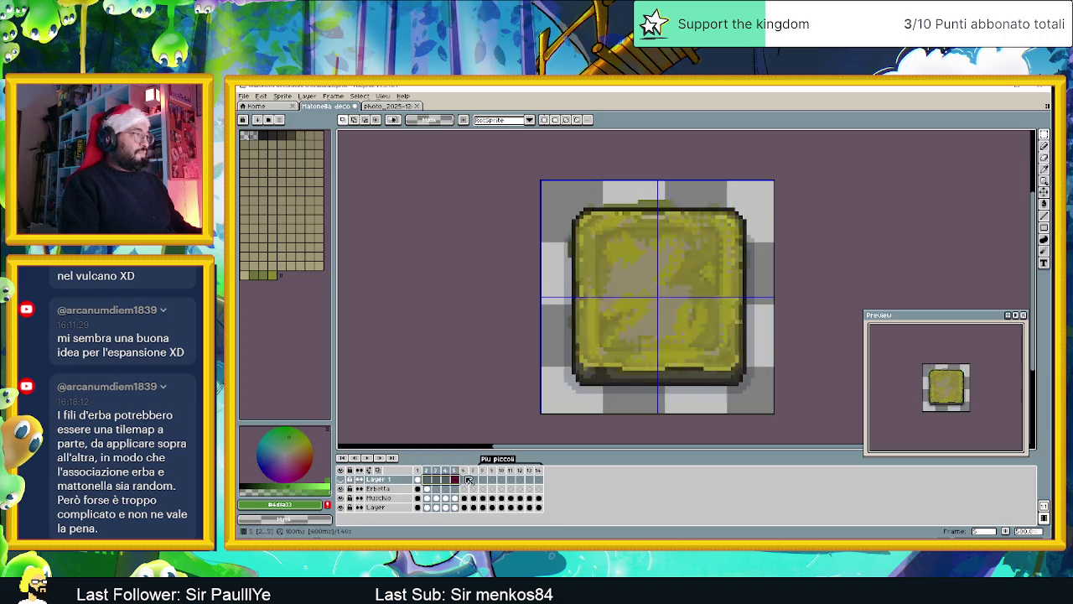
right_click(542, 479)
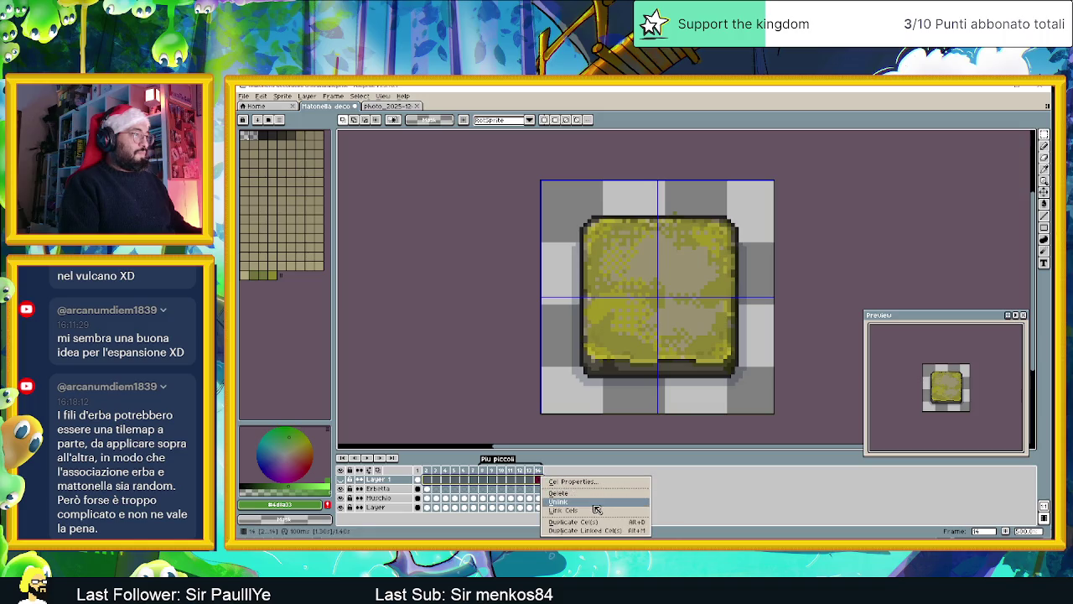
left_click(593, 502)
left_click_drag(420, 483, 539, 479)
right_click(542, 480)
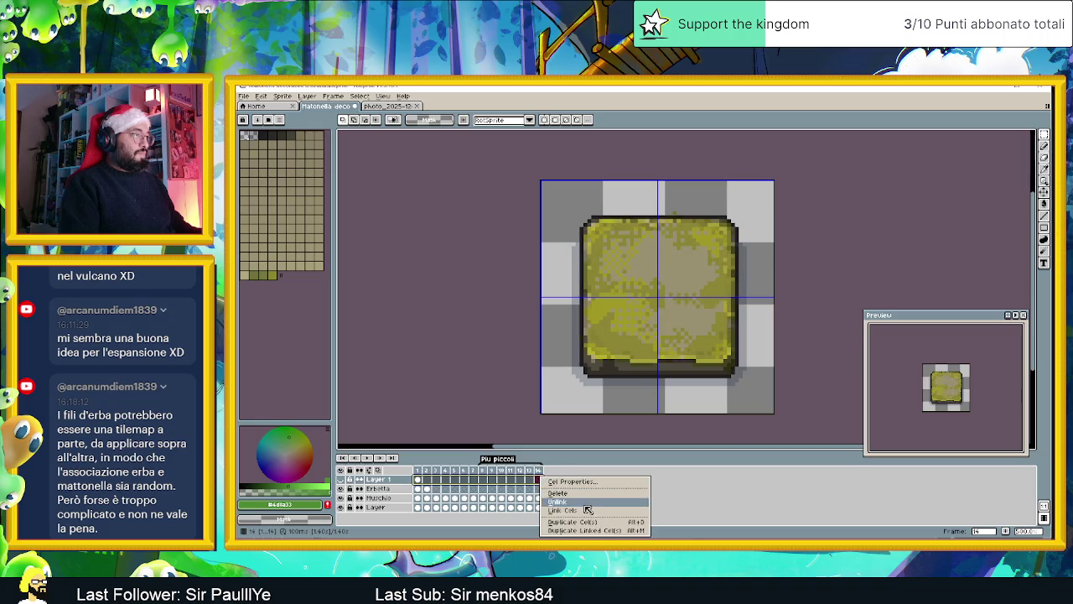
left_click(584, 511)
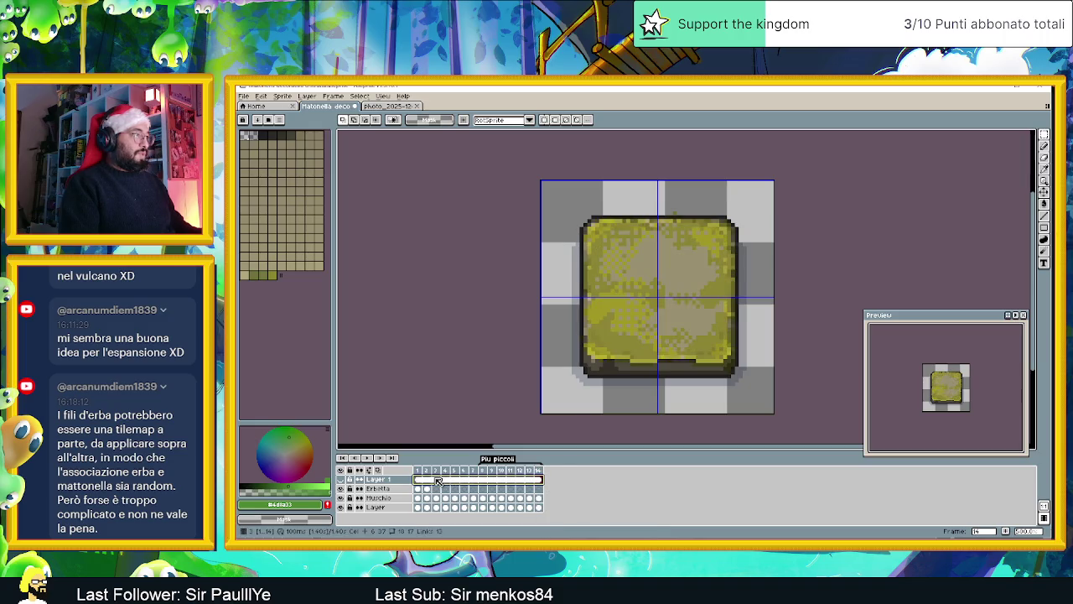
left_click(427, 479)
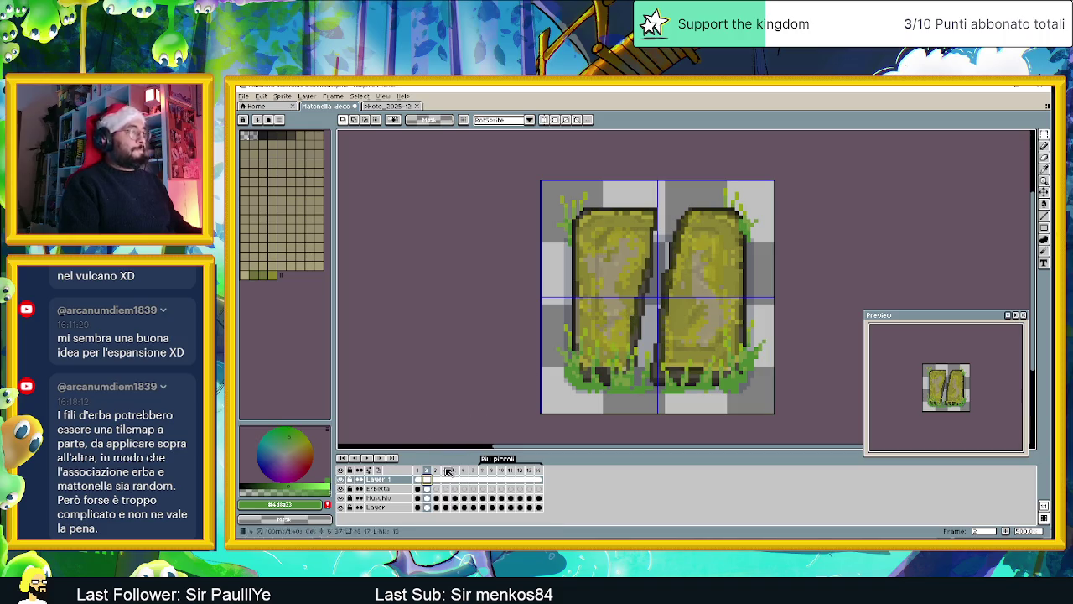
left_click(339, 488)
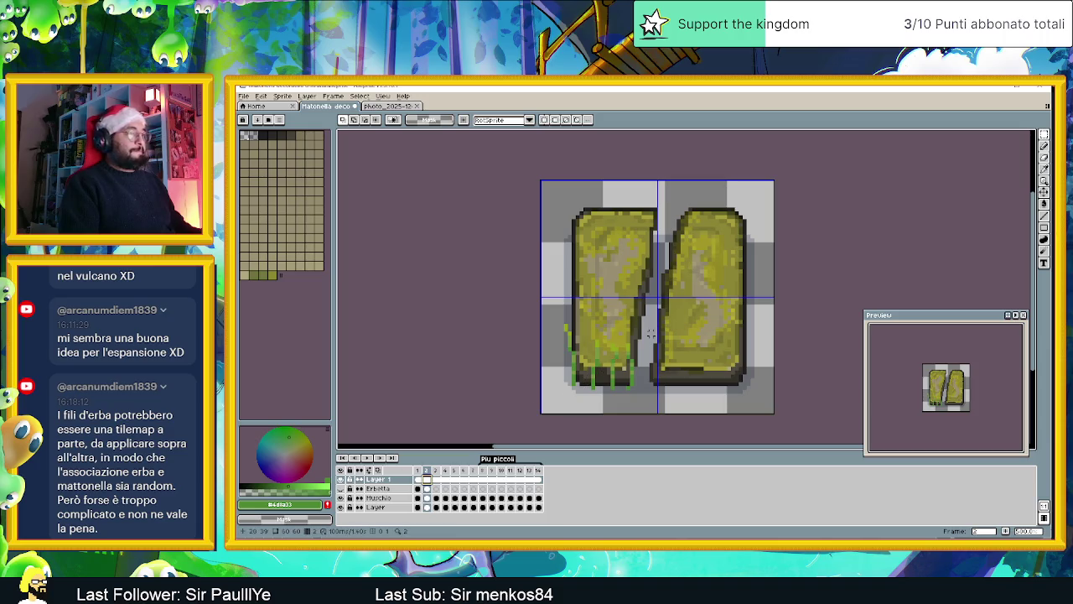
Step: Marquee-select the grass at the lower-left slab on the Erbetta layer
left_click(1046, 135)
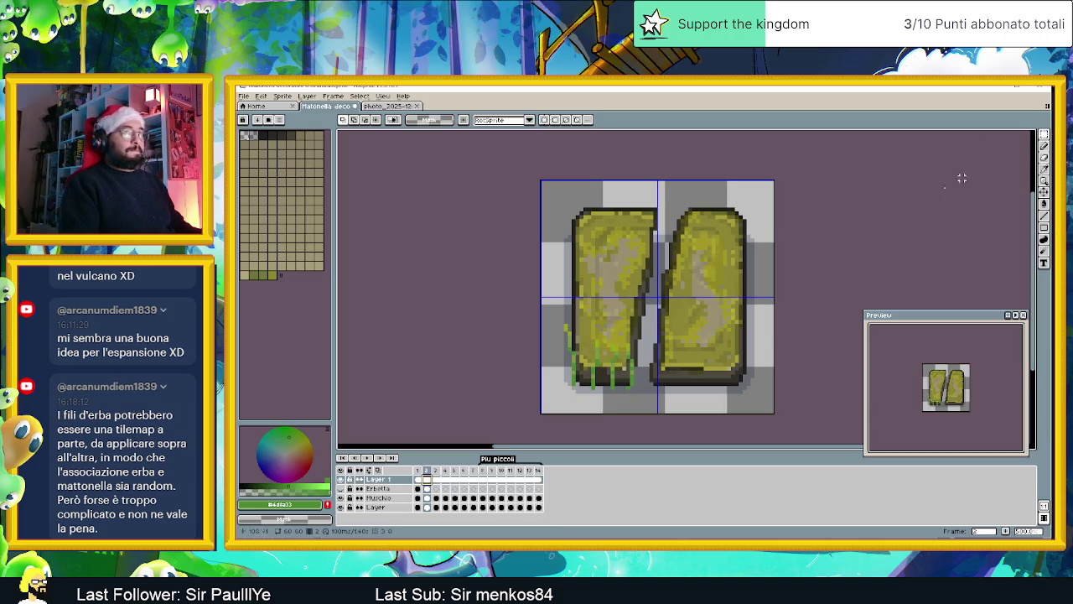
left_click_drag(644, 325, 605, 402)
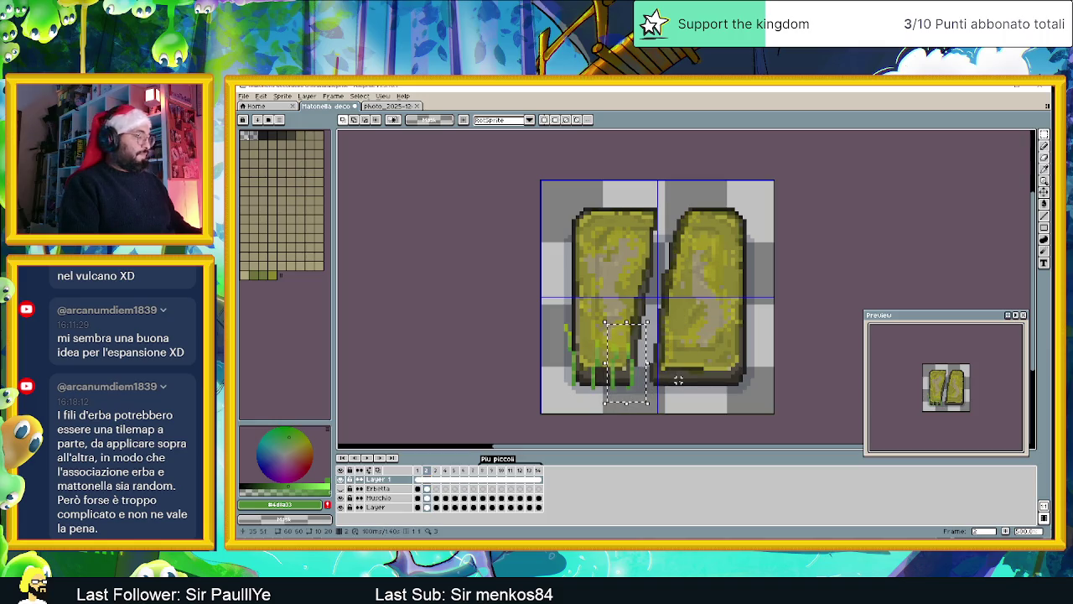
left_click(426, 488)
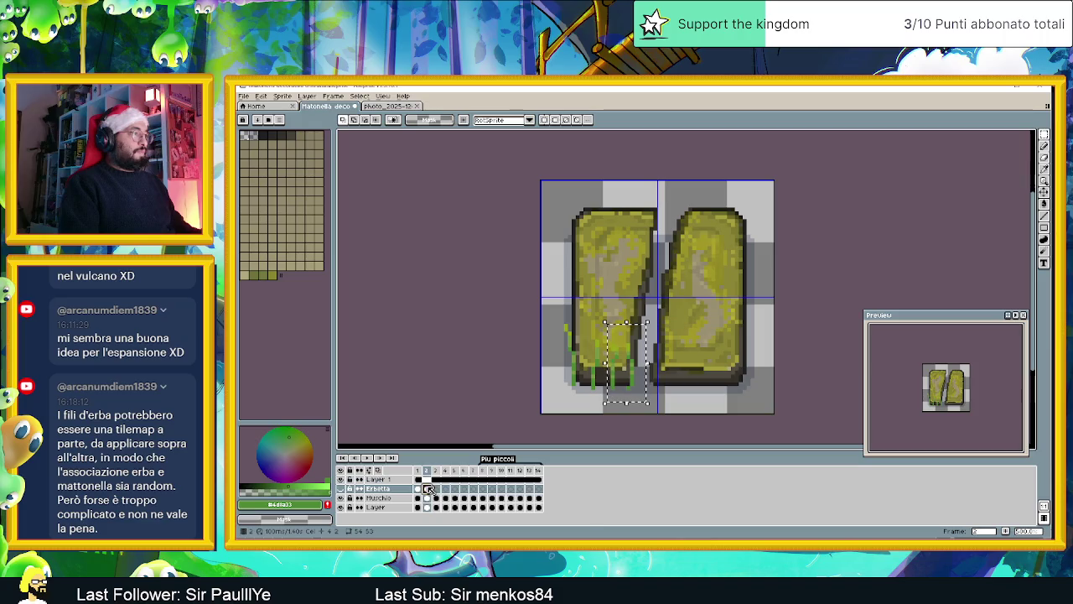
left_click(340, 479)
left_click(340, 479)
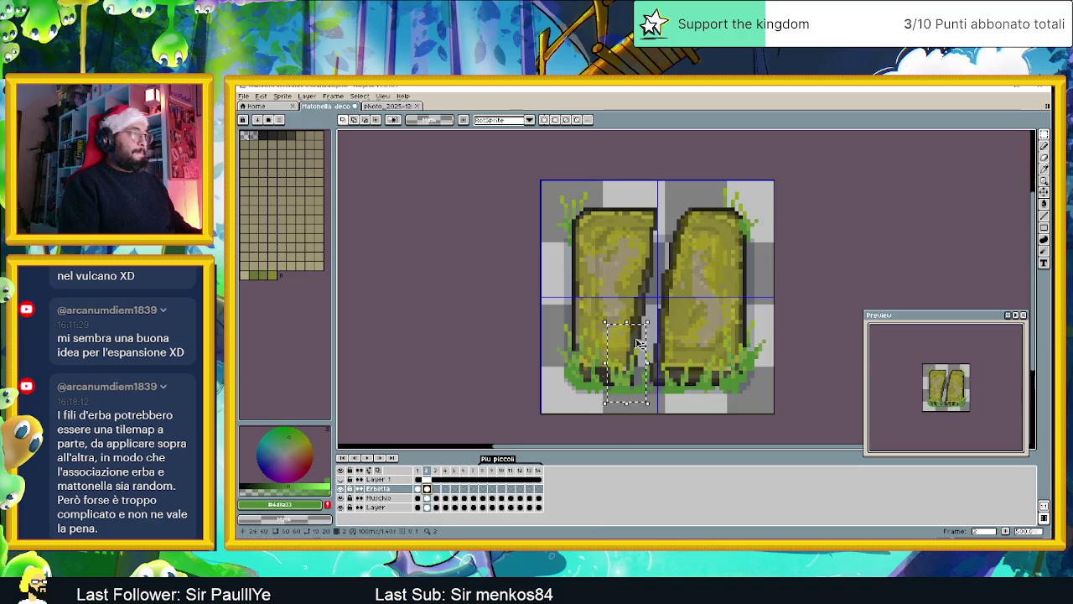
Step: Move grass strands up into the slab gap and onto the right slab's edge
left_click_drag(631, 384, 678, 235)
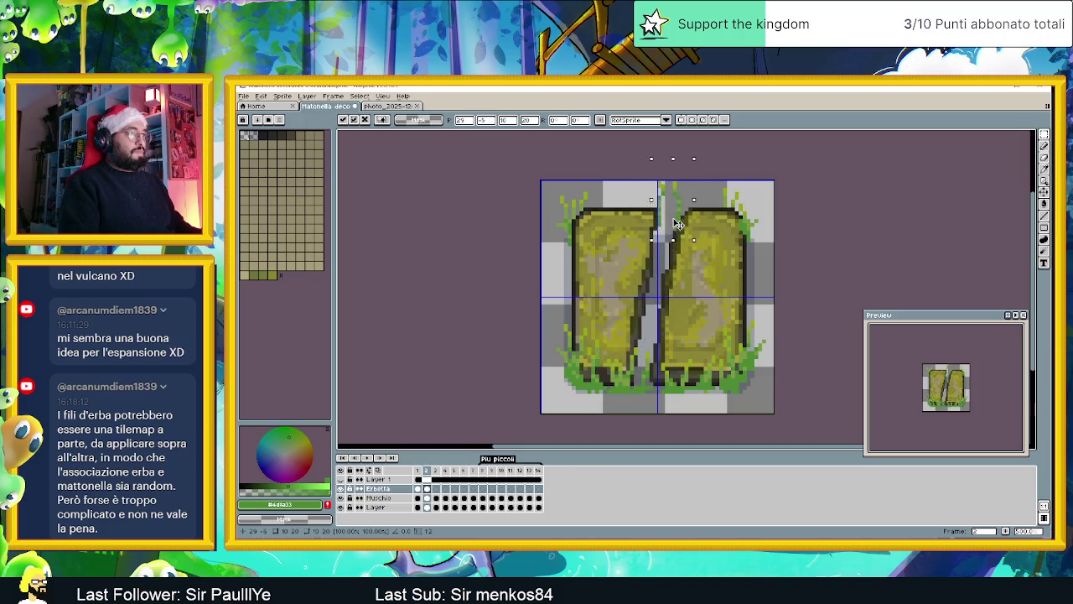
left_click(732, 228)
mouse_move(665, 181)
left_mouse_down()
mouse_move(702, 256)
mouse_move(667, 277)
left_mouse_up()
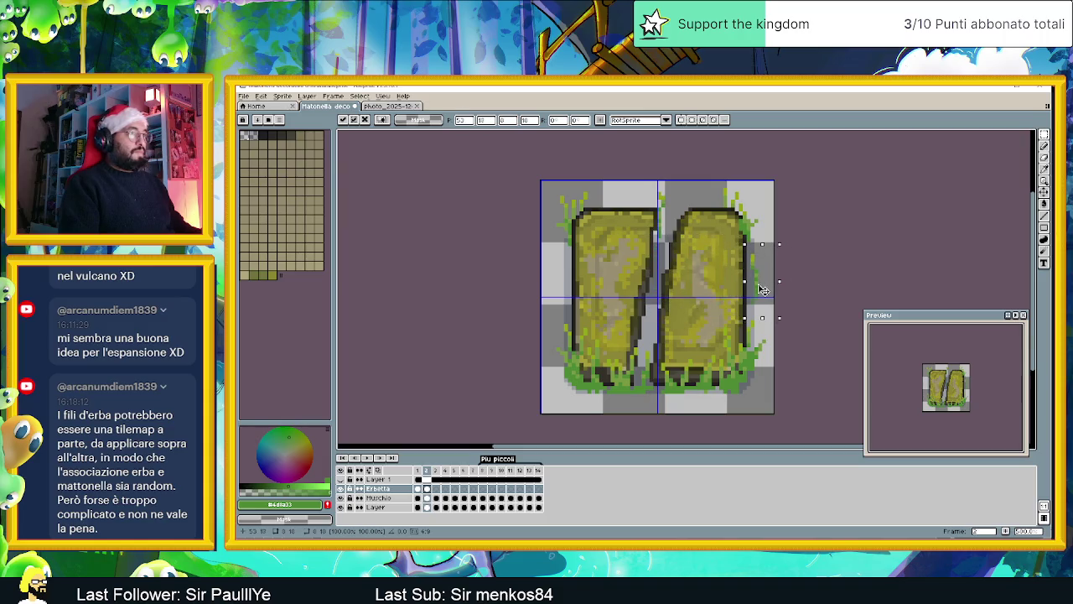
left_click(639, 208)
left_click_drag(643, 181, 677, 254)
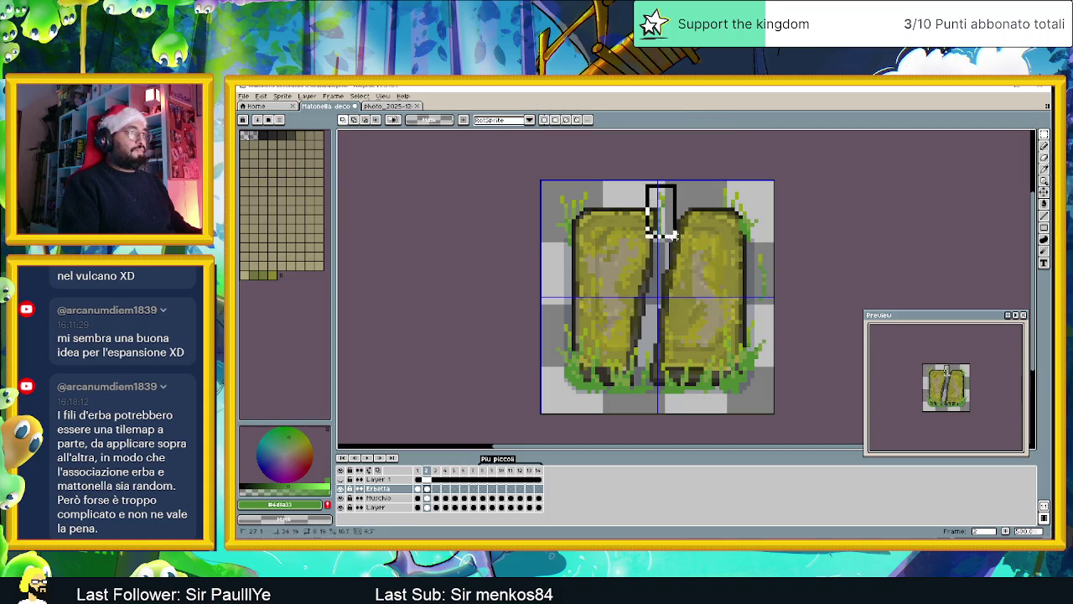
Step: Position the copied grass strips down the central gap between the two slabs
left_click_drag(676, 227, 662, 248)
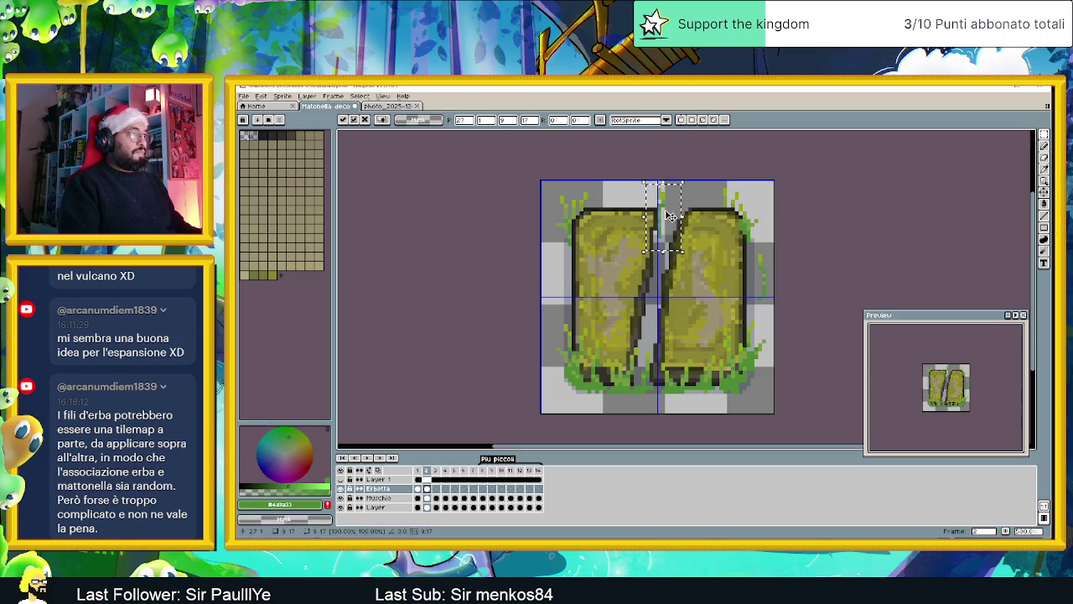
key("Return")
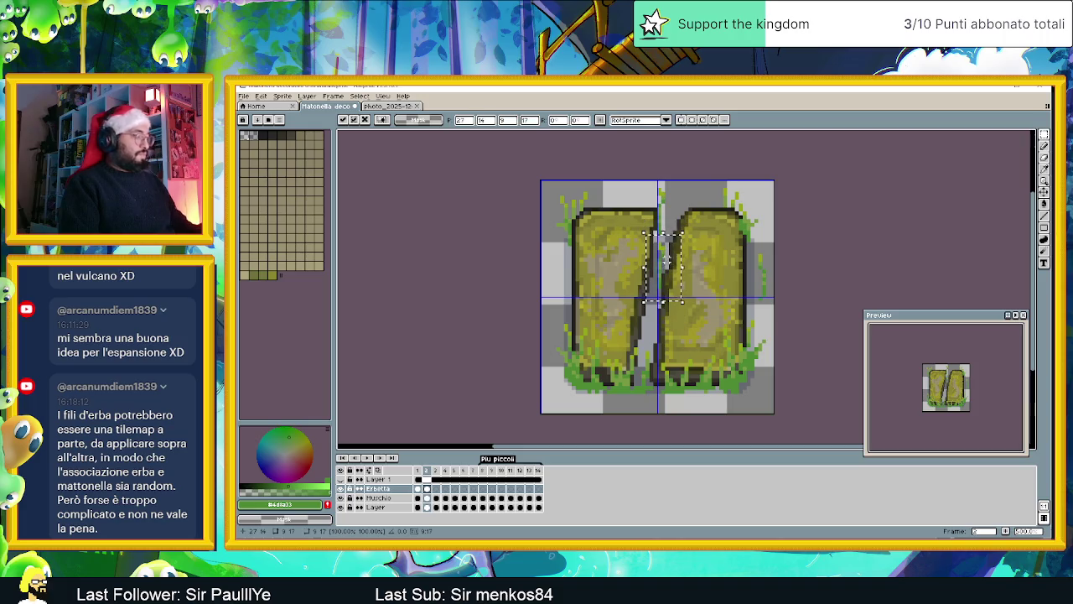
key("Return")
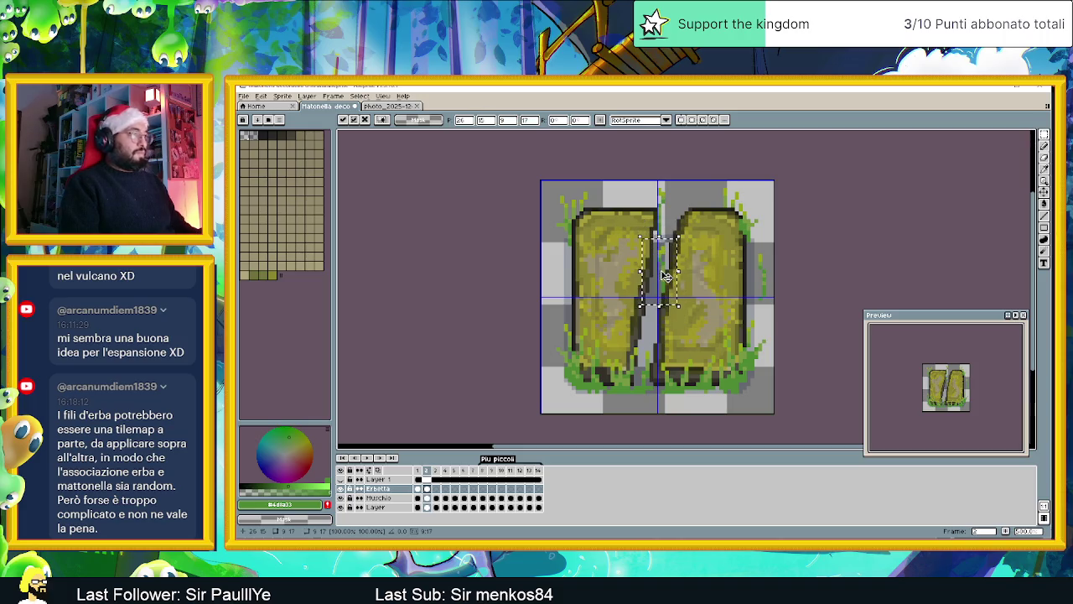
left_click_drag(677, 252, 675, 246)
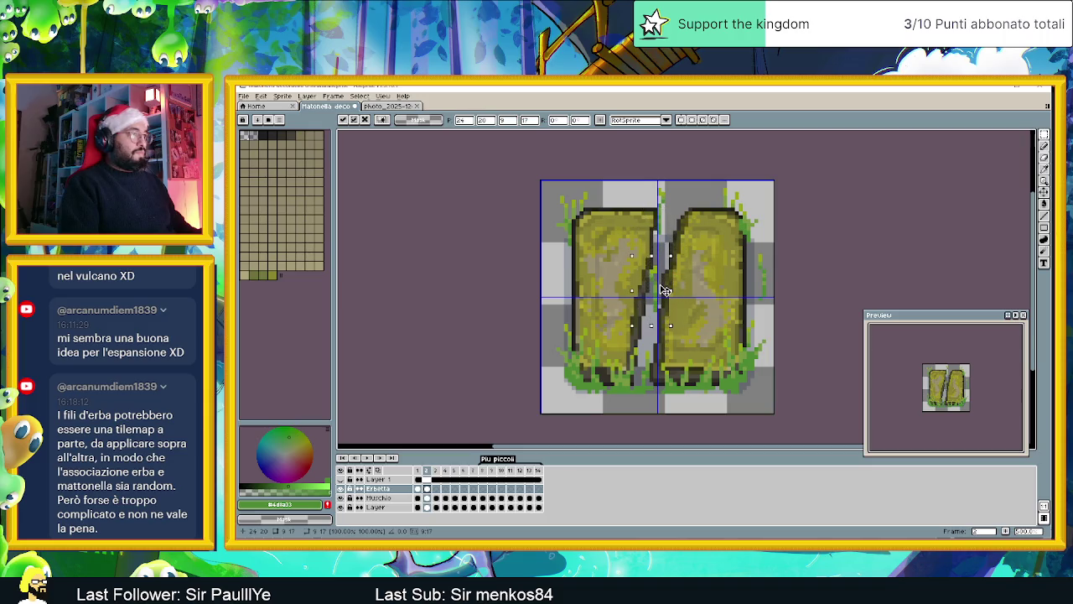
left_click_drag(669, 286, 659, 275)
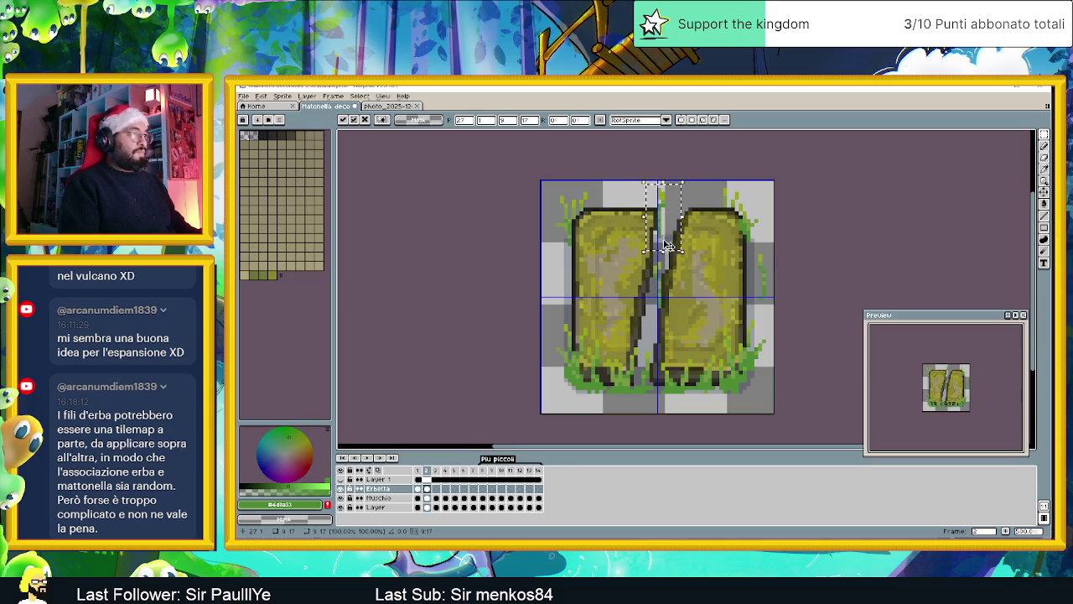
left_click_drag(651, 325, 639, 326)
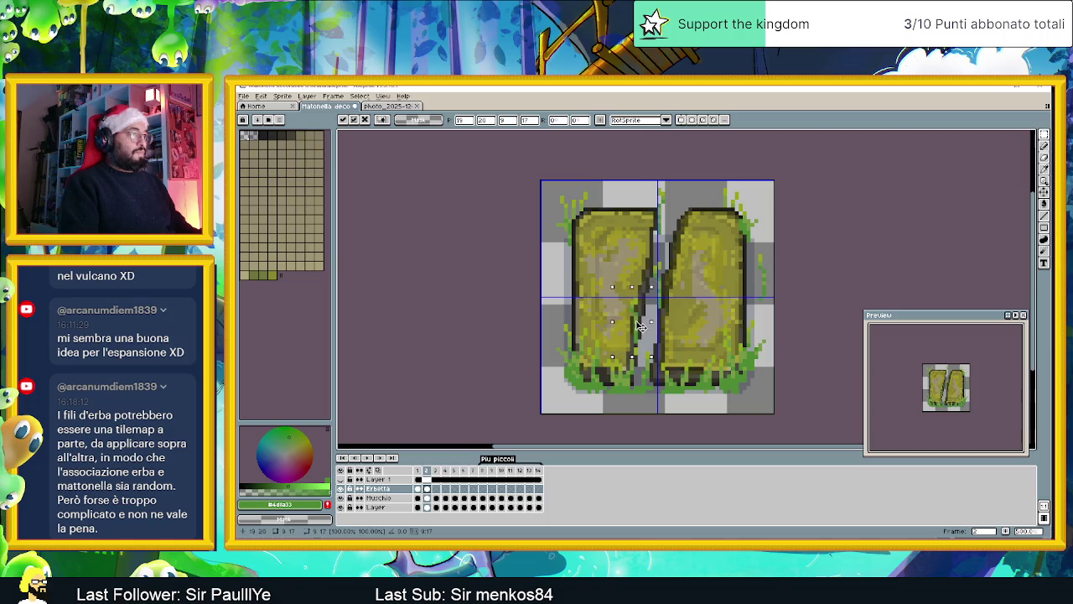
key("ctrl+d")
Step: Copy another grass clump and place copies along the slabs' inner edges and lower gap
mouse_move(751, 250)
left_mouse_down()
mouse_move(772, 309)
mouse_move(661, 264)
mouse_move(675, 236)
left_mouse_up()
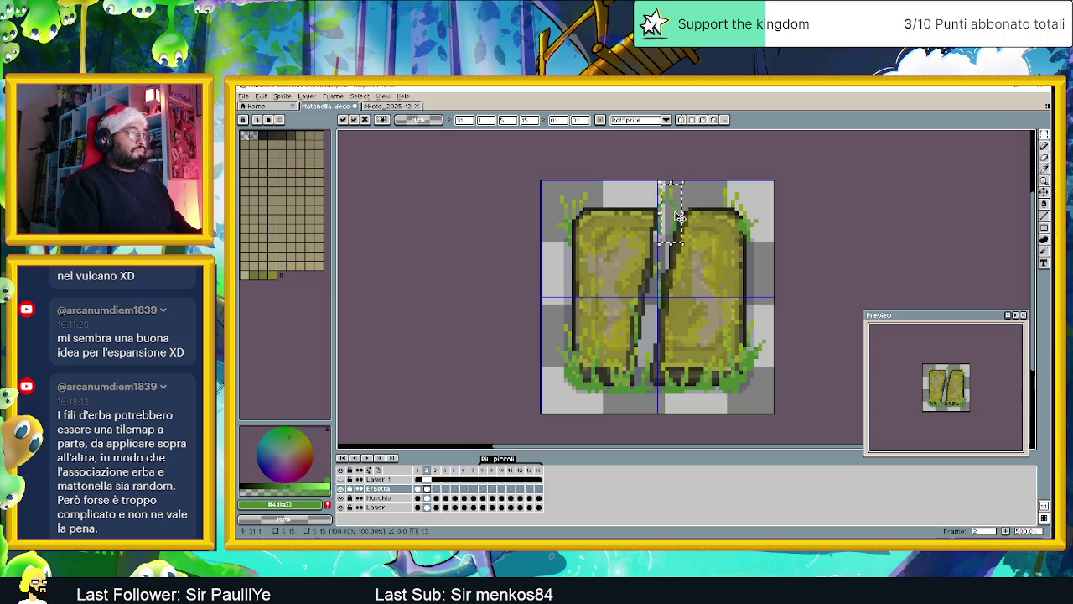
key("Return")
left_click_drag(693, 278, 652, 292)
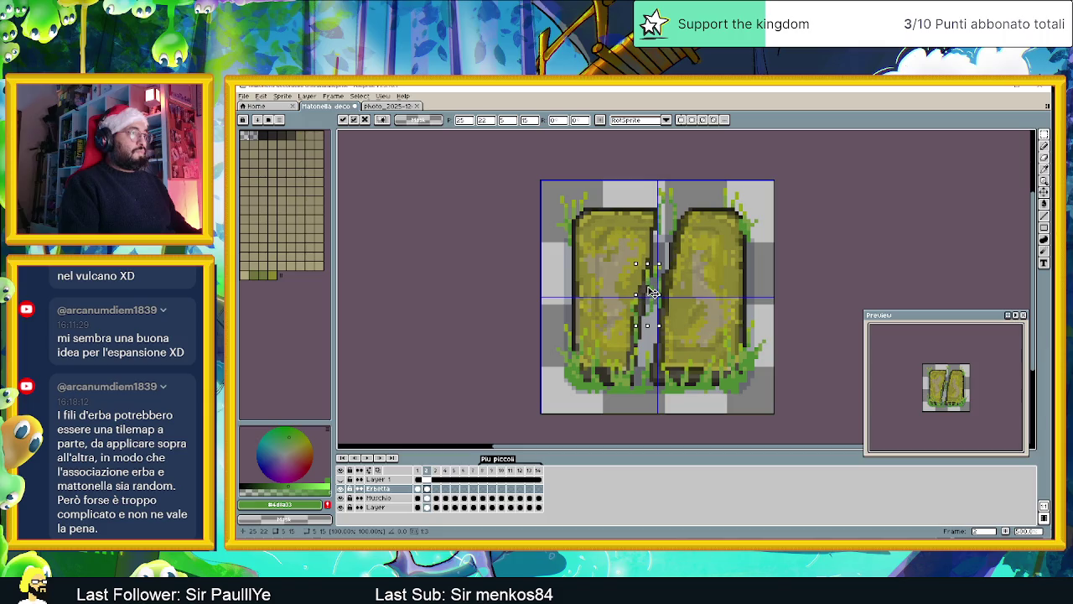
key("ctrl+v")
mouse_move(761, 279)
left_mouse_down()
mouse_move(664, 273)
mouse_move(664, 241)
left_mouse_up()
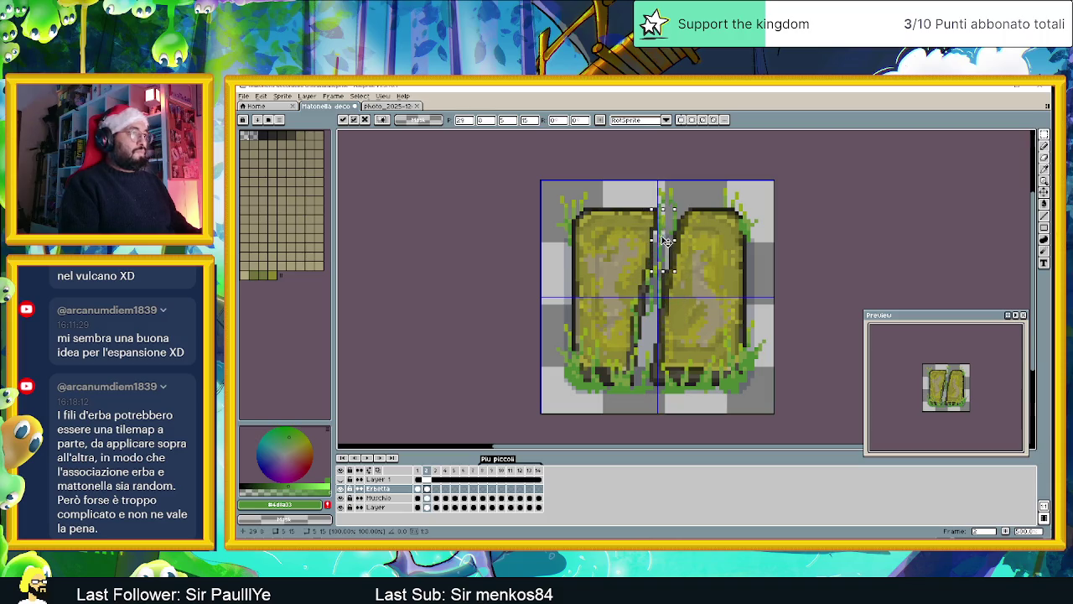
left_click_drag(664, 241, 668, 248)
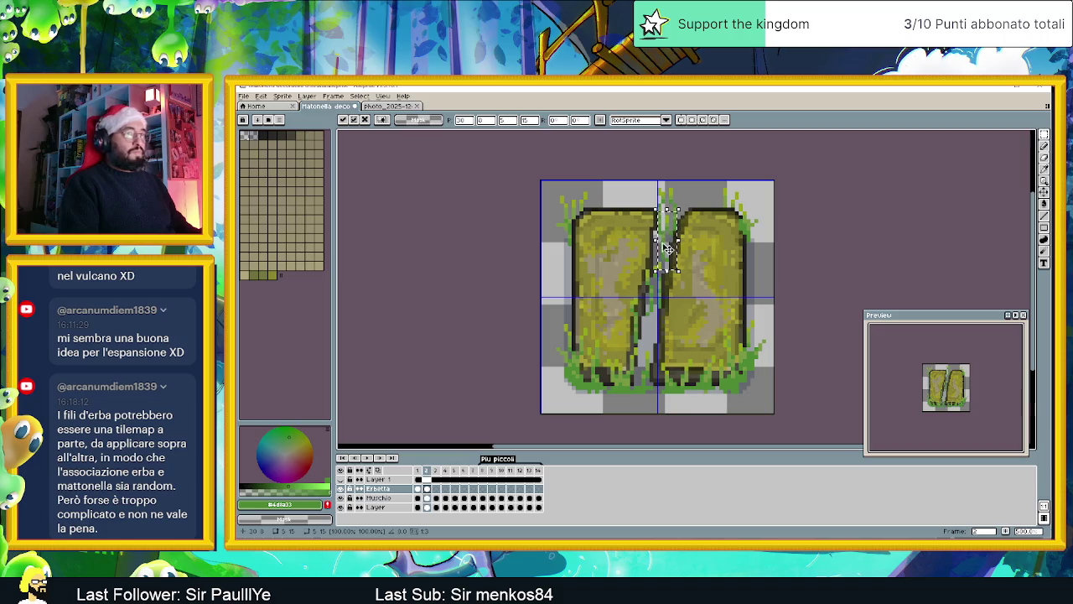
key("ctrl+z")
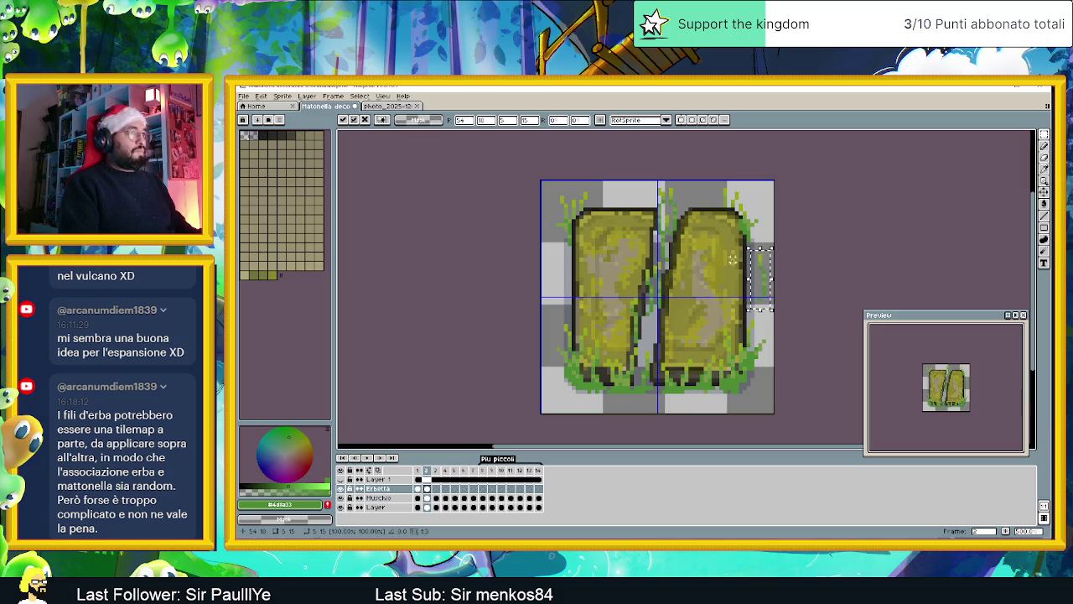
left_click_drag(757, 276, 643, 325)
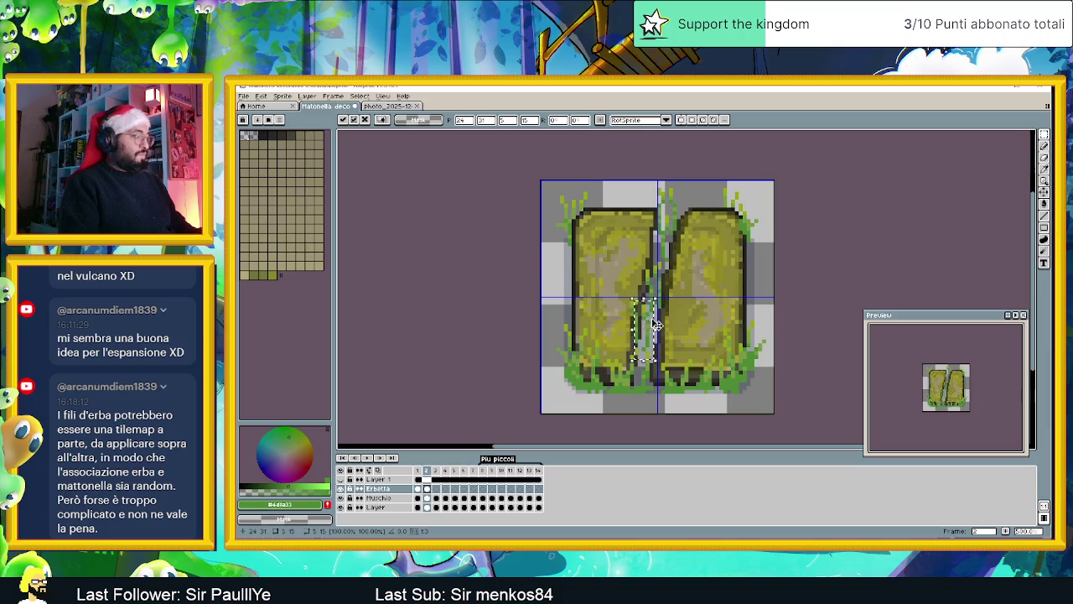
mouse_move(660, 317)
left_mouse_down()
mouse_move(659, 329)
mouse_move(642, 317)
mouse_move(653, 335)
left_mouse_up()
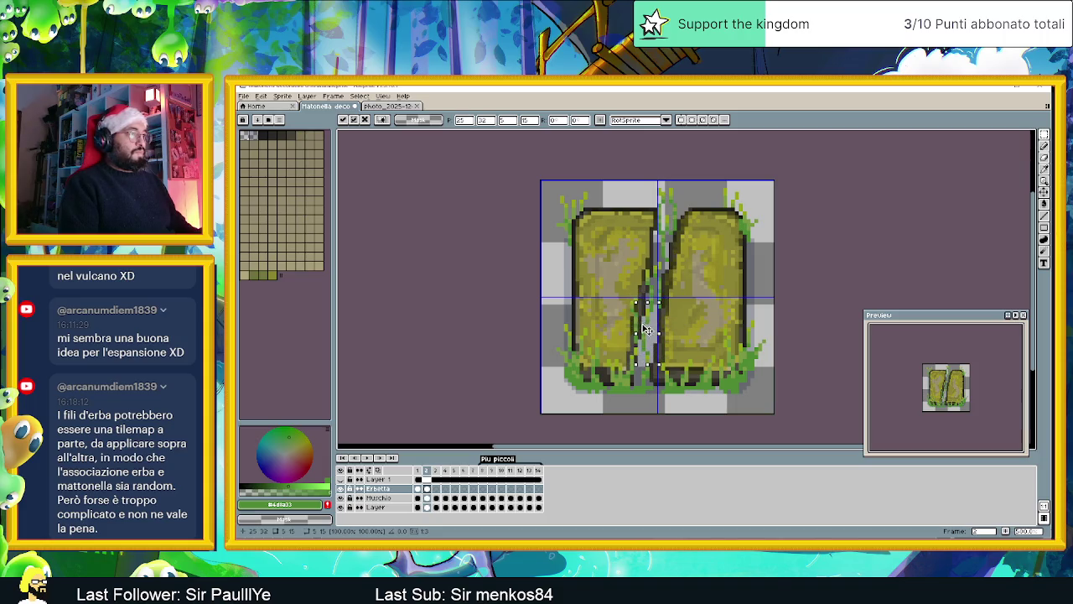
key("Return")
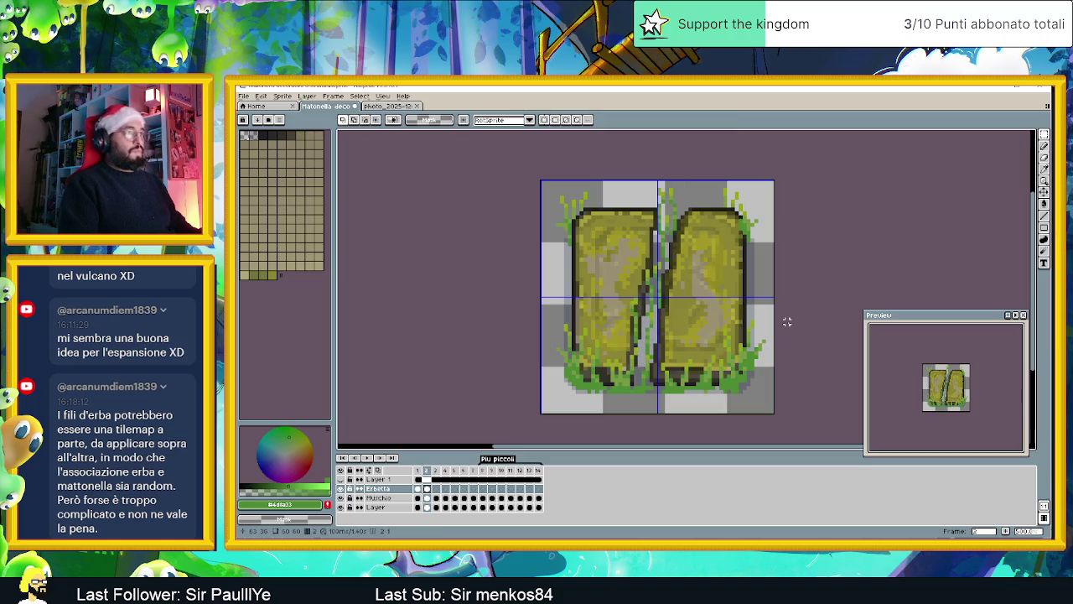
Step: Nudge the left slab's lower-left corner and its grass down one pixel
left_click_drag(585, 322, 601, 335)
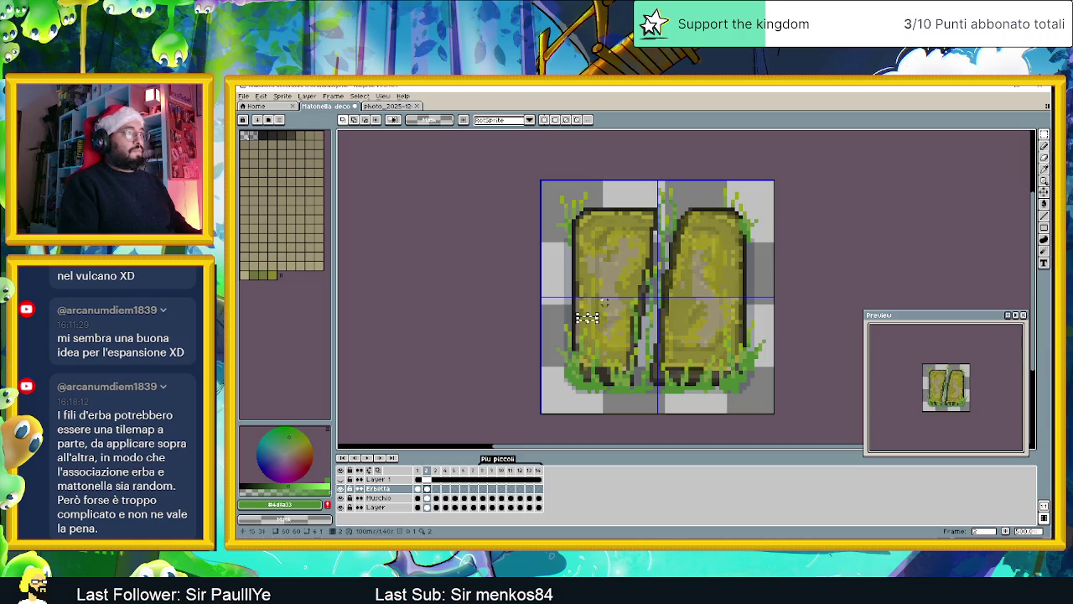
left_click_drag(546, 300, 604, 361)
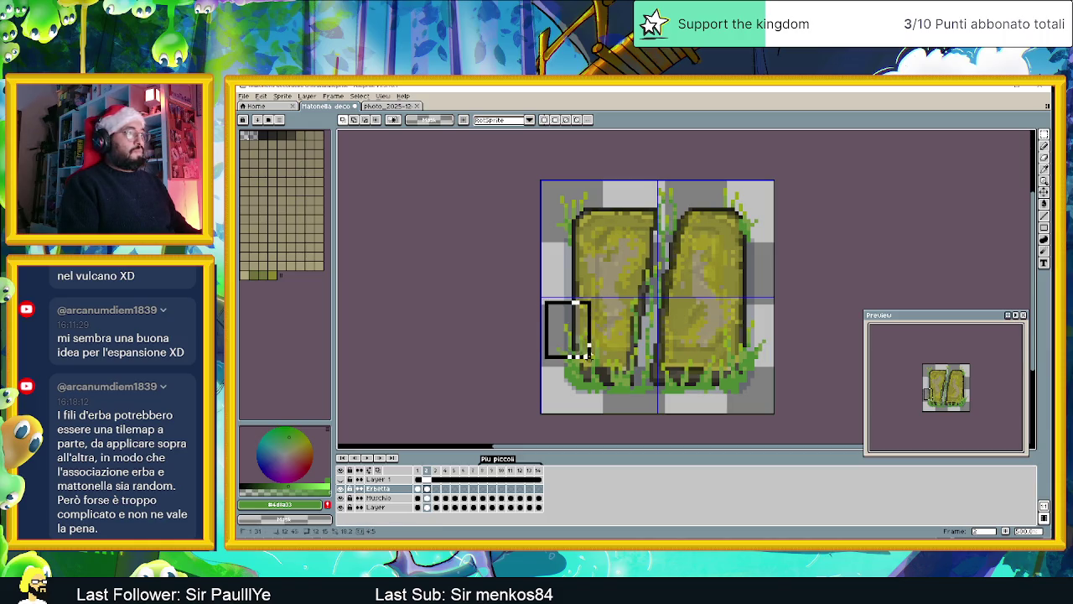
key("Down")
key("Down")
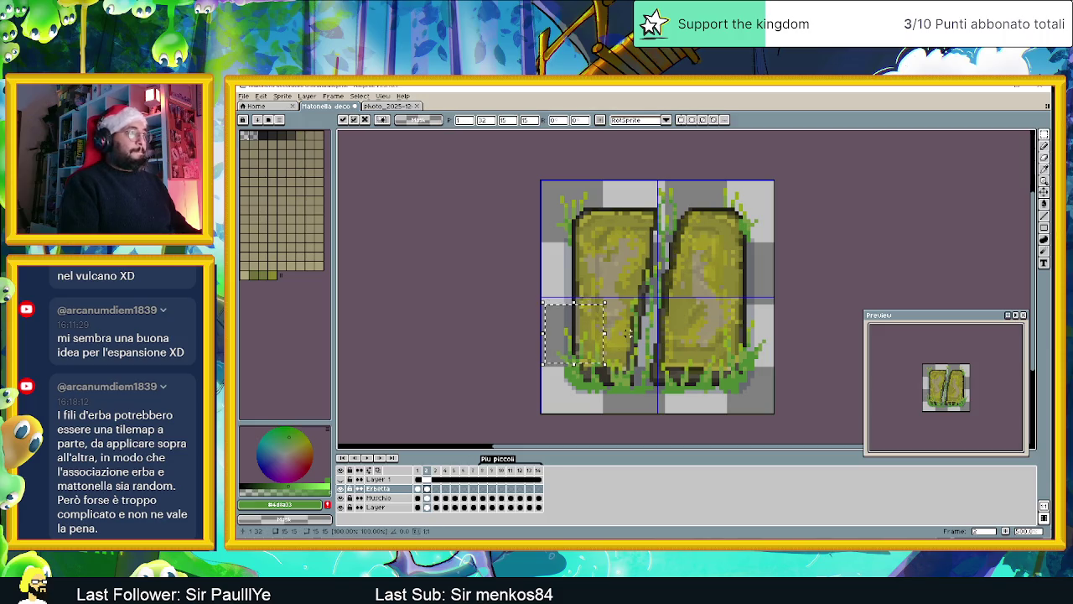
key("Return")
Step: Lower the right slab's lower-right corner and its grass by two pixels
left_click_drag(773, 300, 705, 360)
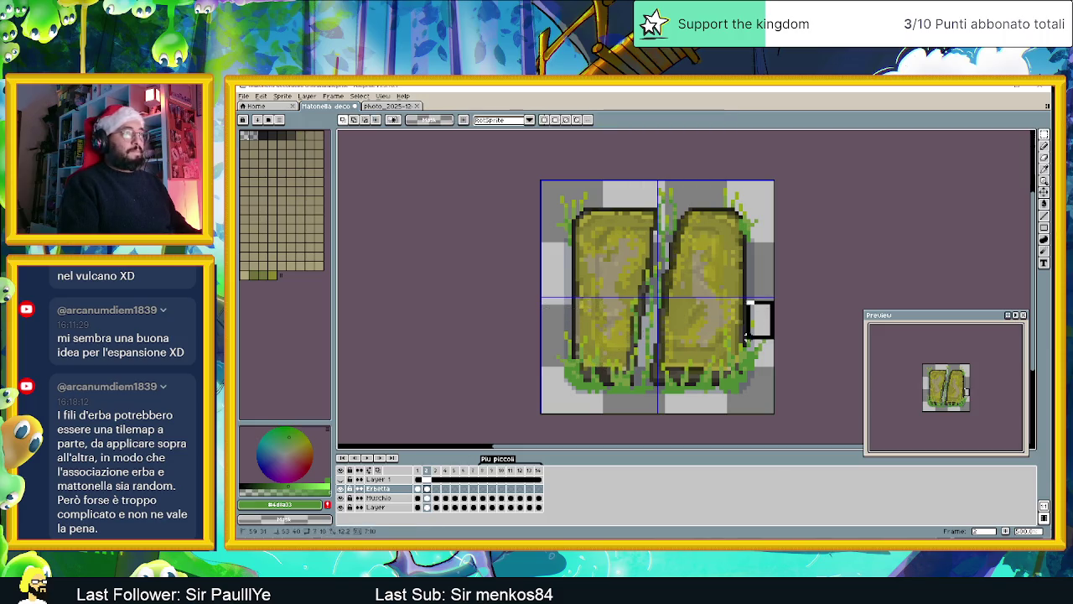
key("Down")
key("Down")
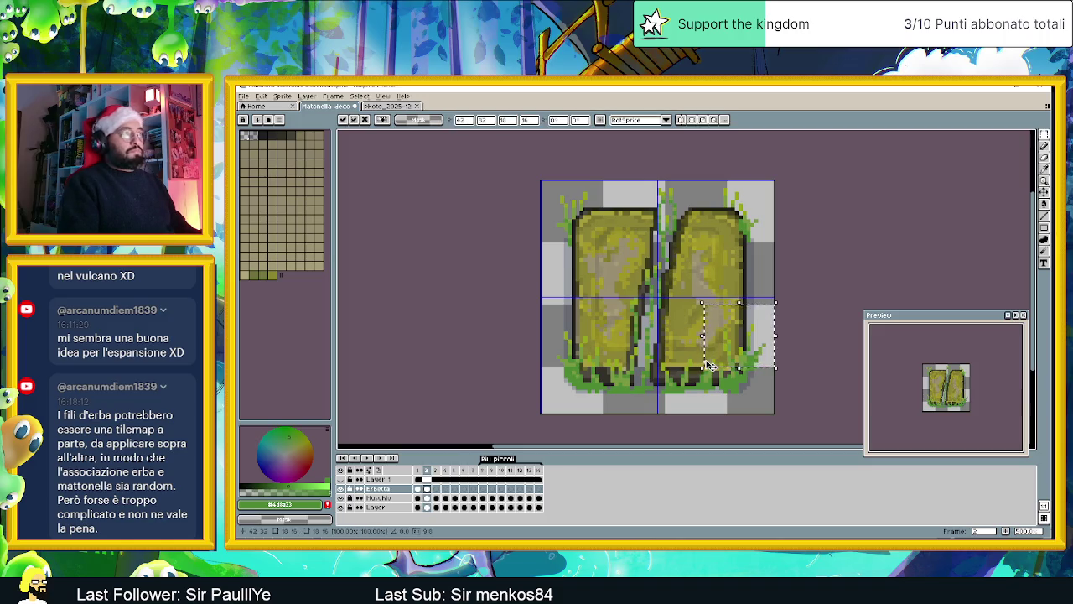
key("Down")
key("ctrl+d")
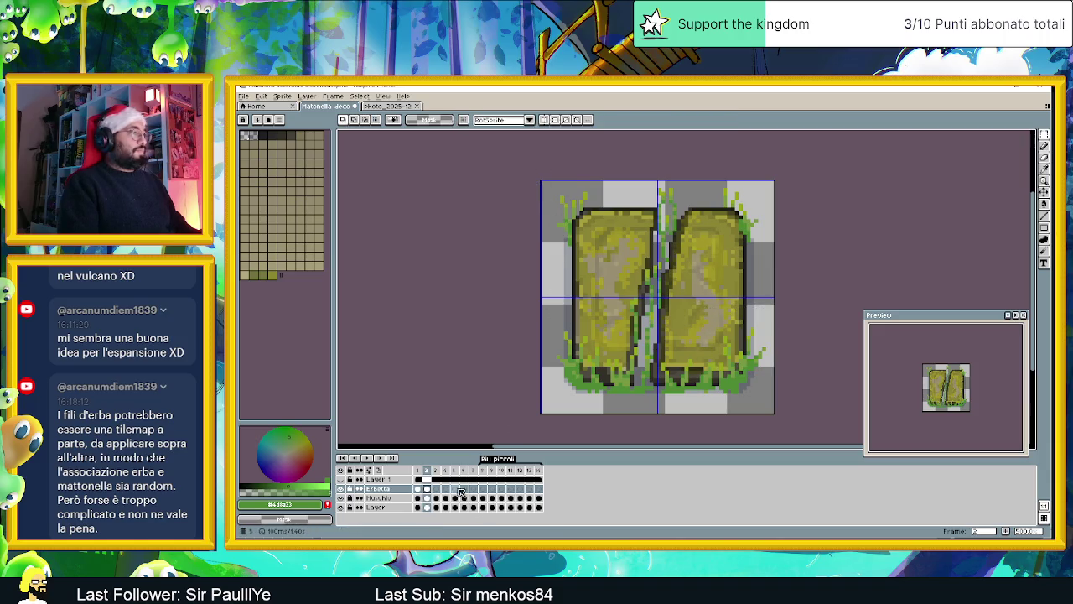
left_click(418, 489)
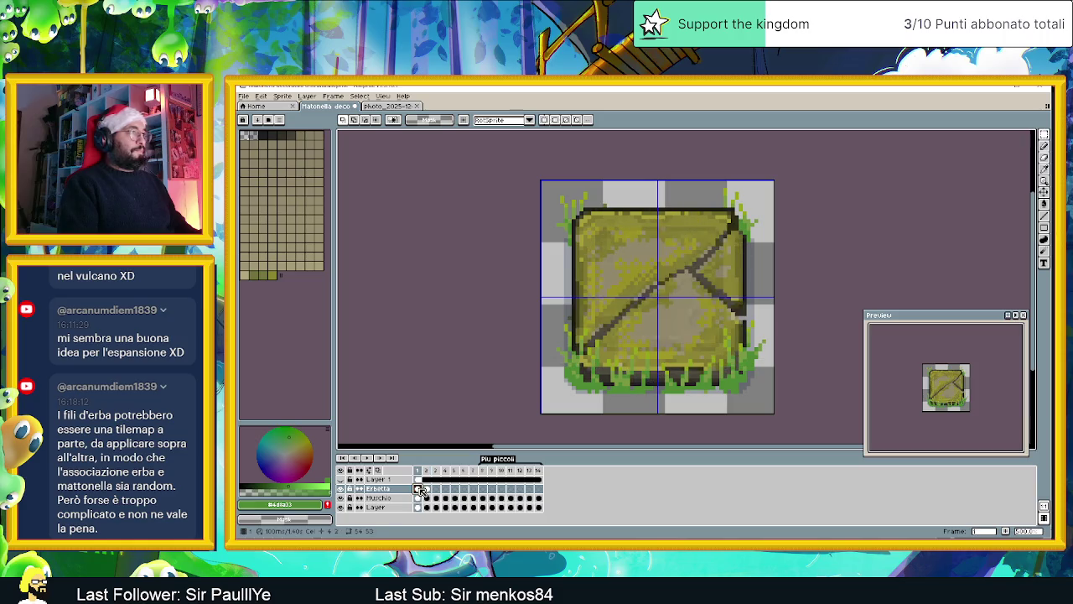
left_click(428, 490)
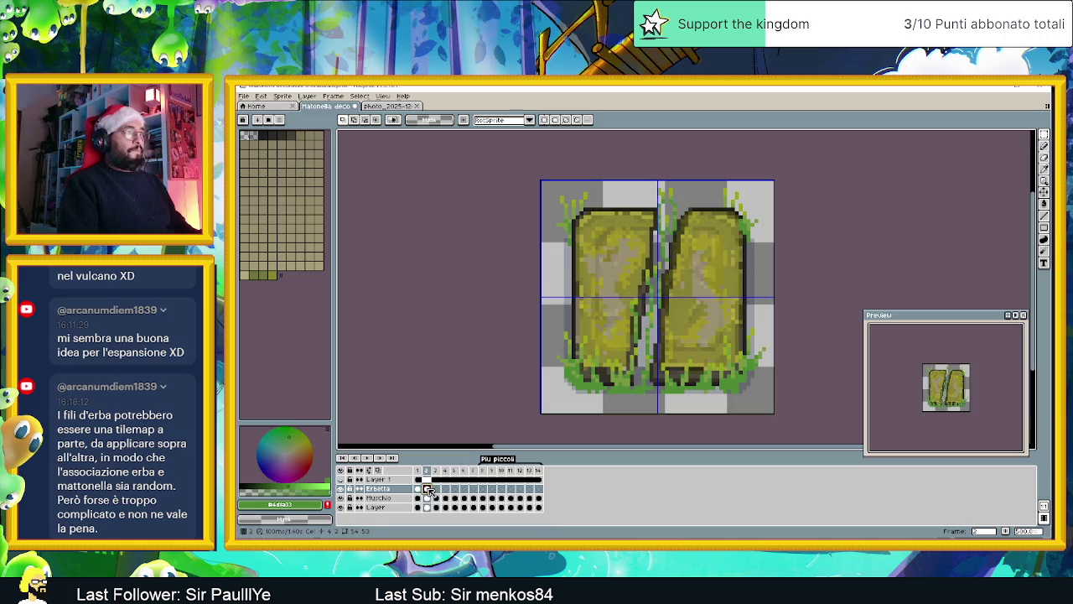
left_click(419, 490)
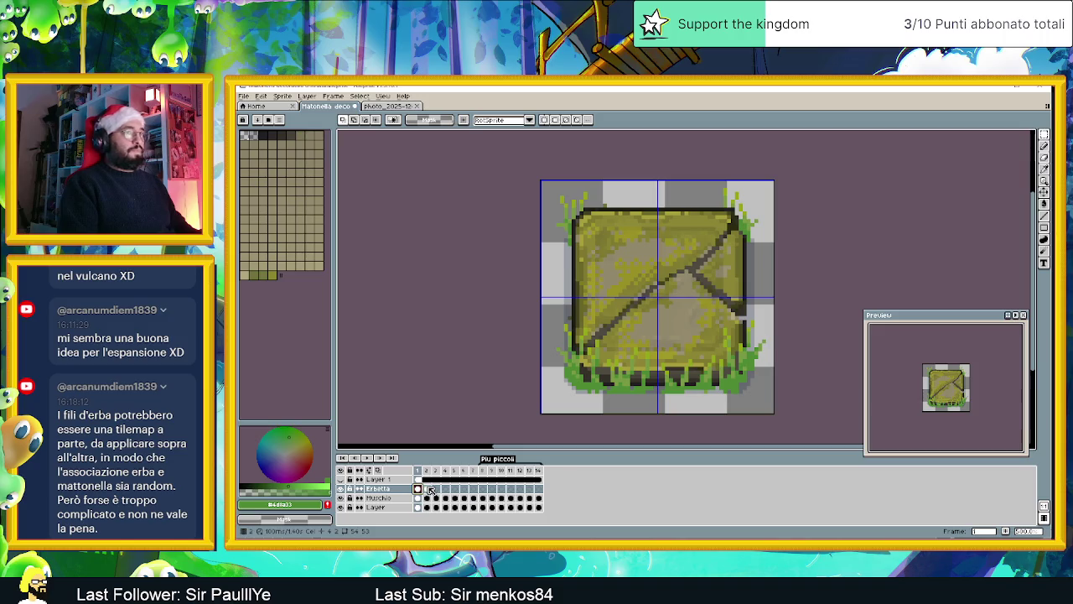
left_click(428, 490)
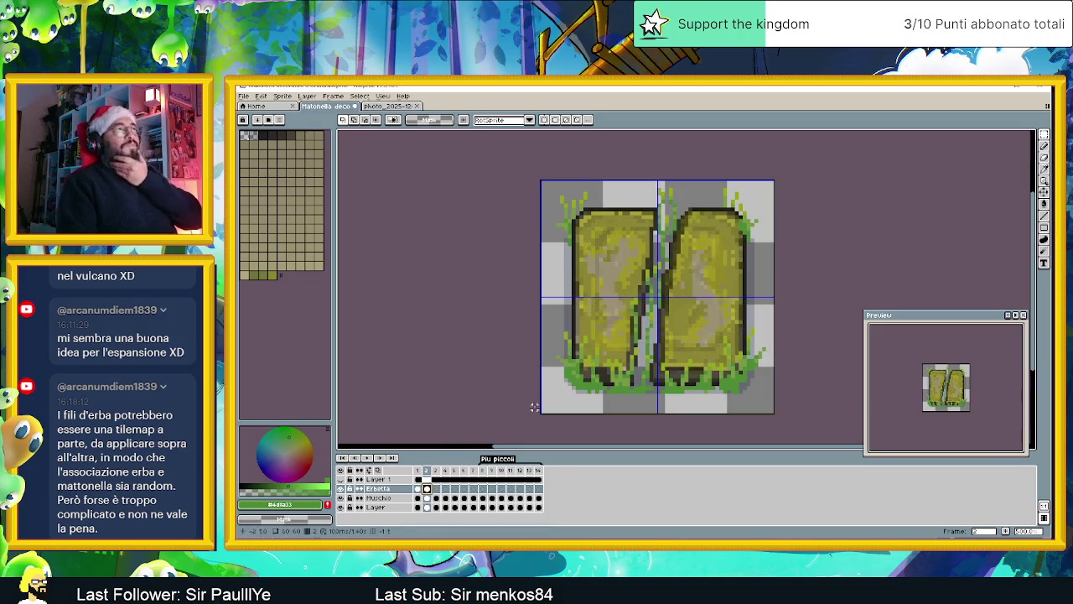
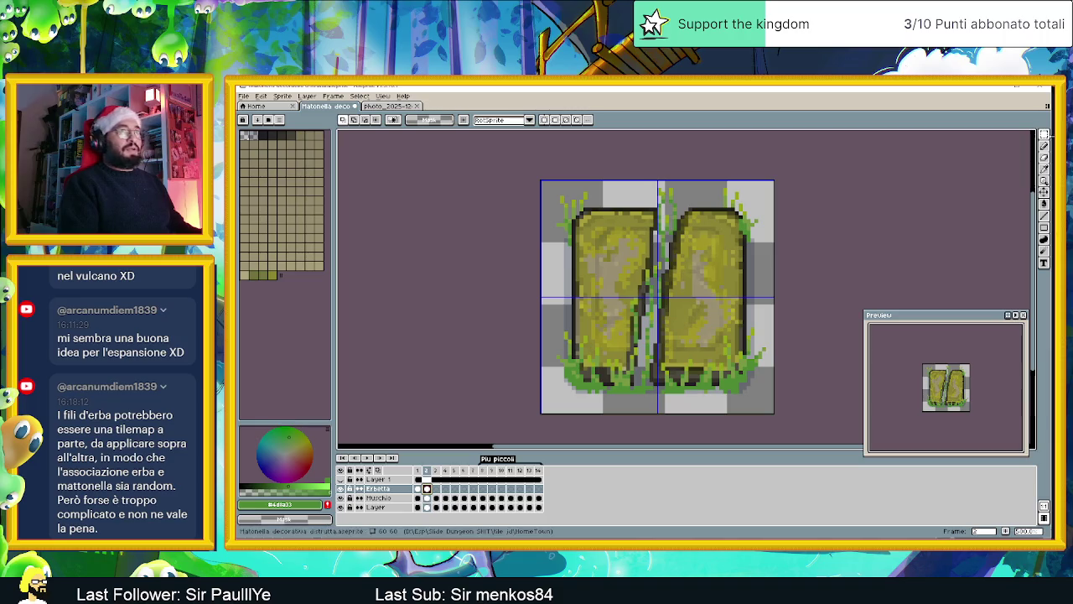
Step: Lasso around the slabs, invert the selection and flip the surrounding grass horizontally
left_click(1044, 135)
left_click(1011, 135)
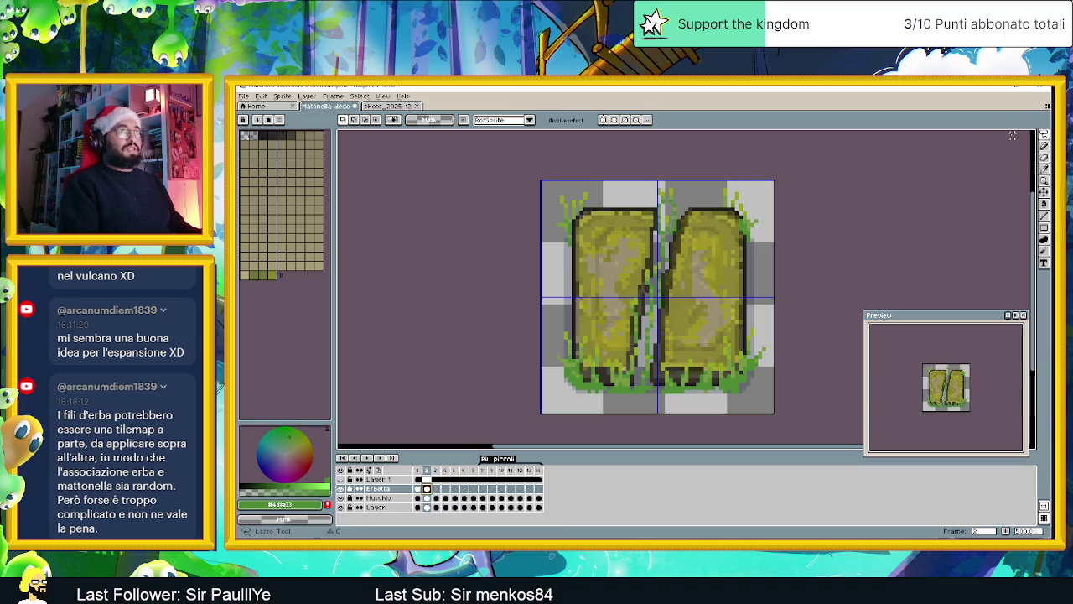
left_click_drag(553, 251, 564, 180)
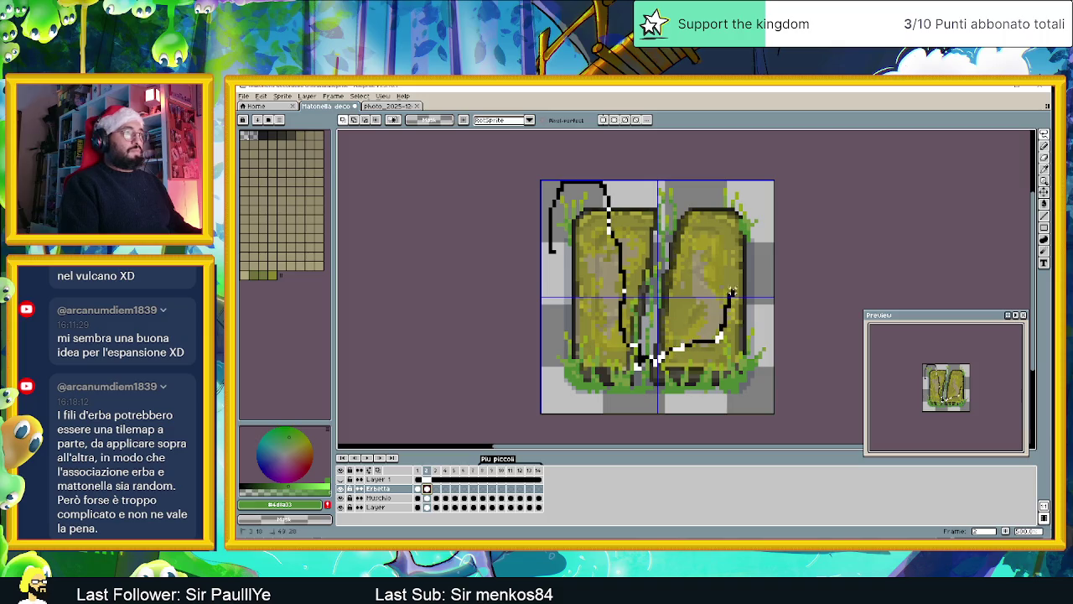
scroll(810, 430, "down", 1)
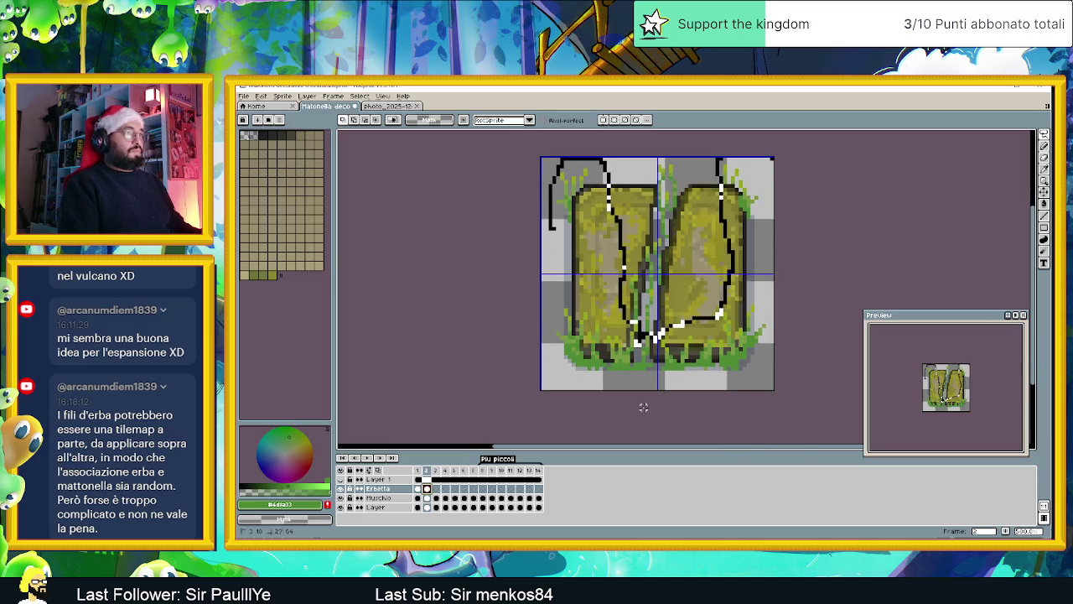
key("ctrl+shift+i")
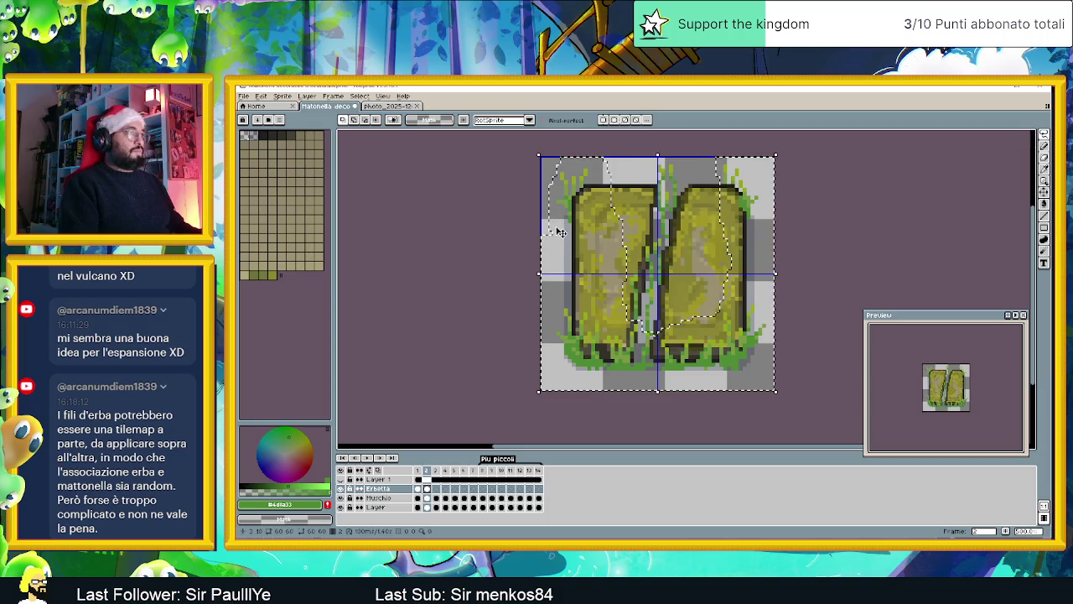
key("shift+h")
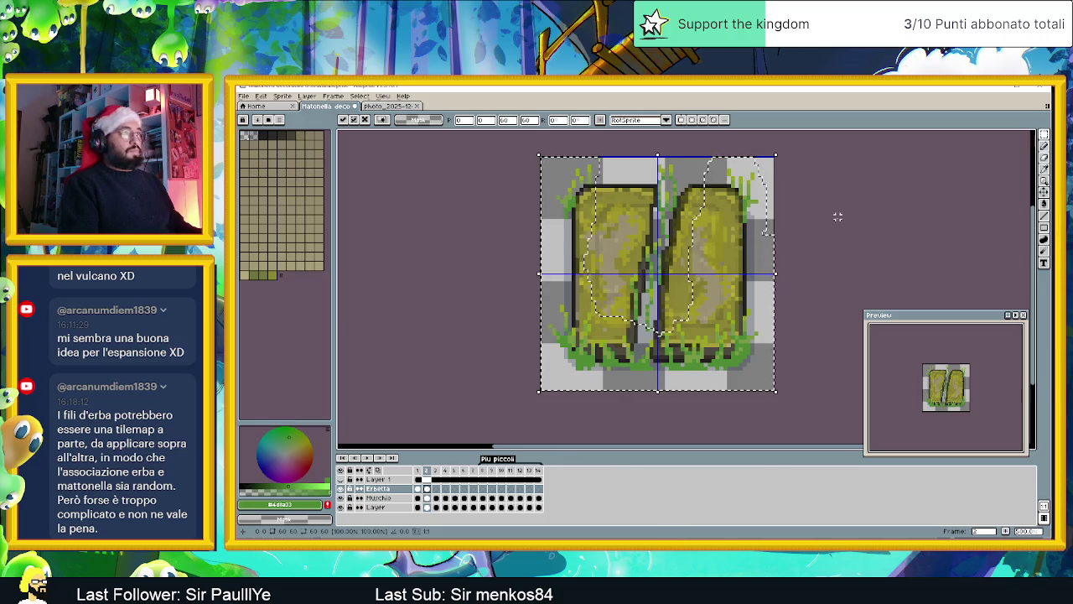
Step: Deselect, zoom out and view frame 1 for comparison
key("ctrl+d")
scroll(826, 233, "down", 1)
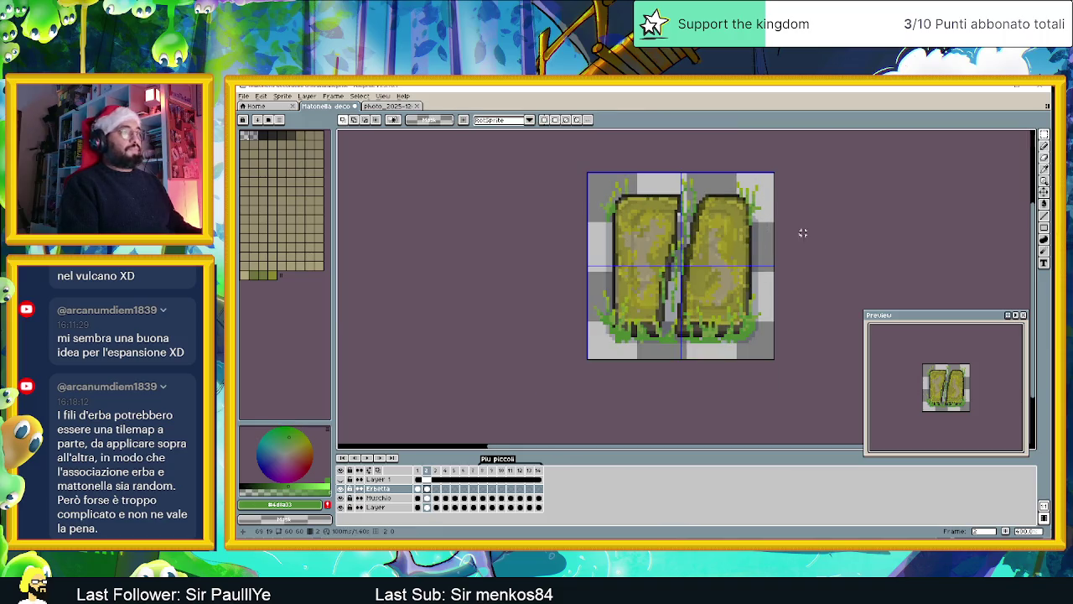
scroll(797, 235, "down", 1)
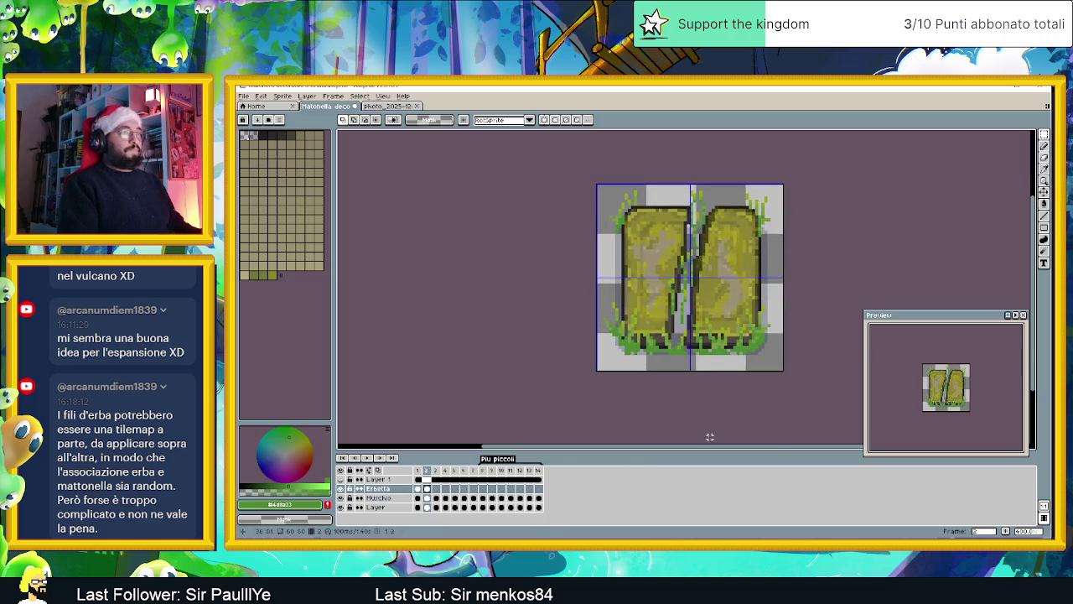
left_click(418, 489)
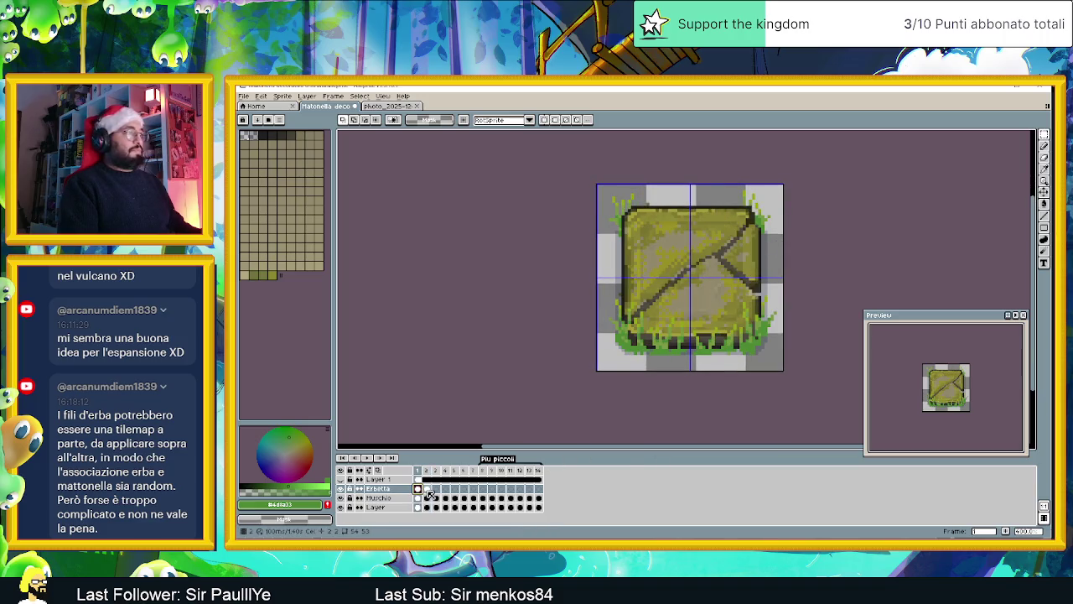
Step: Return to frame 2 and zoom in to compare it
left_click(428, 489)
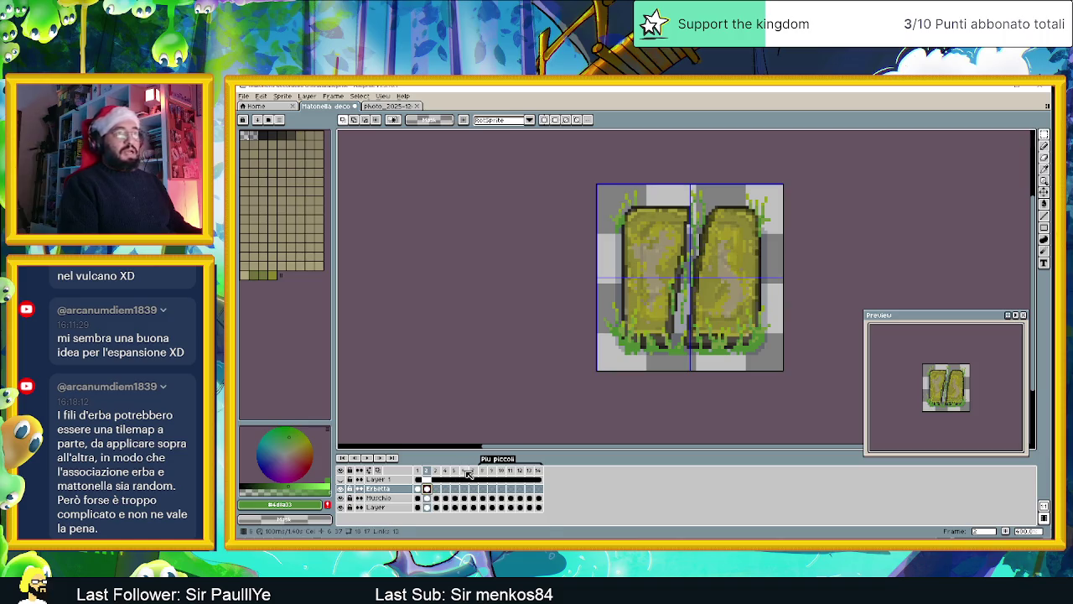
scroll(735, 338, "up", 1)
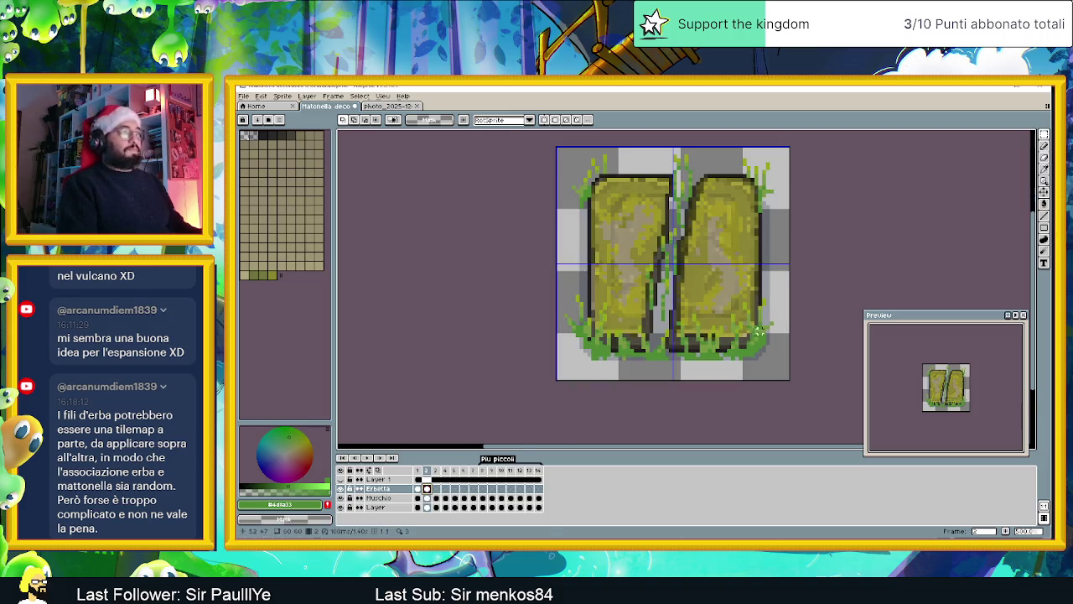
scroll(657, 235, "up", 1)
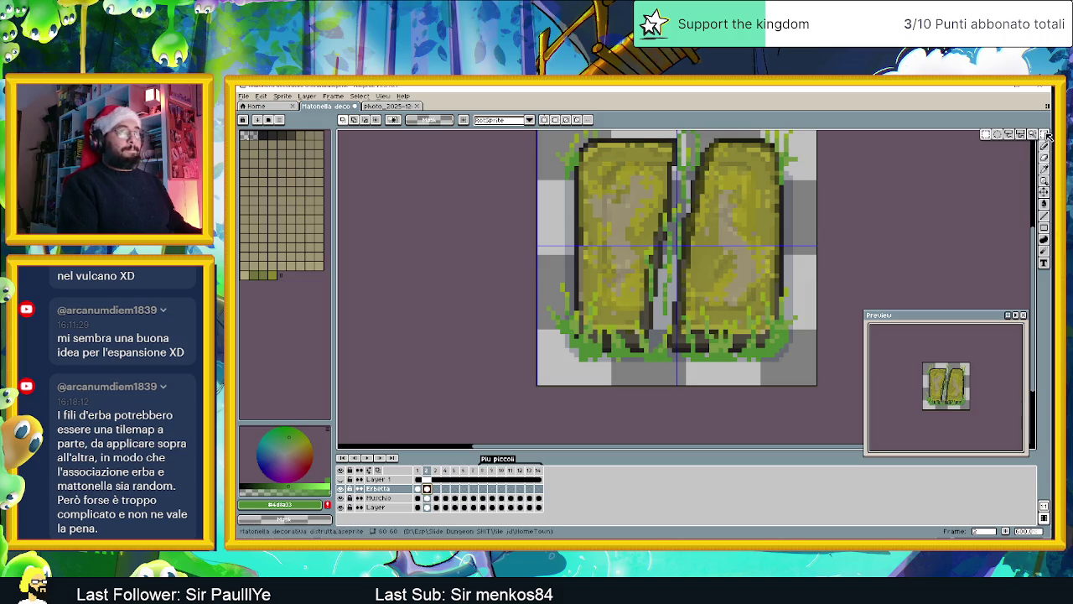
Step: On frame 3, paste in the loose grass blades and select the leftmost ones
left_click(435, 488)
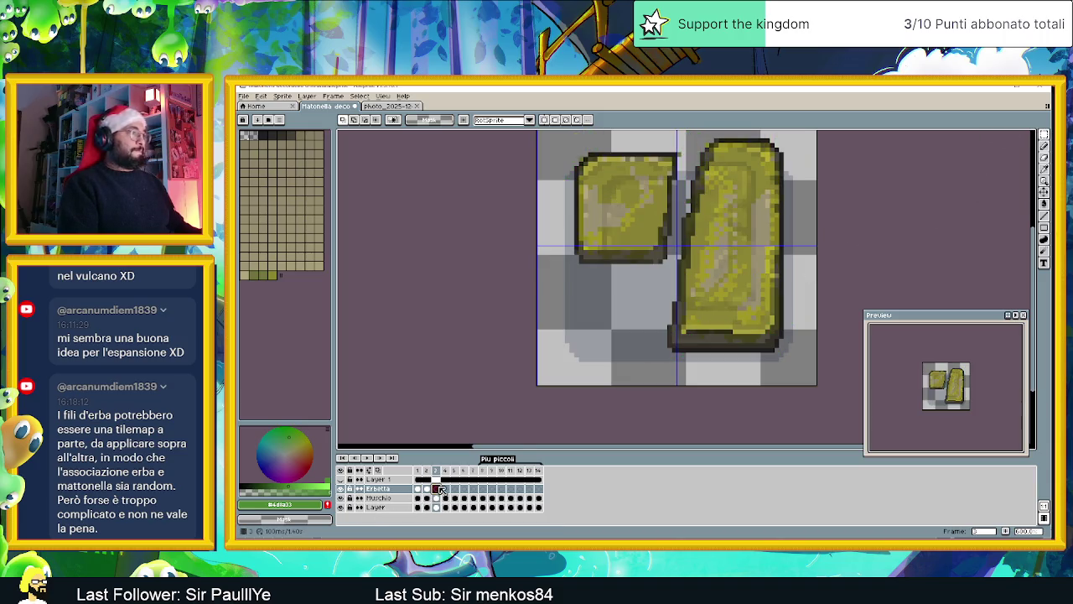
scroll(707, 252, "down", 1)
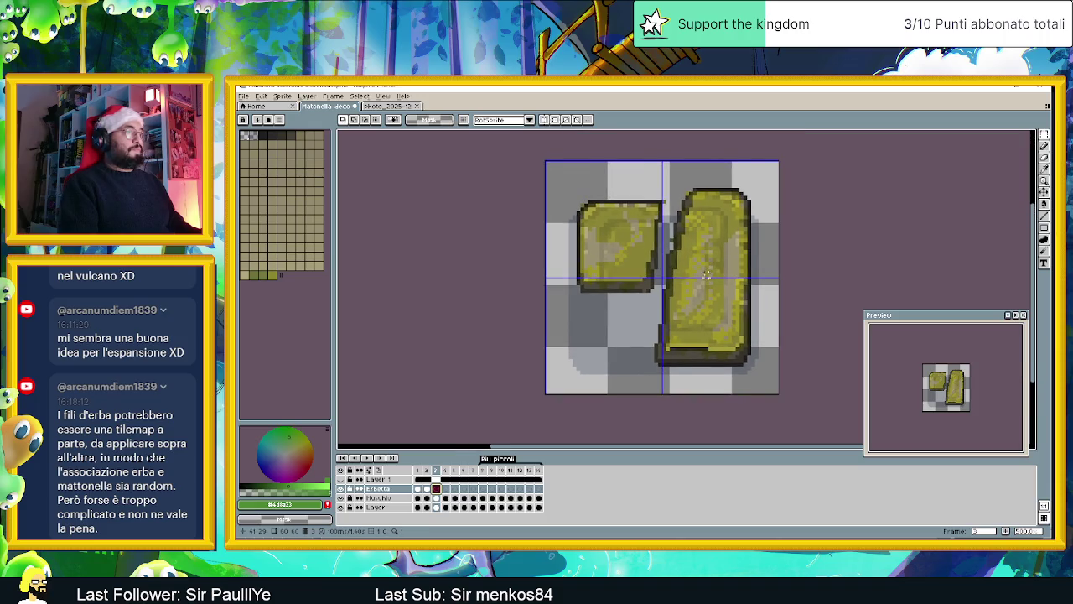
scroll(707, 272, "up", 1)
key("ctrl+v")
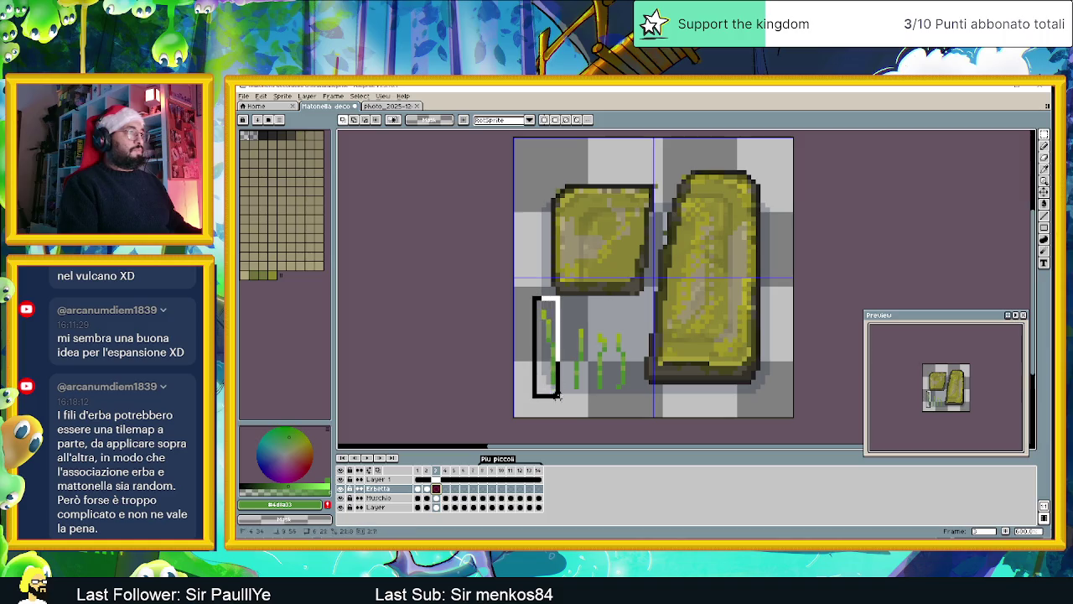
left_click_drag(531, 294, 568, 400)
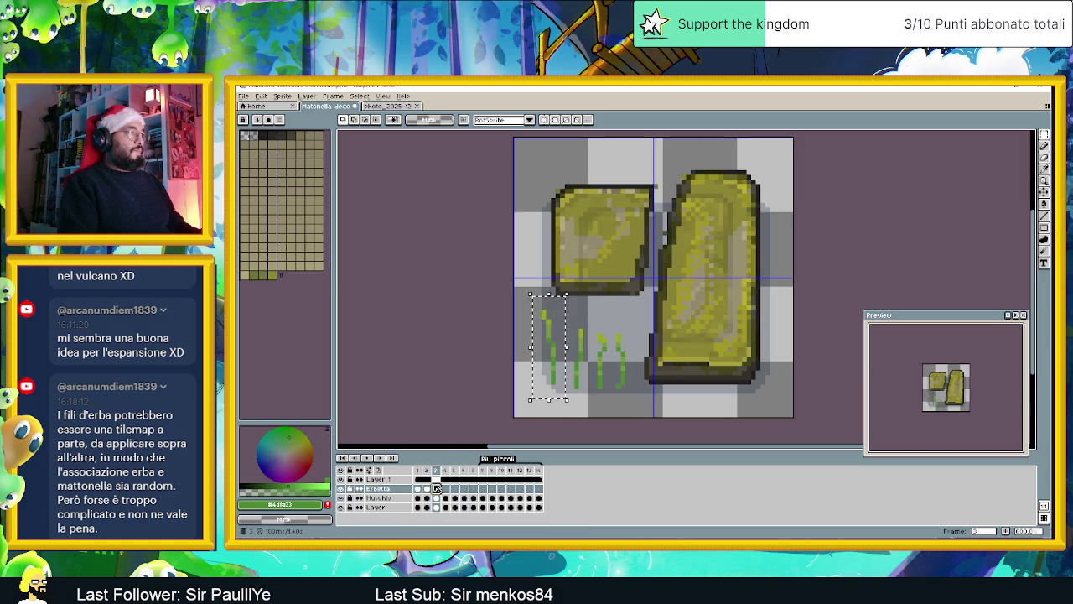
Step: Try pasting the grass blades into the Erbetta layer at frame 3, then undo it
left_click(436, 479)
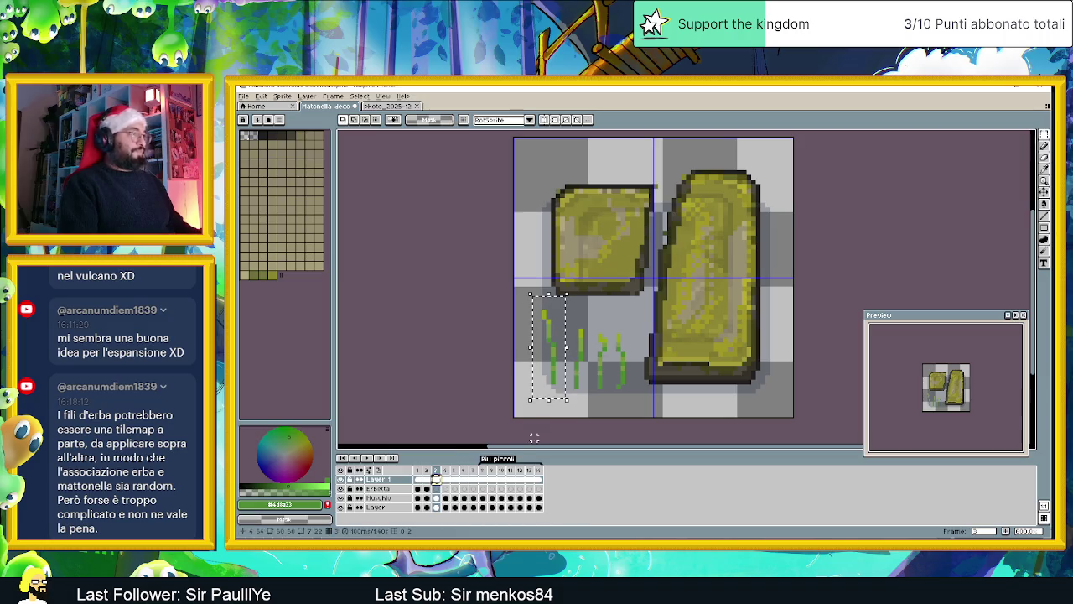
left_click(341, 481)
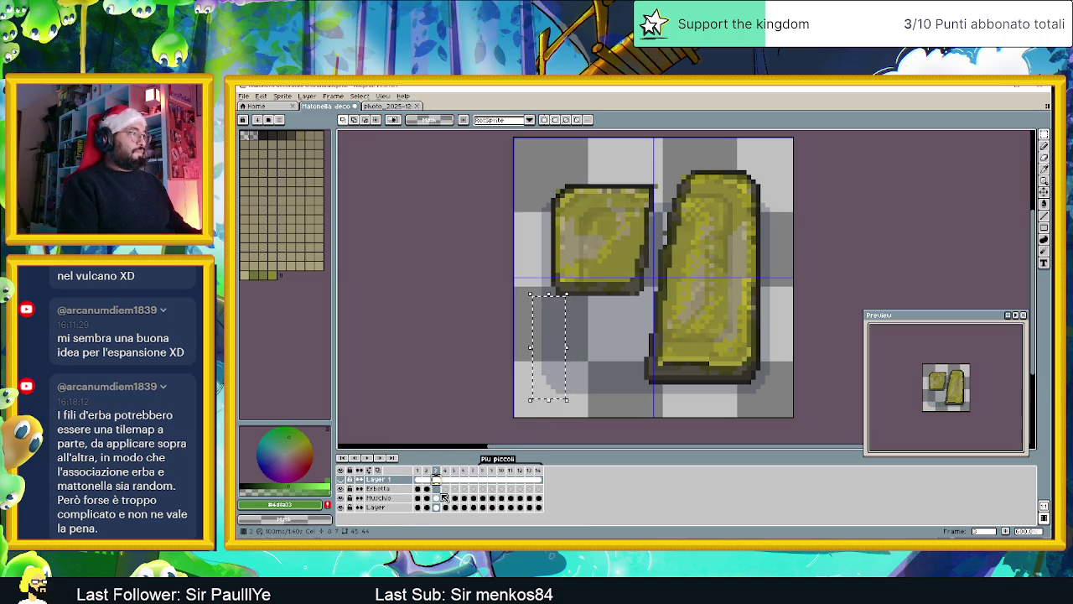
left_click(437, 488)
key("ctrl+v")
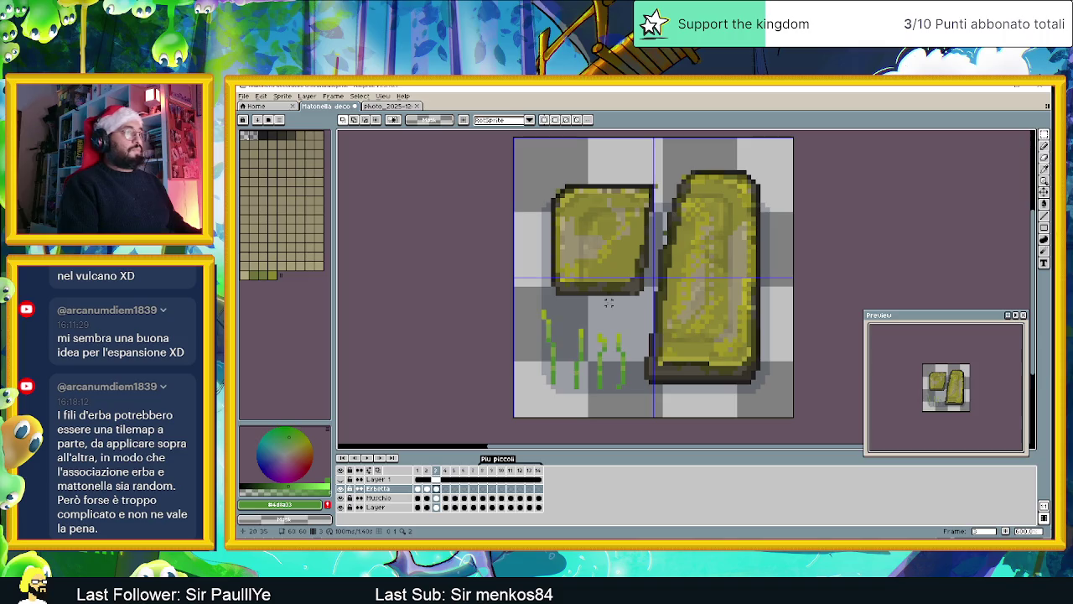
key("ctrl+z")
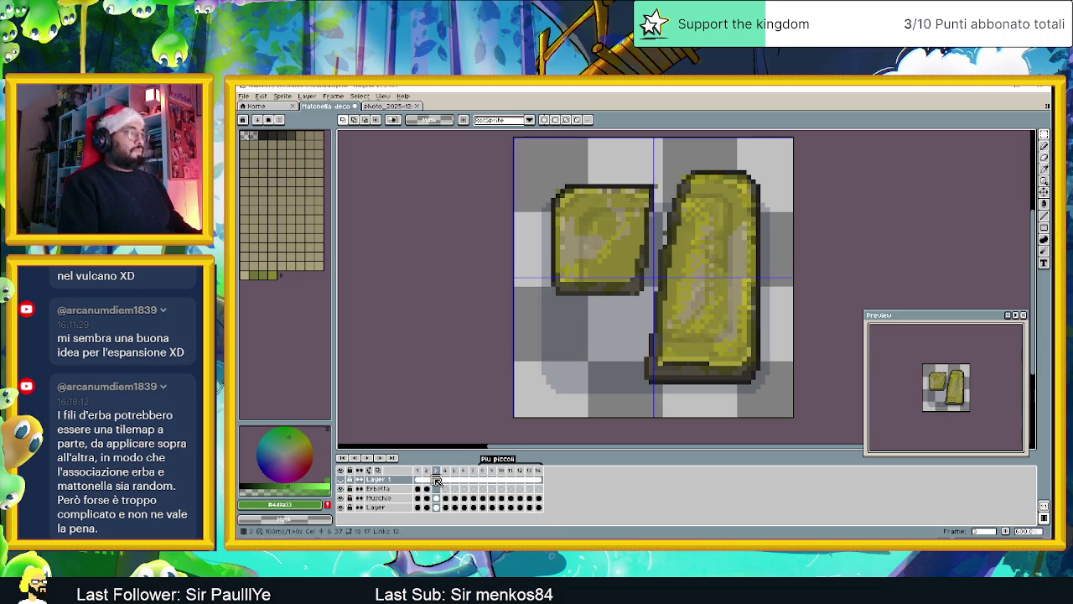
Step: Reselect the leftmost blade, move to the Erbetta cel and hide Layer 1's loose blades
left_click(346, 480)
left_click_drag(526, 303, 572, 394)
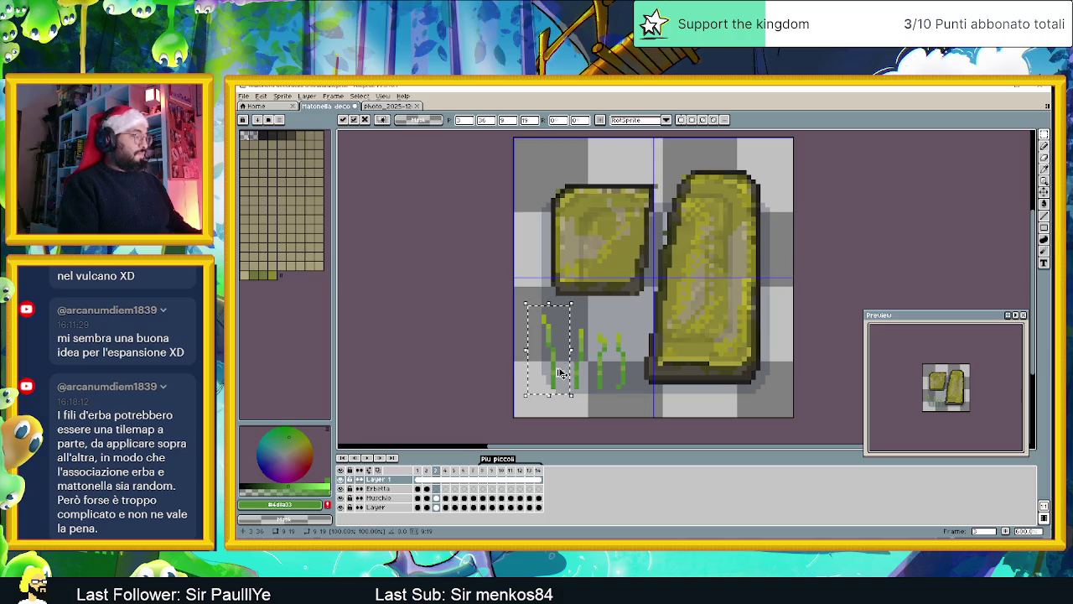
left_click(377, 488)
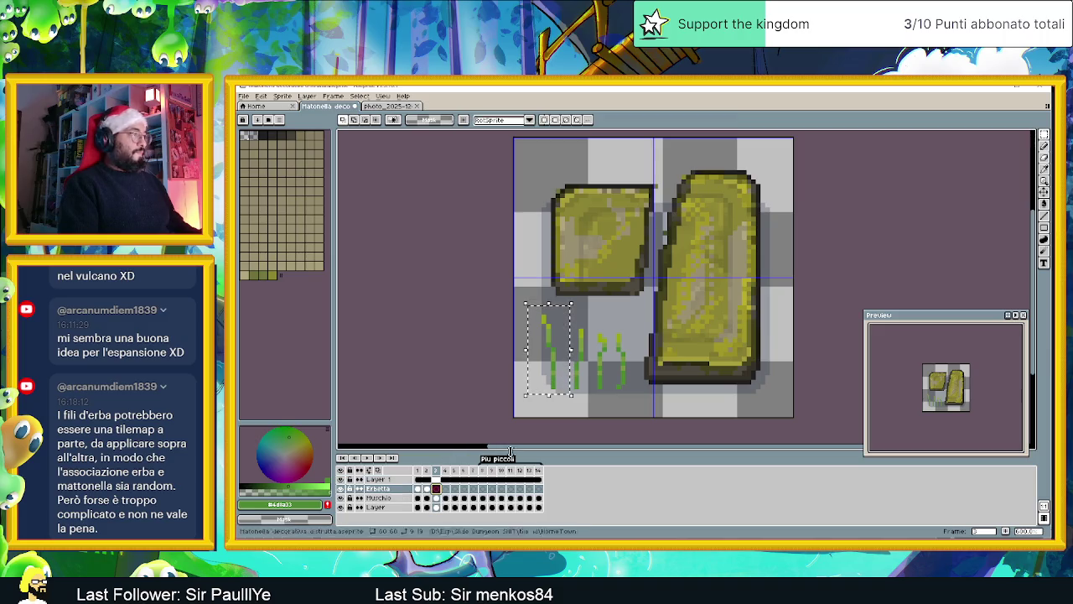
left_click(340, 479)
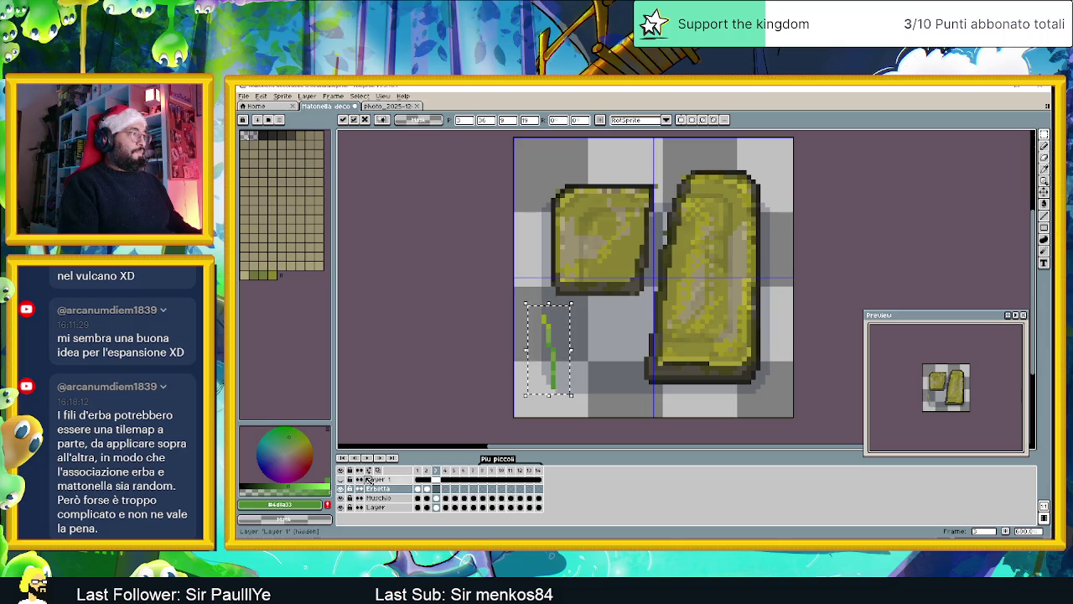
left_click(435, 489)
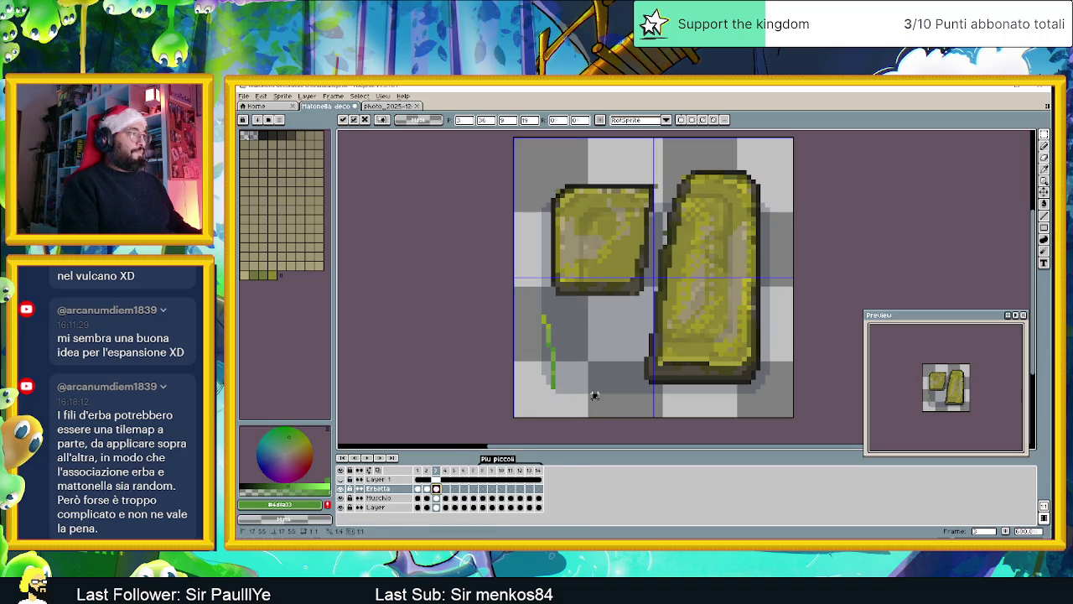
Step: Place a grass blade against the smaller slab's upper-left edge and select another loose blade
mouse_move(541, 312)
left_mouse_down()
mouse_move(577, 390)
mouse_move(559, 362)
mouse_move(553, 280)
left_mouse_up()
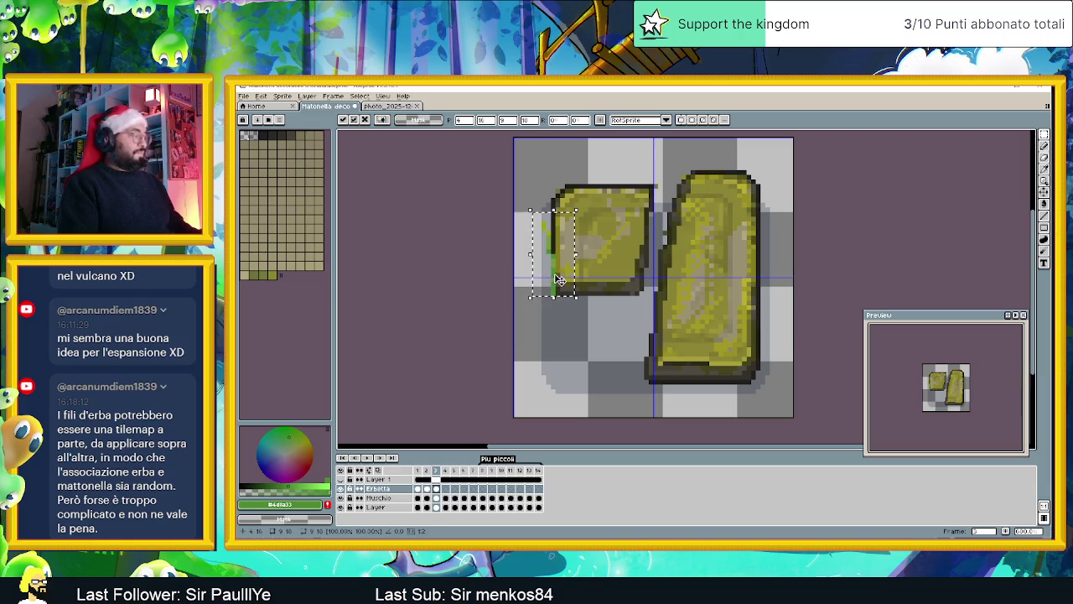
mouse_move(557, 279)
left_mouse_down()
mouse_move(639, 267)
mouse_move(618, 333)
mouse_move(644, 357)
mouse_move(754, 361)
left_mouse_up()
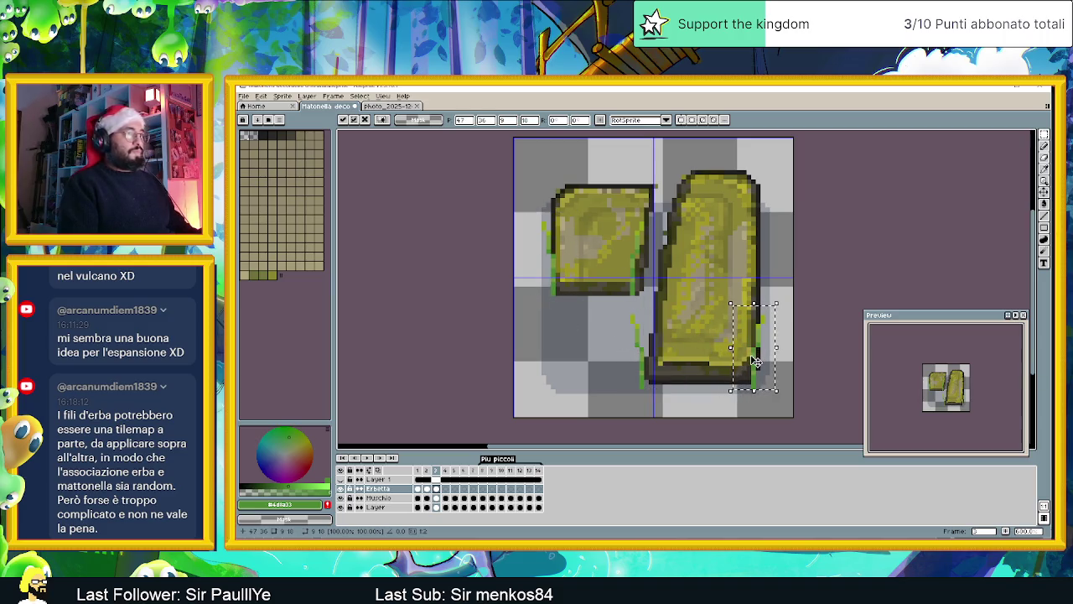
mouse_move(578, 251)
left_mouse_down()
mouse_move(684, 248)
mouse_move(776, 194)
mouse_move(763, 178)
mouse_move(579, 230)
mouse_move(677, 196)
mouse_move(665, 187)
mouse_move(566, 252)
mouse_move(551, 186)
mouse_move(554, 195)
left_mouse_up()
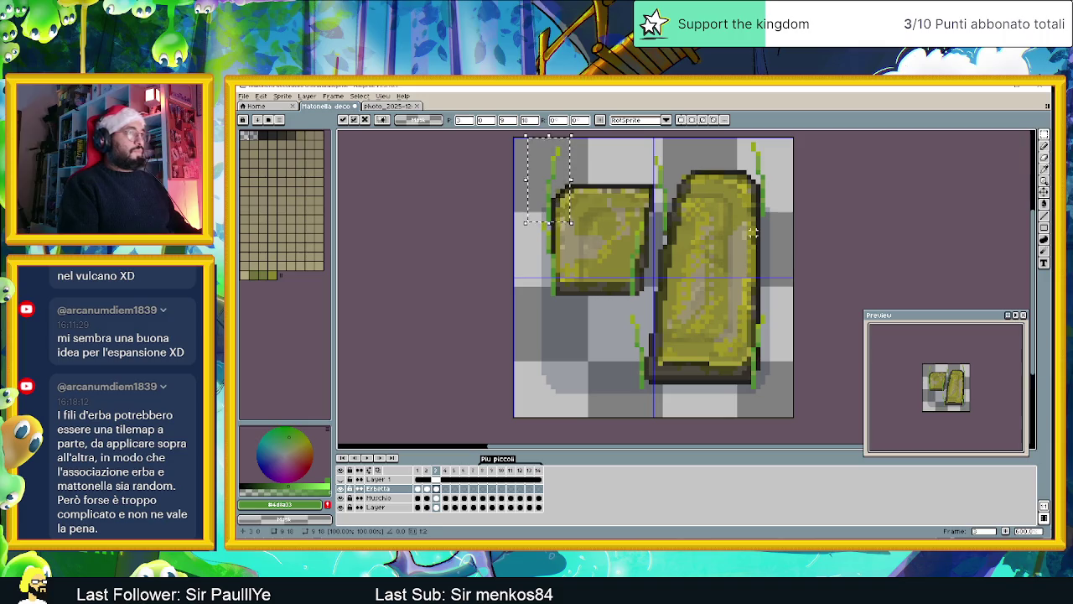
key("Return")
left_click(435, 488)
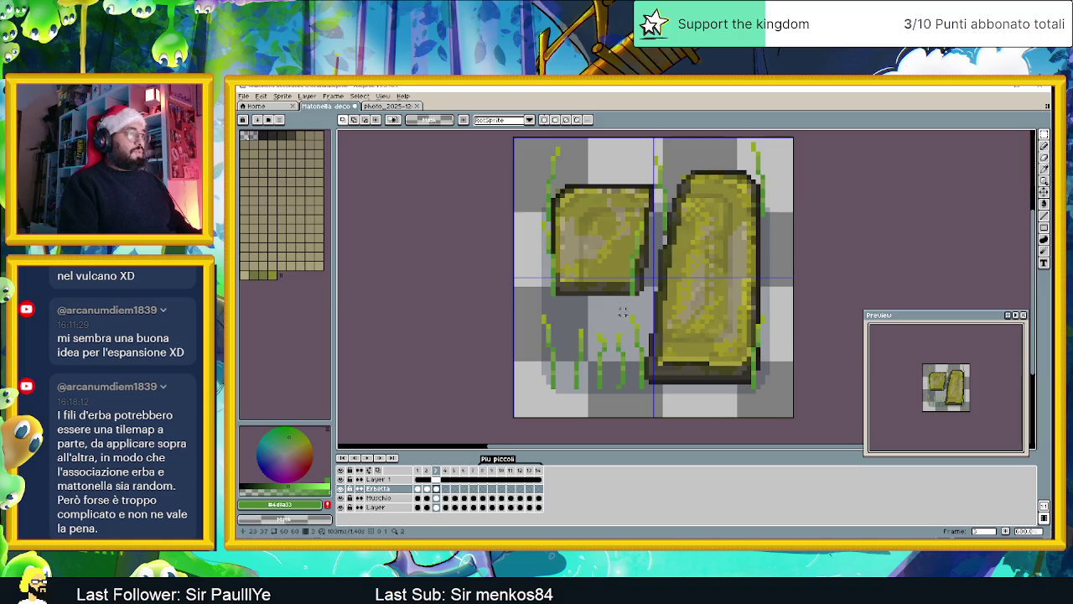
left_click_drag(566, 326, 593, 399)
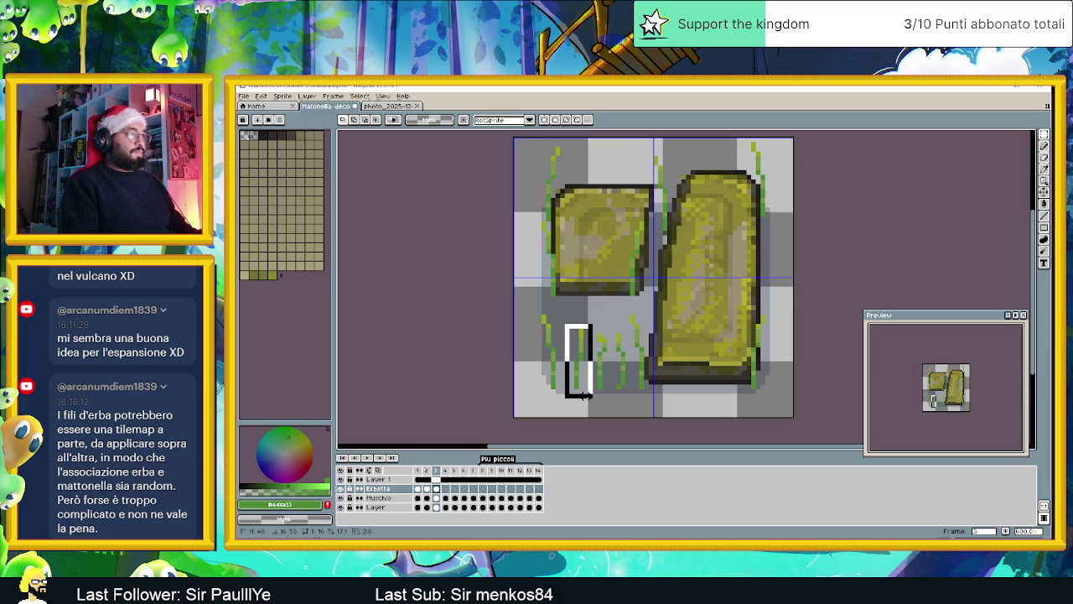
Step: Widen the selection around the loose blades and return to the Erbetta layer
left_click_drag(592, 399, 614, 404)
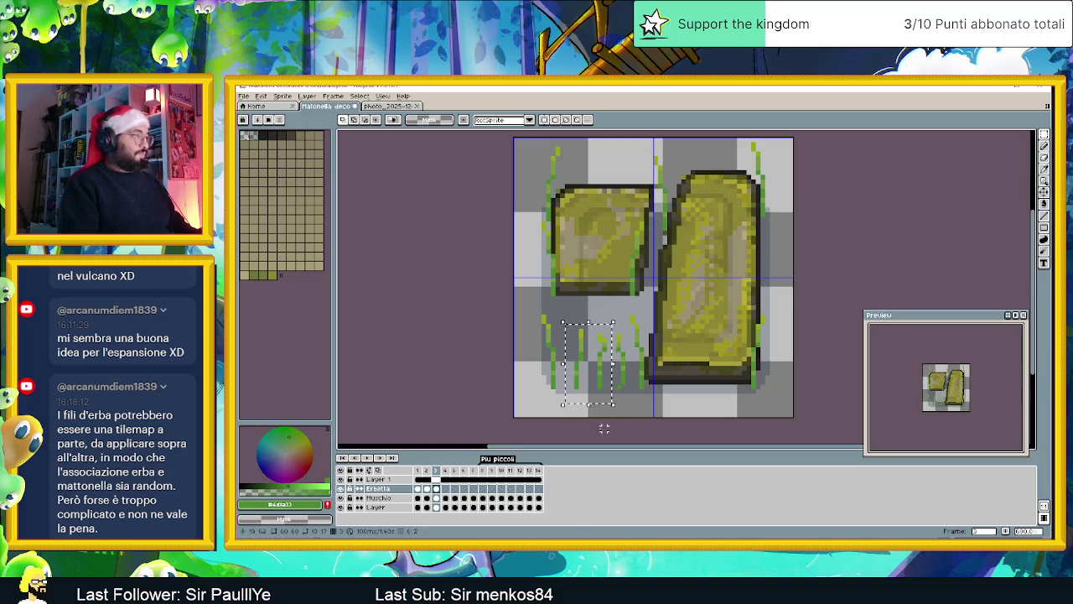
left_click(608, 380)
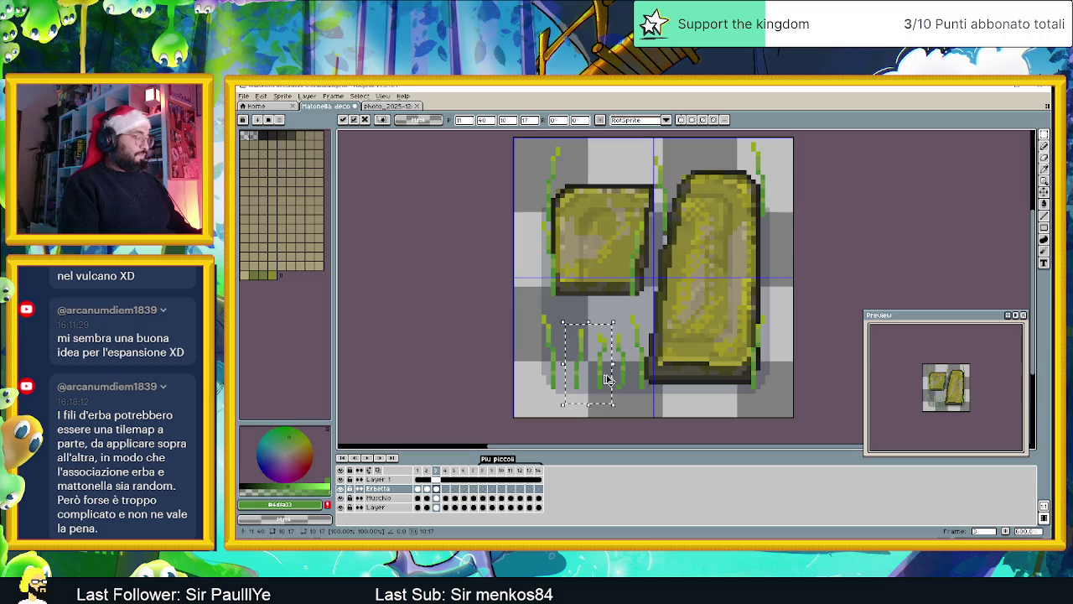
left_click(339, 478)
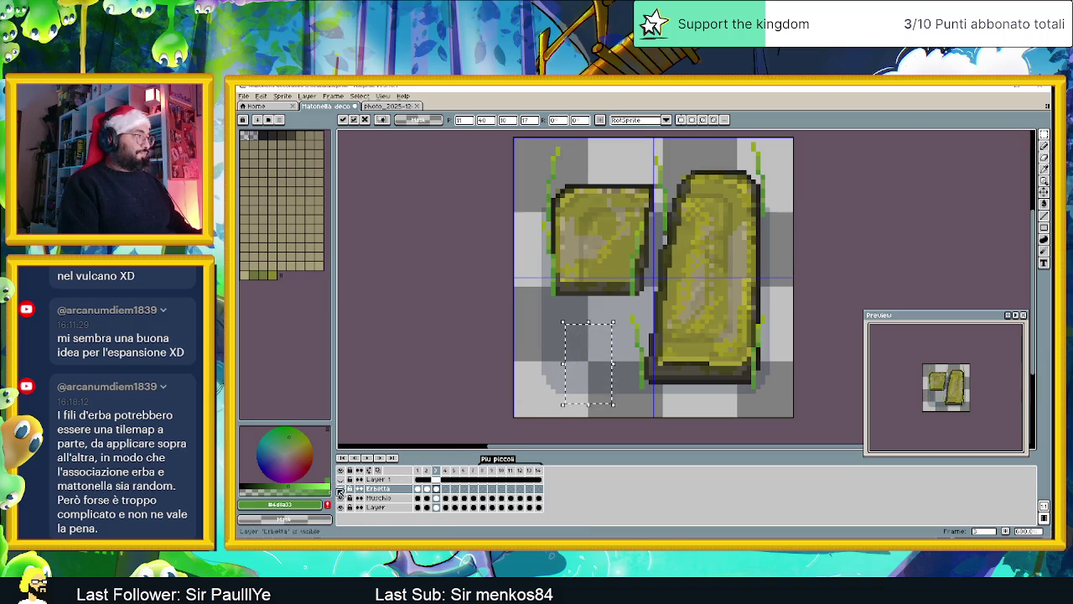
left_click(508, 367)
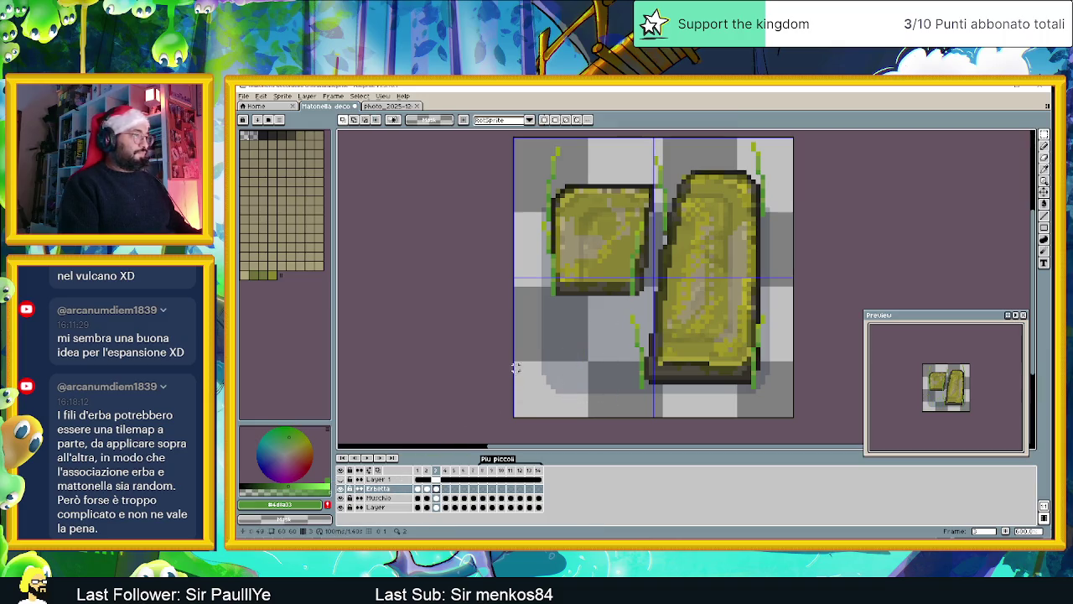
key("ctrl+z")
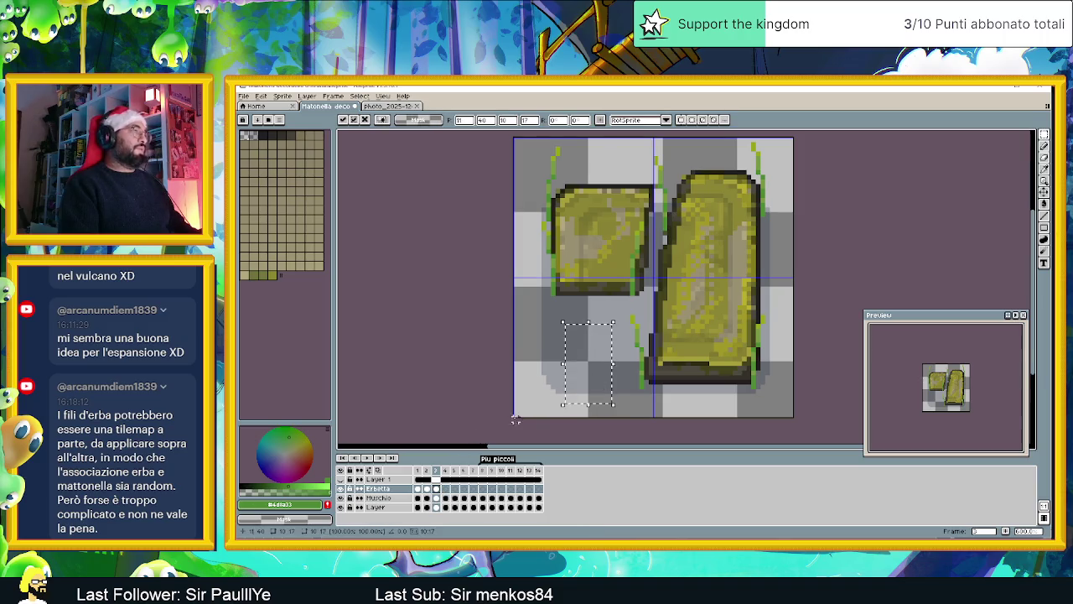
left_click(342, 480)
left_click(434, 480)
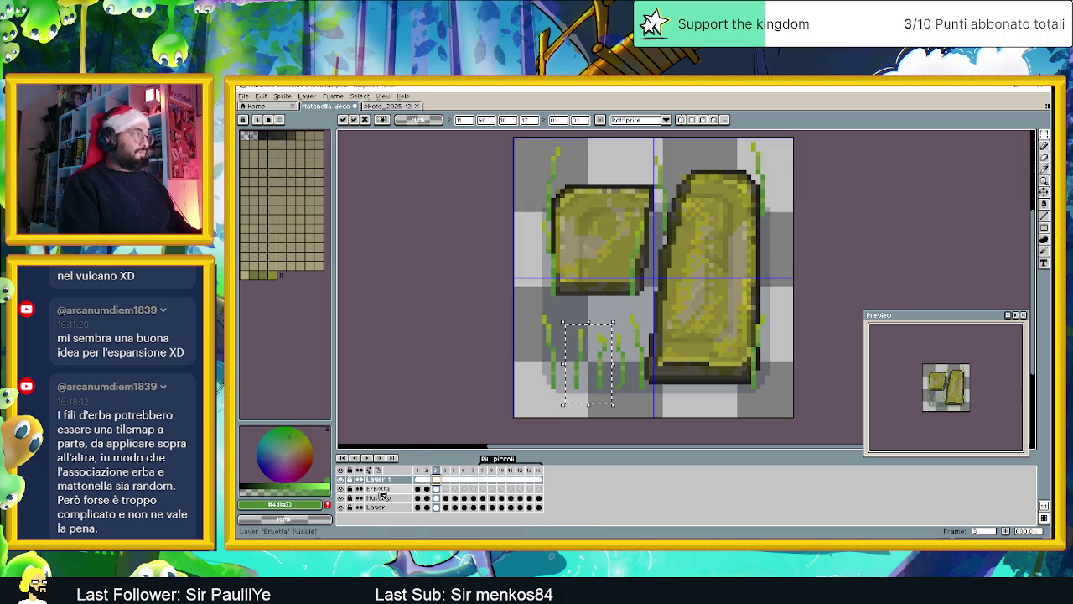
left_click(377, 488)
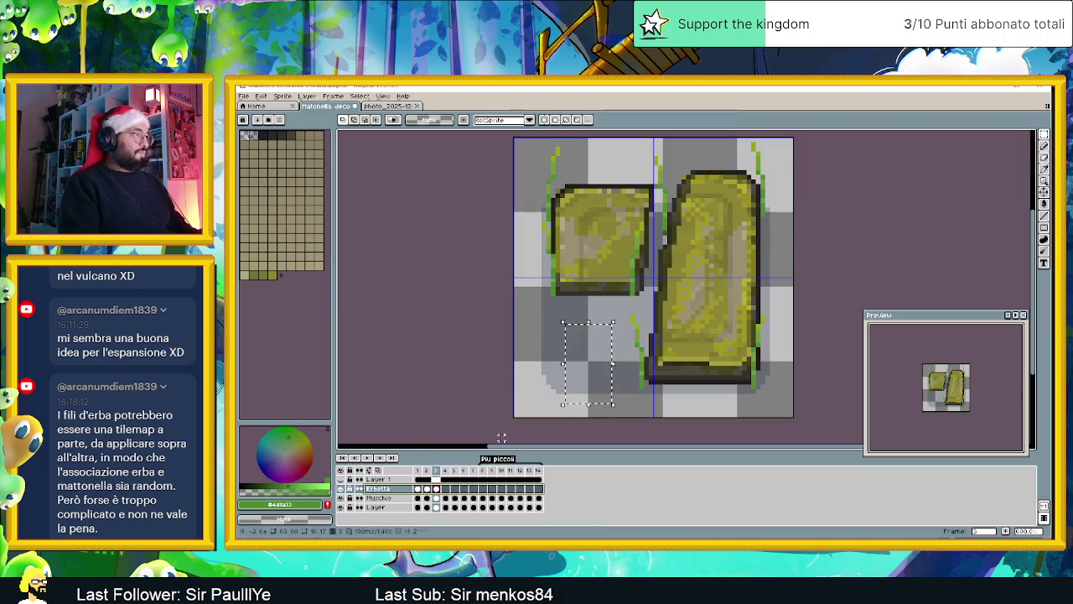
Step: Move the grass and paste copies along the right slab's bottom and onto the left slab
left_click(593, 382)
mouse_move(593, 382)
left_mouse_down()
mouse_move(600, 371)
mouse_move(695, 372)
left_mouse_up()
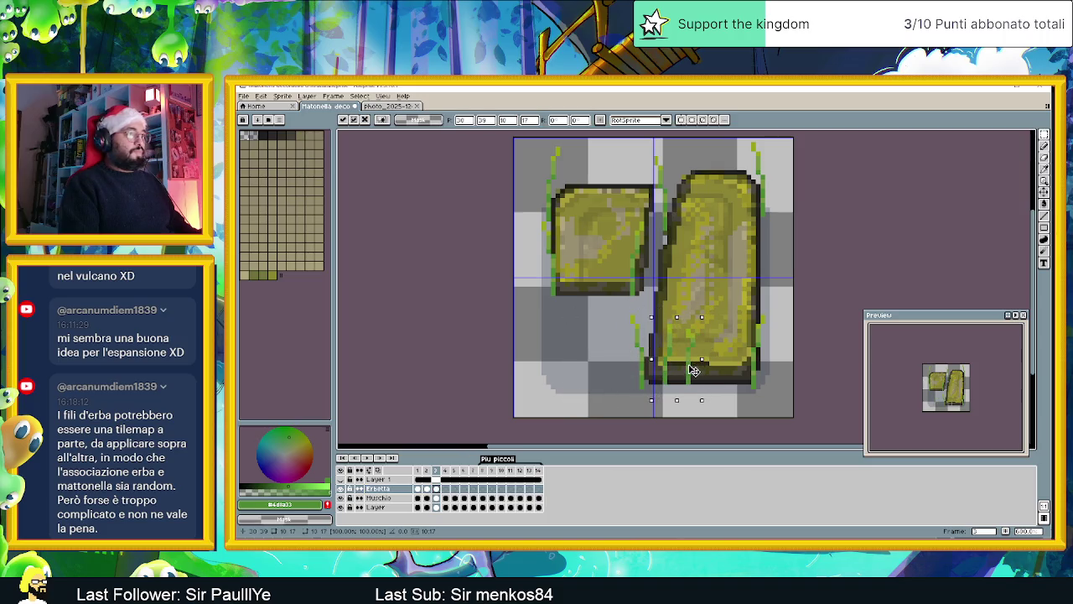
key("ctrl+v")
left_click_drag(590, 362, 731, 372)
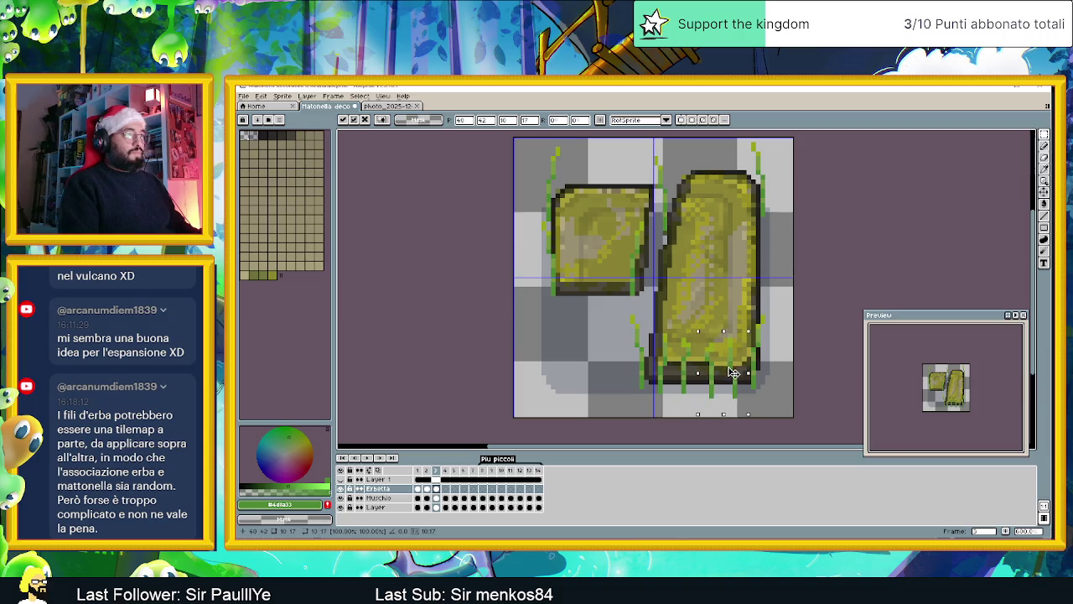
key("ctrl+v")
mouse_move(597, 372)
left_mouse_down()
mouse_move(602, 198)
mouse_move(637, 336)
mouse_move(719, 193)
left_mouse_up()
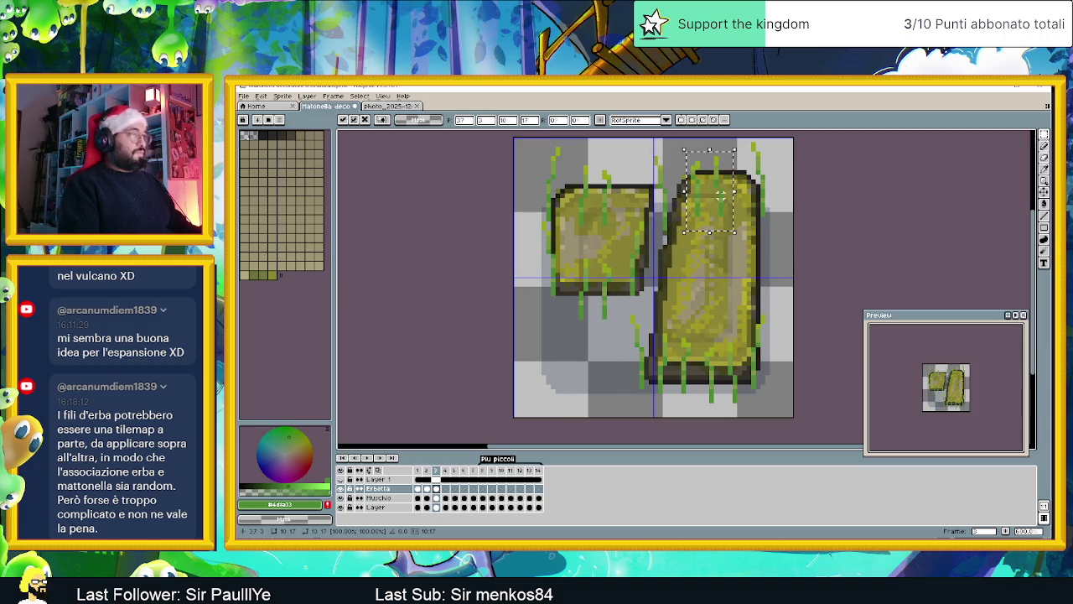
left_click(801, 218)
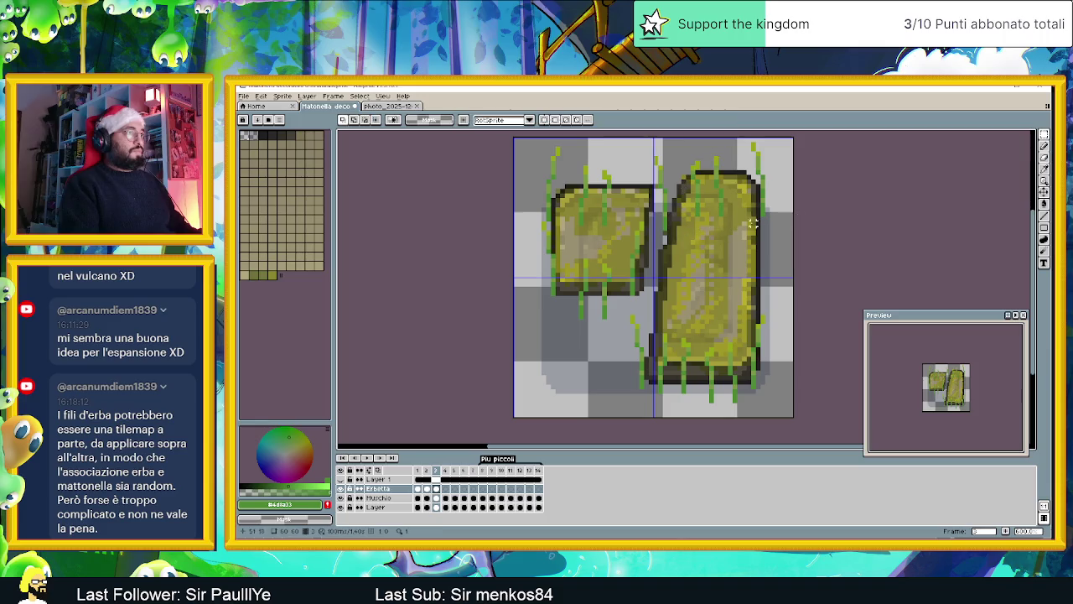
Step: Delete the grass covering the tops of the left and right slabs
left_click_drag(548, 298, 620, 331)
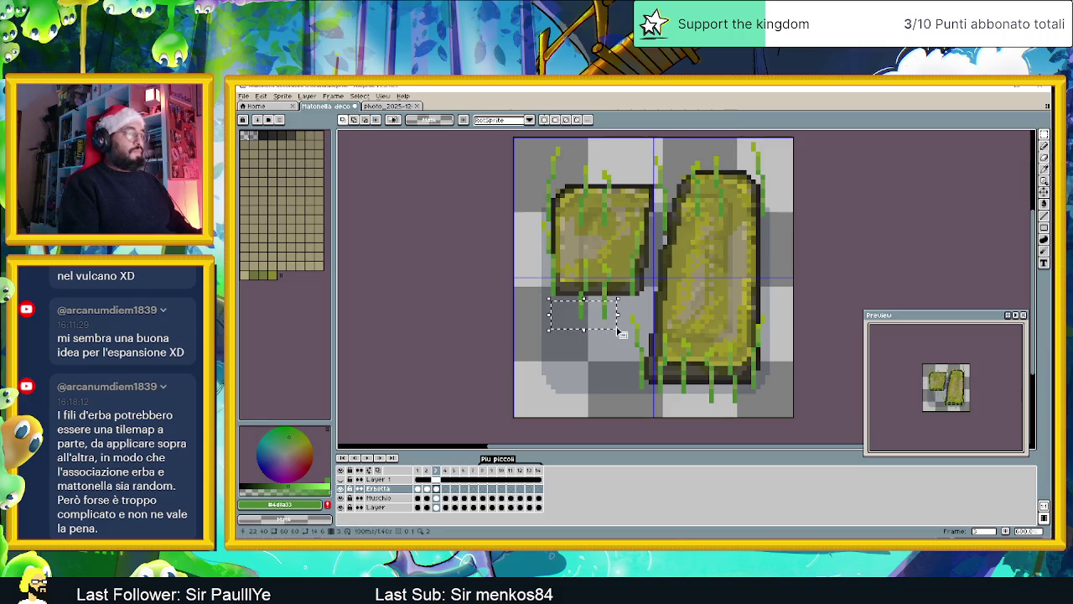
left_click(603, 322)
left_click_drag(632, 386, 773, 416)
left_click(651, 390)
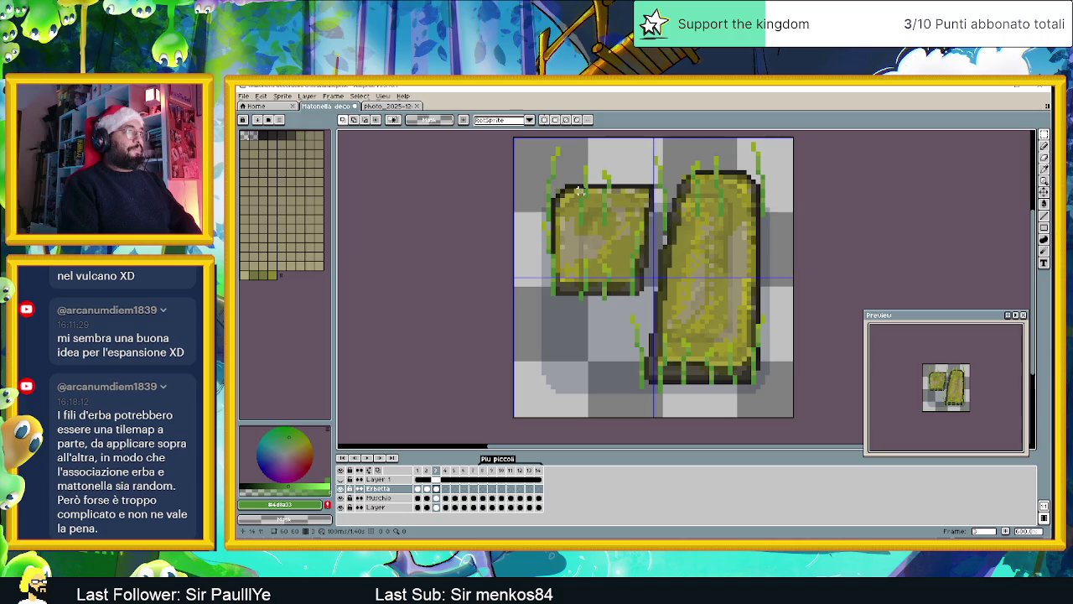
left_click_drag(575, 187, 635, 237)
key("Delete")
left_click(650, 227)
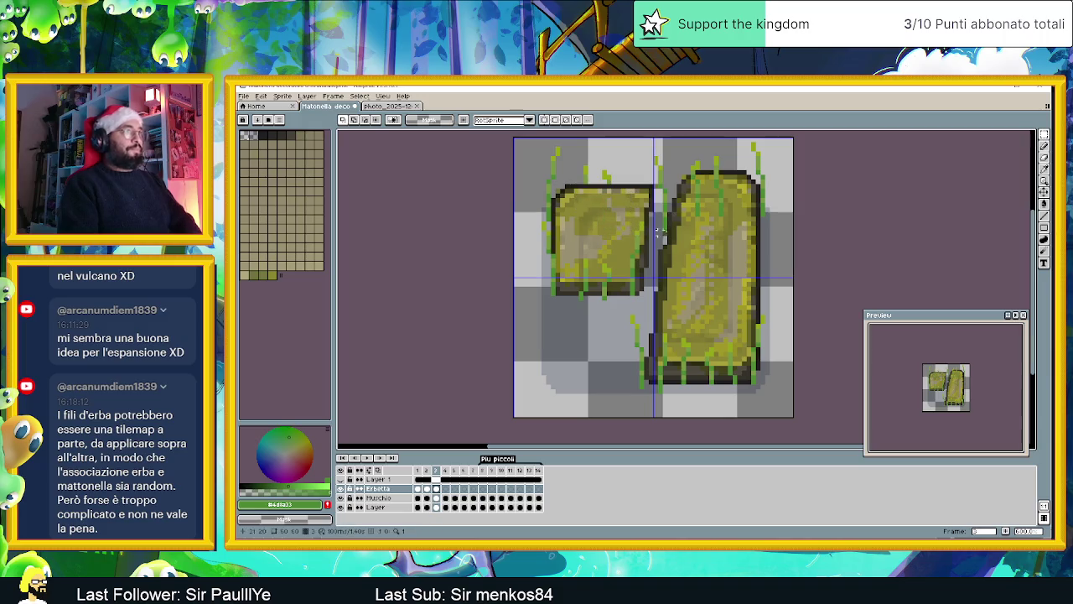
left_click_drag(692, 176, 744, 243)
key("Delete")
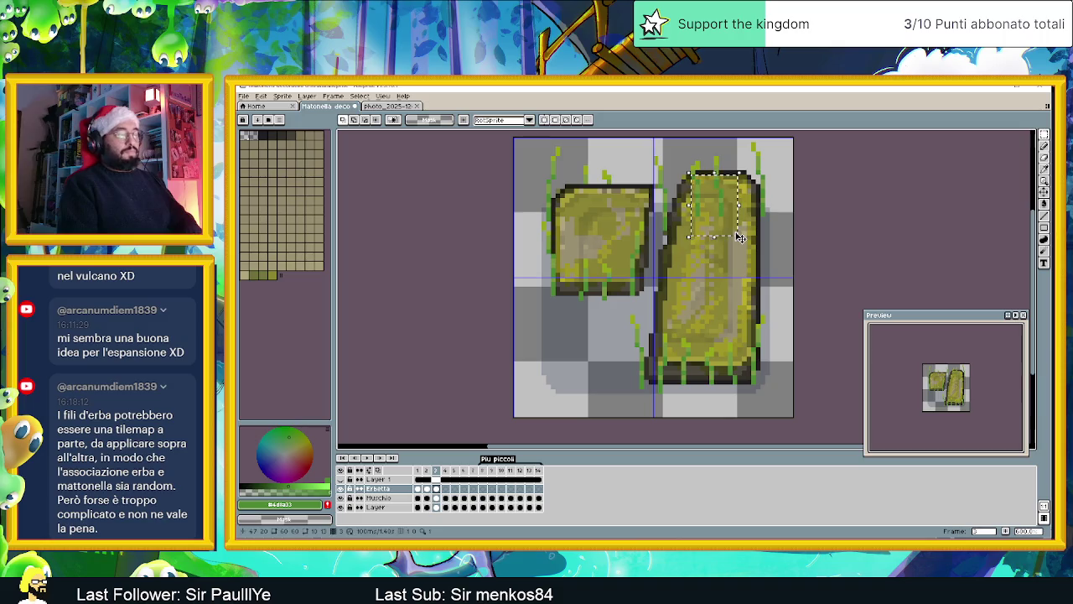
left_click(832, 218)
Step: Reposition the grass around the right slab's bottom up onto the slab
scroll(762, 265, "down", 1)
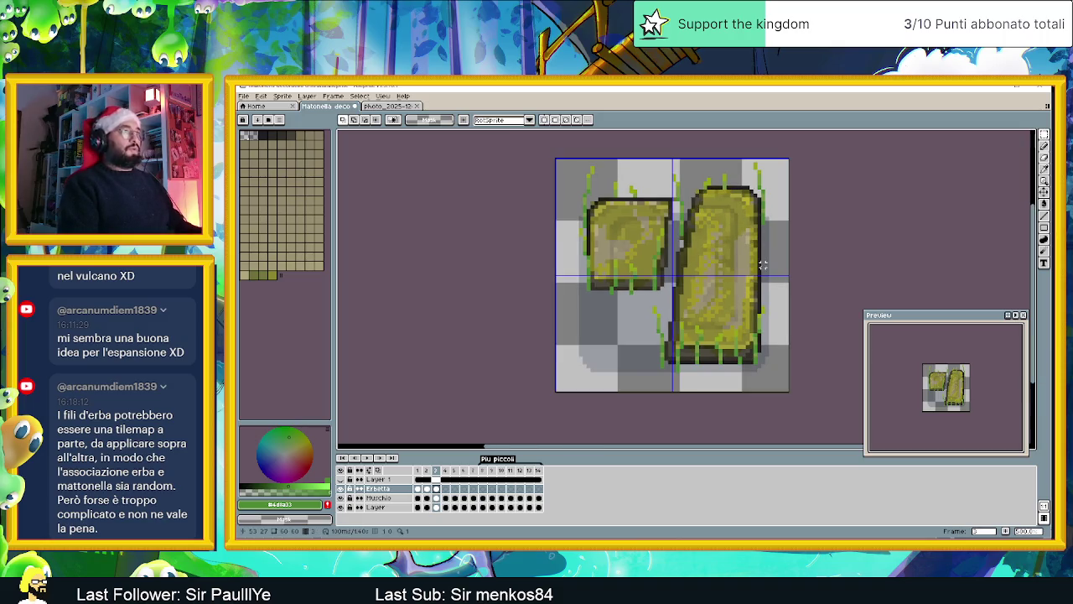
scroll(717, 258, "up", 1)
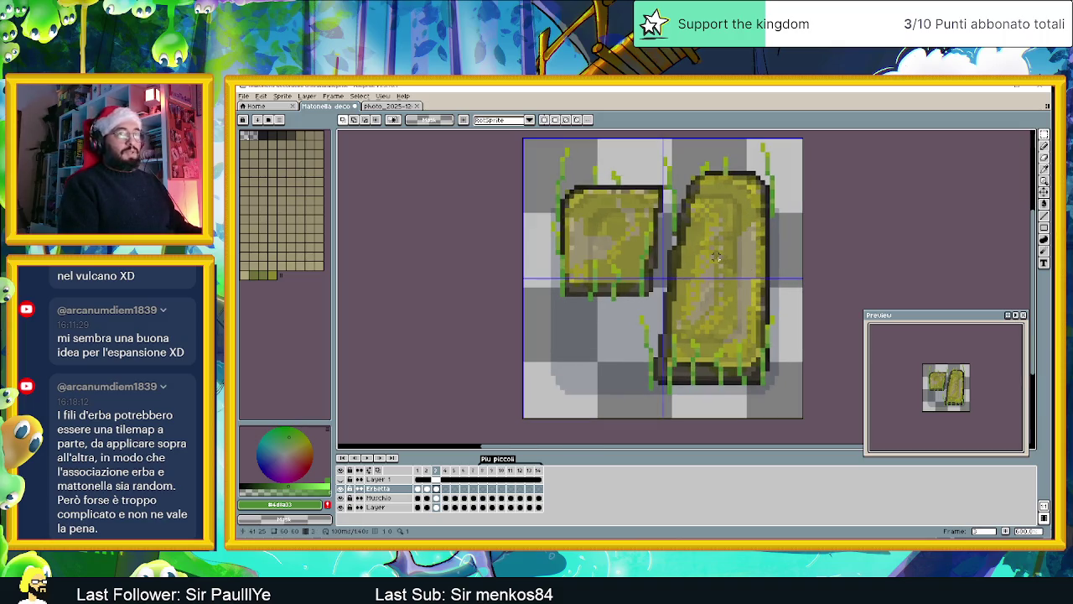
scroll(684, 344, "up", 1)
left_click_drag(820, 293, 603, 417)
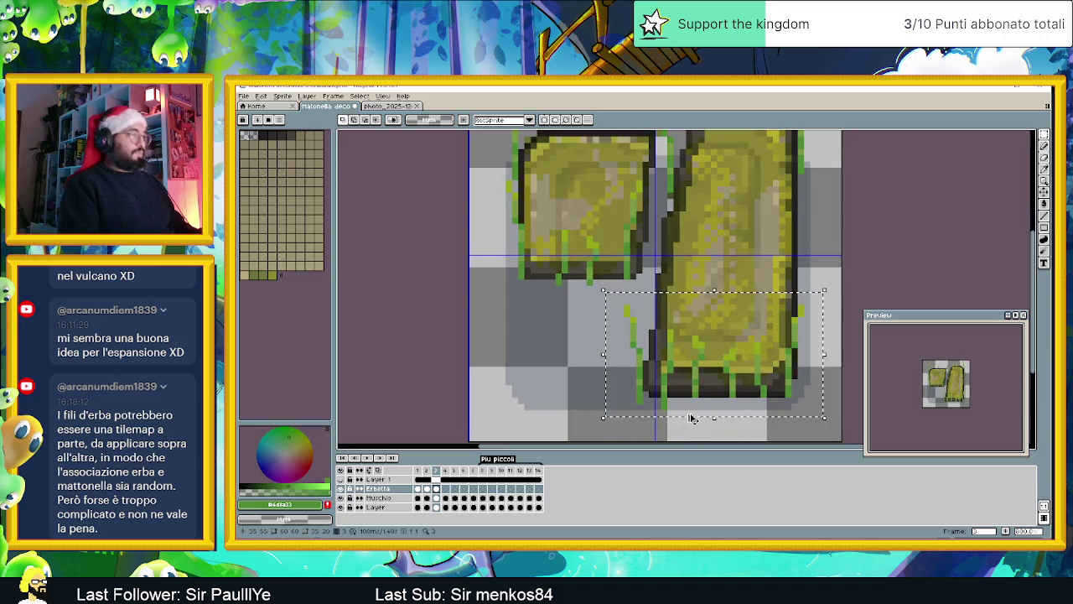
left_click(722, 364)
mouse_move(721, 365)
left_mouse_down()
mouse_move(708, 378)
mouse_move(719, 384)
left_mouse_up()
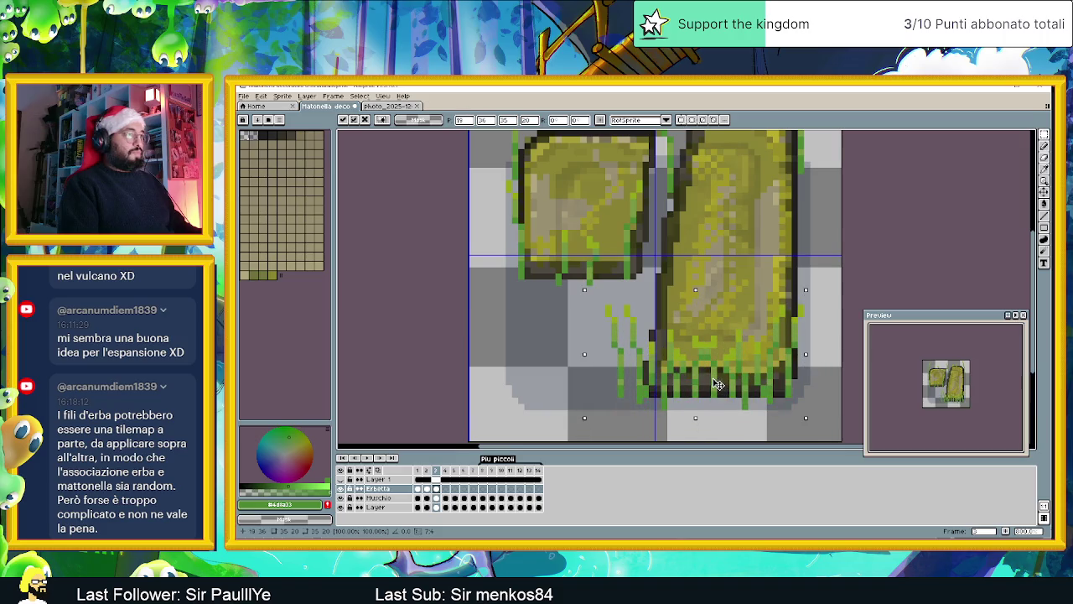
mouse_move(717, 384)
left_mouse_down()
mouse_move(751, 367)
mouse_move(750, 328)
mouse_move(603, 275)
mouse_move(613, 287)
left_mouse_up()
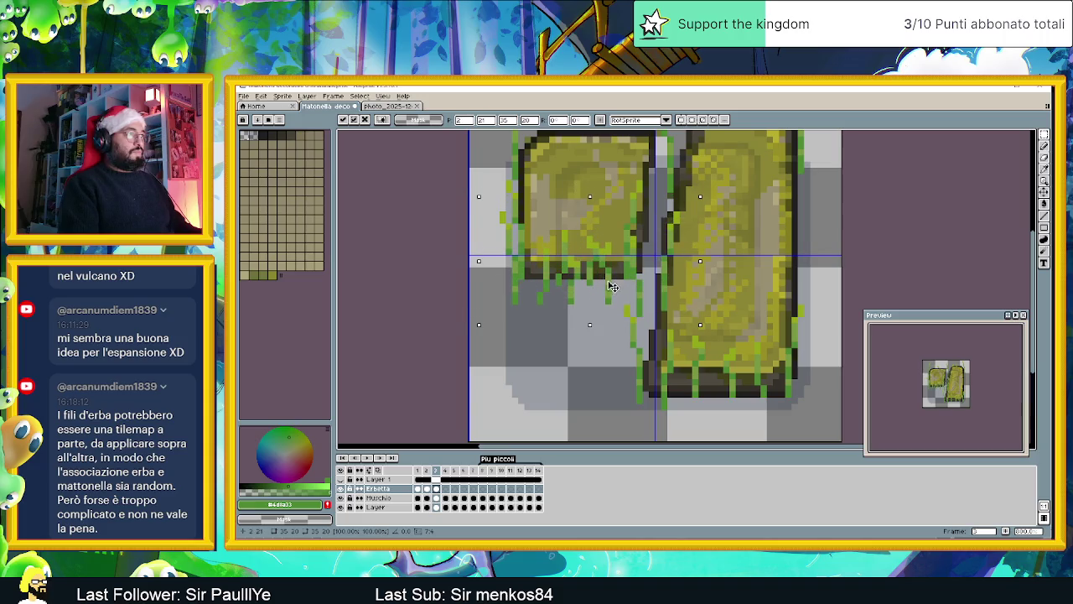
left_click(755, 268)
mouse_move(707, 208)
left_mouse_down()
mouse_move(656, 311)
mouse_move(765, 375)
left_mouse_up()
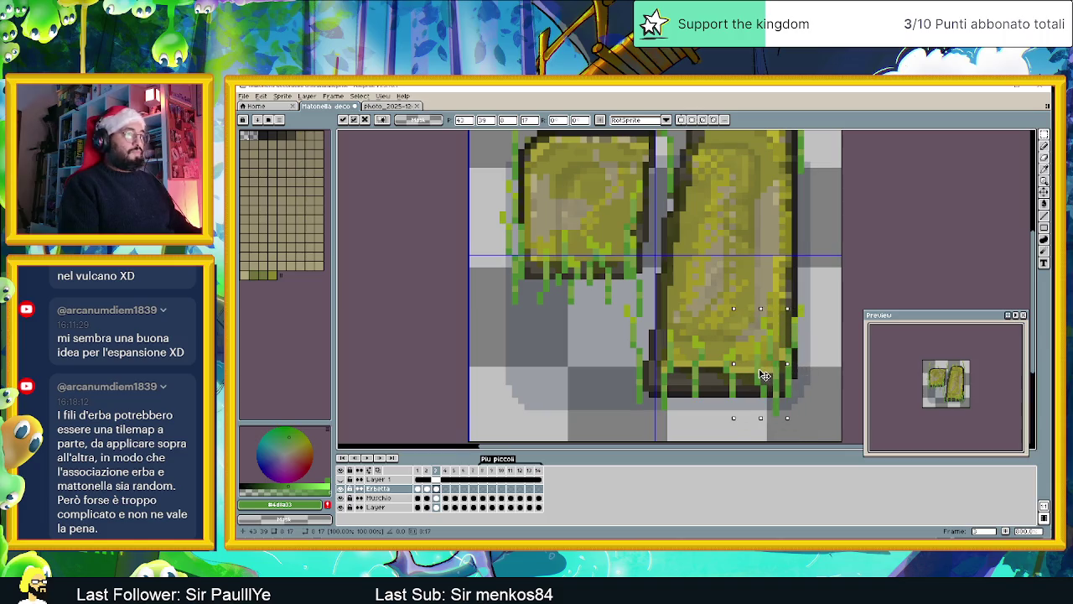
left_click(686, 377)
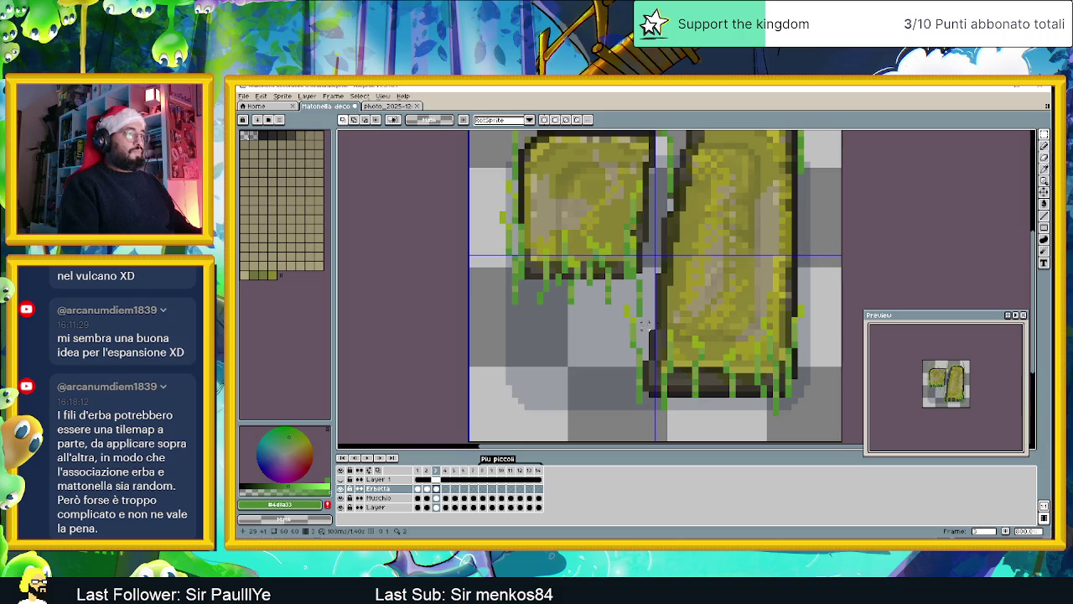
Step: Delete the stray grass below the left slab, then undo the last change
left_click_drag(492, 278, 607, 330)
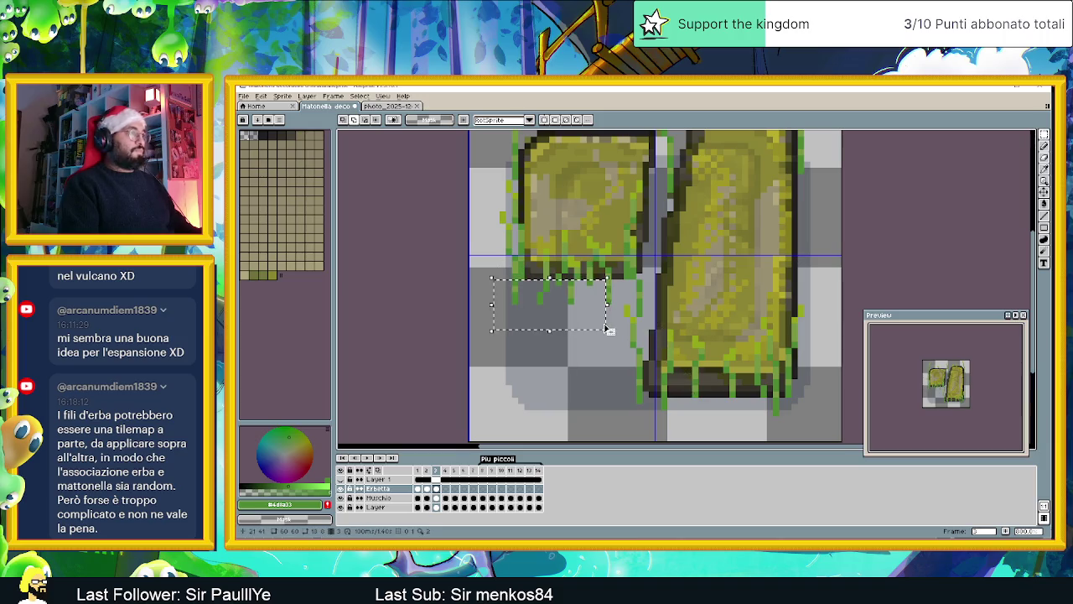
key("Delete")
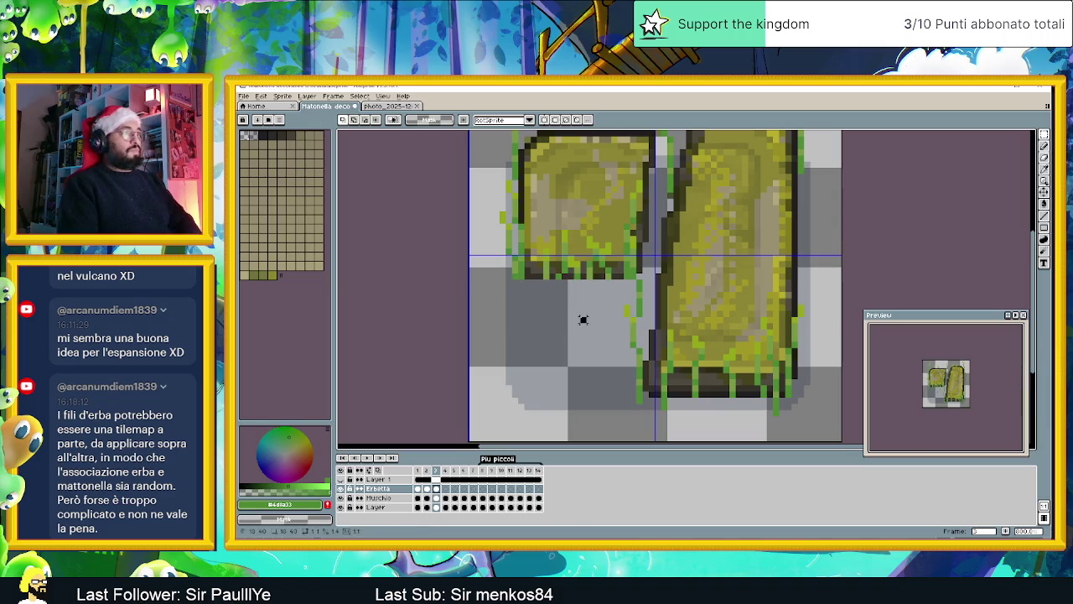
scroll(584, 337, "down", 3)
key("ctrl+z")
key("ctrl+z")
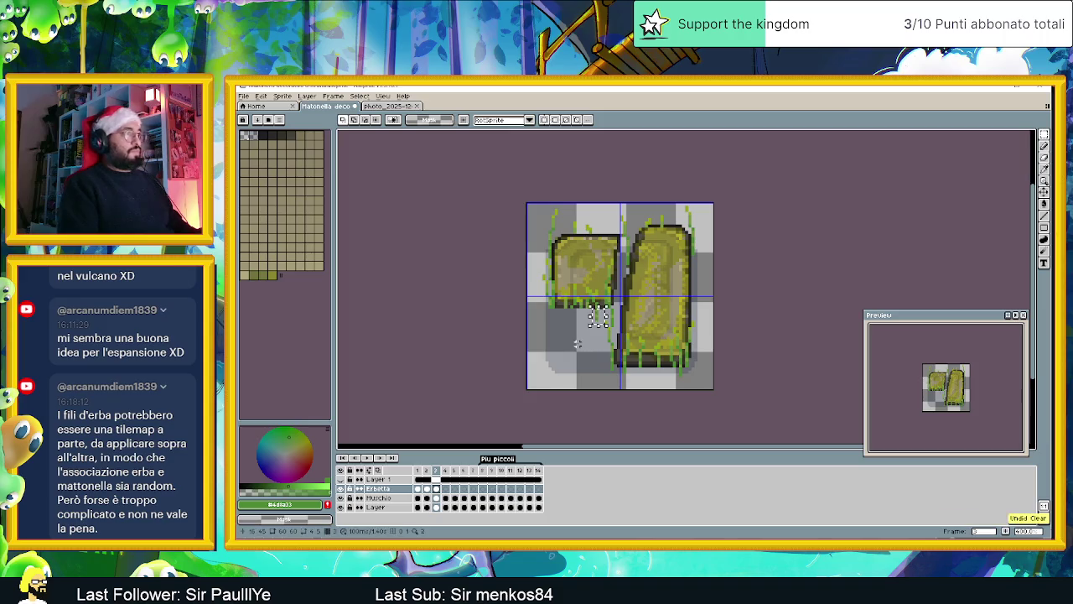
left_click_drag(541, 318, 604, 330)
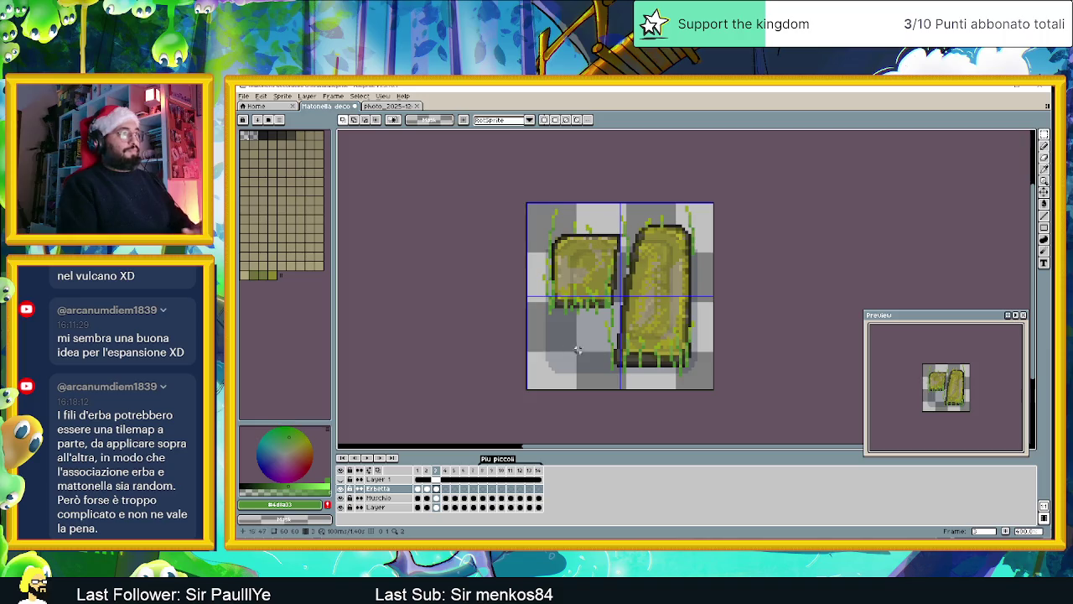
left_click(1044, 146)
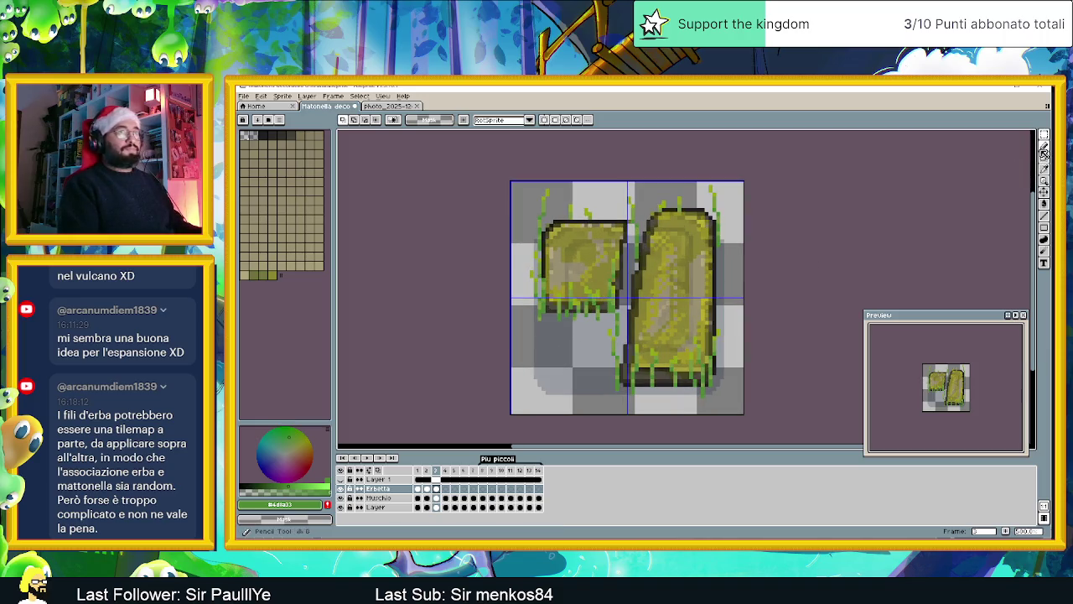
Step: Pencil grass blades up the tall slab's right side and across its top
scroll(675, 352, "up", 2)
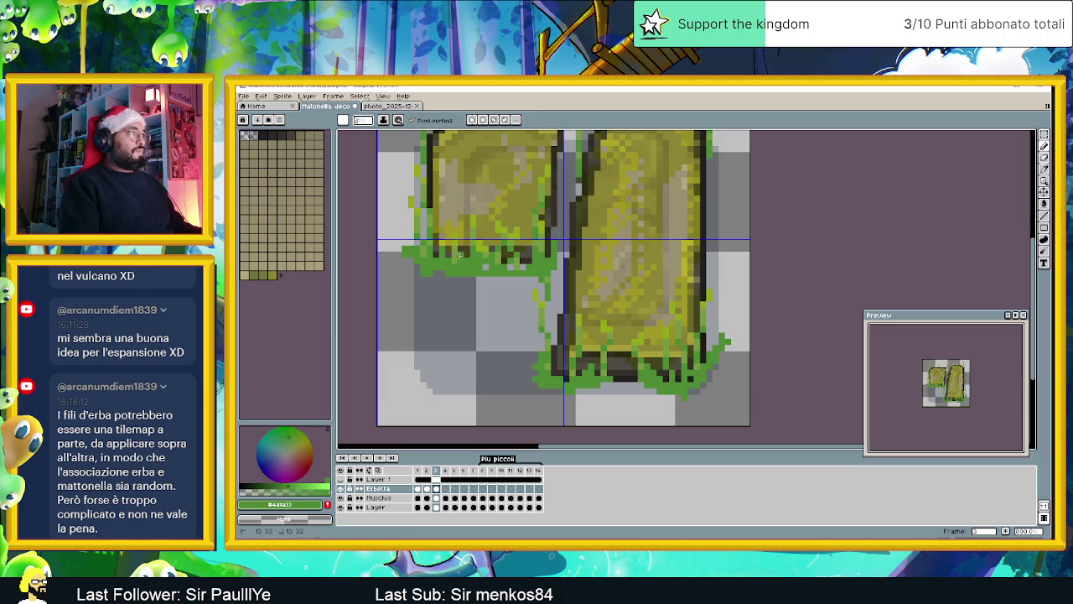
scroll(465, 272, "up", 3)
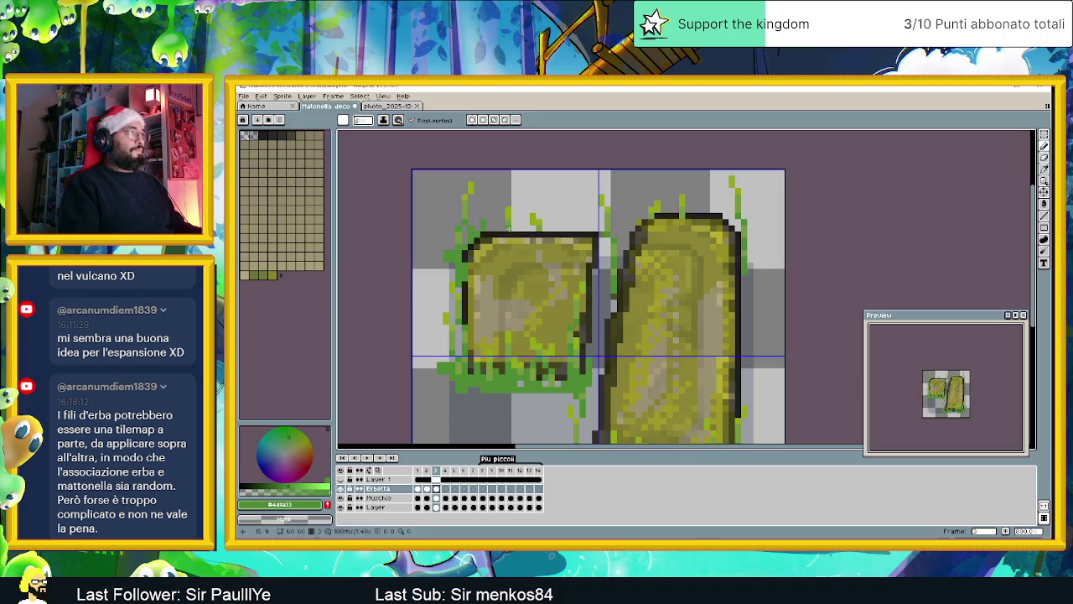
scroll(707, 227, "down", 1)
scroll(721, 245, "down", 1)
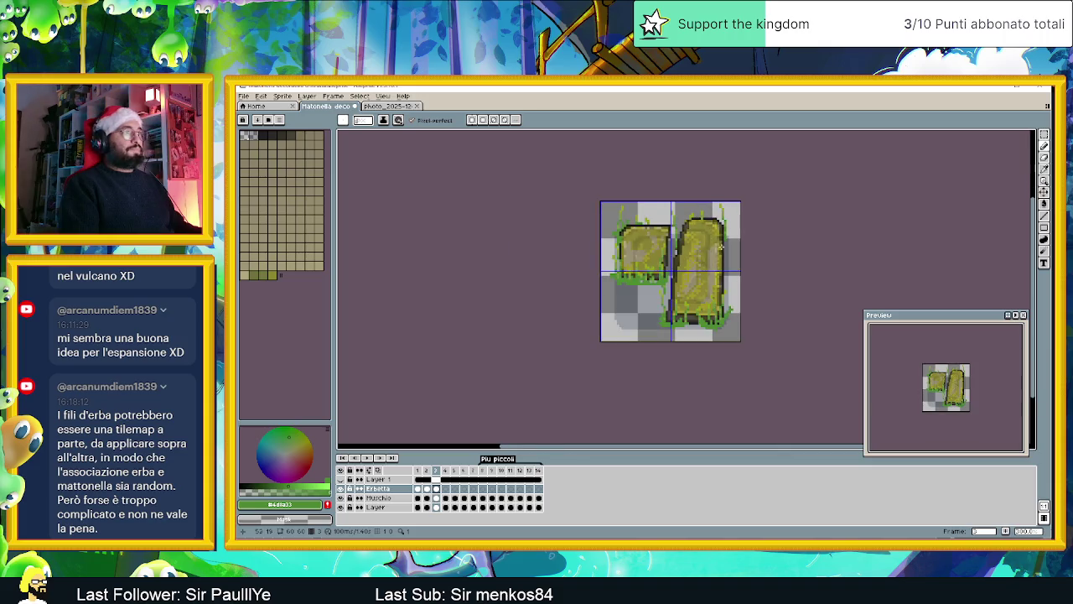
scroll(635, 252, "up", 1)
scroll(636, 252, "up", 2)
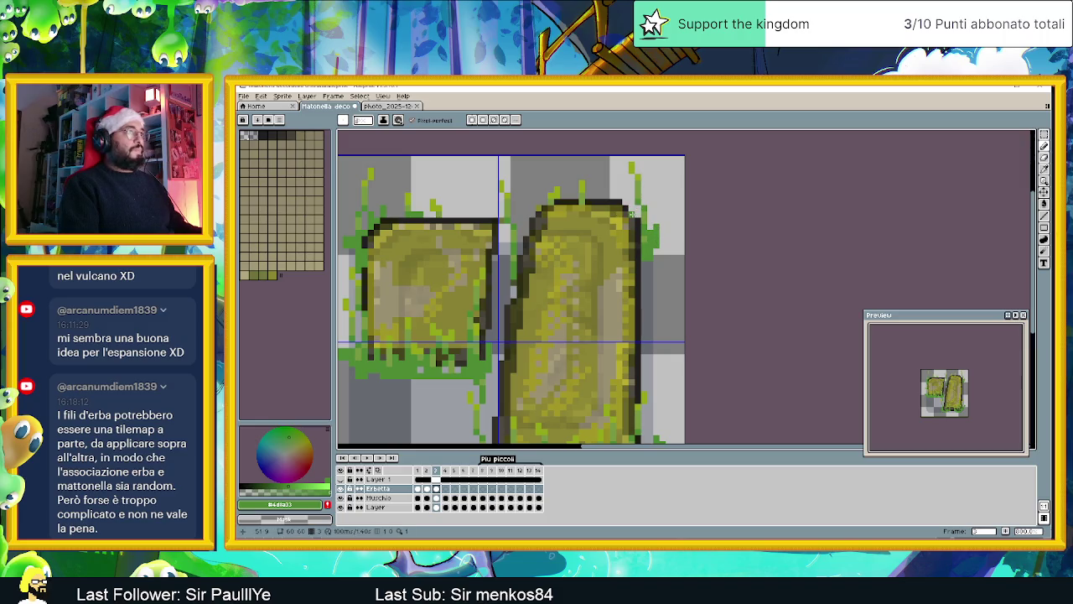
scroll(587, 260, "down", 5)
scroll(548, 304, "up", 2)
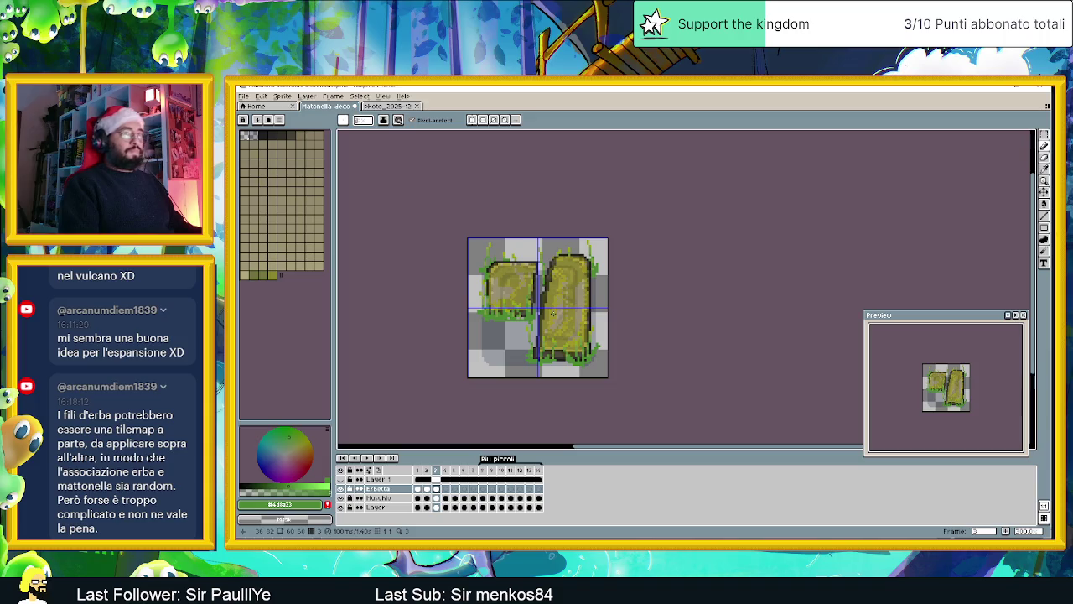
left_click_drag(539, 320, 610, 319)
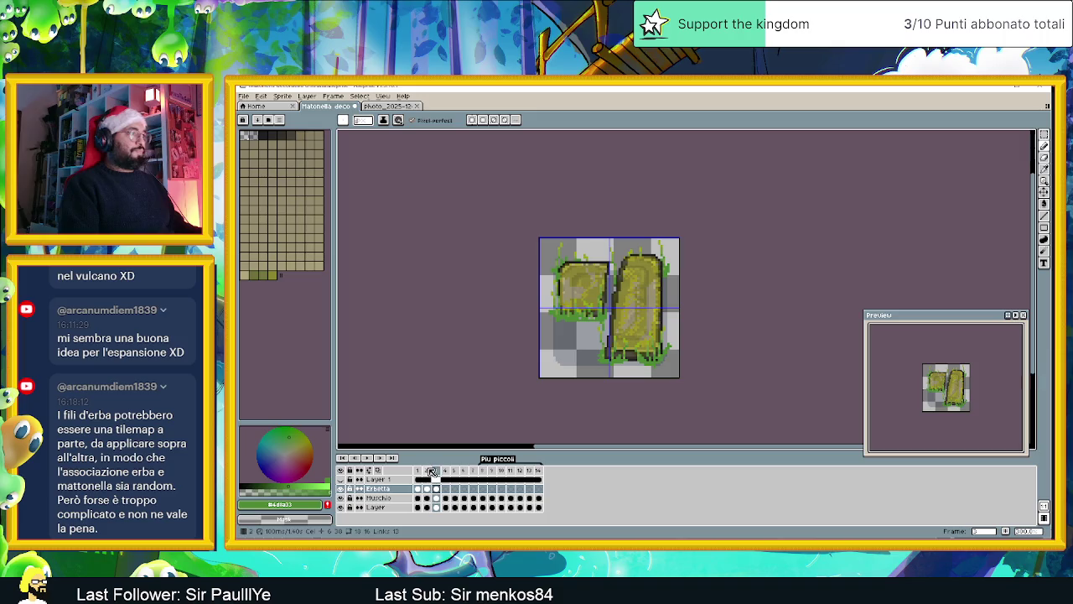
Step: Compare frames 2, 1, 3 and 4 of the tile
left_click(426, 470)
key("Left")
key("Right")
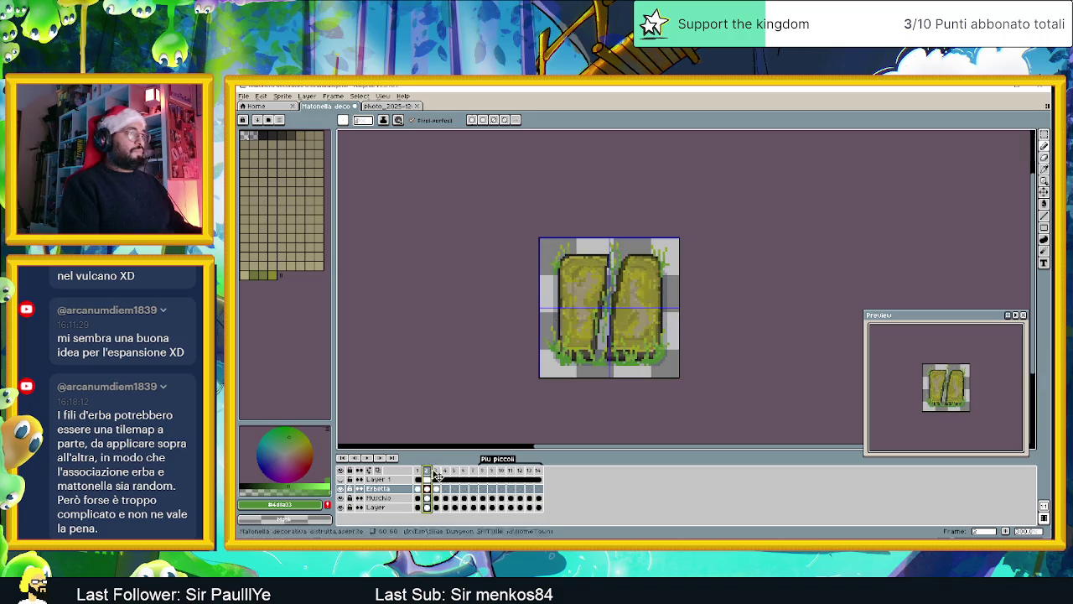
left_click(437, 471)
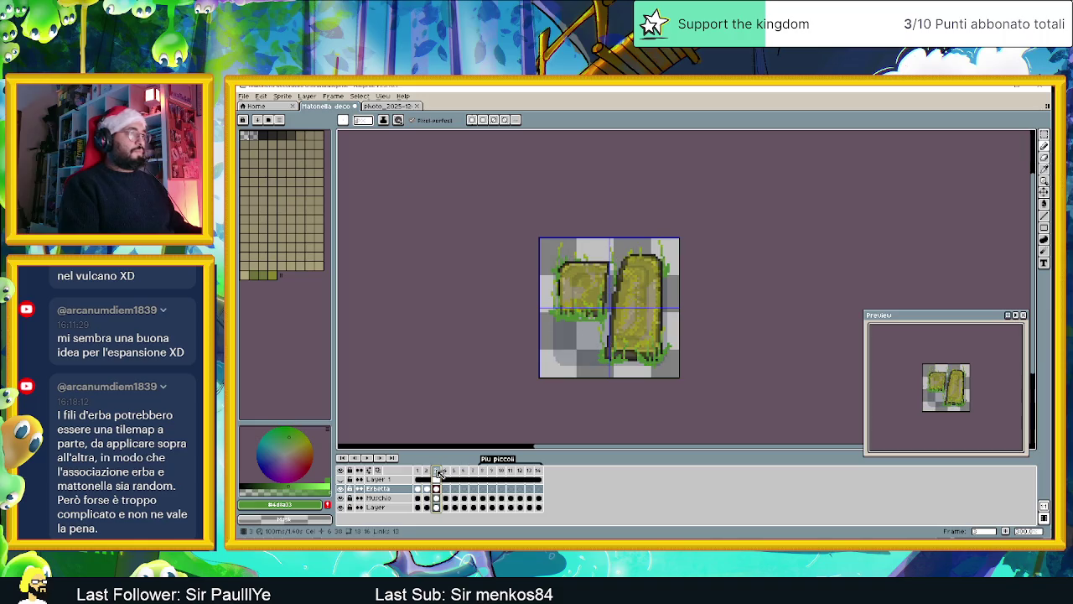
left_click(446, 471)
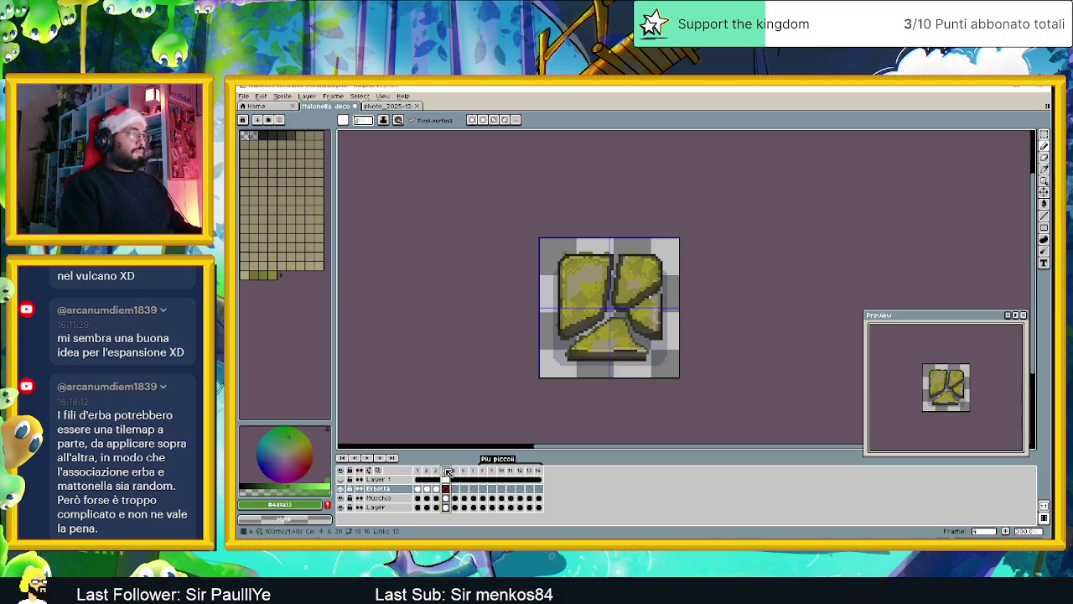
scroll(637, 347, "up", 1)
scroll(637, 347, "up", 1)
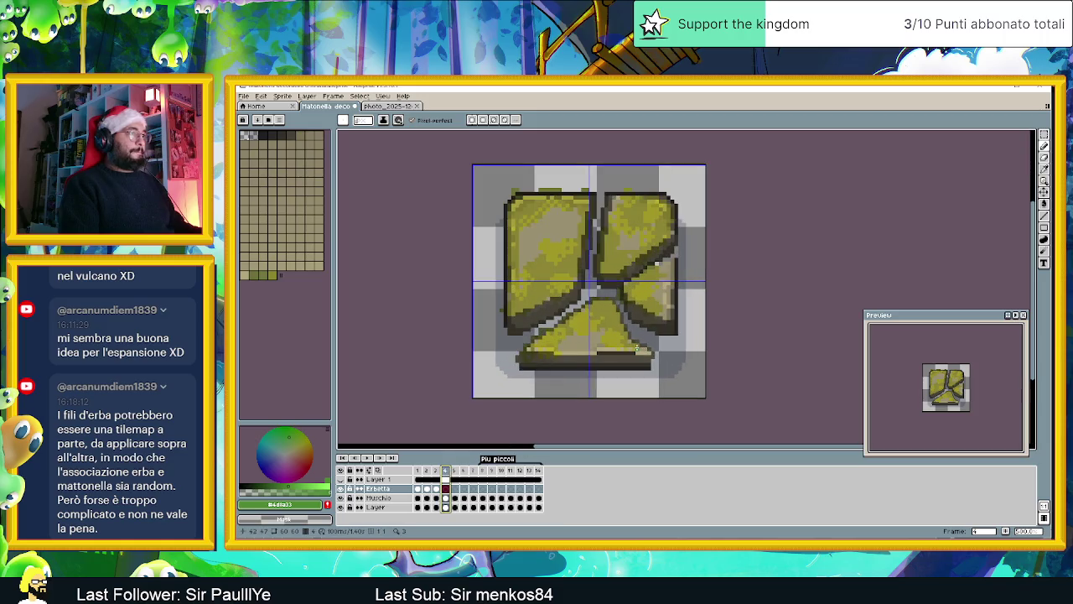
scroll(579, 291, "up", 1)
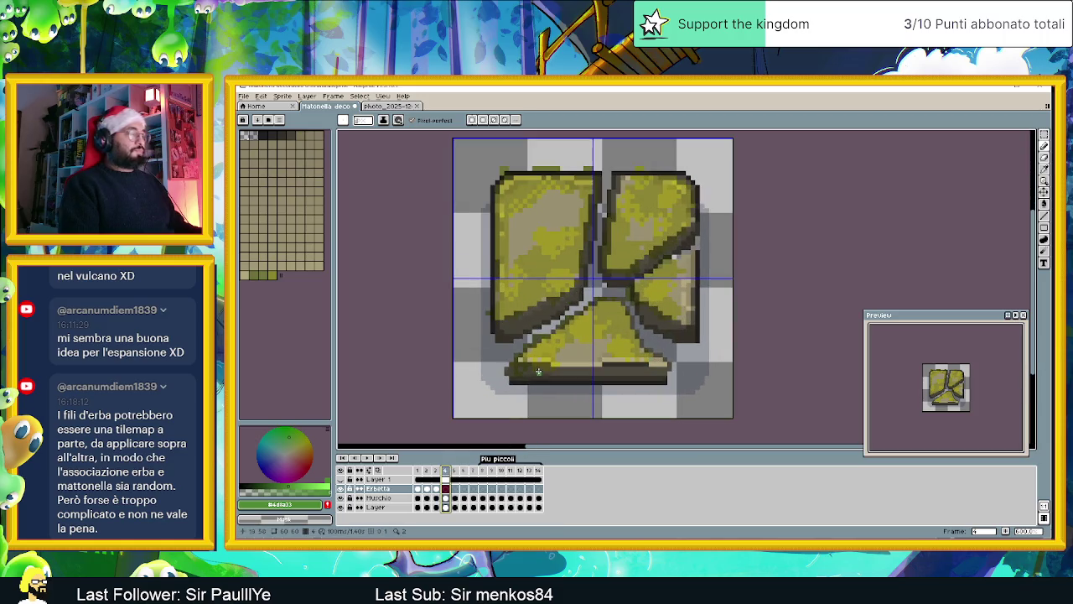
Step: Go back through frame 1 to frame 2's split tile
left_click(435, 489)
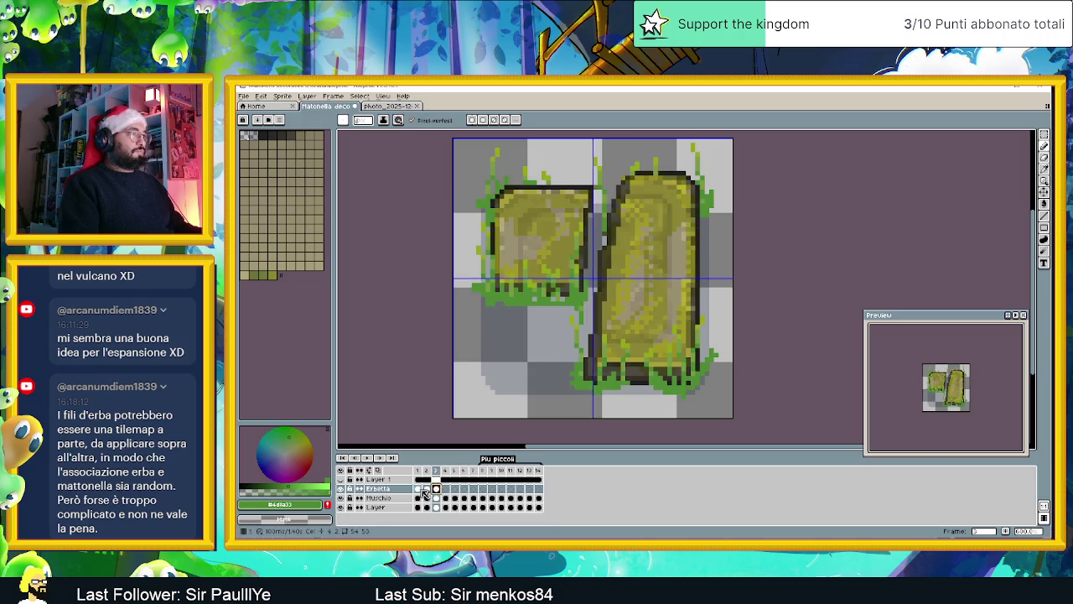
left_click(419, 489)
left_click(427, 488)
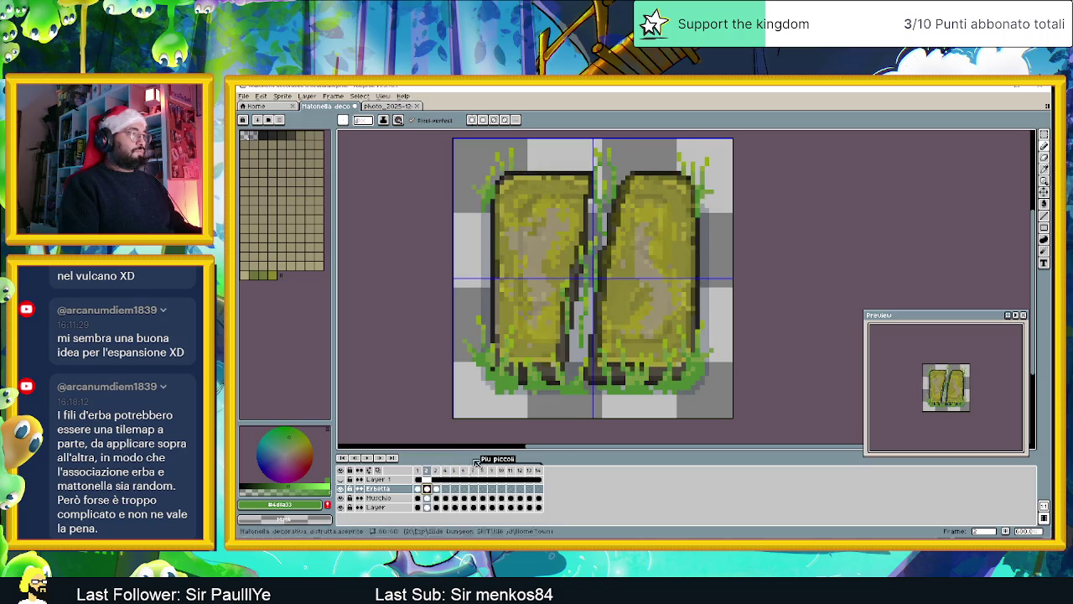
scroll(654, 289, "down", 1)
key("shift+q")
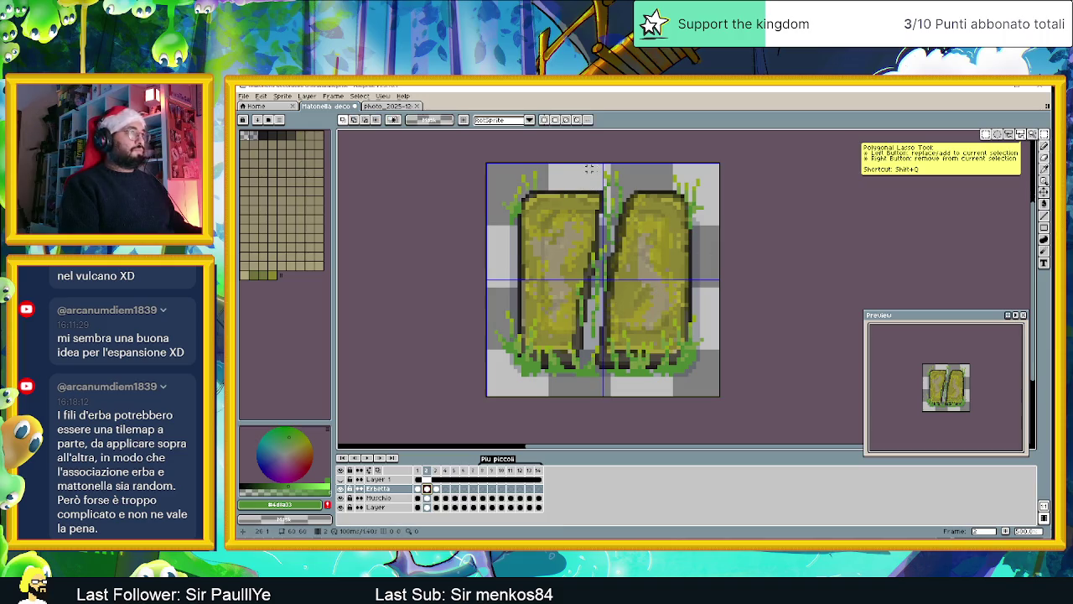
Step: Outline the grass along frame 2's tile seam with a polygonal selection
left_click(590, 168)
left_click(566, 165)
left_click(566, 321)
left_click(638, 321)
left_click(638, 165)
left_click(590, 165)
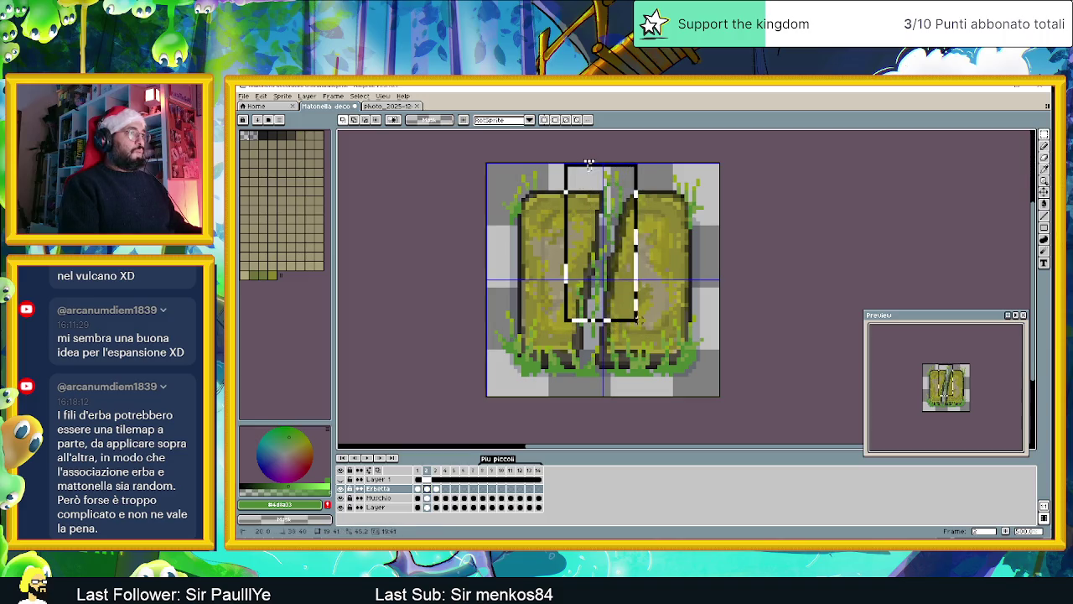
left_click_drag(638, 320, 634, 339)
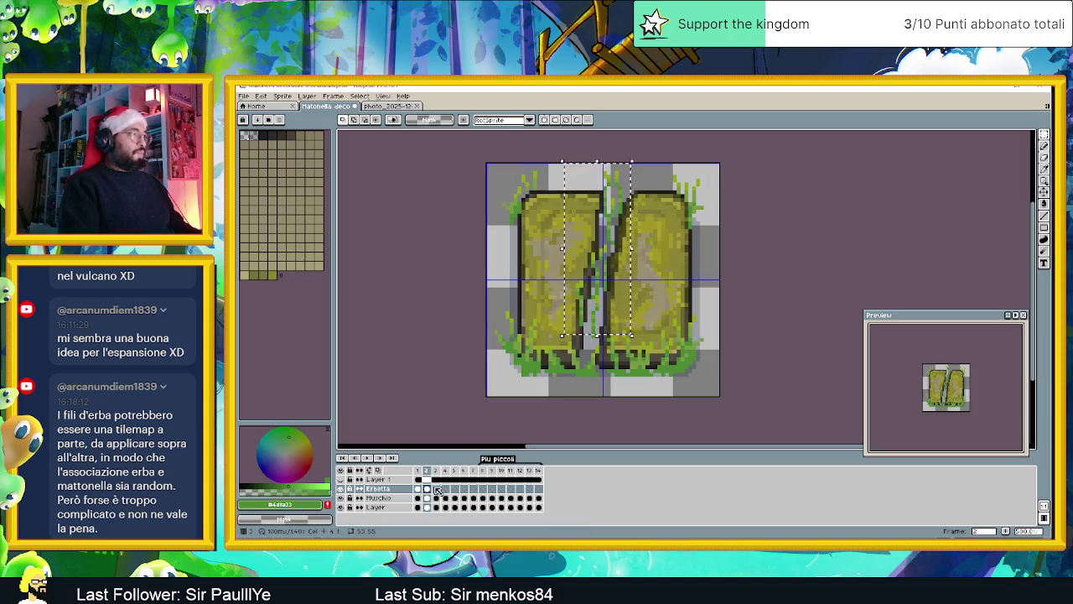
Step: Paste the seam grass onto frame 4's cracked stone along its central crack
left_click(436, 489)
left_click(446, 489)
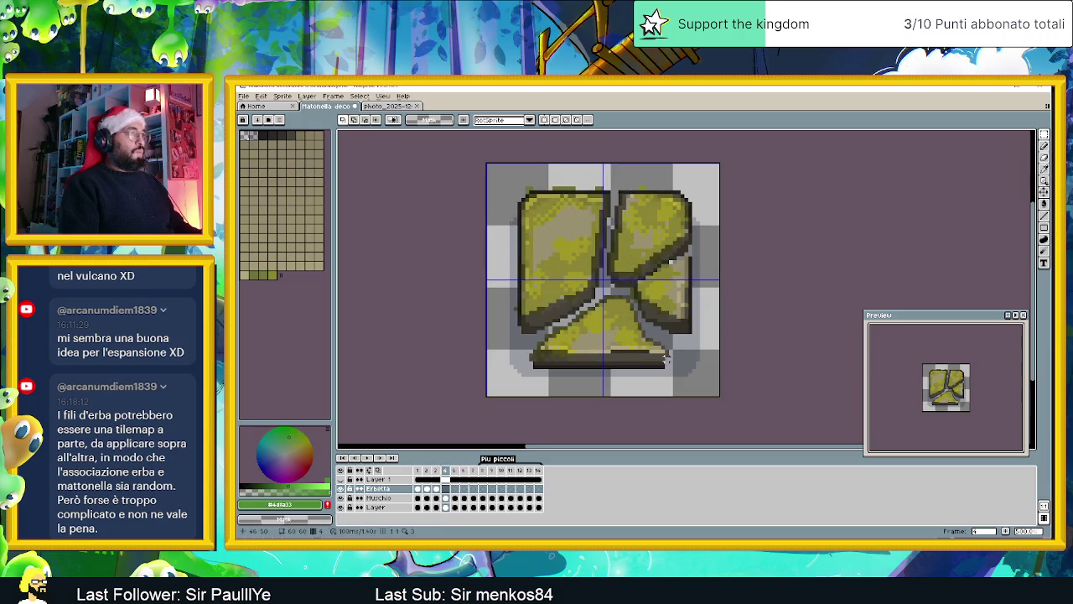
key("ctrl+v")
left_click_drag(625, 268, 601, 275)
key("Return")
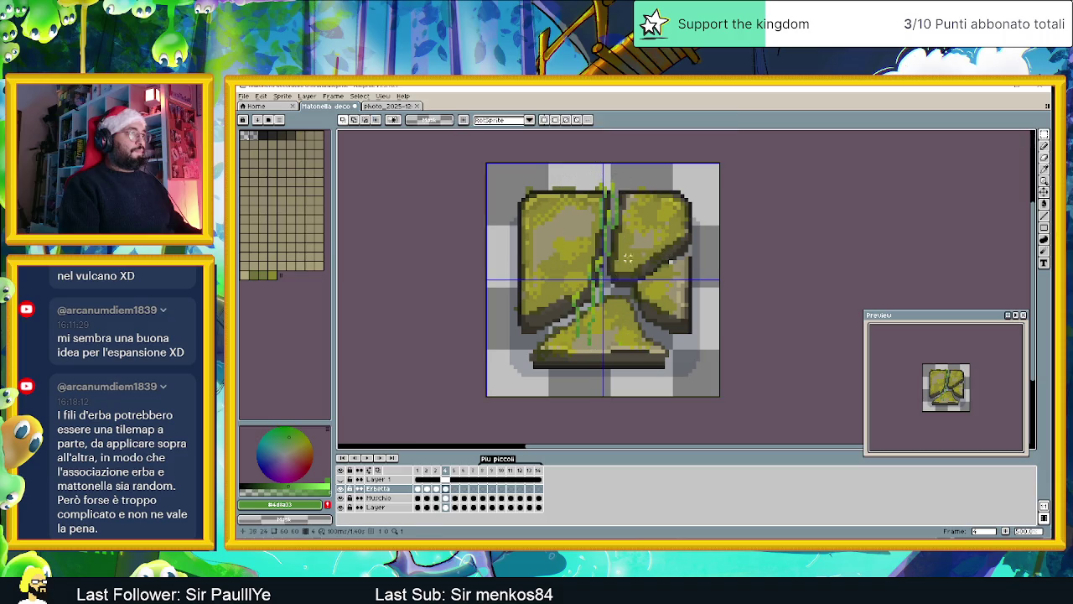
Step: Reposition part of the pasted grass strands, then view frame 1
mouse_move(557, 281)
left_mouse_down()
mouse_move(590, 352)
mouse_move(552, 314)
mouse_move(528, 327)
left_mouse_up()
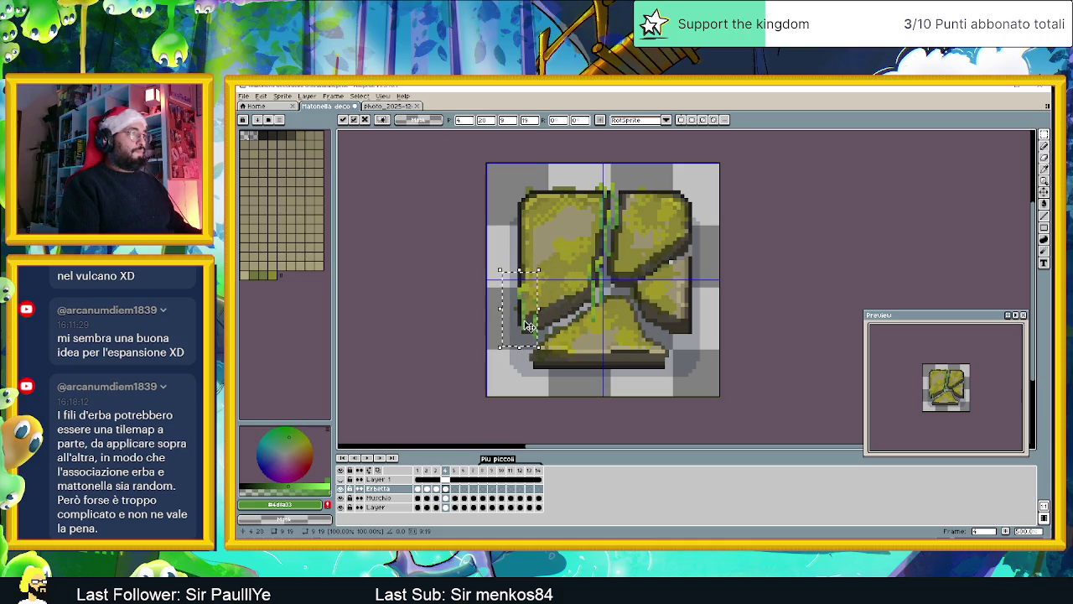
left_click(624, 300)
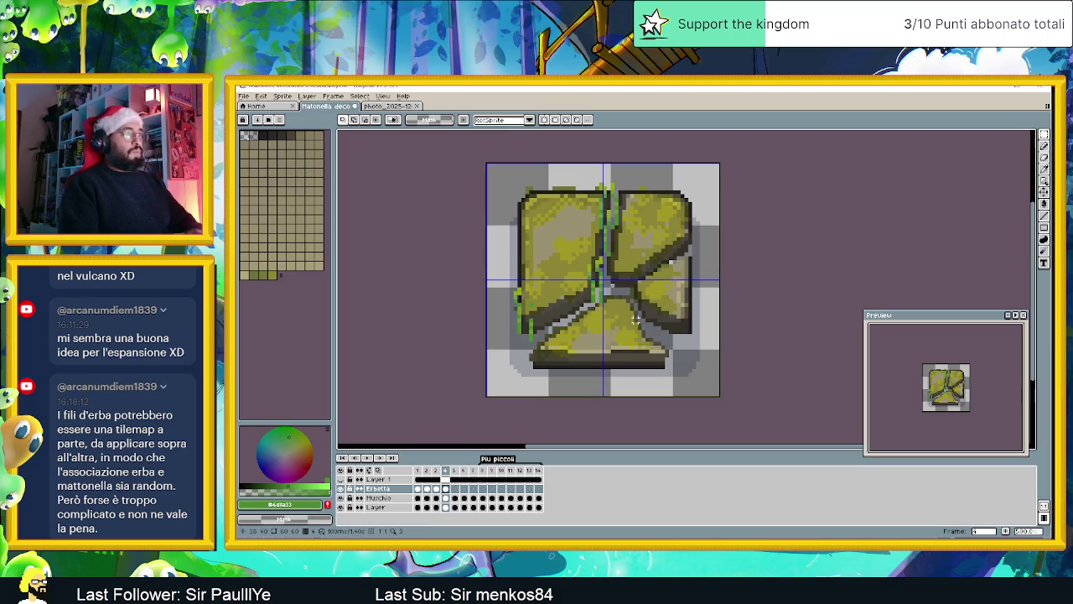
left_click_drag(594, 292, 608, 317)
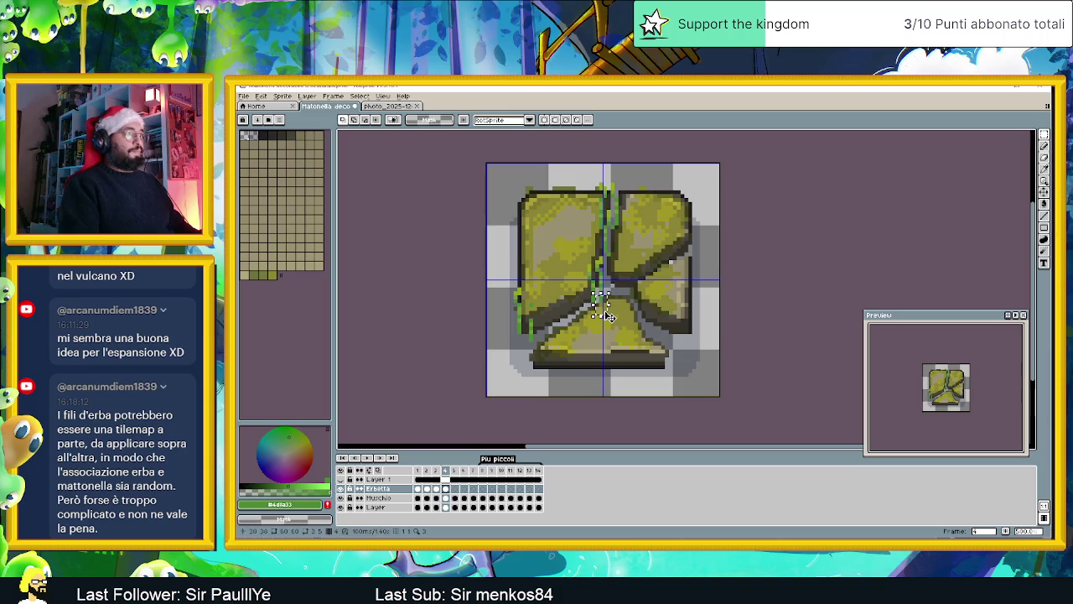
left_click(643, 300)
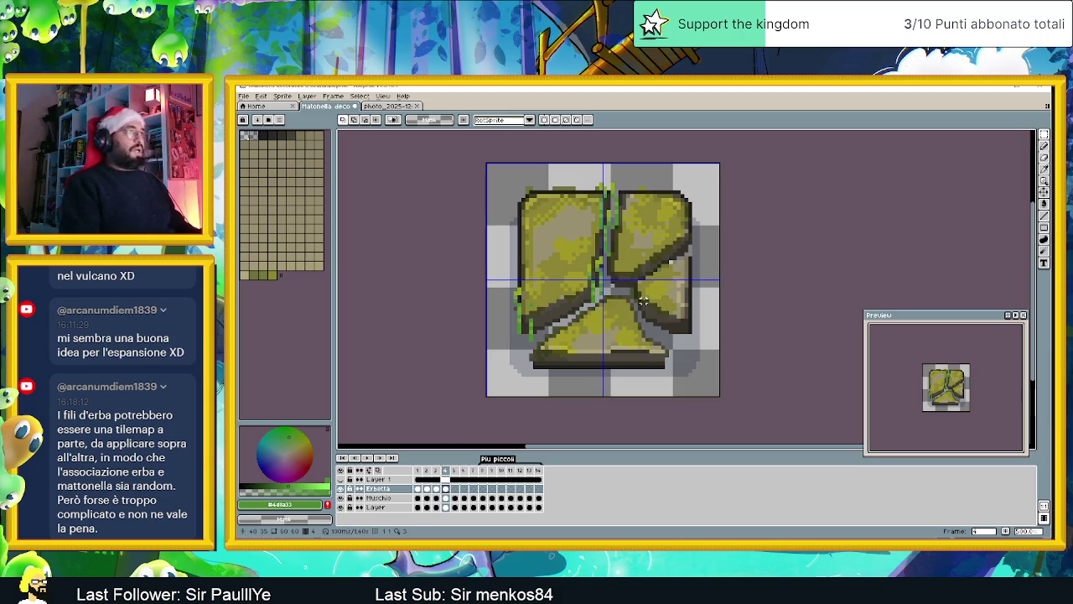
scroll(670, 276, "up", 1)
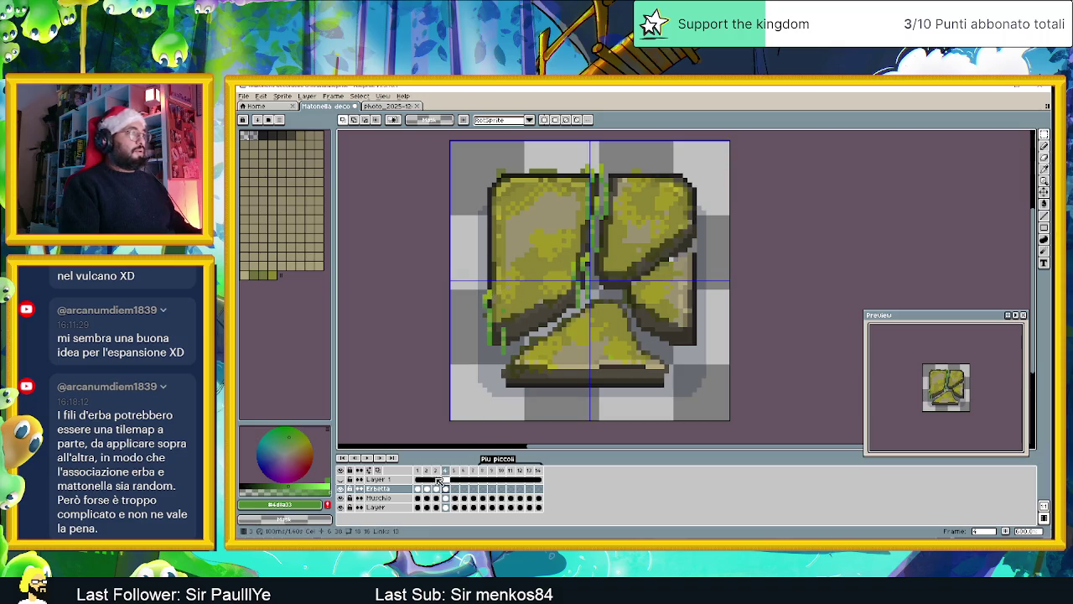
left_click(420, 489)
Step: Copy the lower-left grass clump onto frame 4, place it beside the left stone, and duplicate it lower right
left_click_drag(457, 300, 530, 408)
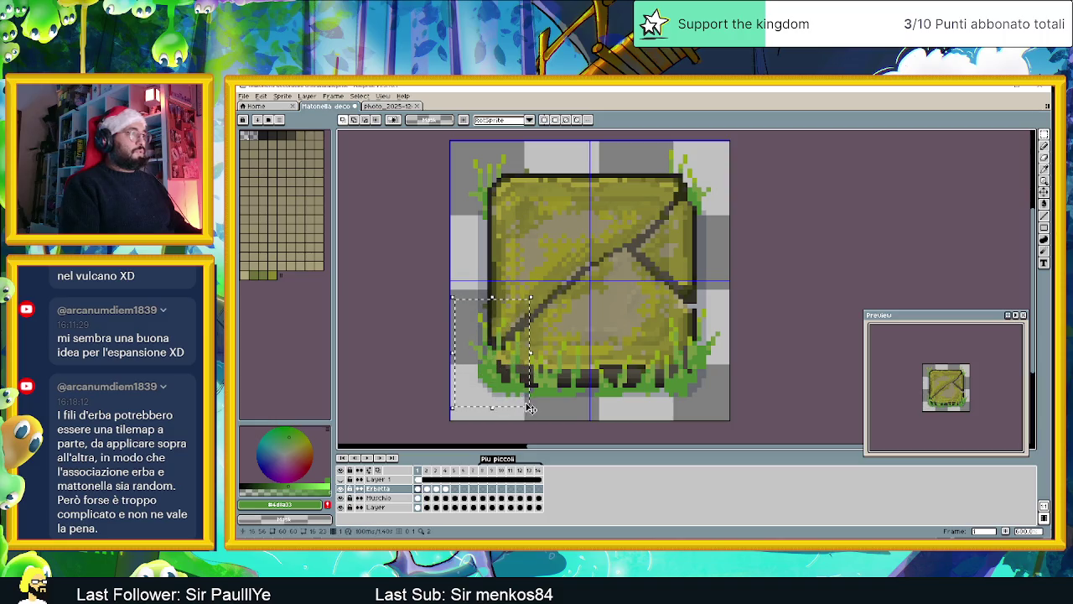
left_click(446, 490)
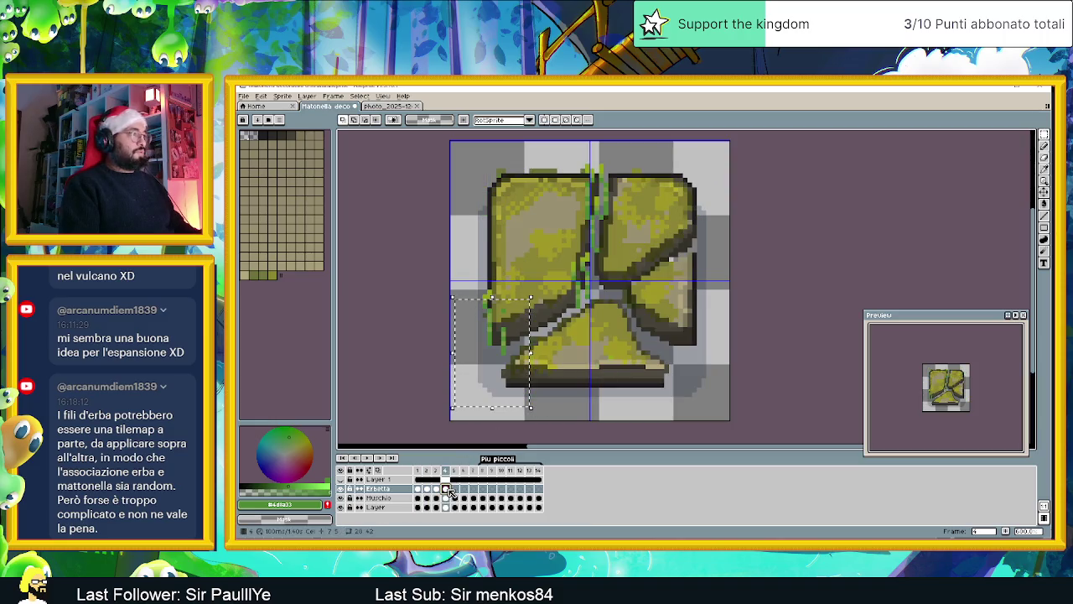
key("ctrl+v")
left_click_drag(518, 376, 512, 329)
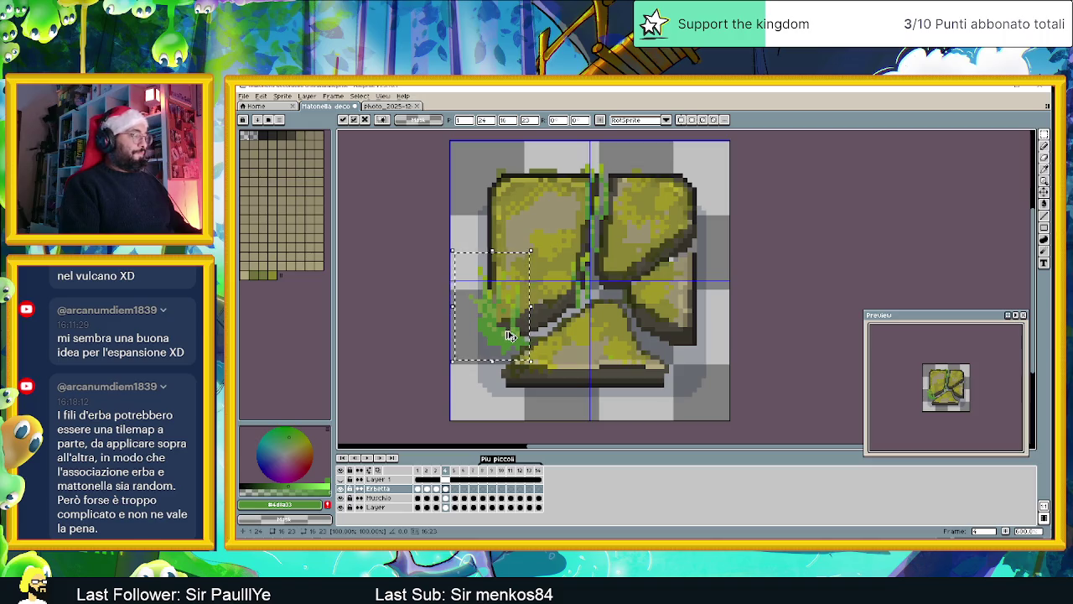
mouse_move(508, 336)
left_mouse_down()
mouse_move(628, 355)
mouse_move(694, 343)
left_mouse_up()
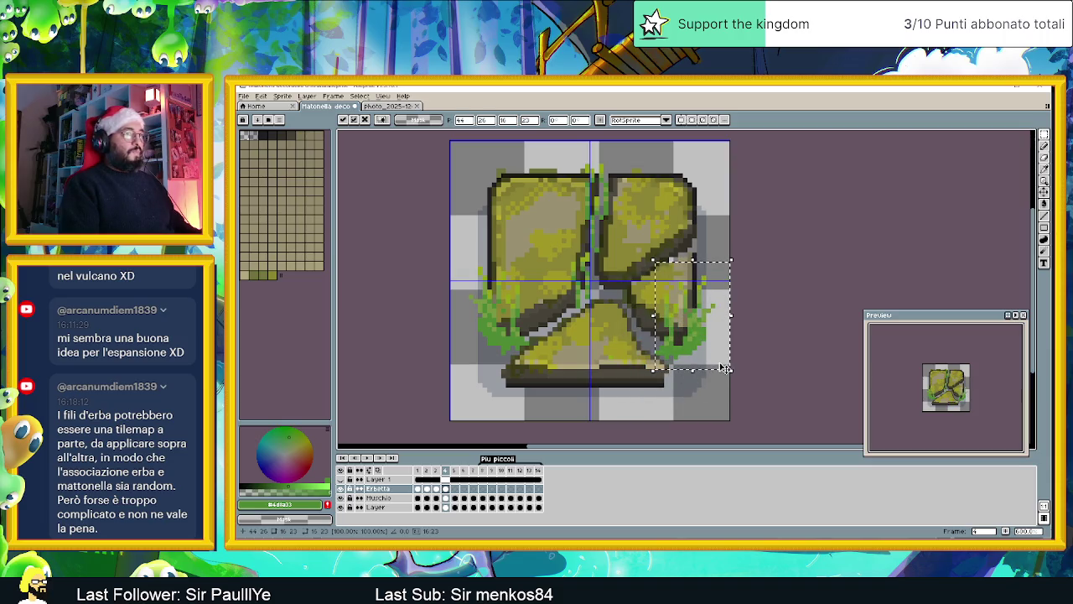
left_click(760, 380)
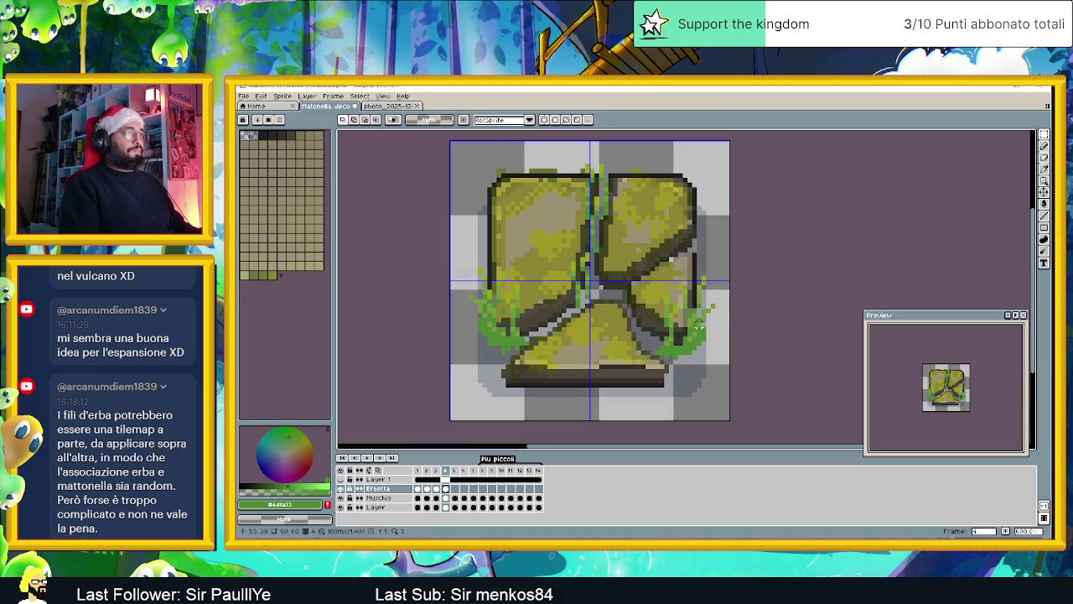
Step: Switch back to the pencil and zoom in and out to inspect frame 4's grass
left_click(1044, 146)
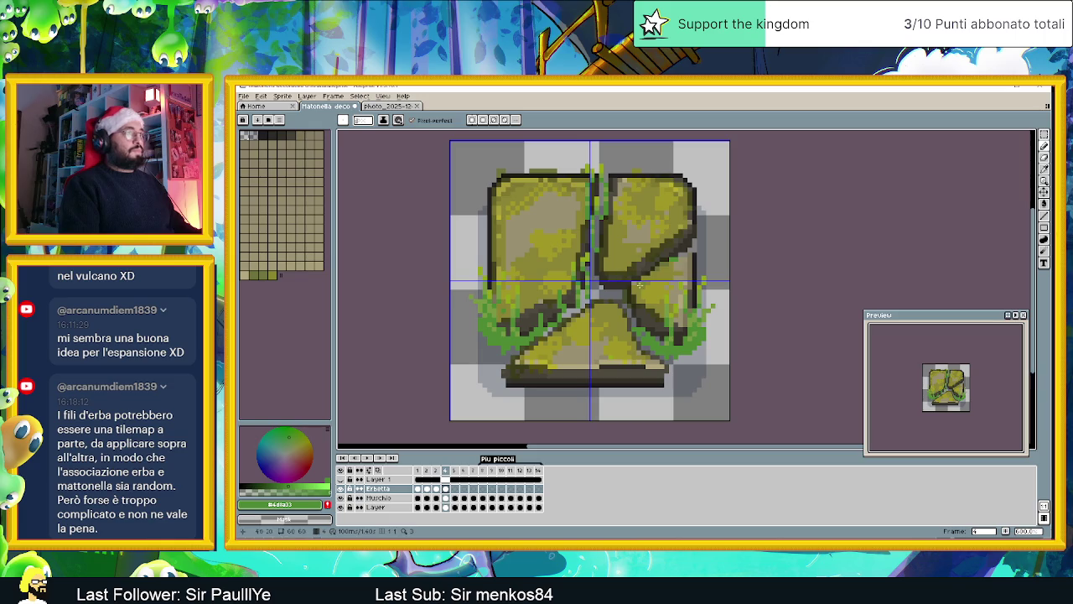
scroll(597, 238, "down", 1)
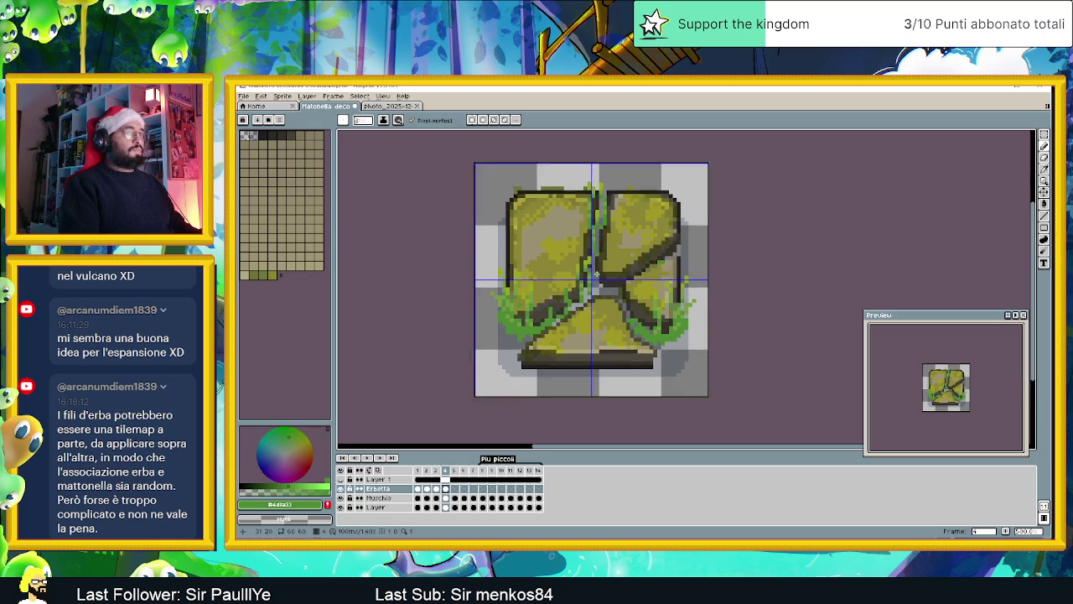
scroll(594, 267, "up", 1)
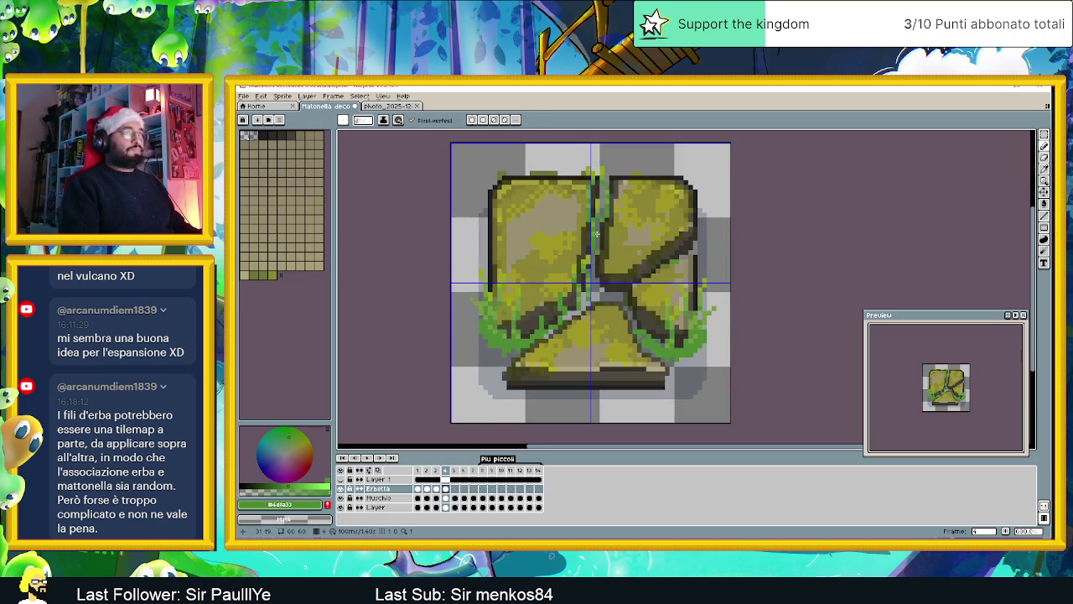
scroll(594, 266, "up", 1)
scroll(621, 252, "up", 1)
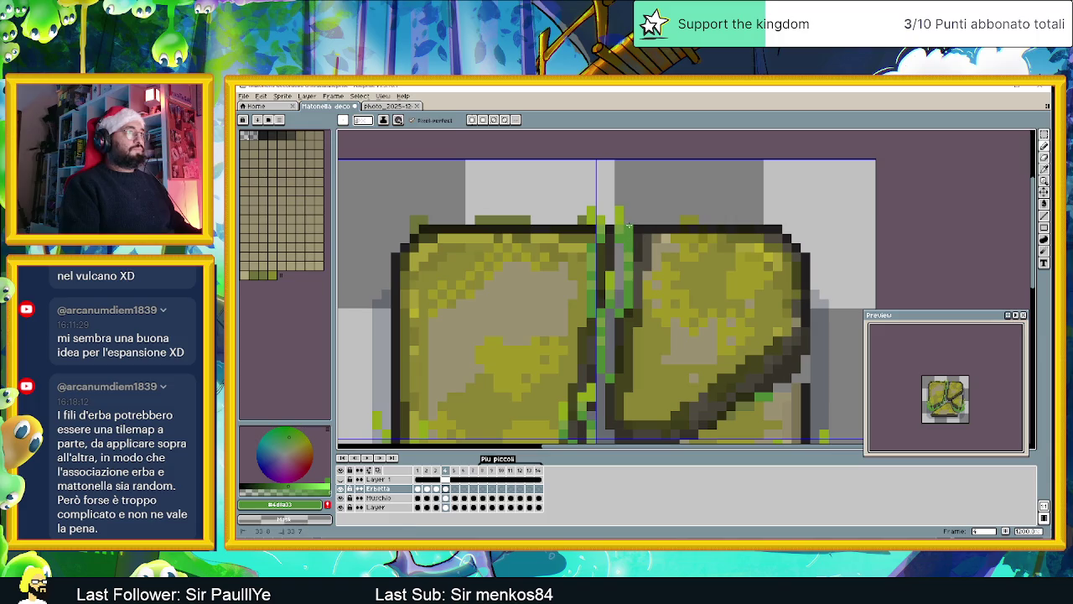
scroll(619, 303, "down", 2)
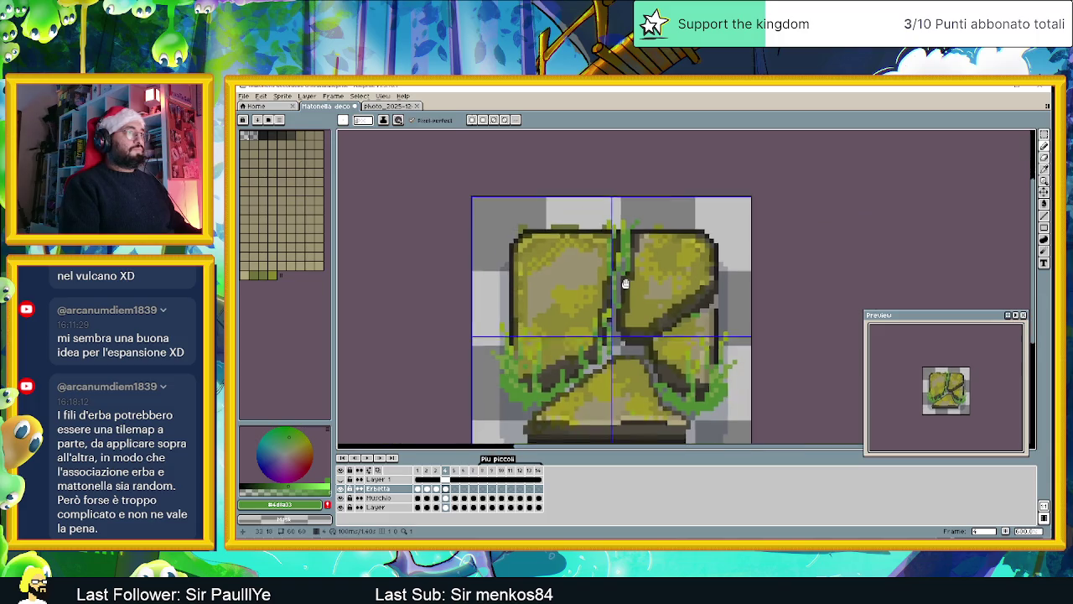
scroll(616, 287, "up", 1)
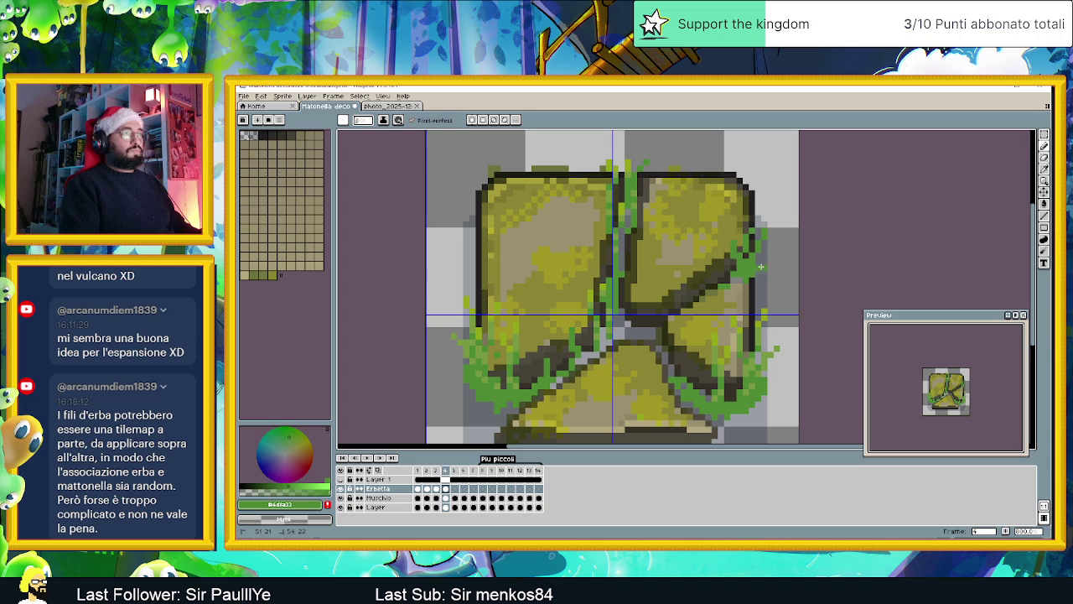
scroll(726, 271, "down", 1)
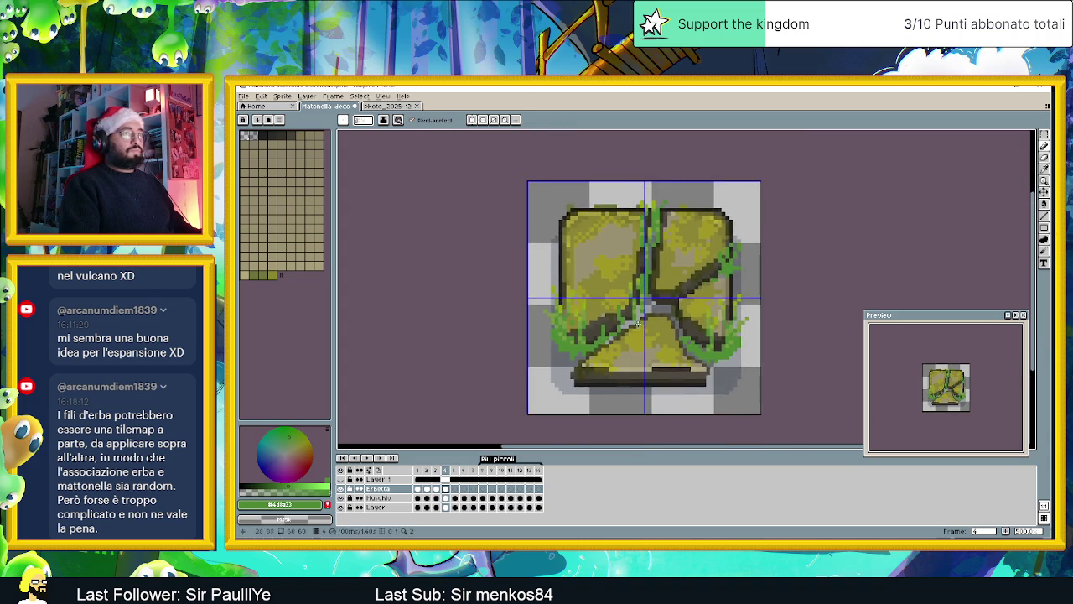
scroll(643, 272, "up", 1)
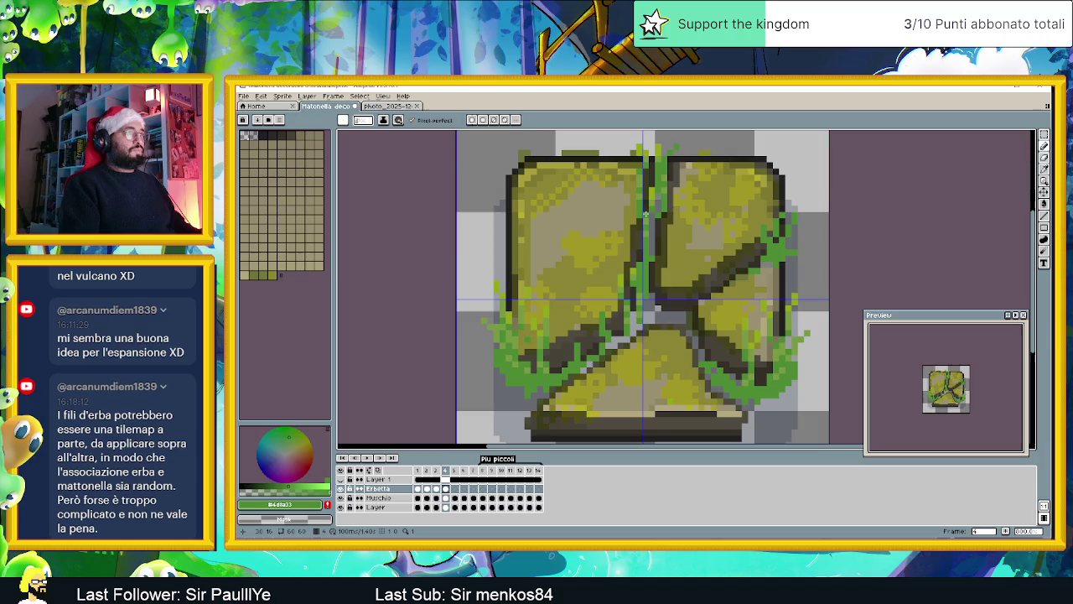
Step: Sample lighter greens from the tile's existing grass with the eyedropper
left_click_drag(674, 156, 682, 223)
key("alt")
left_click(681, 222, "alt")
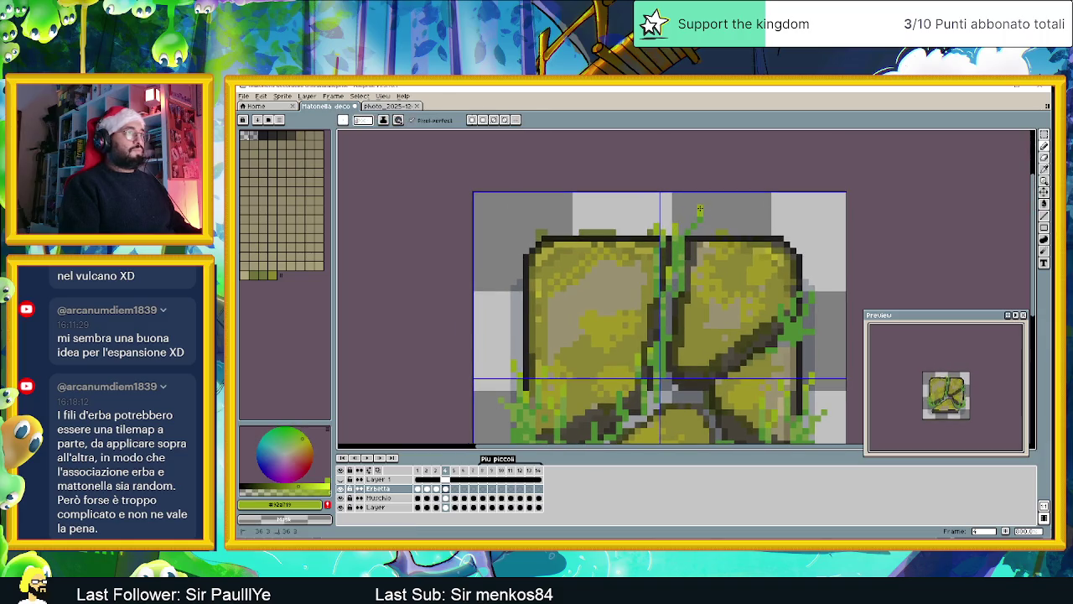
scroll(700, 209, "down", 2)
scroll(663, 311, "up", 2)
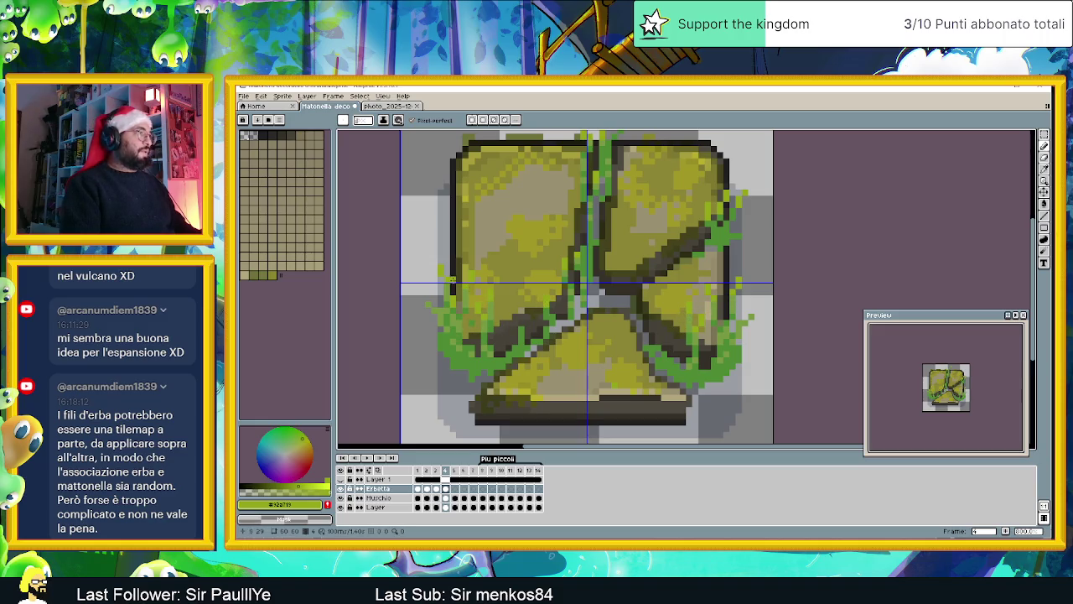
left_click(724, 338, "alt")
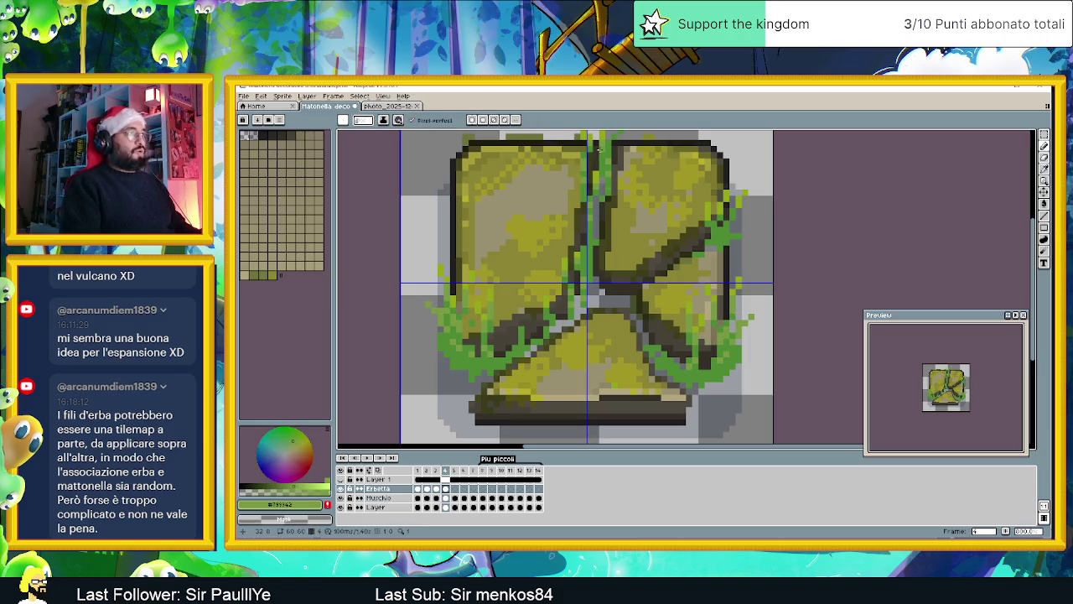
left_click_drag(601, 150, 624, 215)
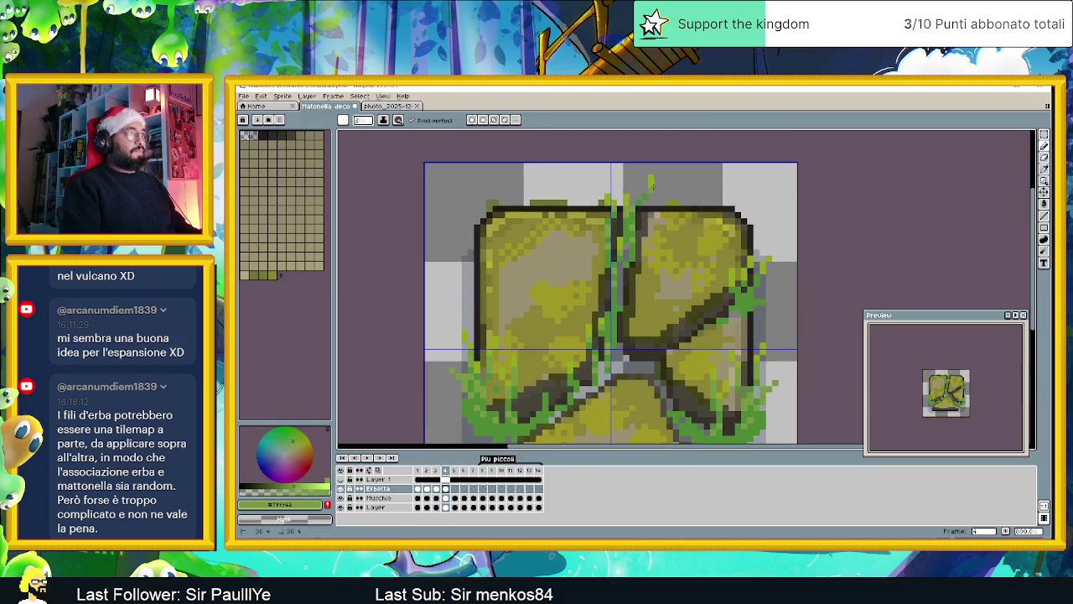
scroll(618, 286, "down", 2)
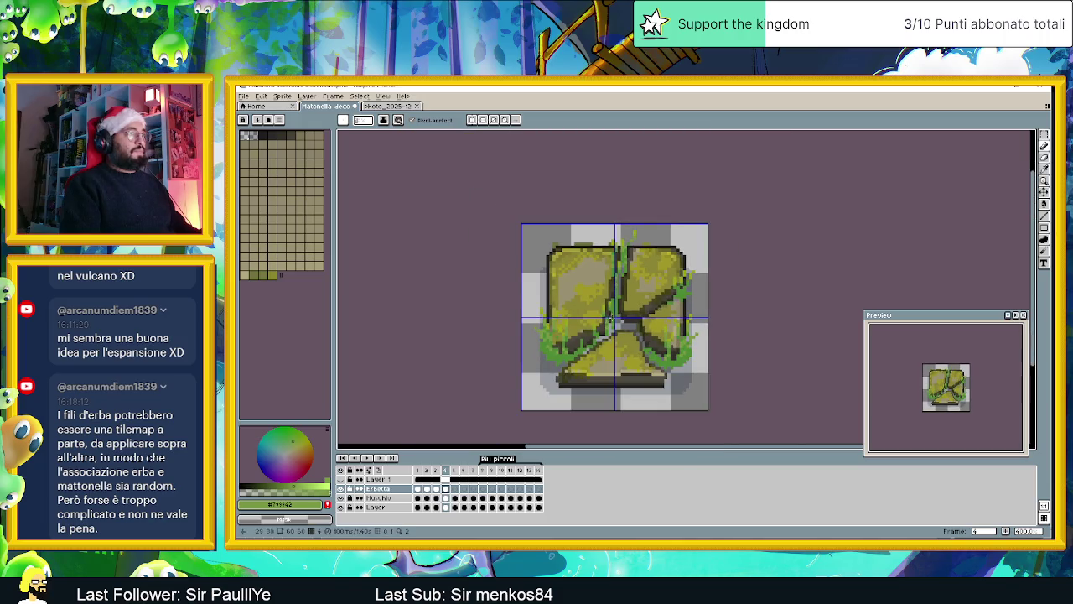
scroll(615, 319, "down", 2)
scroll(614, 320, "up", 1)
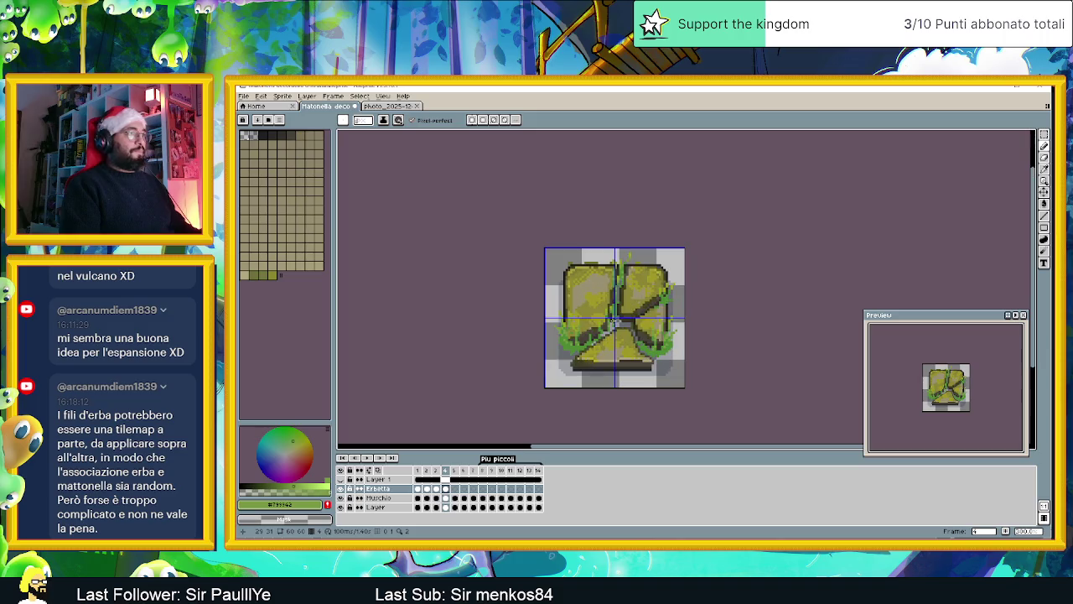
scroll(614, 319, "up", 1)
scroll(623, 319, "up", 1)
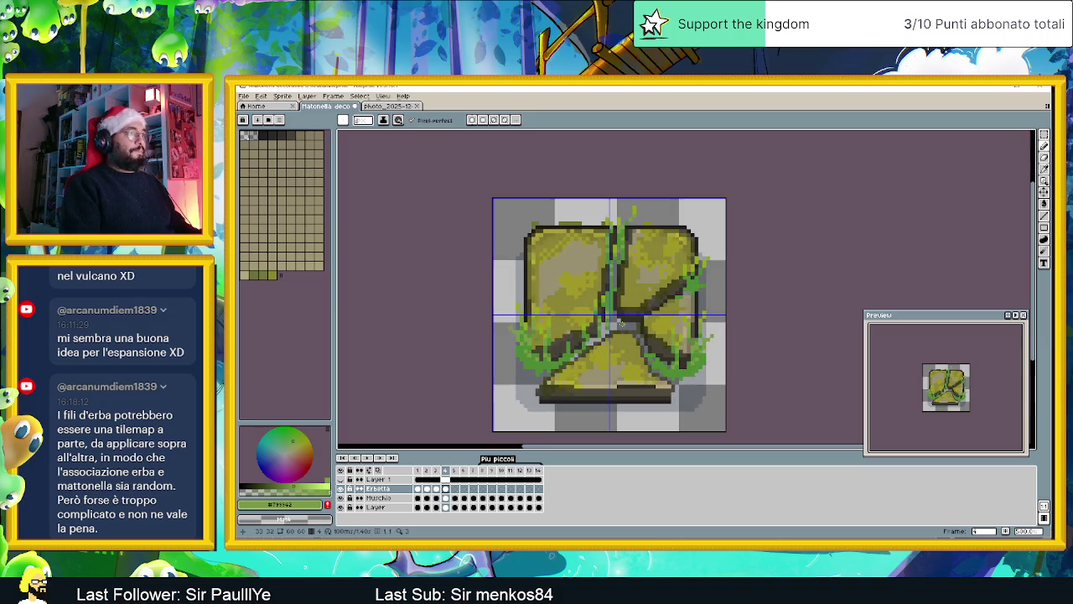
Step: Hide the grass layers, marquee-select the lower-left grass strokes, then show and target the Erbetta layer
left_click(340, 478)
left_click(445, 479)
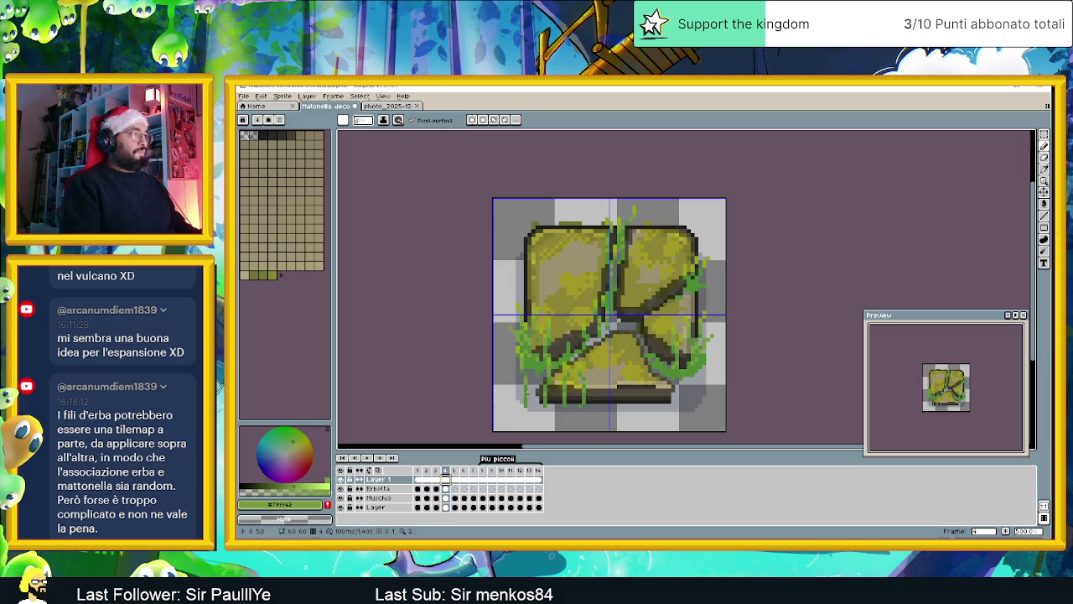
left_click(340, 488)
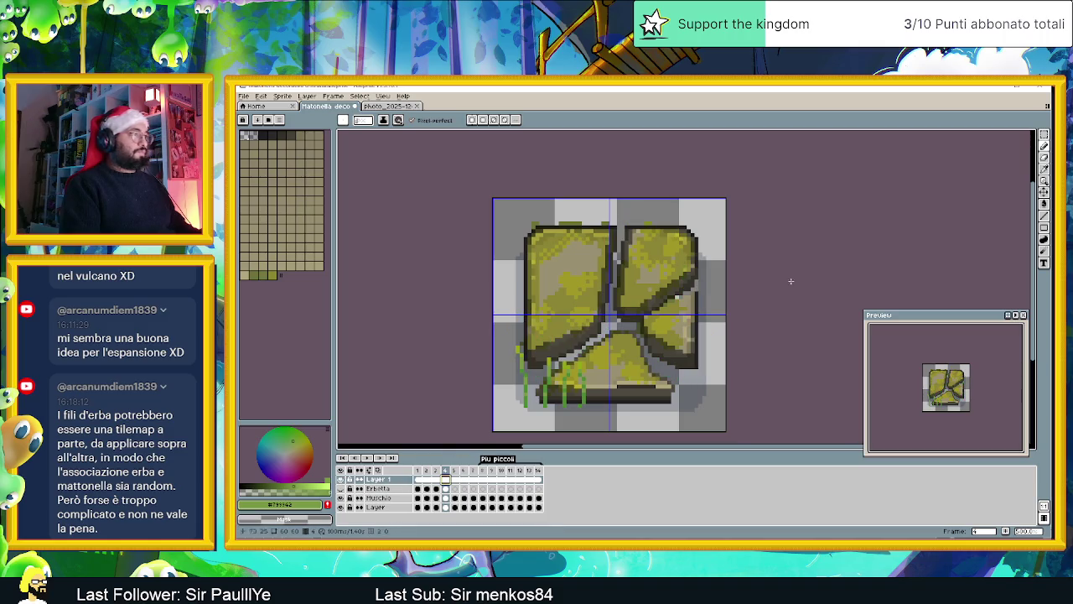
left_click(1044, 134)
left_click_drag(505, 323, 535, 417)
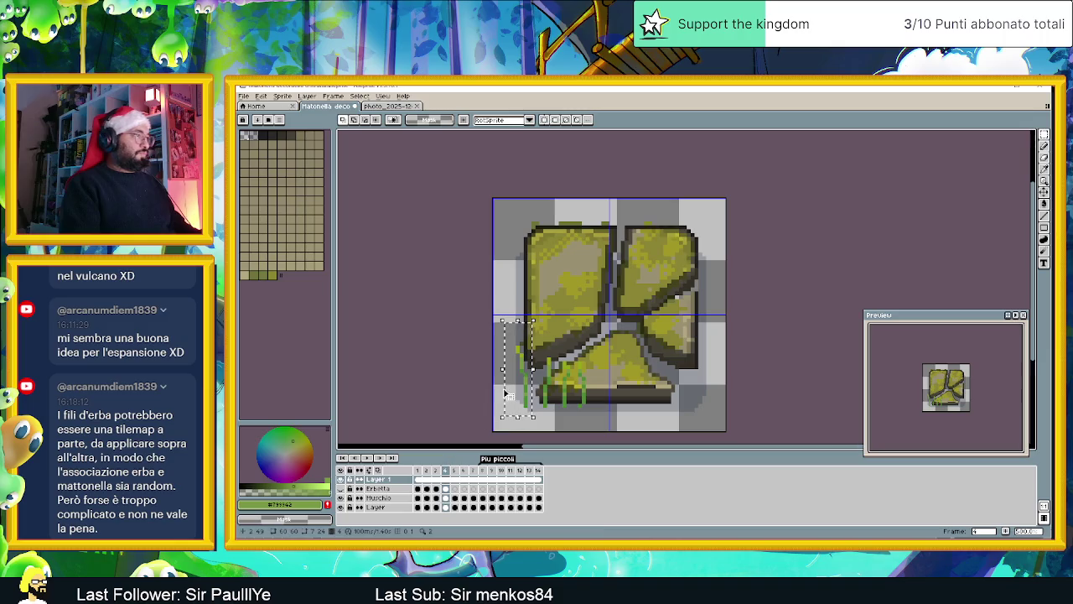
left_click(521, 382)
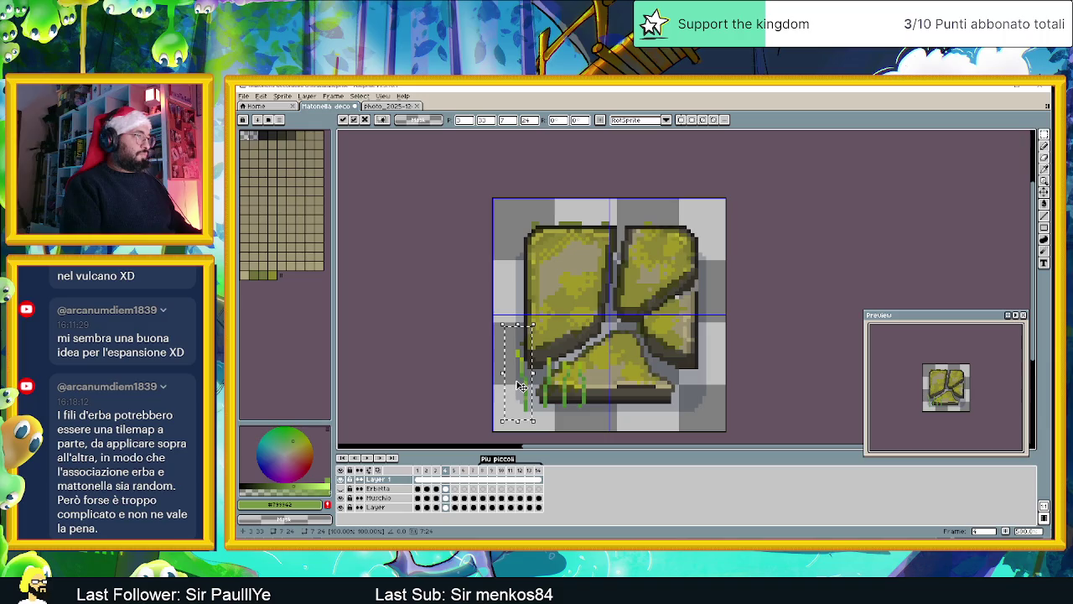
left_click(339, 488)
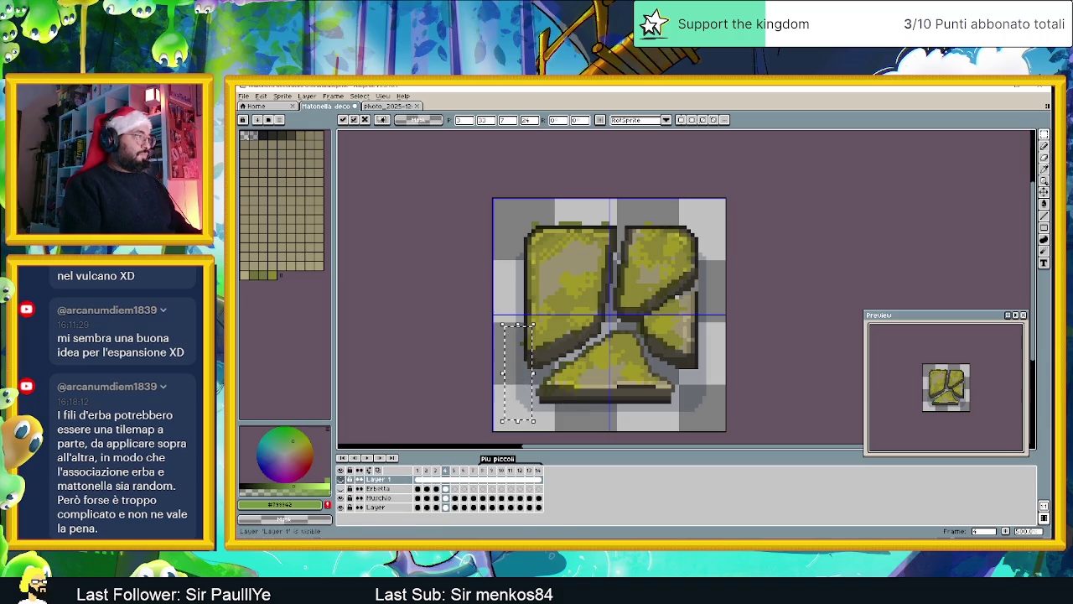
left_click(378, 488)
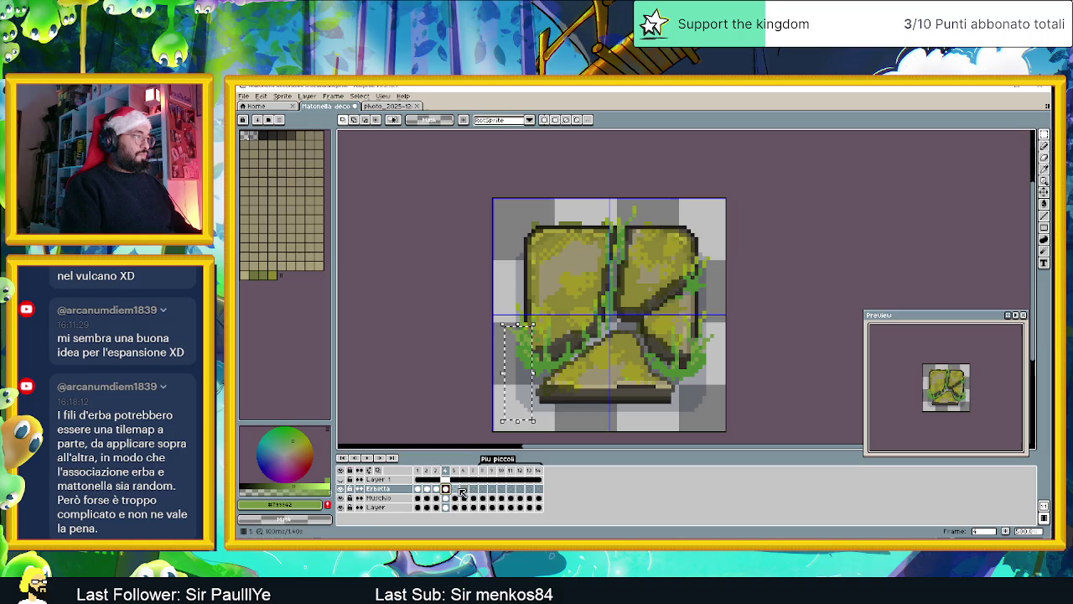
Step: Move the first lower-left grass tuft onto the tile's centre seam, nudging it two pixels left
key("ctrl+t")
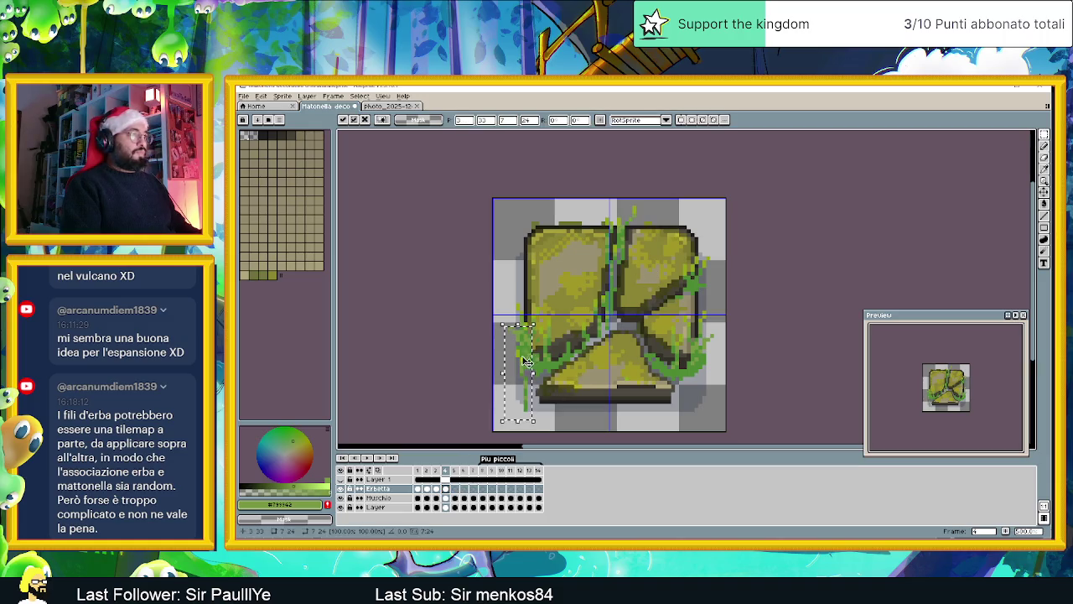
left_click_drag(538, 357, 615, 280)
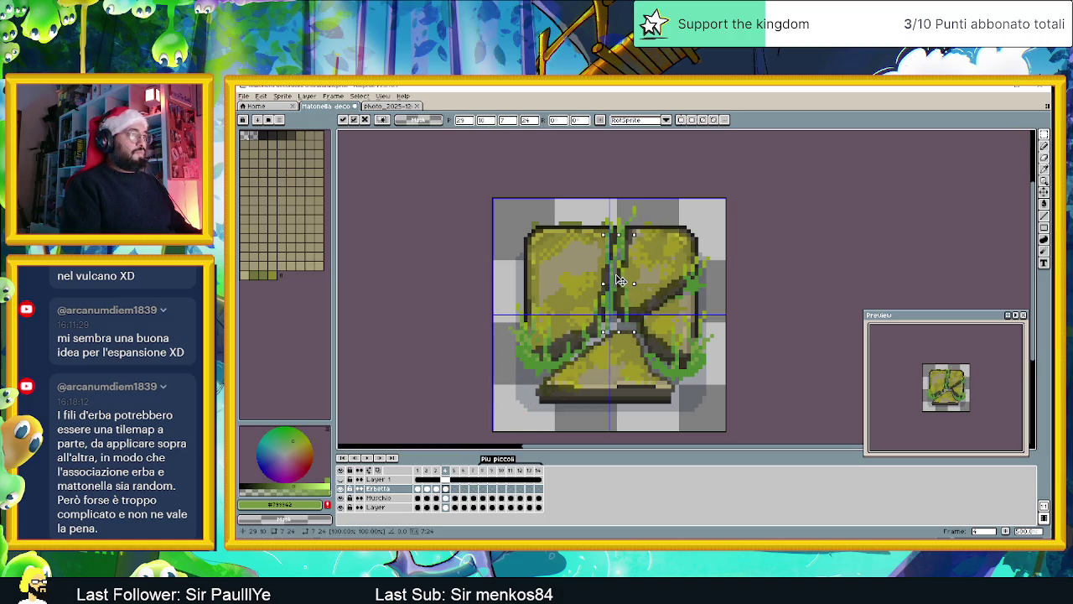
key("Left")
key("Left")
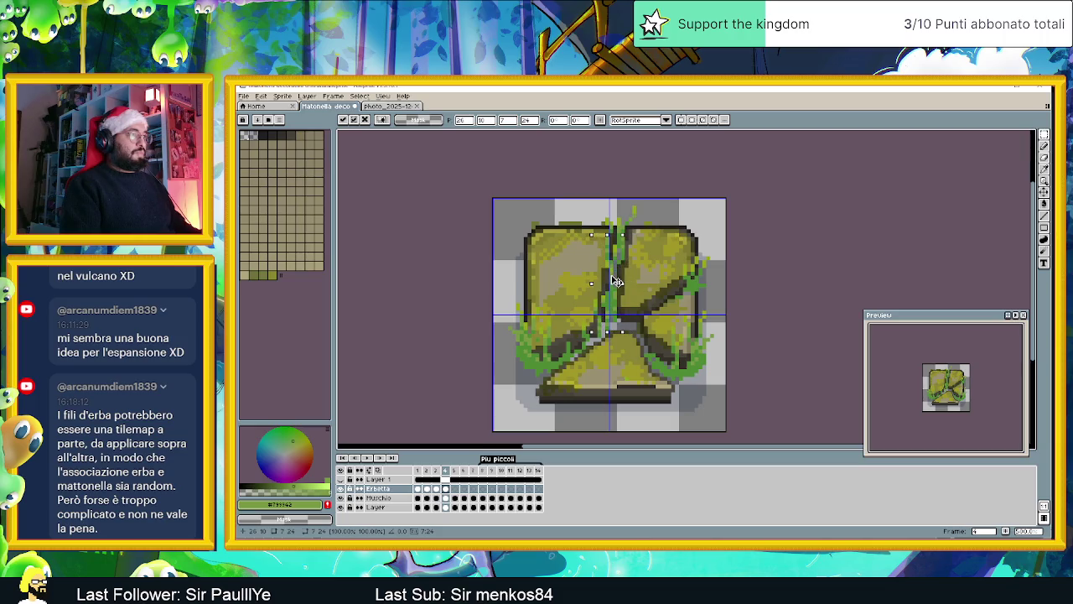
left_click_drag(503, 326, 534, 421)
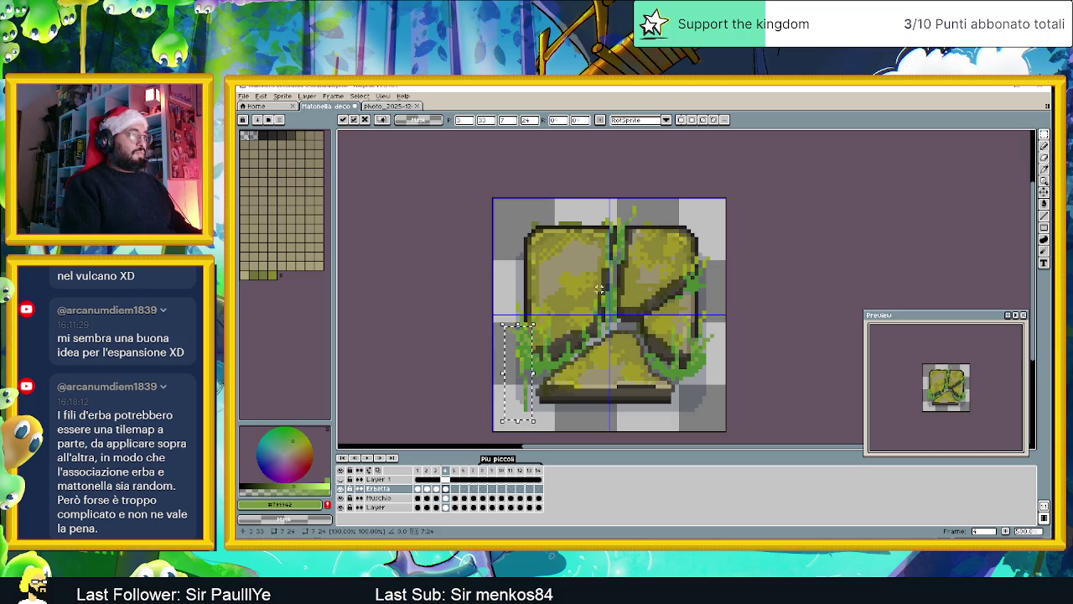
Step: Move a second lower-left tuft onto the centre seam, nudge it into place, and commit
left_click_drag(510, 375, 627, 297)
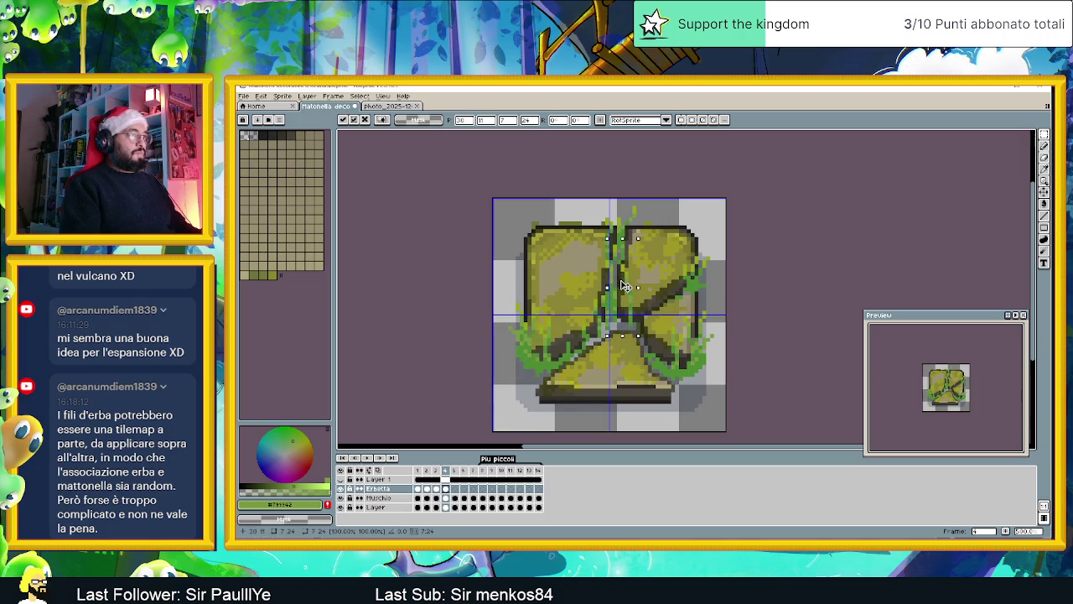
key("Right")
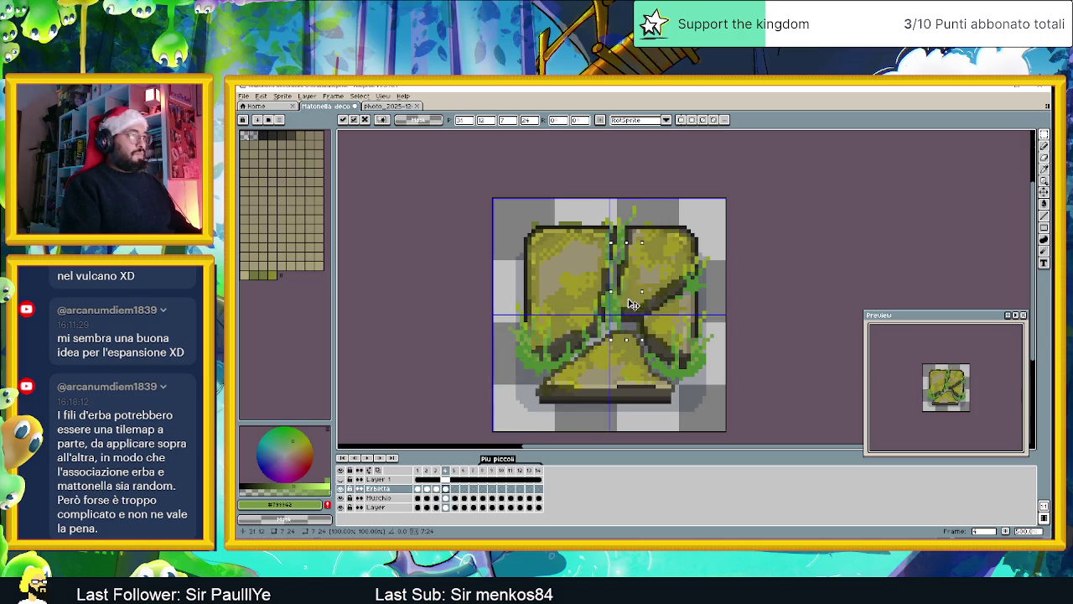
key("Up")
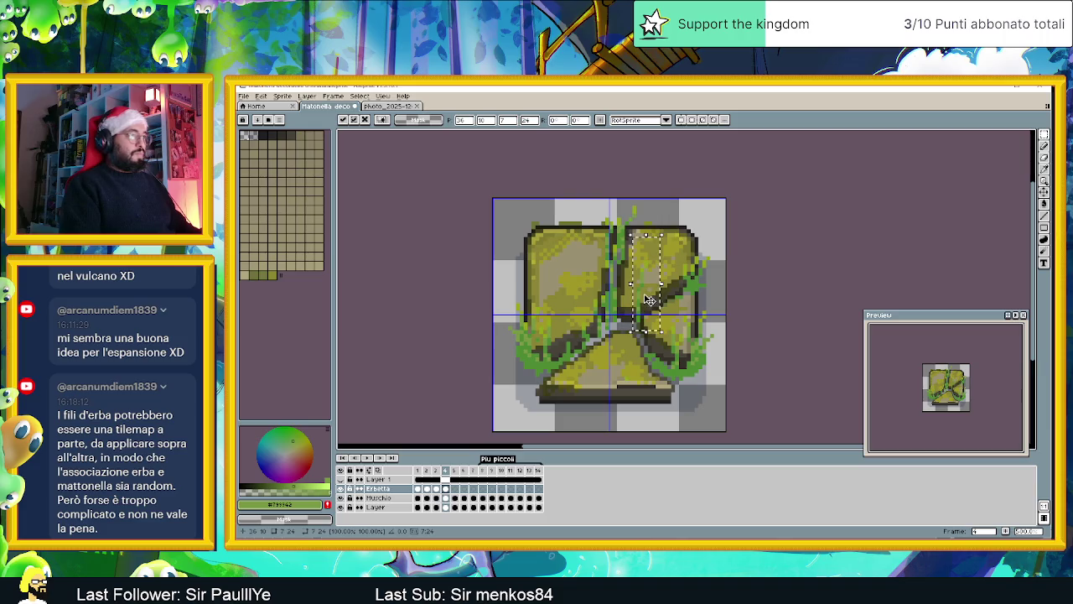
left_click_drag(646, 300, 637, 313)
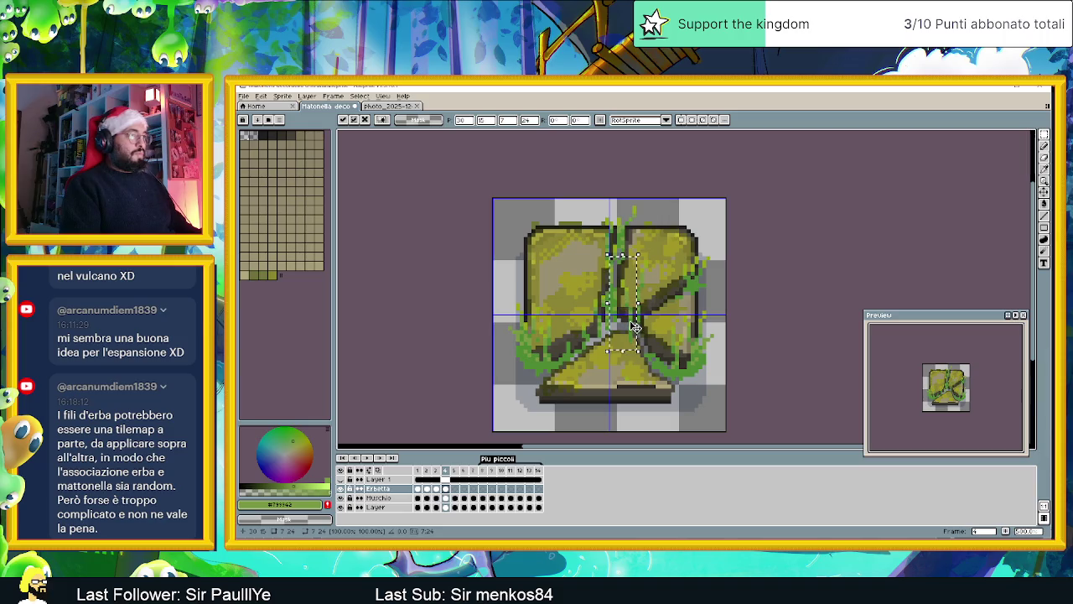
mouse_move(636, 326)
left_mouse_down()
mouse_move(539, 348)
mouse_move(702, 304)
left_mouse_up()
key("Return")
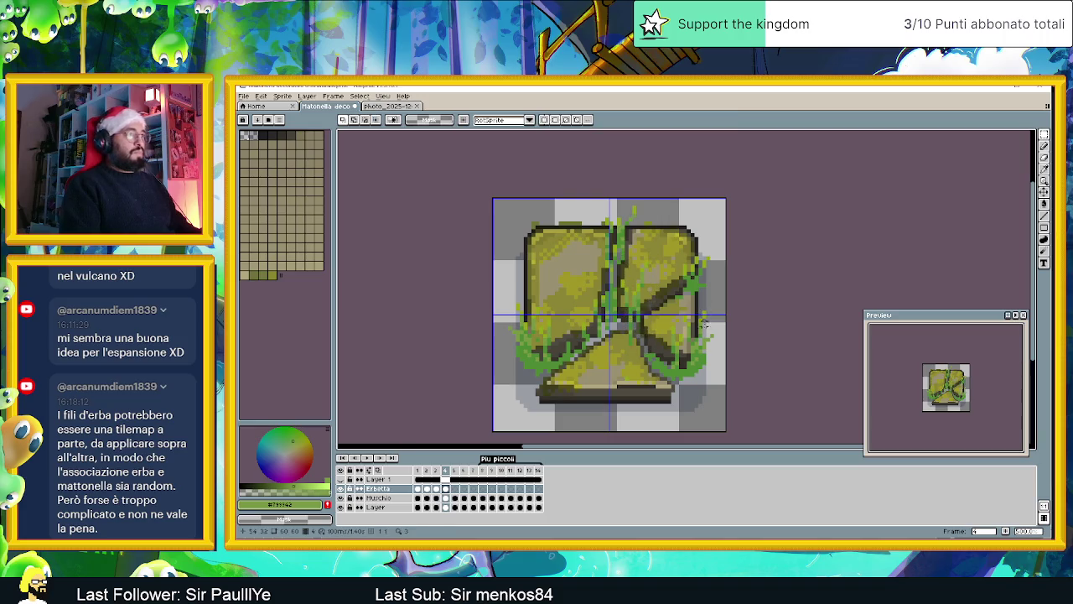
key("b")
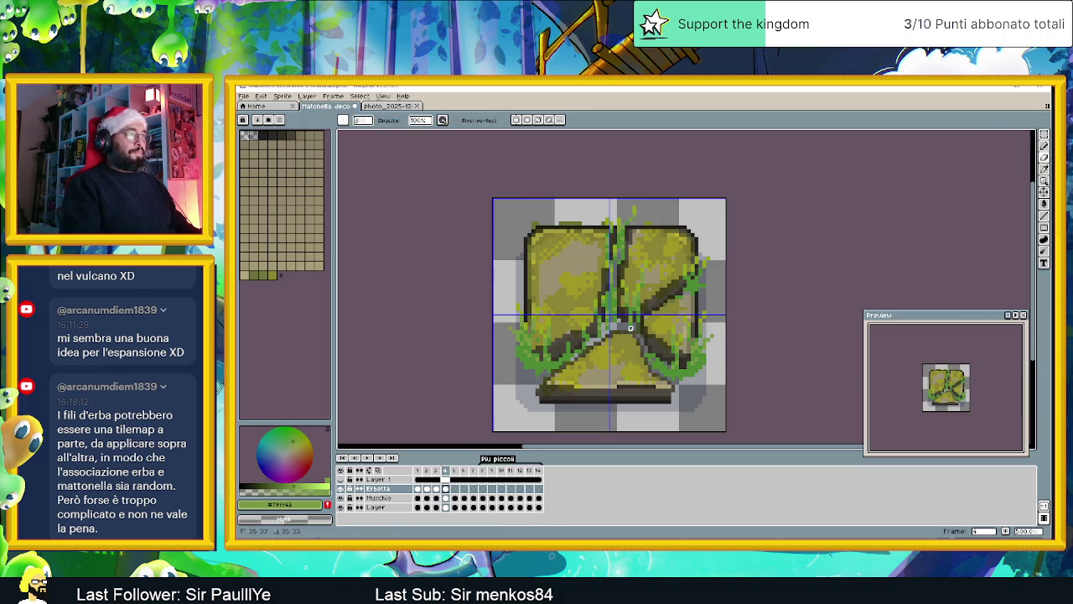
scroll(679, 352, "down", 4)
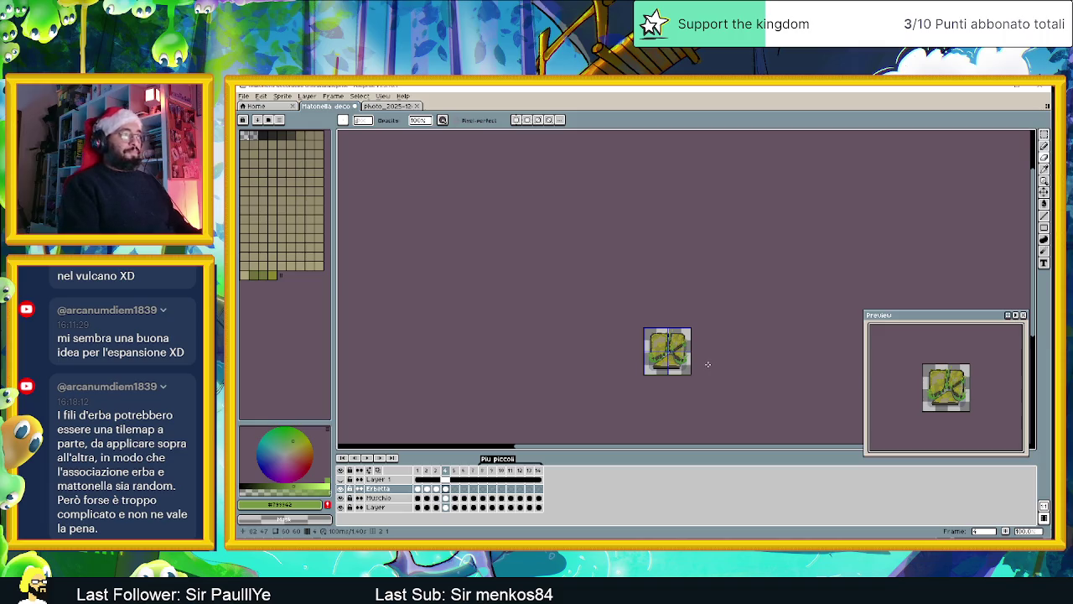
Step: Compare frames 2 and 3, then on frame 2 eyedrop the grass green for the pencil
left_click(427, 471)
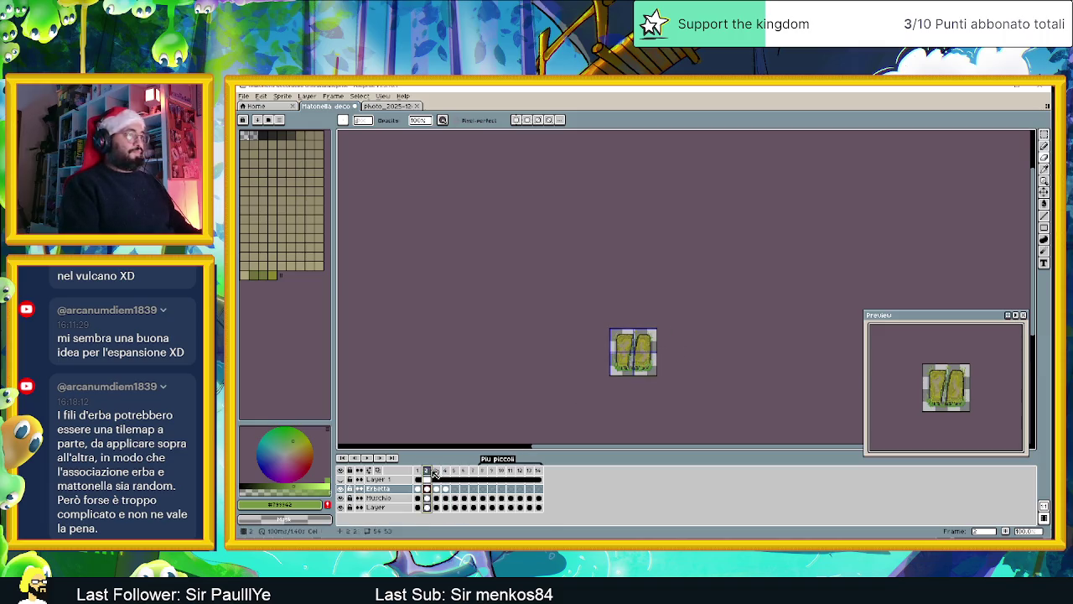
left_click(436, 471)
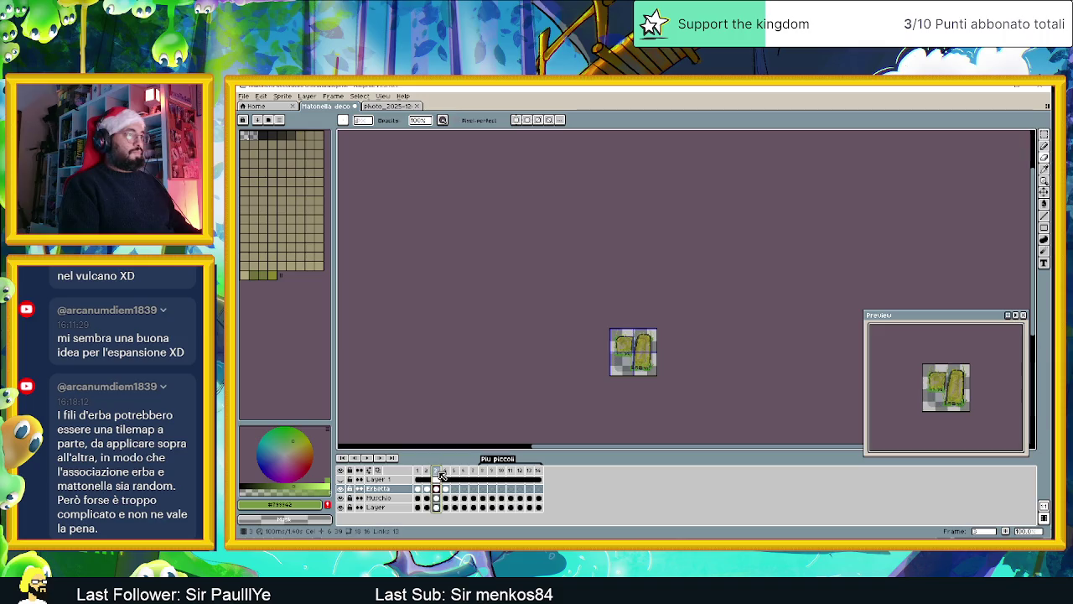
left_click(429, 471)
scroll(625, 383, "up", 4)
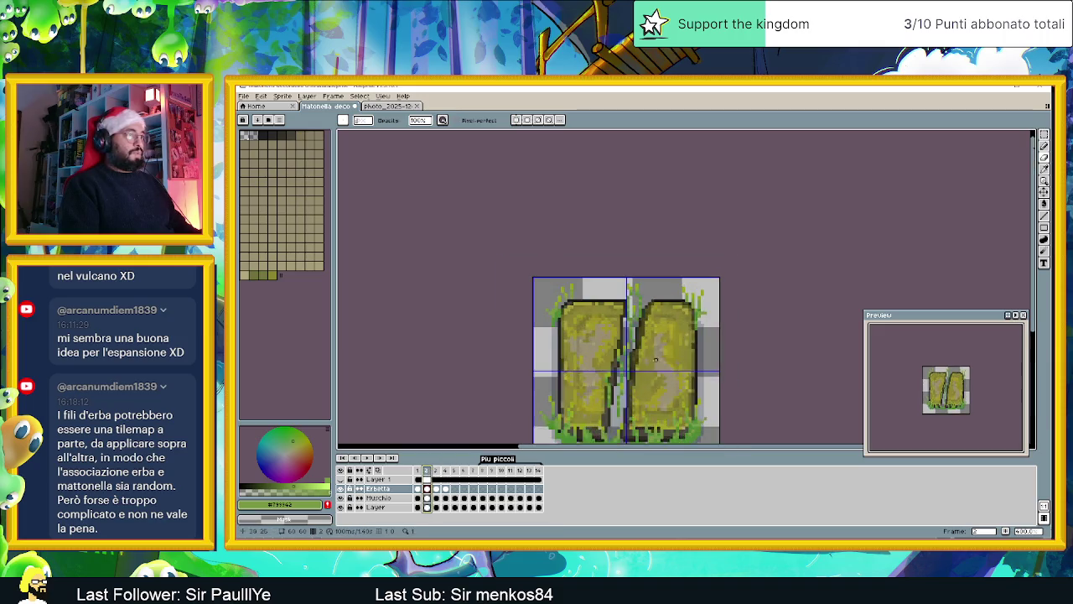
left_click(625, 383, "alt")
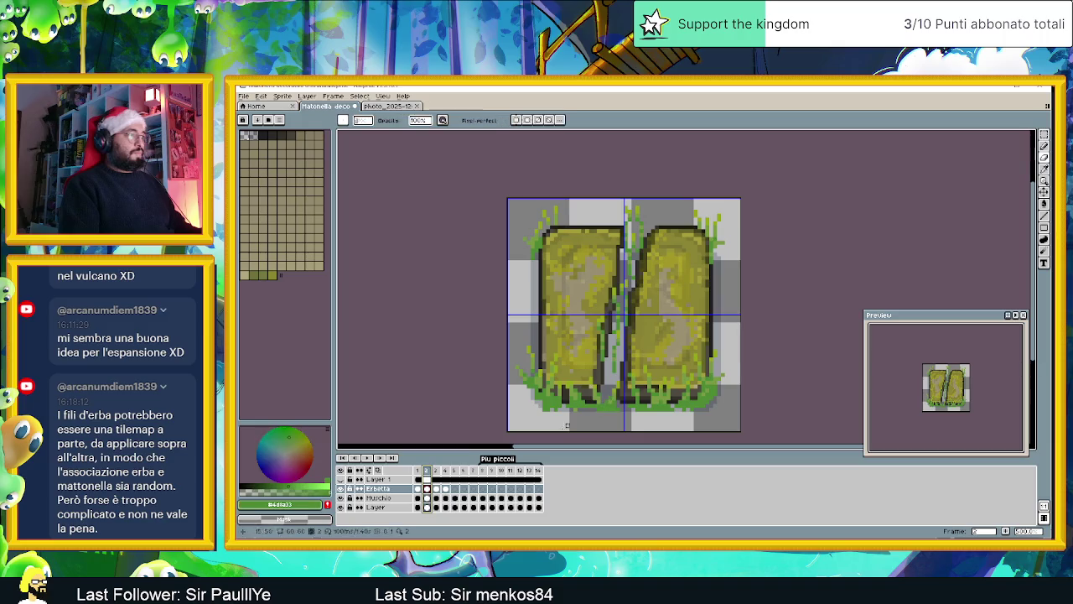
left_click(1044, 147)
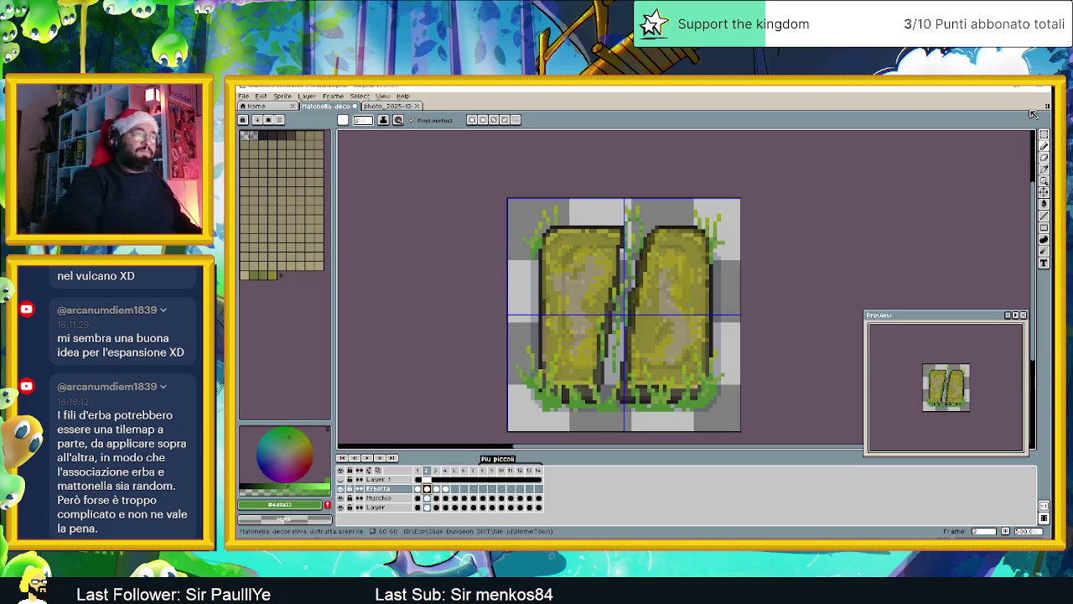
Step: Paint a short grass stroke between the two slabs on frame 2, then go to frame 3
scroll(607, 351, "up", 1)
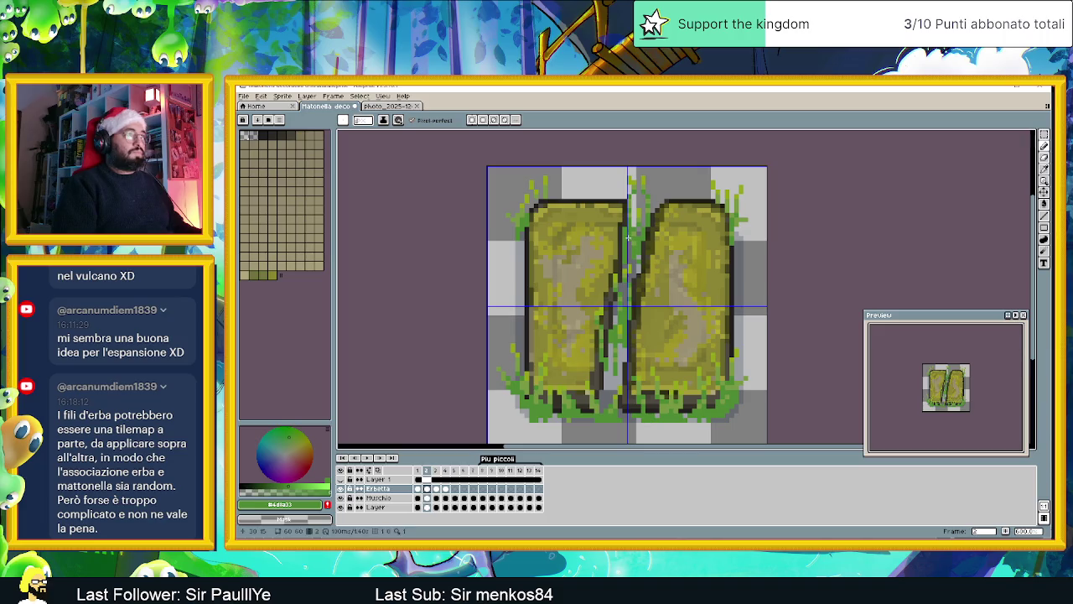
scroll(635, 295, "down", 2)
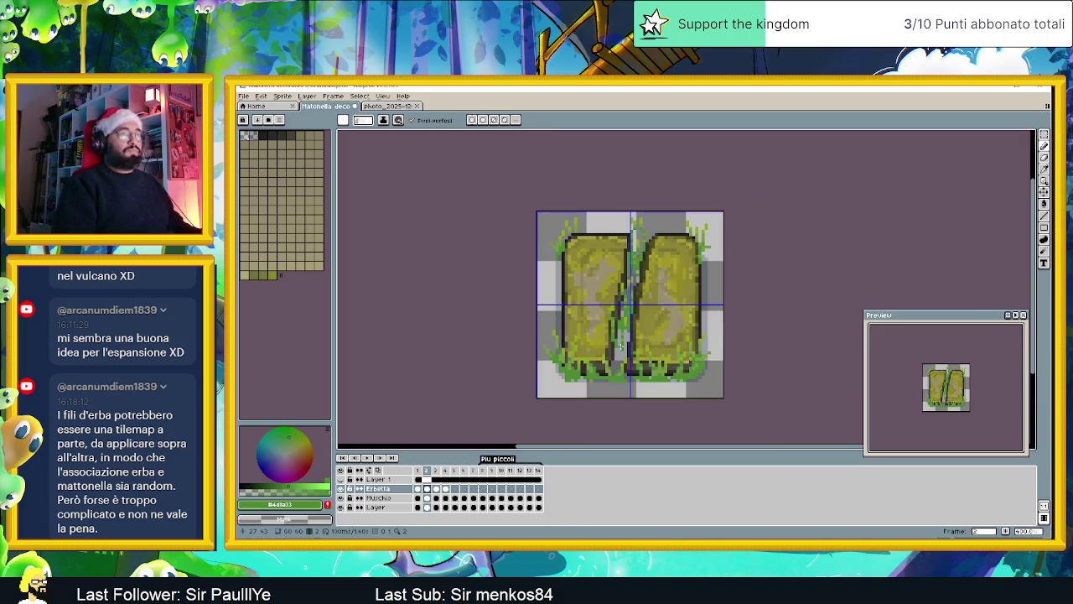
scroll(587, 404, "up", 1)
scroll(587, 404, "up", 2)
scroll(587, 404, "up", 1)
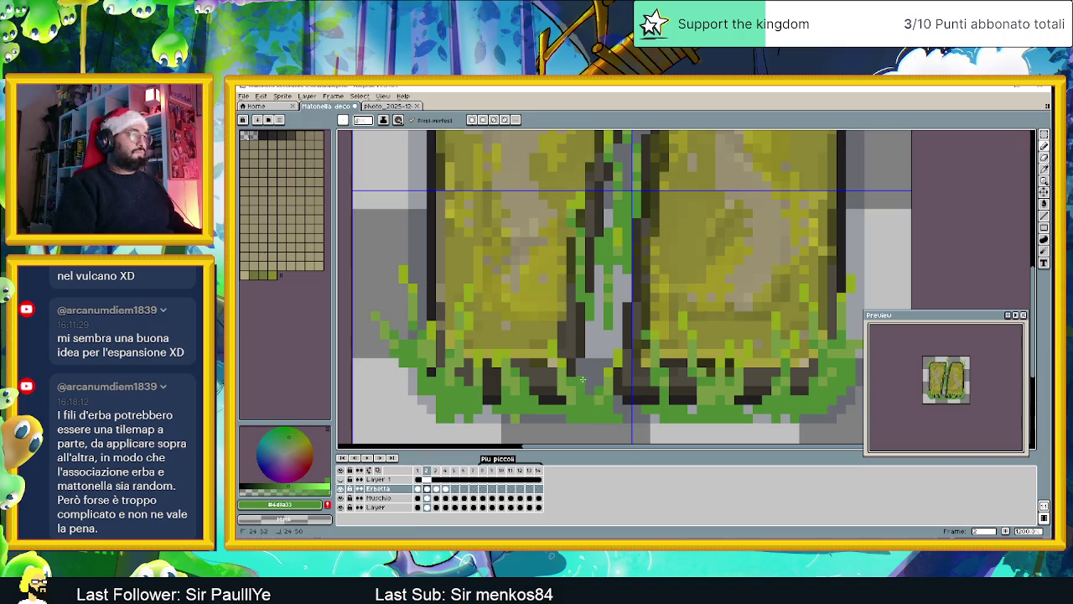
mouse_move(587, 362)
left_mouse_down()
mouse_move(592, 334)
mouse_move(620, 325)
left_mouse_up()
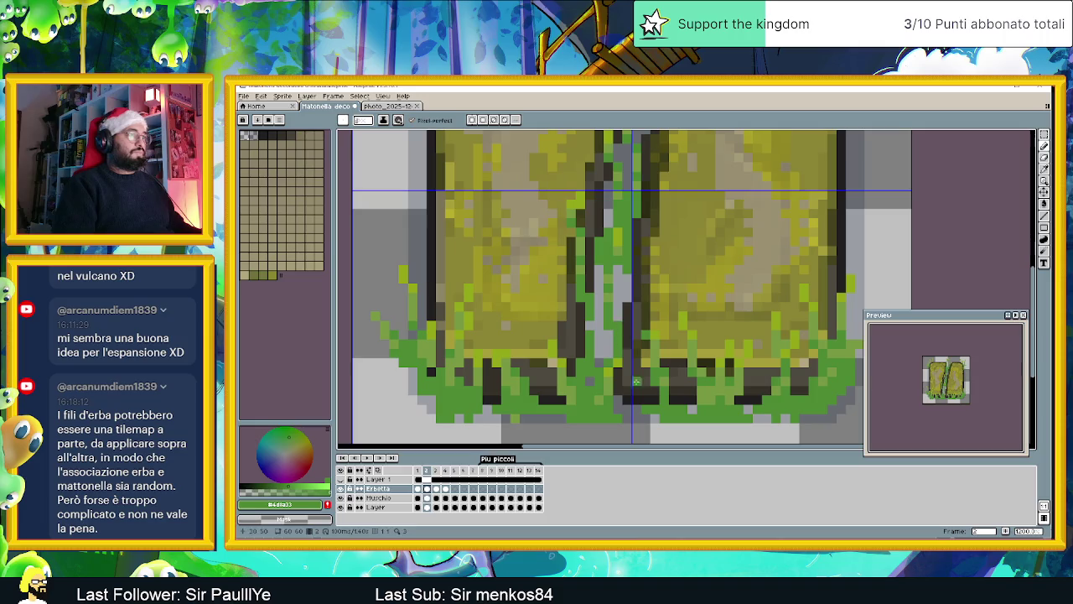
scroll(632, 376, "down", 3)
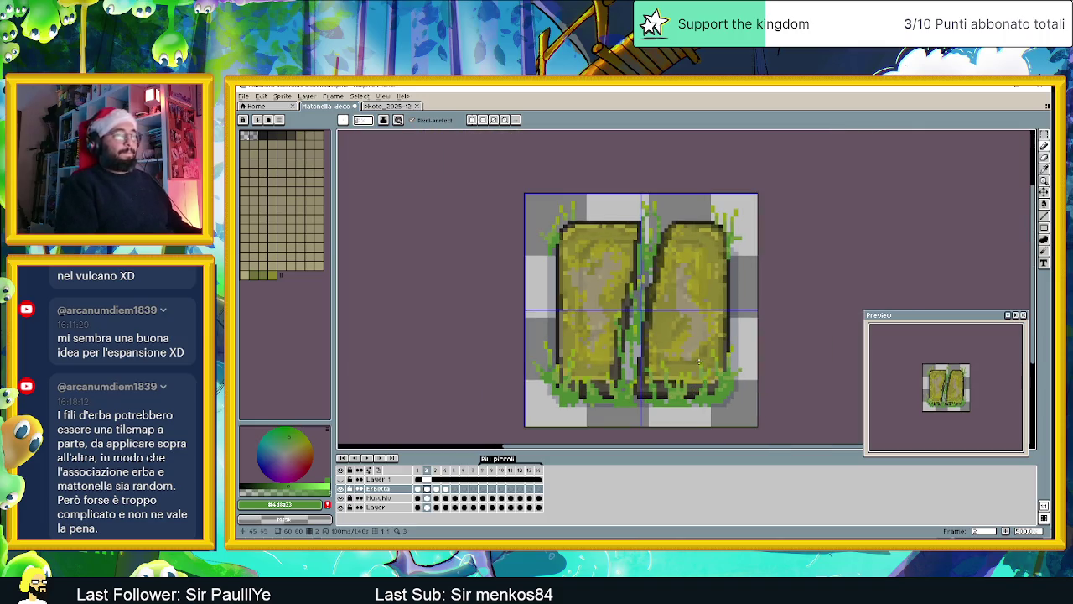
scroll(697, 369, "down", 1)
left_click(444, 490)
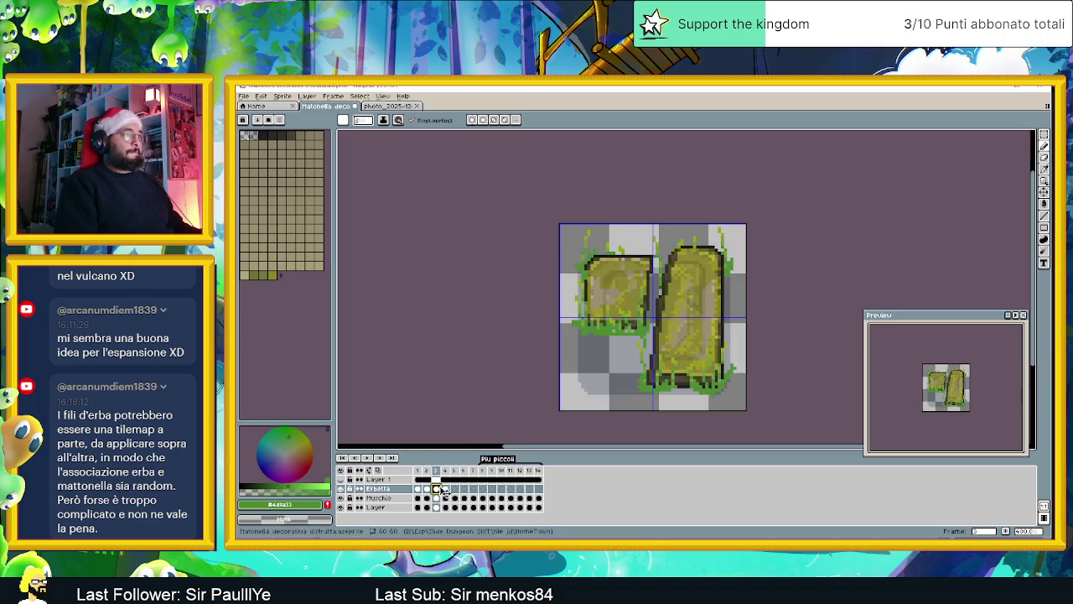
Step: On frame 4, pencil a short row of green grass pixels where the cracks meet
left_click(446, 490)
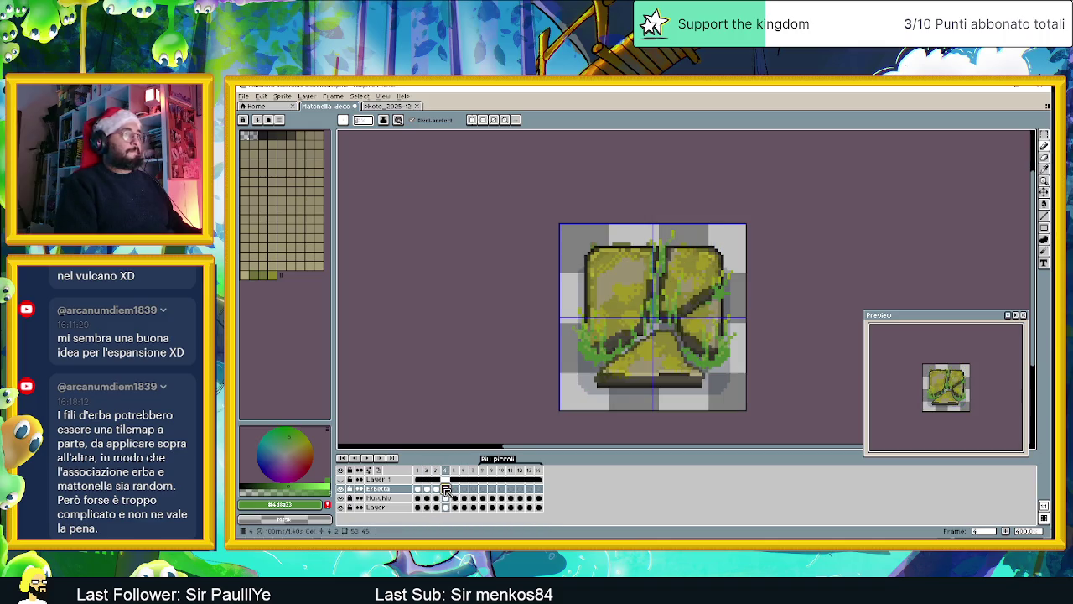
scroll(666, 311, "up", 2)
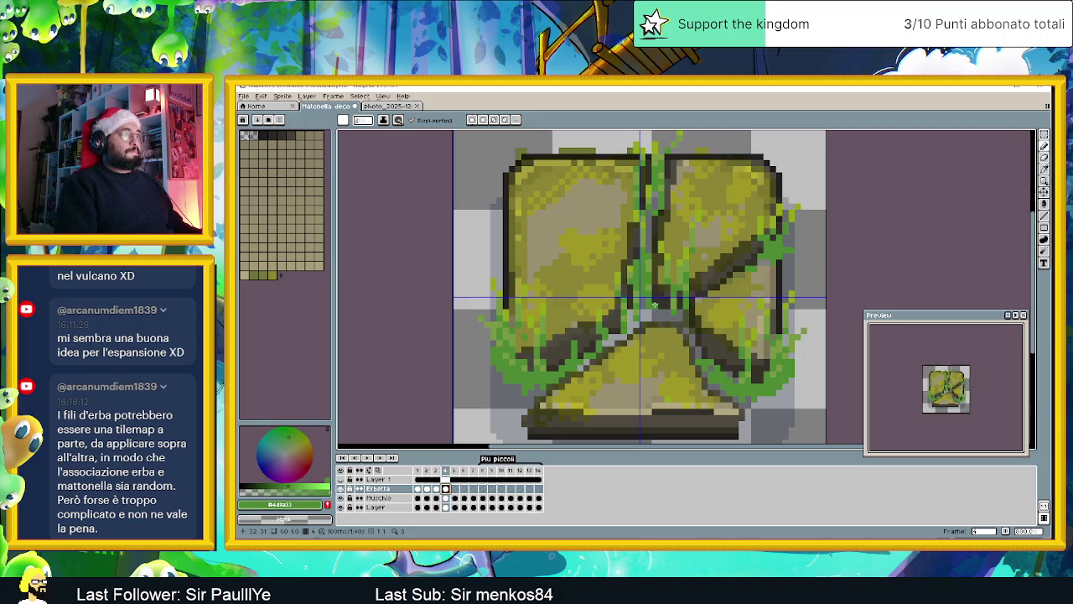
left_click_drag(663, 310, 642, 310)
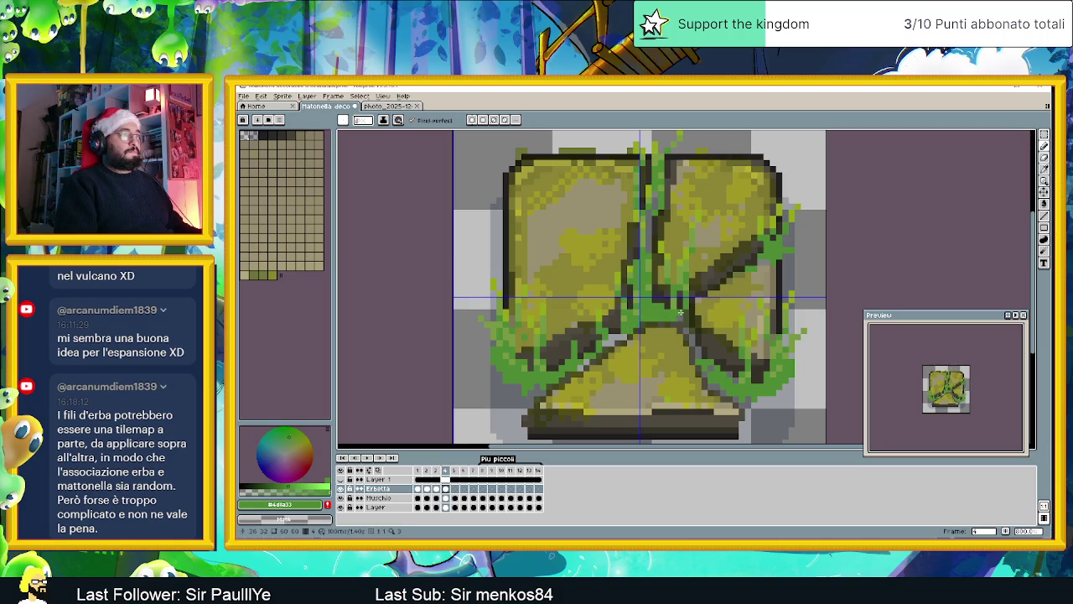
scroll(671, 318, "down", 2)
scroll(704, 325, "down", 2)
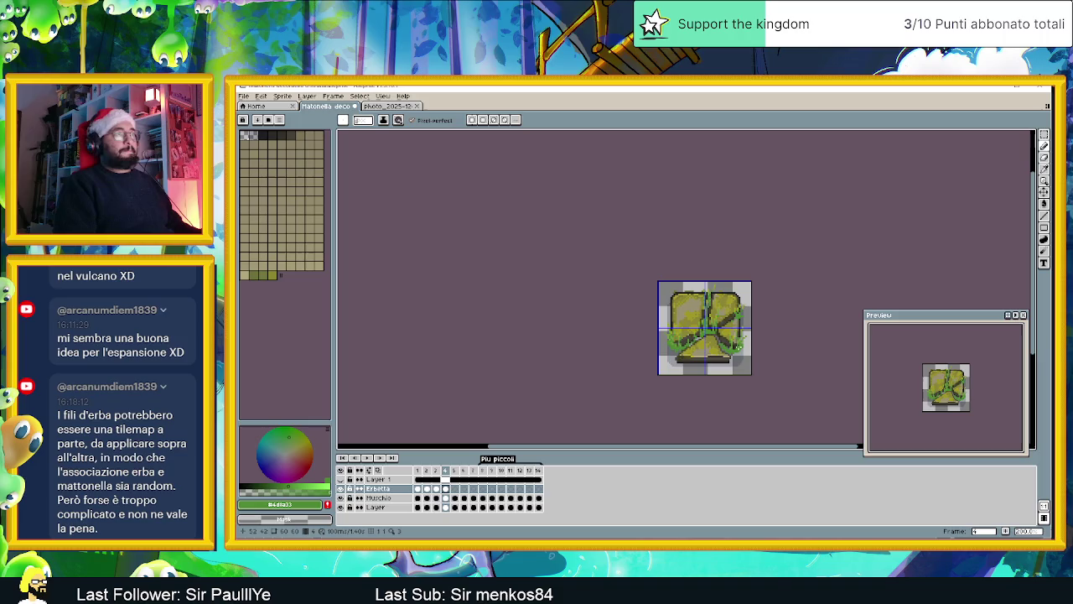
scroll(734, 342, "down", 1)
scroll(648, 337, "right", 2)
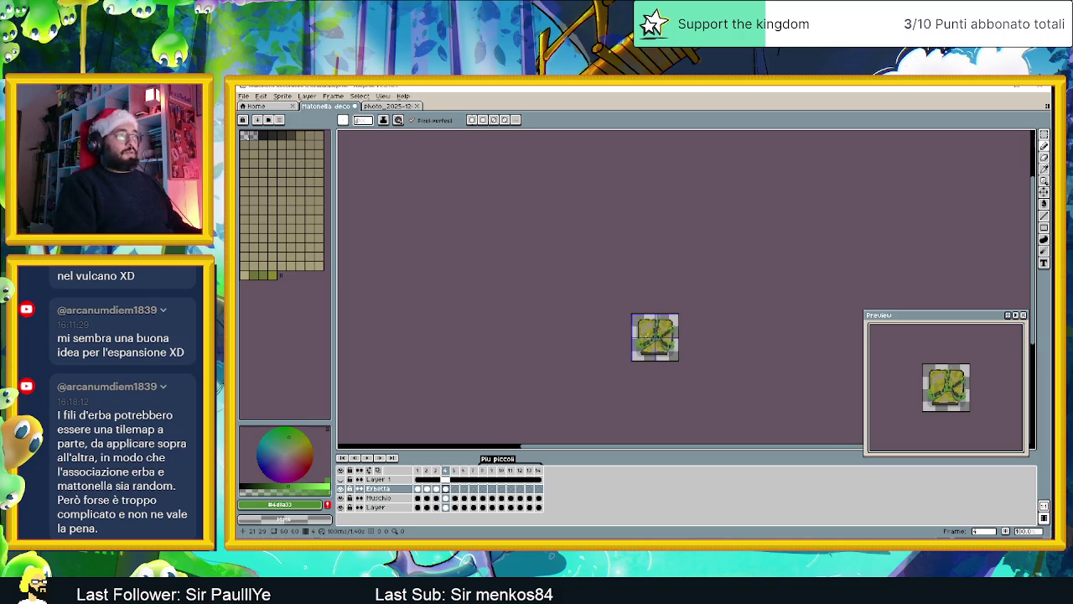
scroll(670, 337, "up", 2)
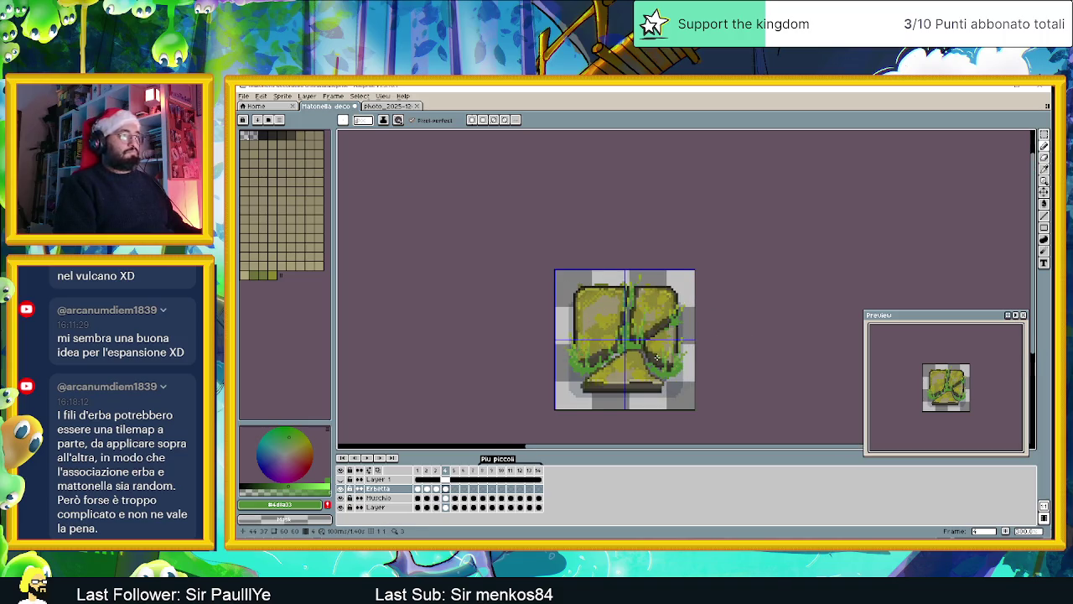
Step: Select the Erbetta grass cels of frames 1–4 and return to frame 5, undoing a stray green line
scroll(657, 359, "up", 1)
left_click(455, 488)
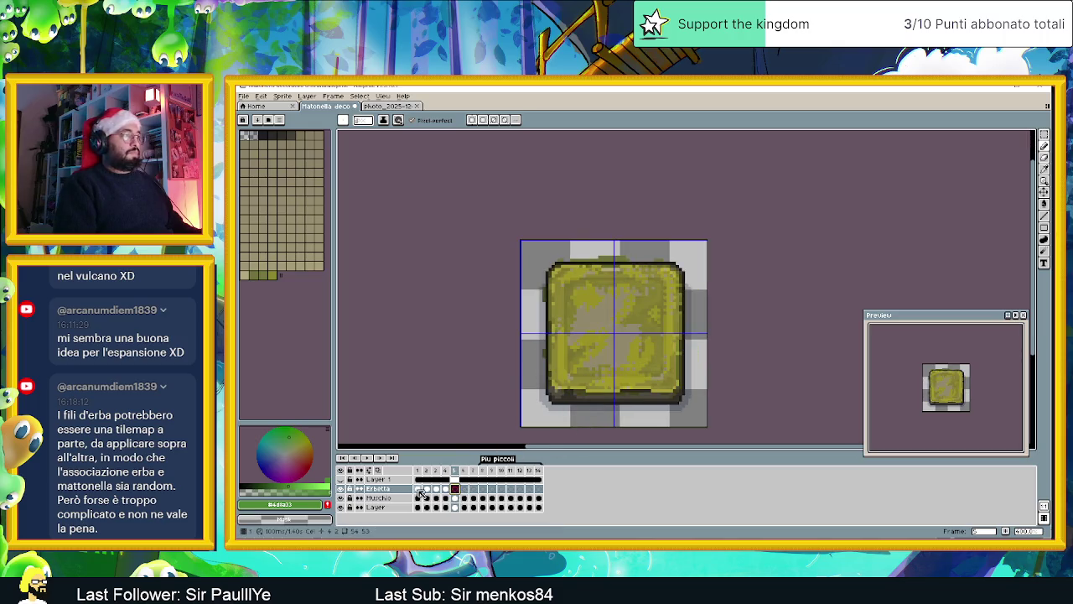
left_click(419, 490)
key("ctrl+a")
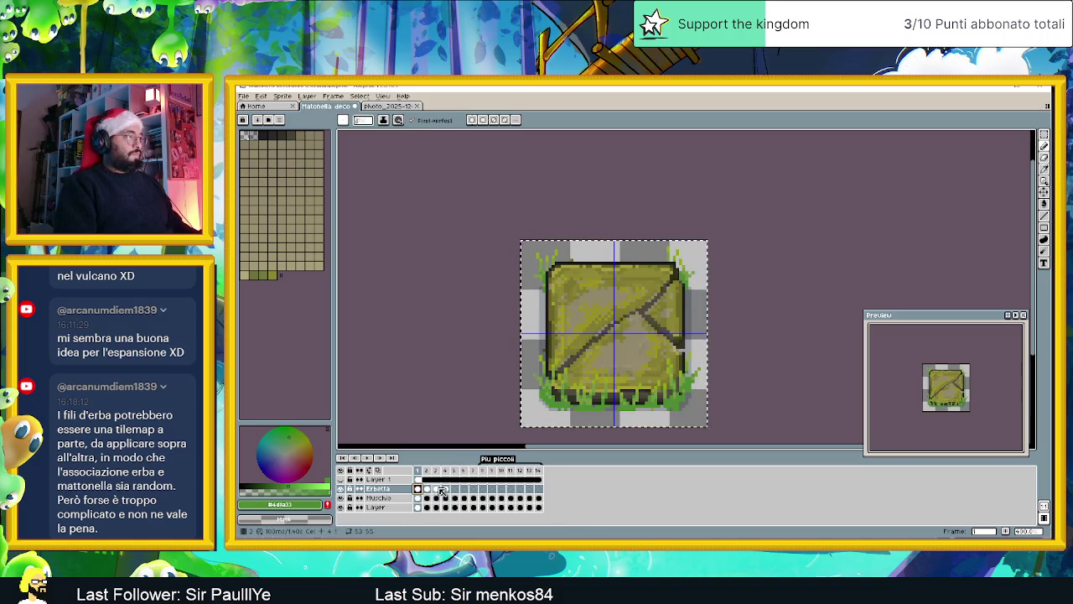
left_click_drag(418, 489, 455, 491)
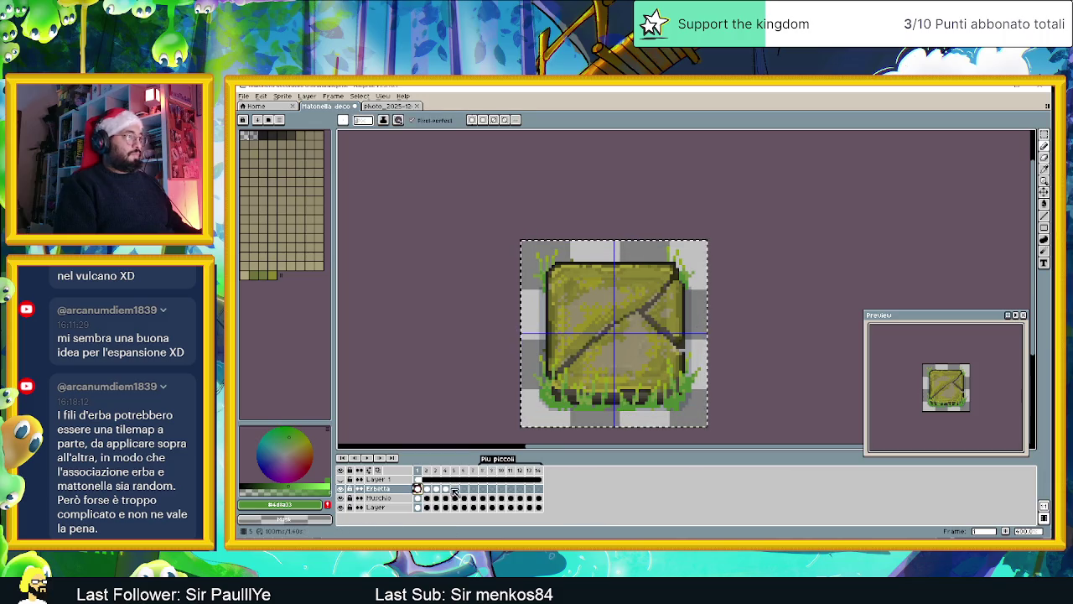
left_click(454, 490)
left_click(689, 340, "shift")
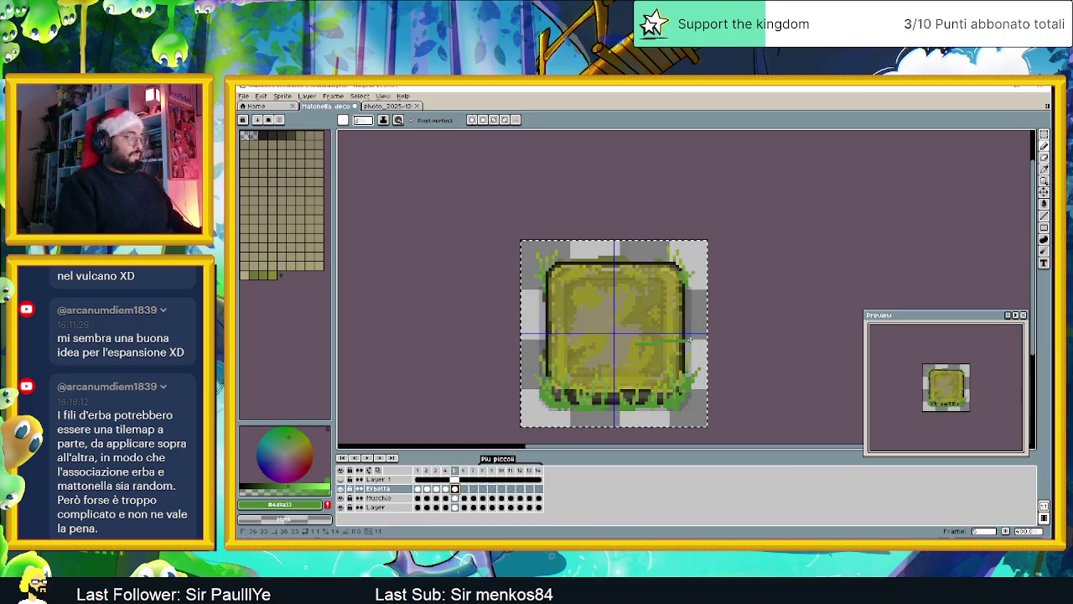
key("ctrl+z")
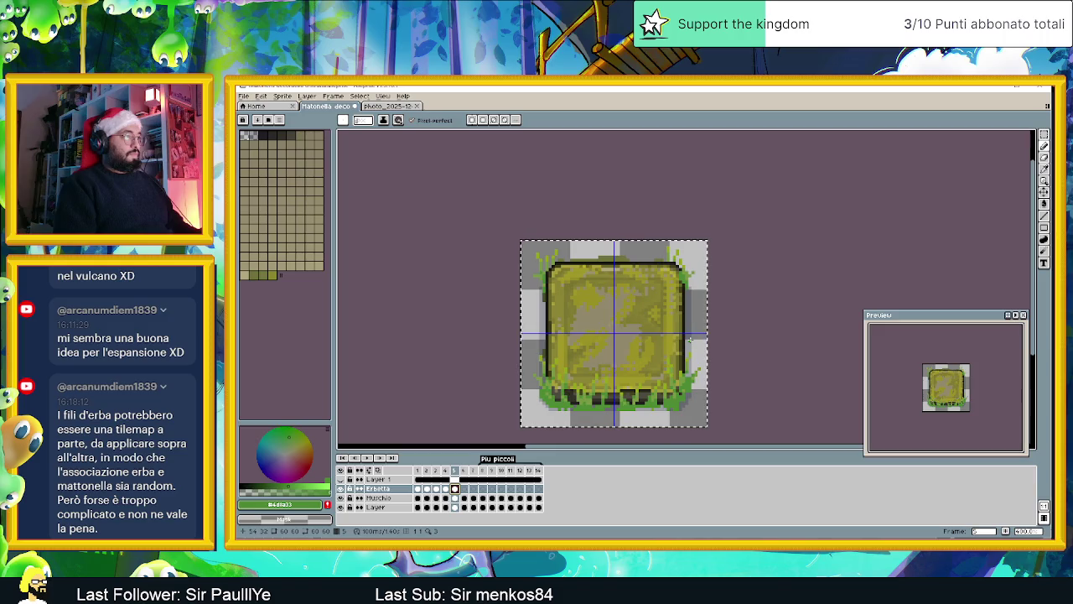
Step: Select all of frame 5's grass layer and start a free transform on it
key("v")
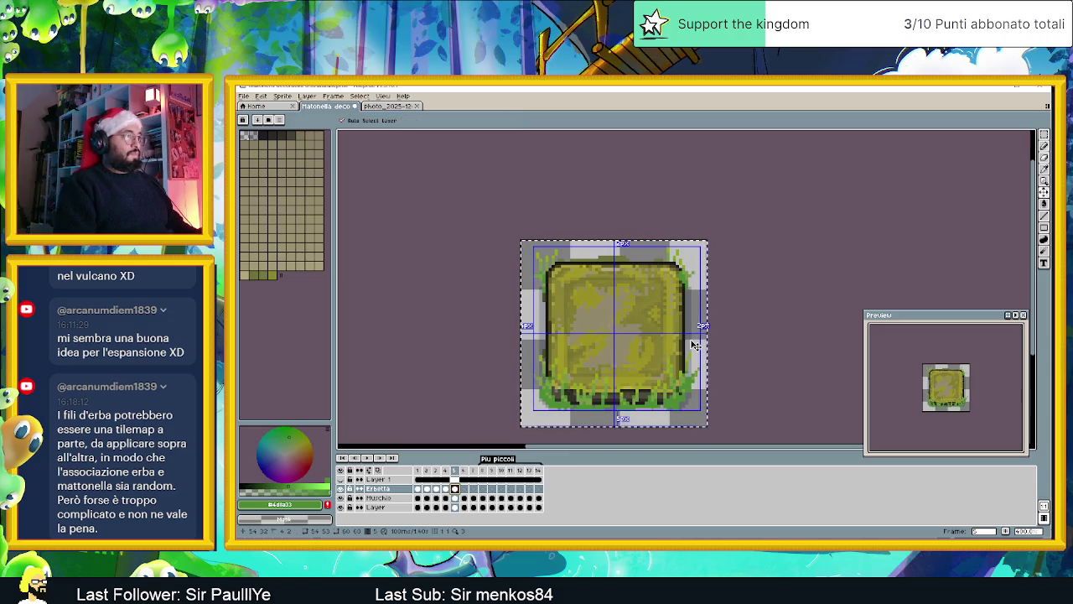
key("b")
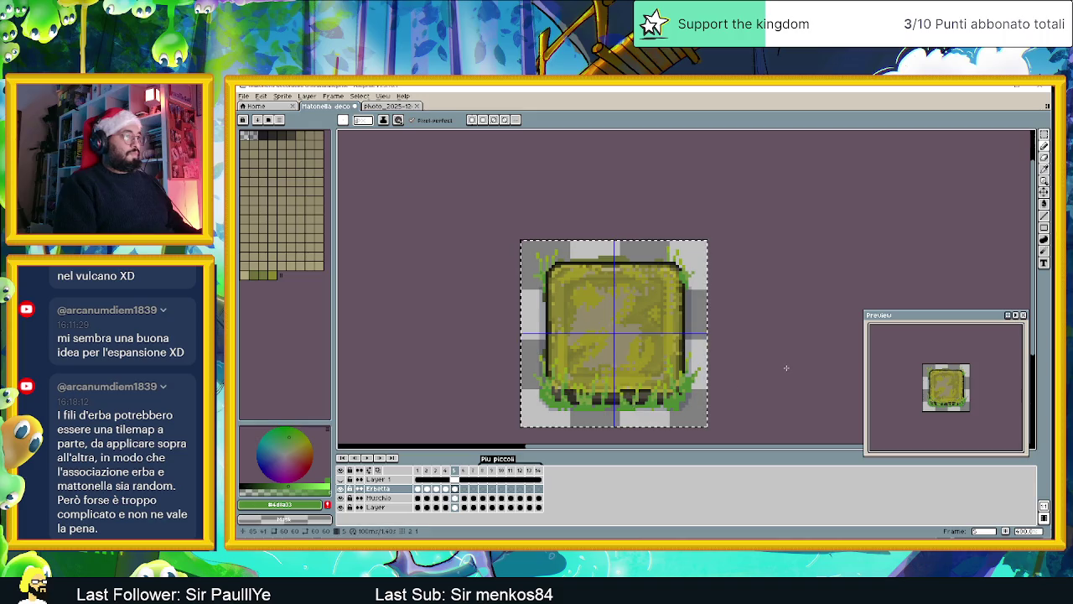
key("m")
key("ctrl+d")
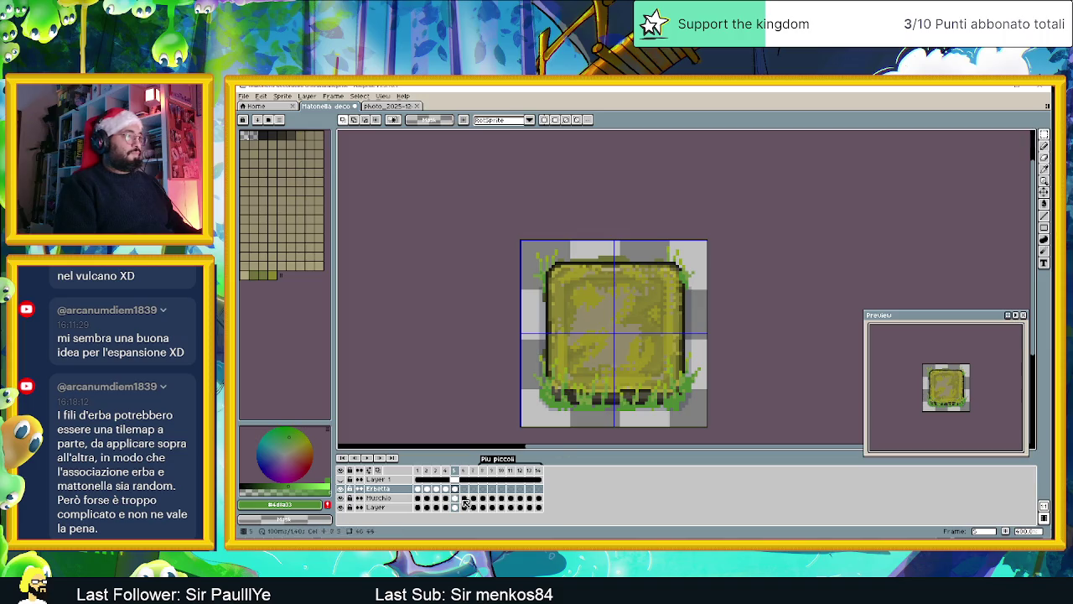
key("ctrl+a")
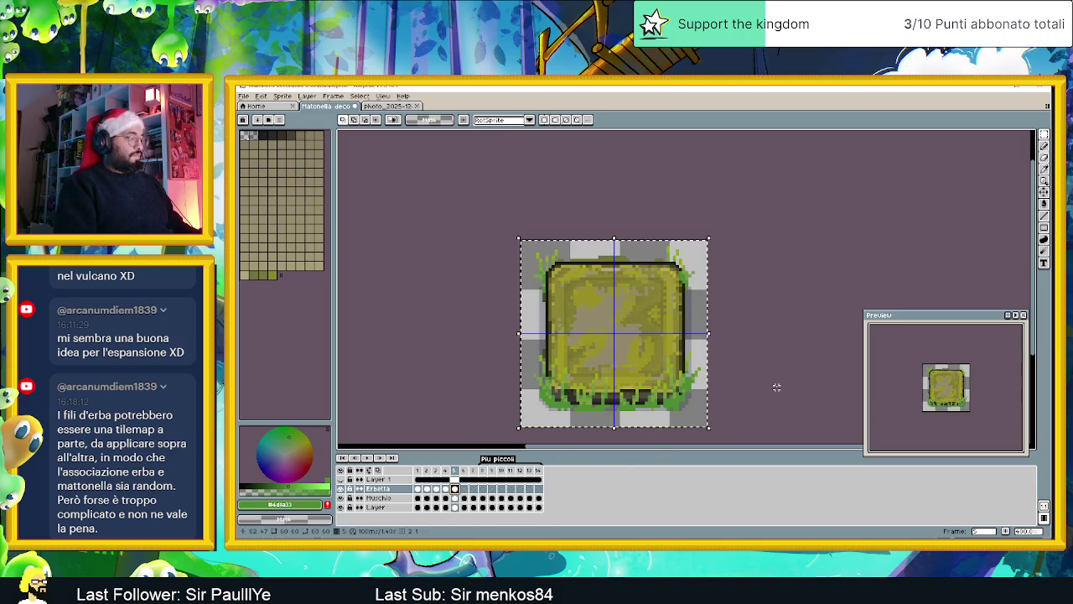
key("ctrl+d")
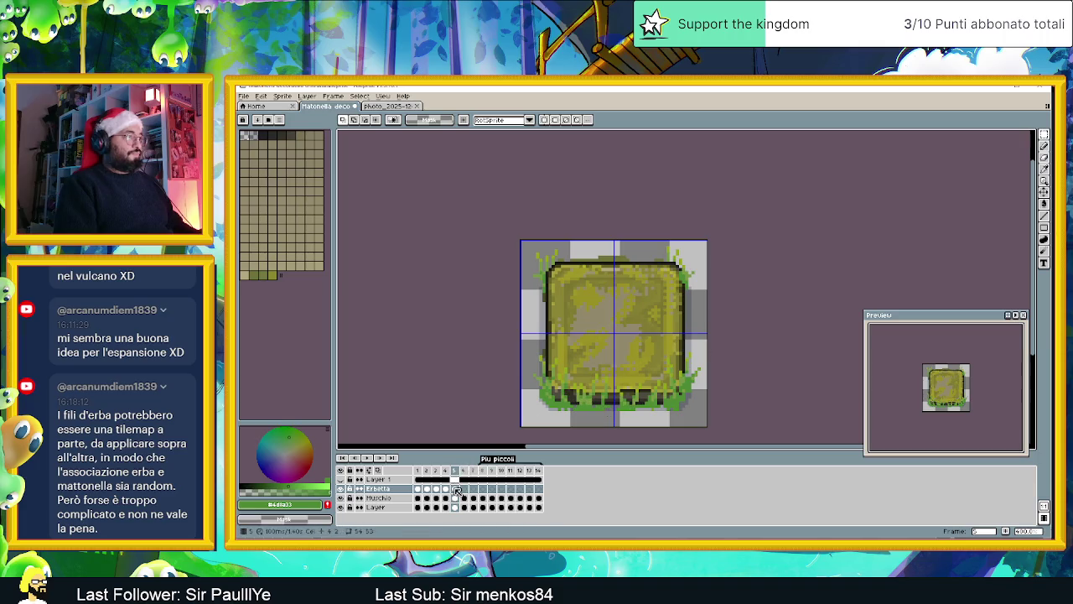
key("ctrl+a")
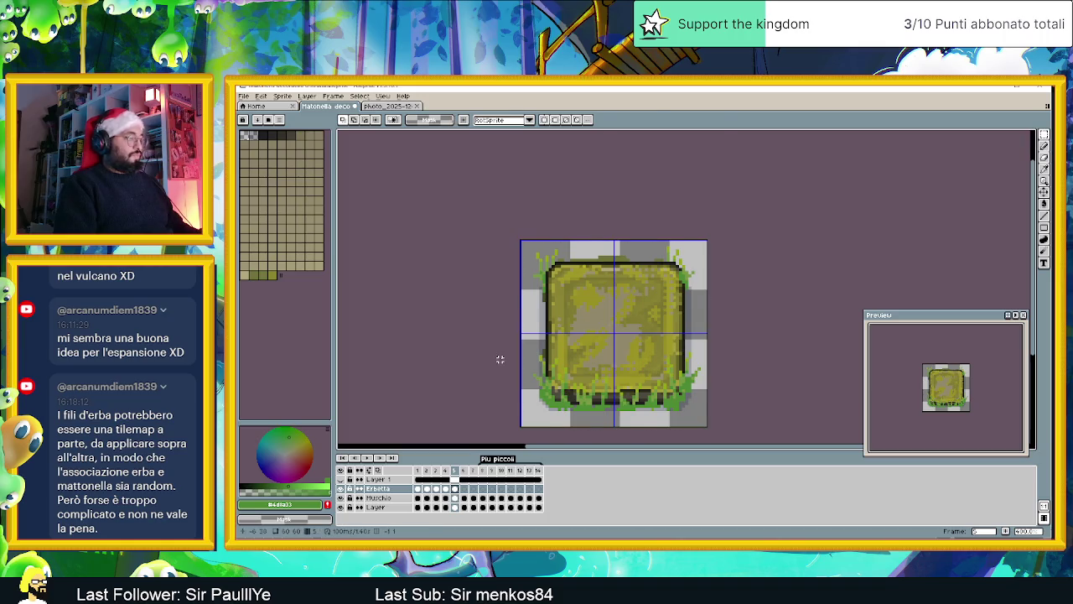
key("ctrl+t")
Step: Settle frame 5's grass on the slab, then lift the middle grass strip up to the top edge
mouse_move(591, 321)
left_mouse_down()
mouse_move(590, 225)
mouse_move(588, 239)
left_mouse_up()
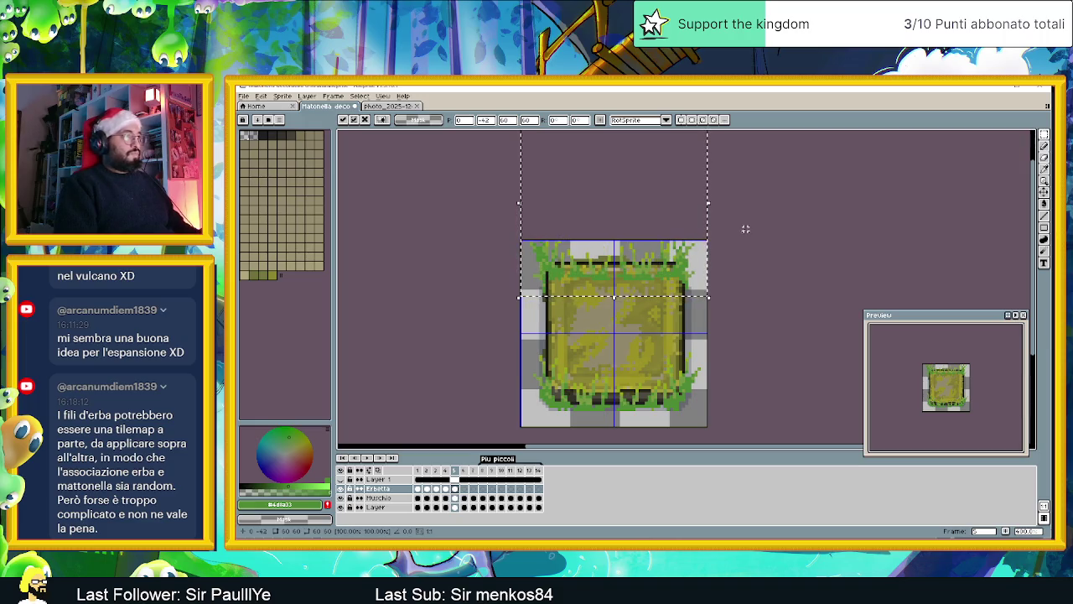
mouse_move(659, 279)
left_mouse_down()
mouse_move(662, 360)
mouse_move(659, 353)
left_mouse_up()
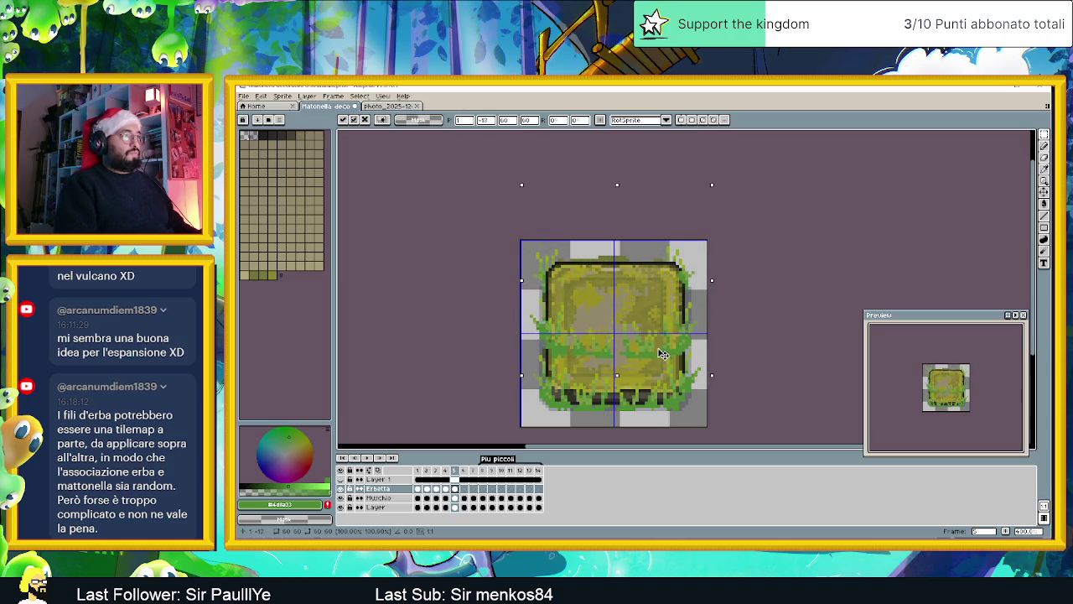
left_click(771, 249)
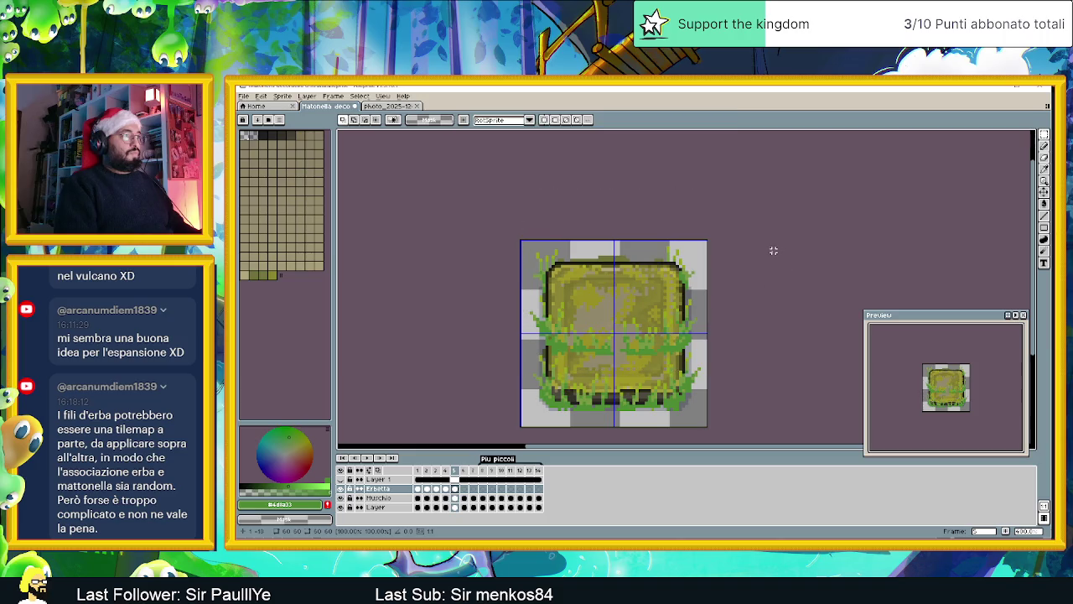
mouse_move(540, 240)
left_mouse_down()
mouse_move(706, 307)
mouse_move(707, 295)
left_mouse_up()
key("ctrl+d")
left_click_drag(531, 259, 547, 276)
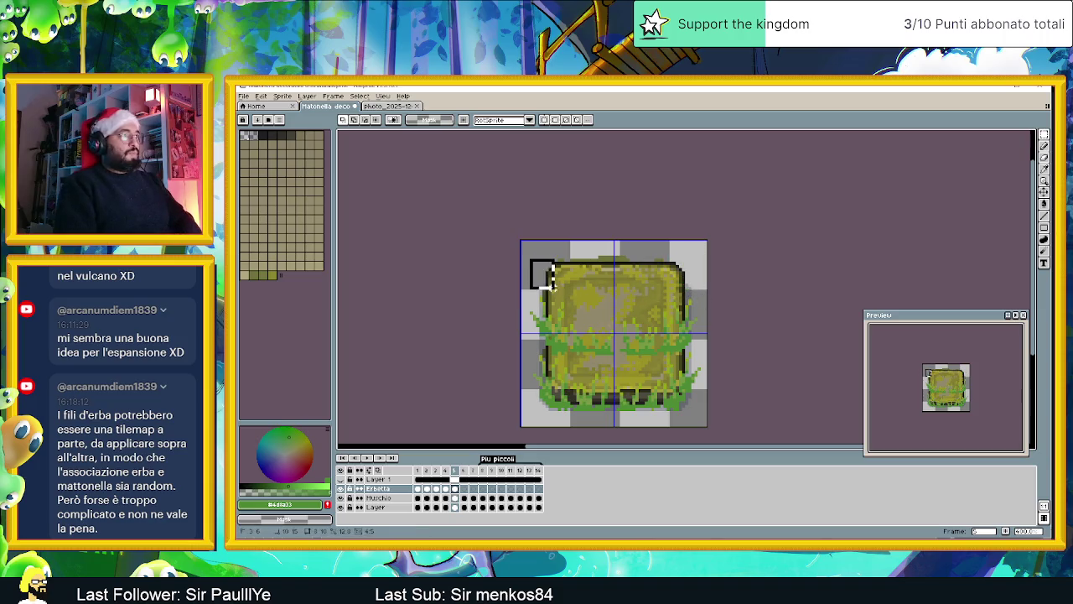
key("ctrl+z")
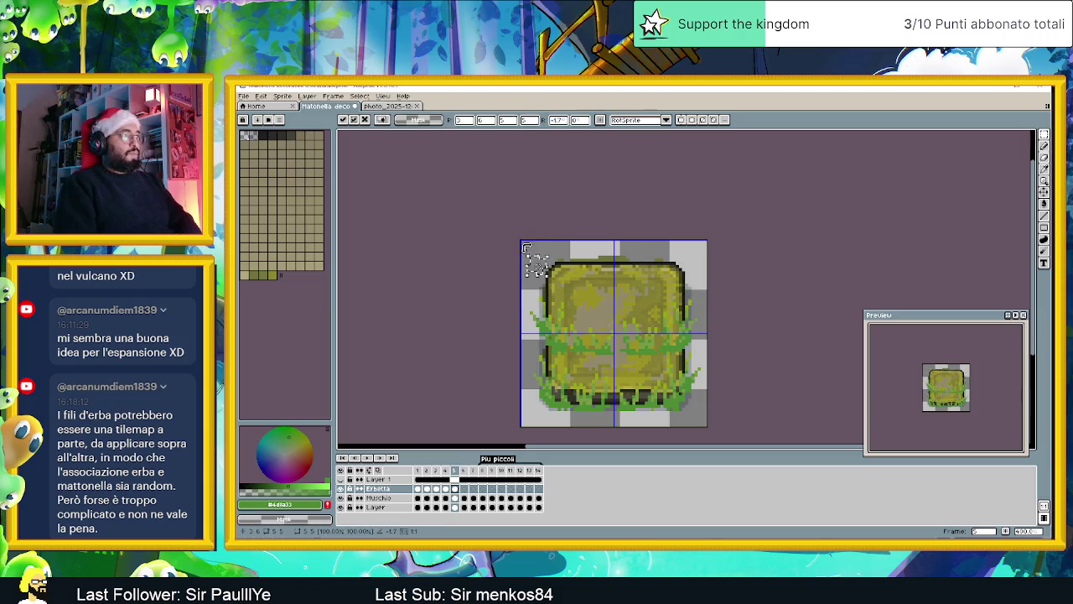
mouse_move(523, 241)
left_mouse_down()
mouse_move(707, 356)
mouse_move(667, 280)
left_mouse_up()
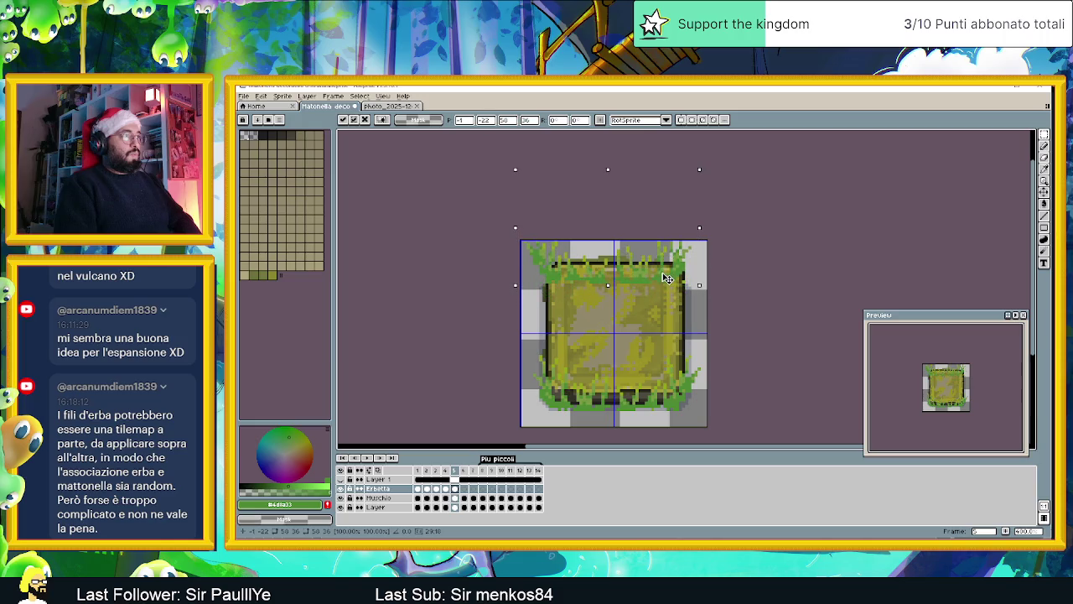
key("Return")
key("ctrl+d")
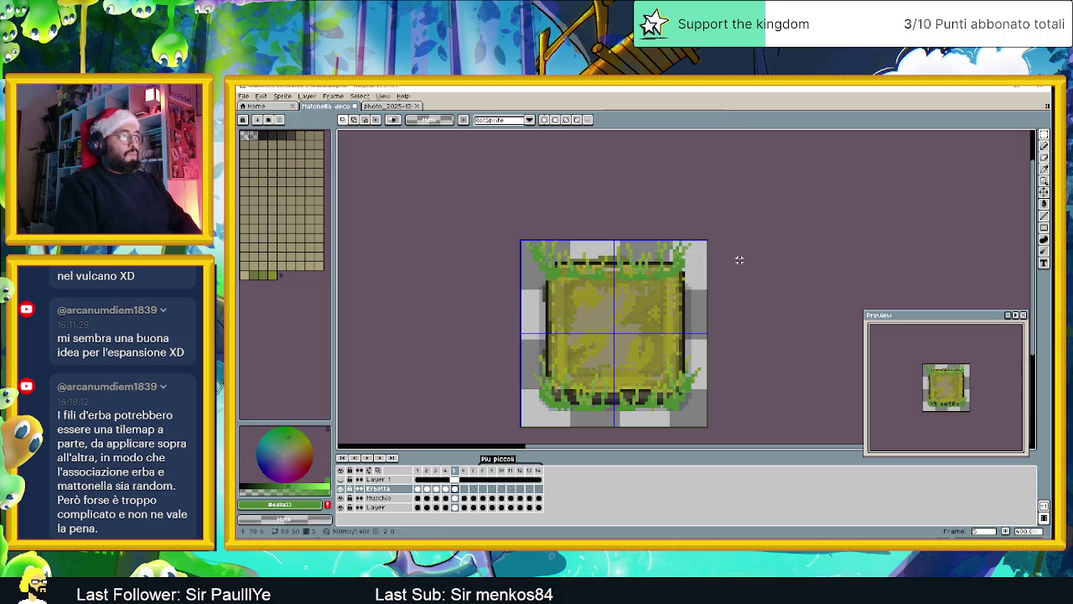
left_click(1044, 157)
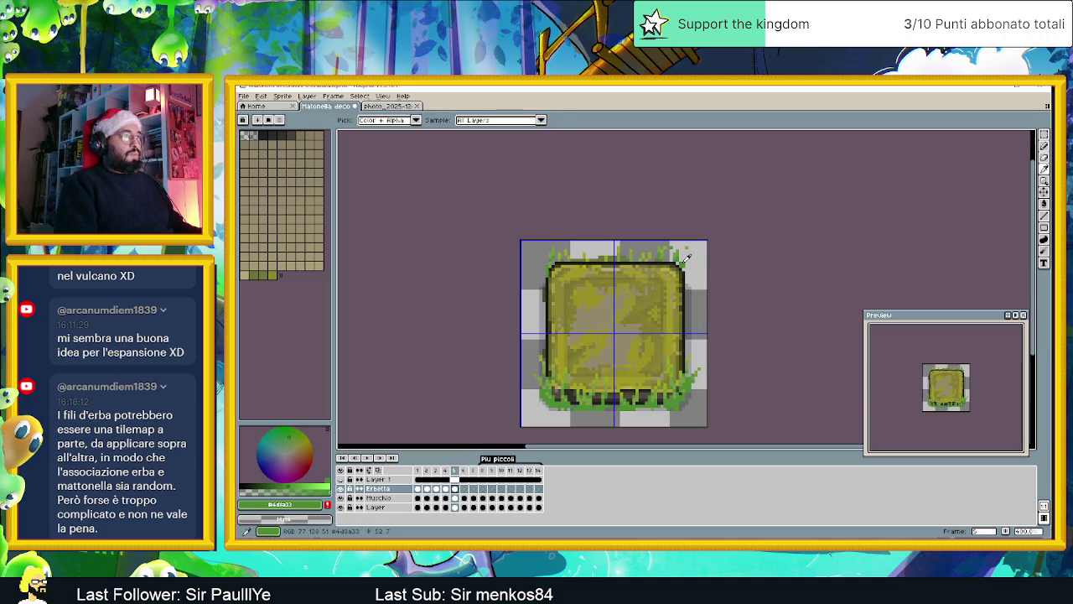
Step: Zoom in and pencil extra green grass blades at the frame 5 slab's top-right corner
left_click(1044, 147)
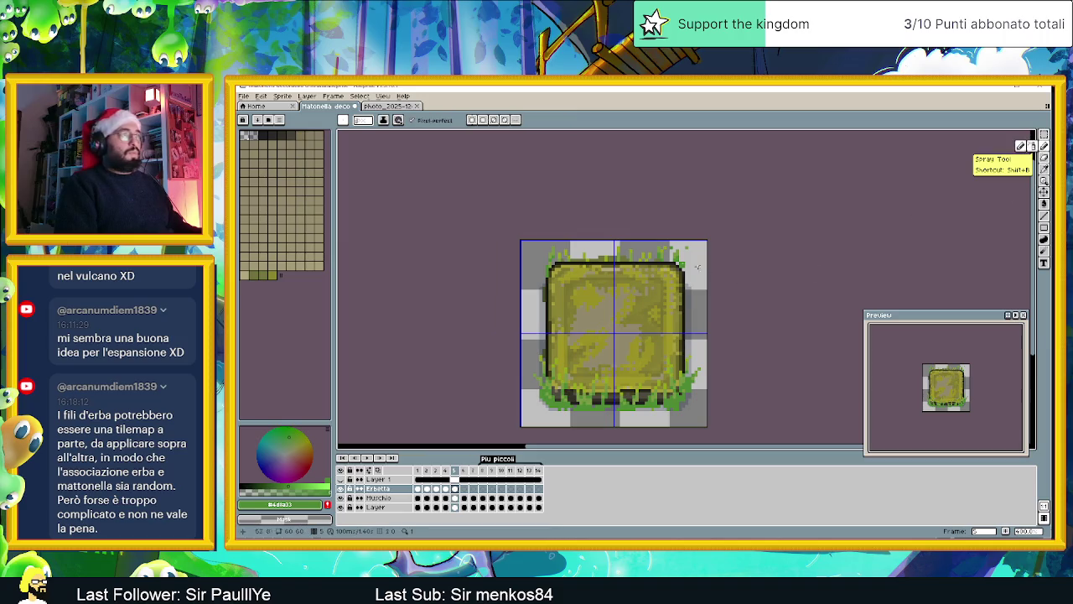
key("plus")
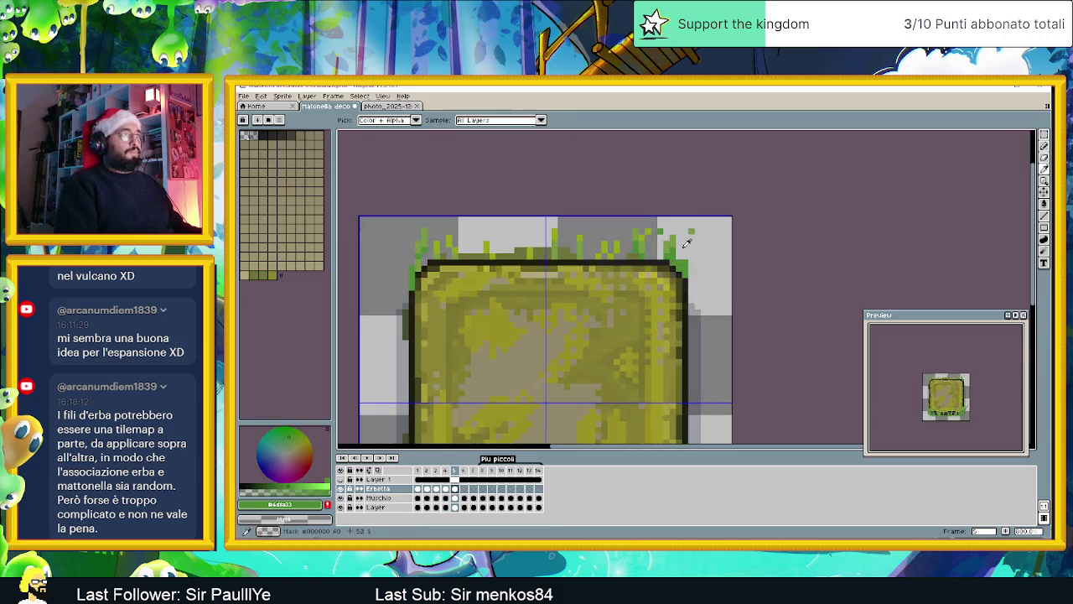
left_click_drag(688, 262, 695, 237)
left_click(696, 233, "alt")
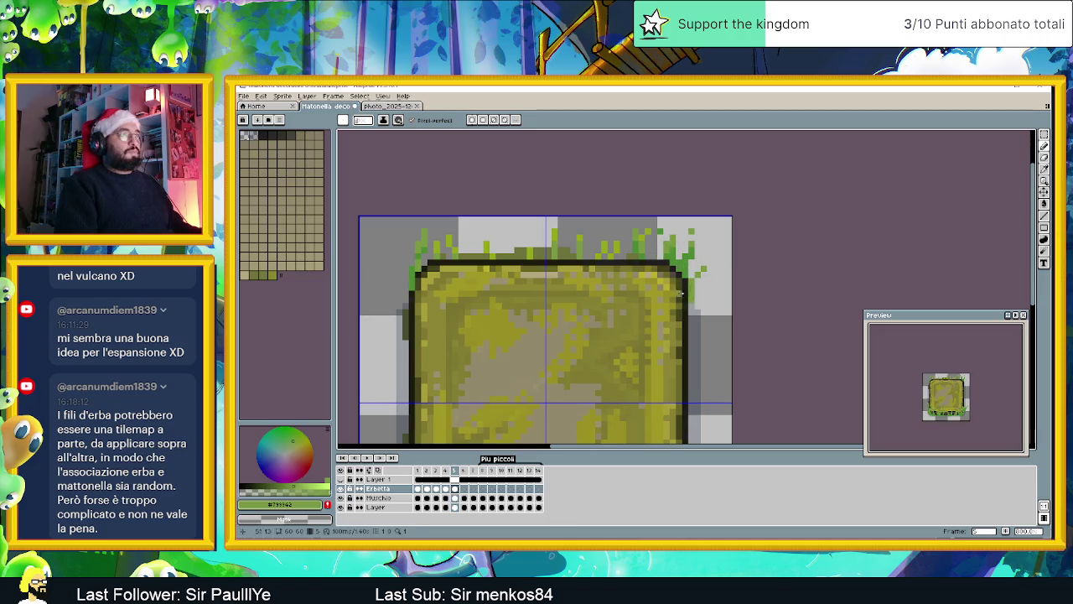
scroll(613, 304, "left", 3)
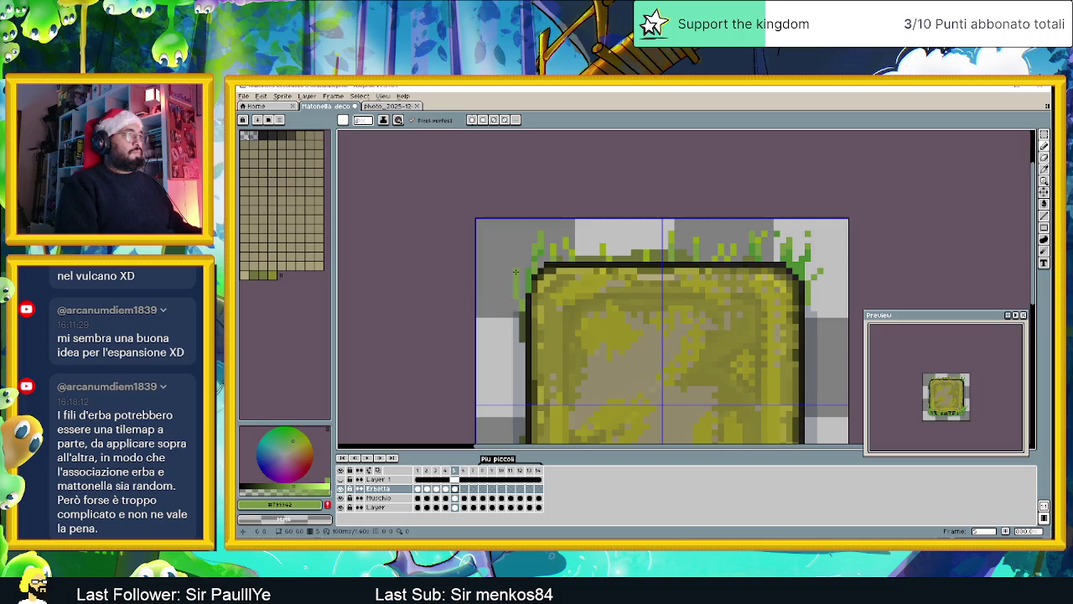
scroll(587, 298, "down", 1)
scroll(587, 297, "down", 1)
scroll(587, 297, "down", 1)
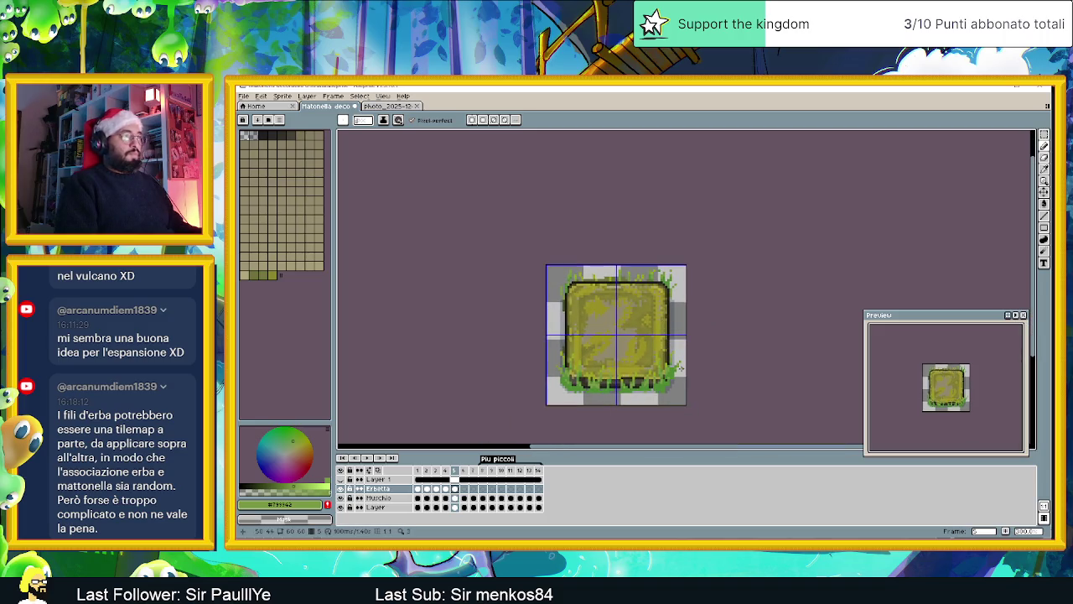
scroll(681, 368, "down", 1)
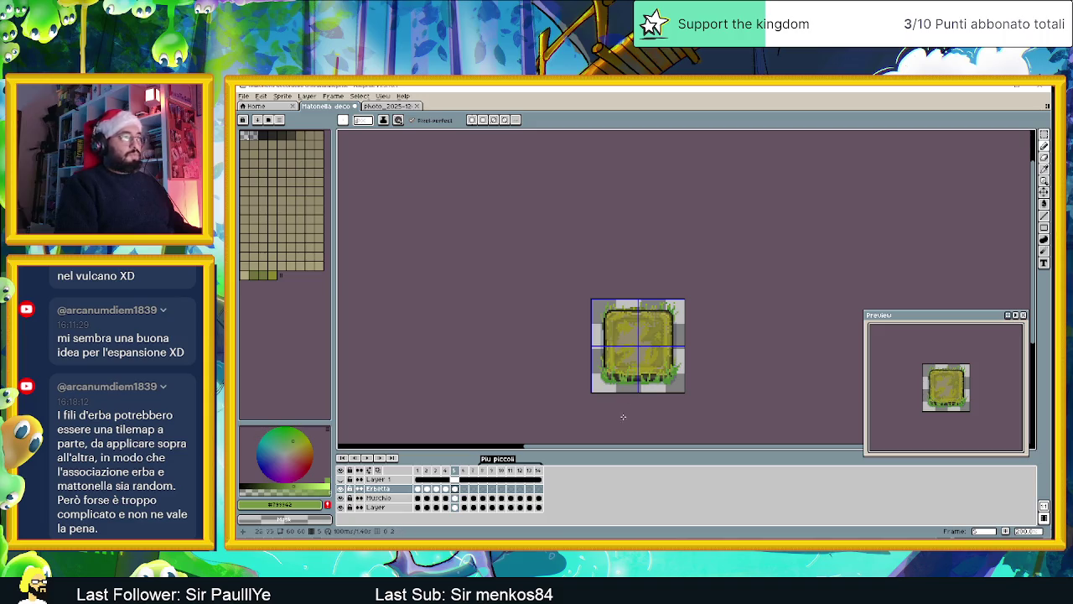
left_click(418, 488)
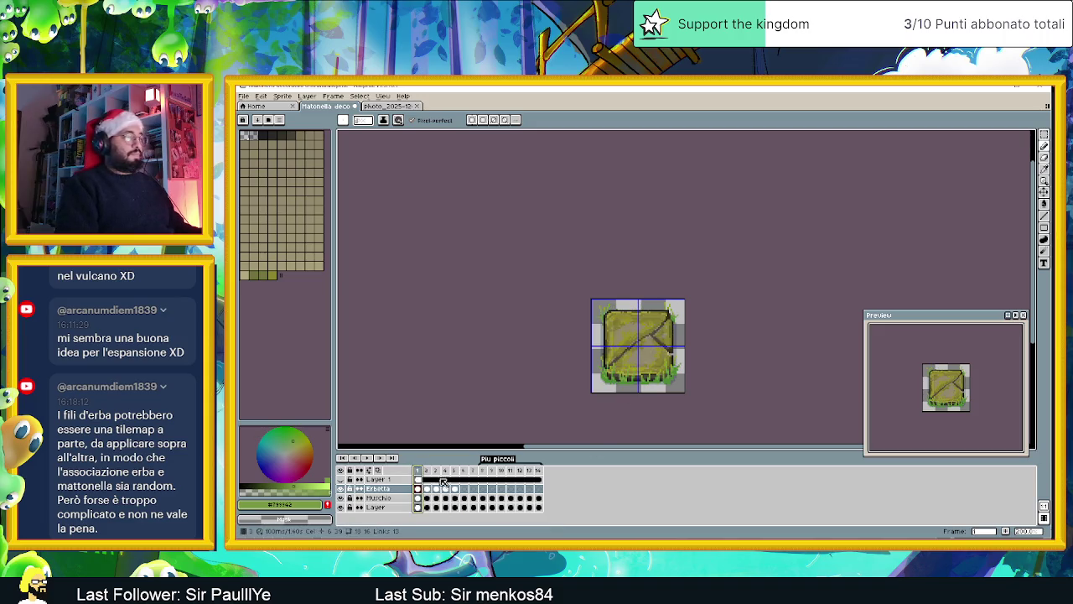
left_click(456, 471)
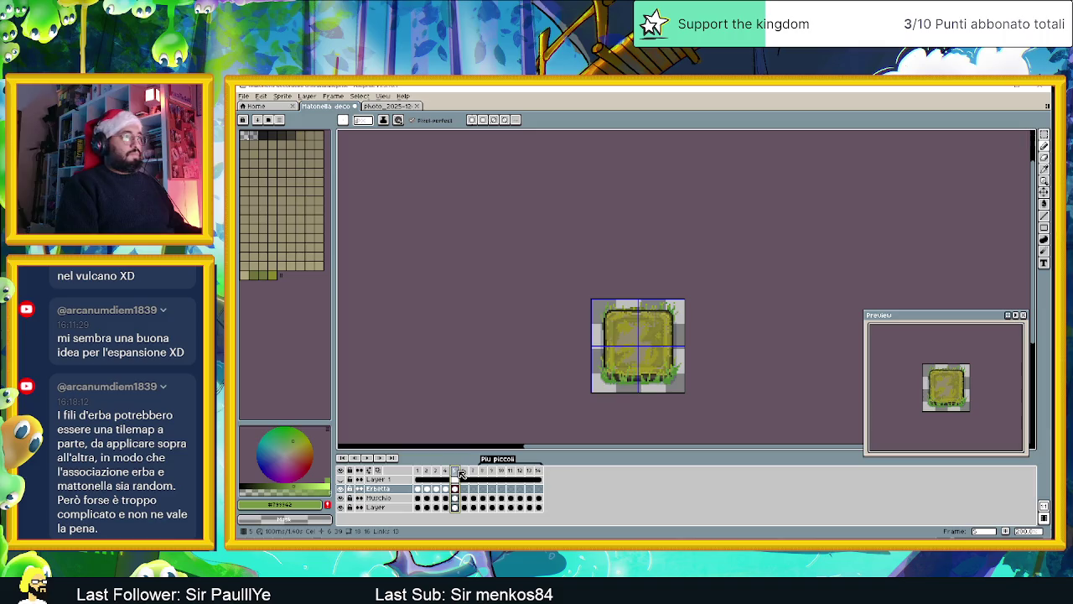
left_click(418, 471)
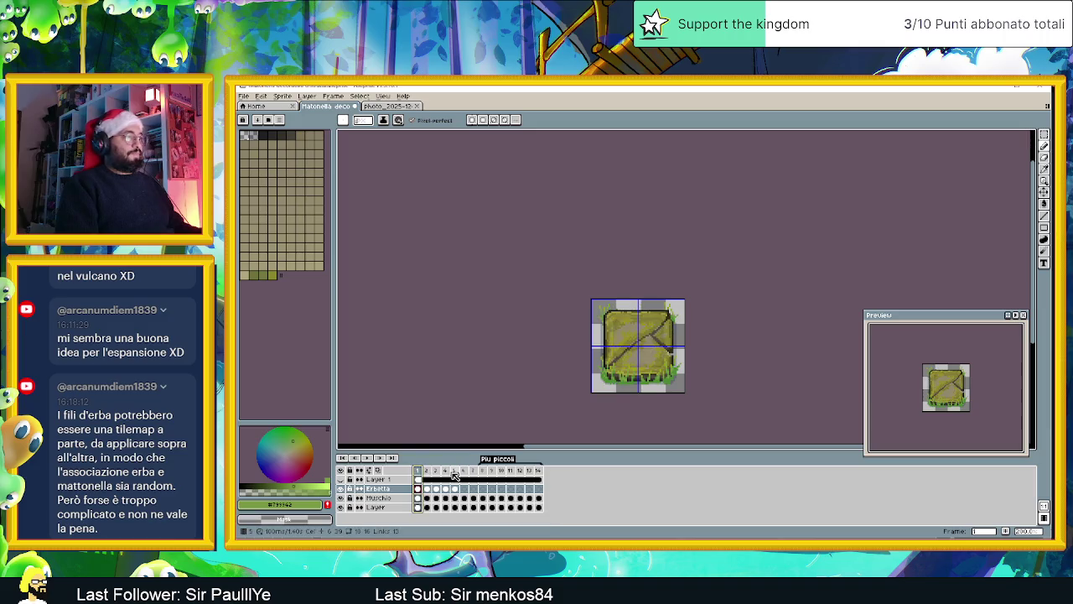
left_click(455, 475)
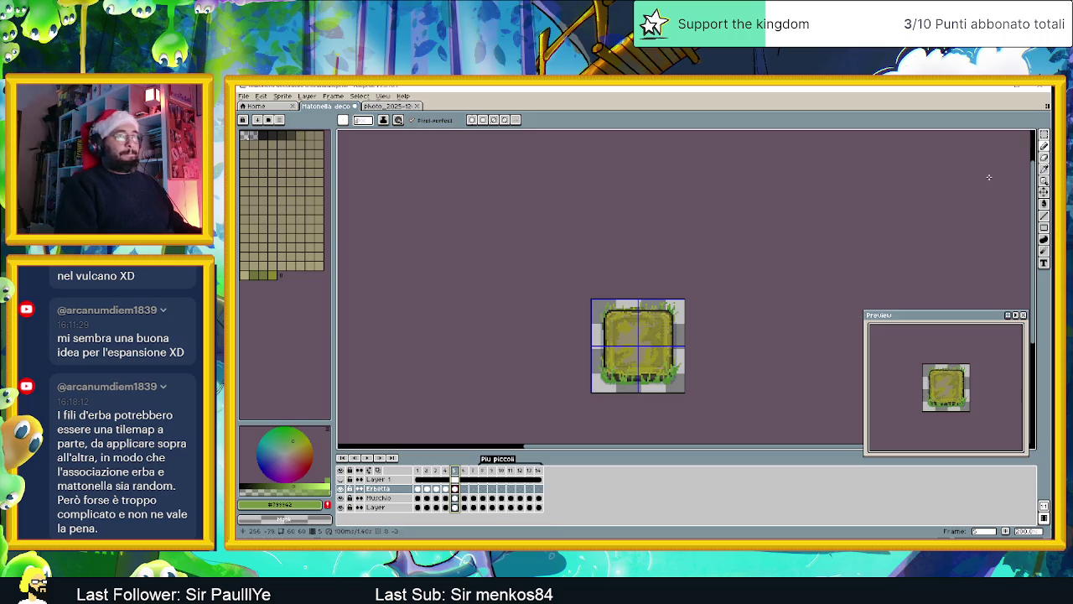
left_click(1044, 134)
key("ctrl+a")
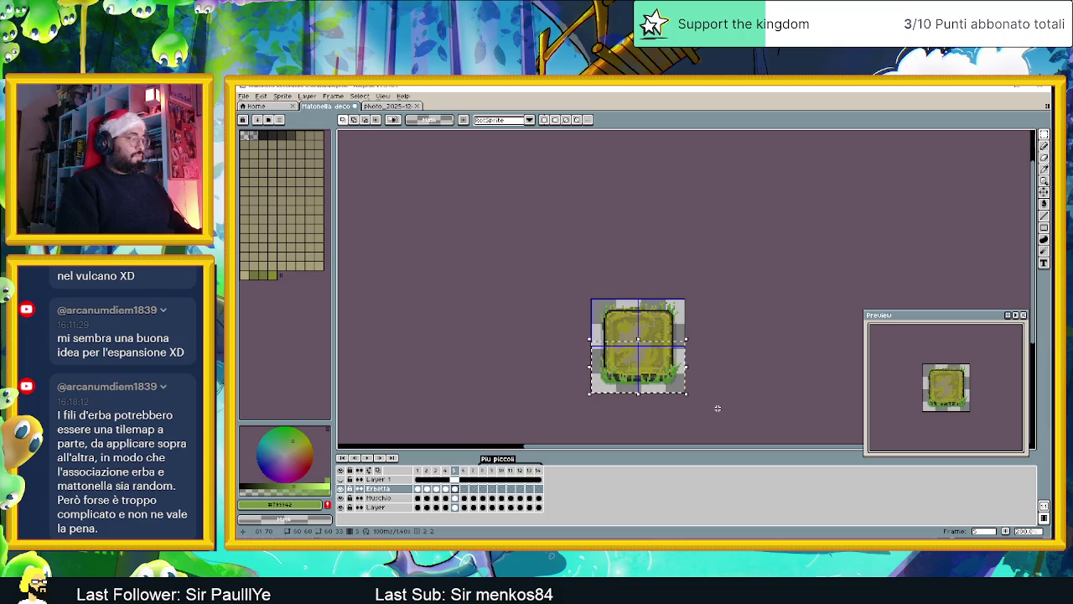
key("ctrl+d")
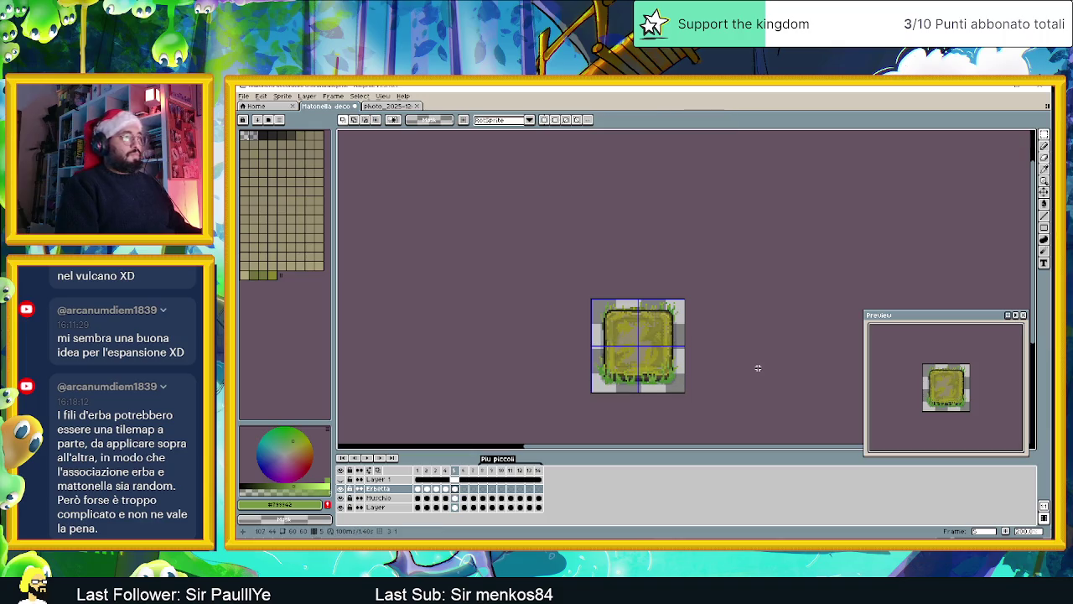
left_click(417, 470)
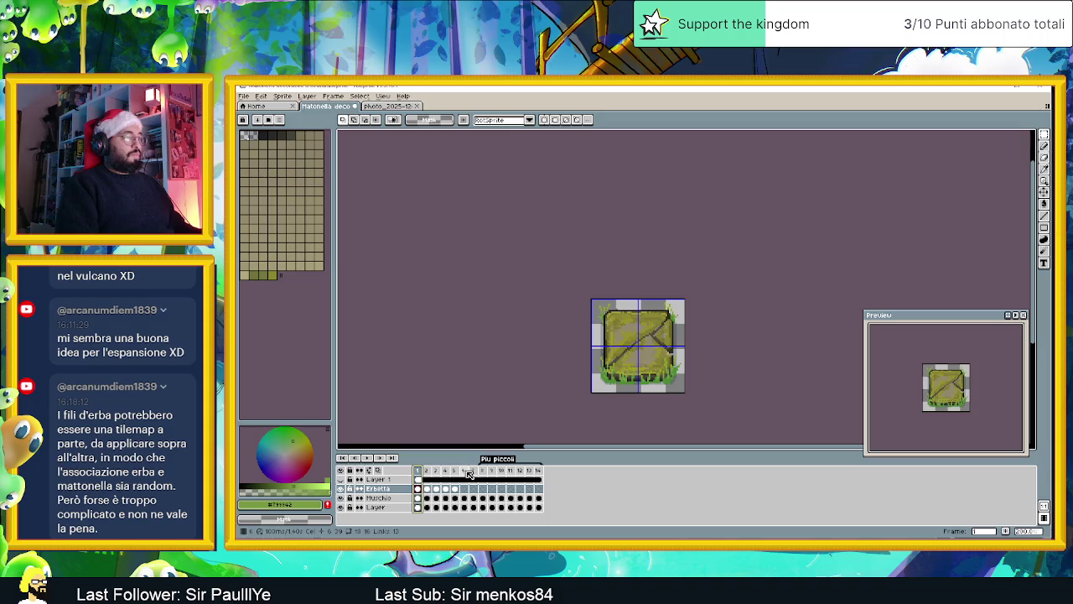
left_click(456, 470)
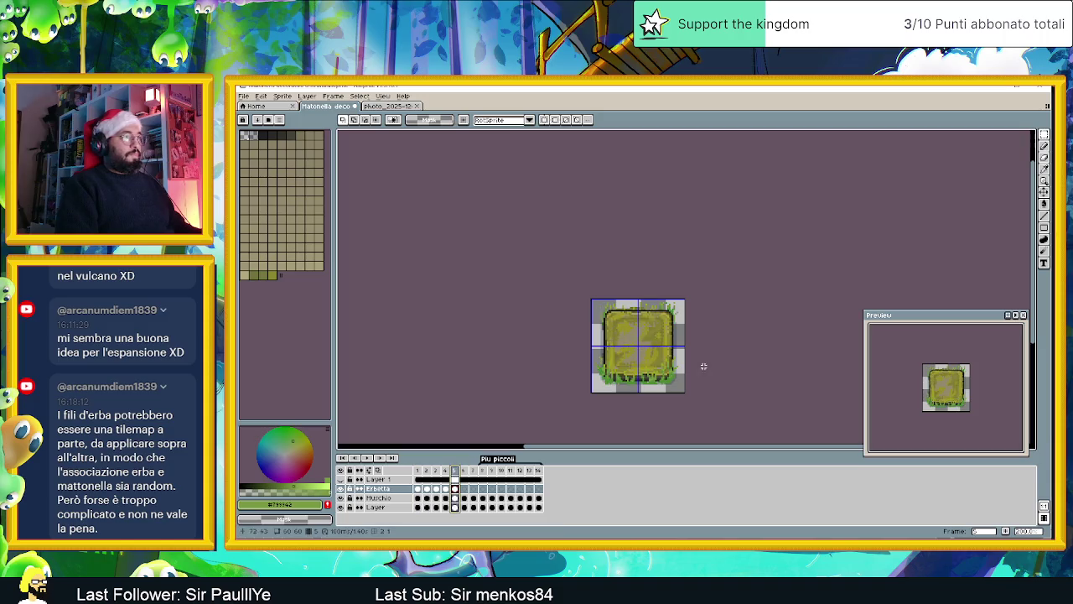
scroll(685, 357, "up", 1)
scroll(626, 388, "up", 1)
scroll(625, 388, "up", 1)
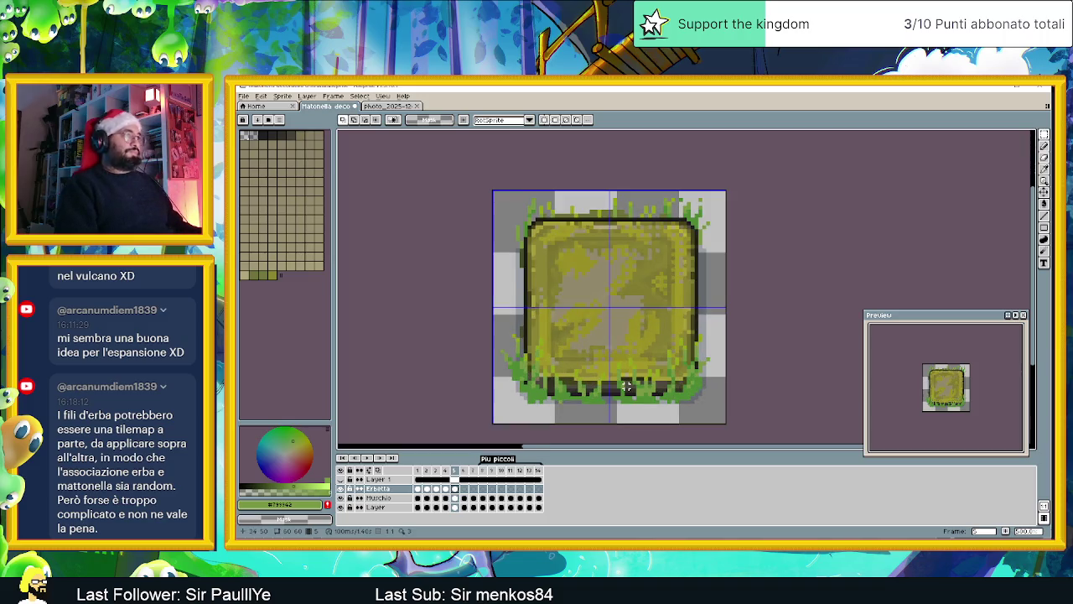
Step: Copy frame 5's grass cel and paste it into frame 6, committing it in place
left_click(464, 472)
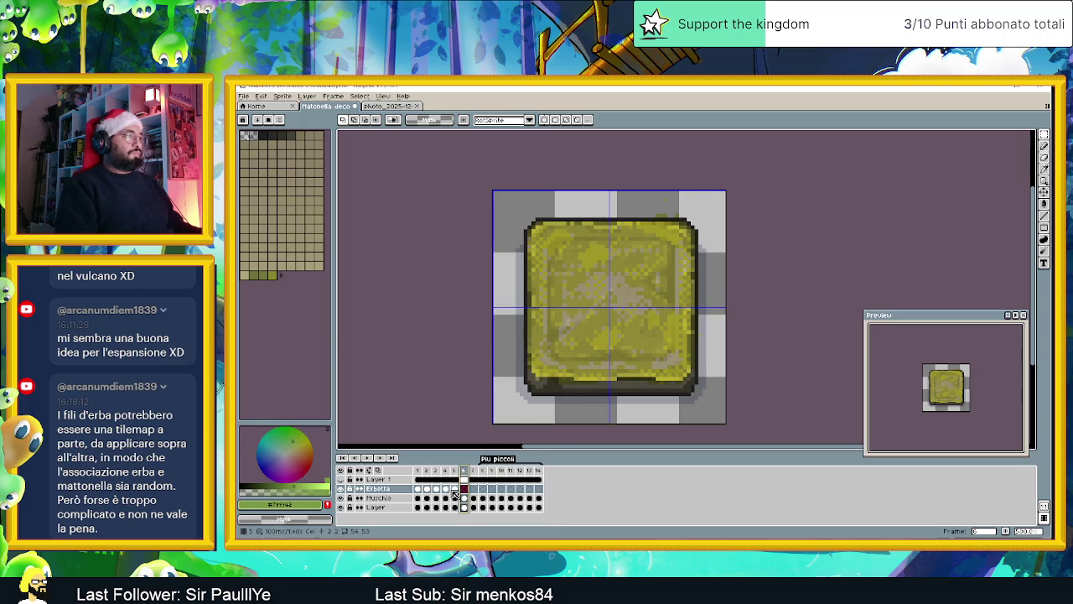
left_click(454, 490)
key("ctrl+a")
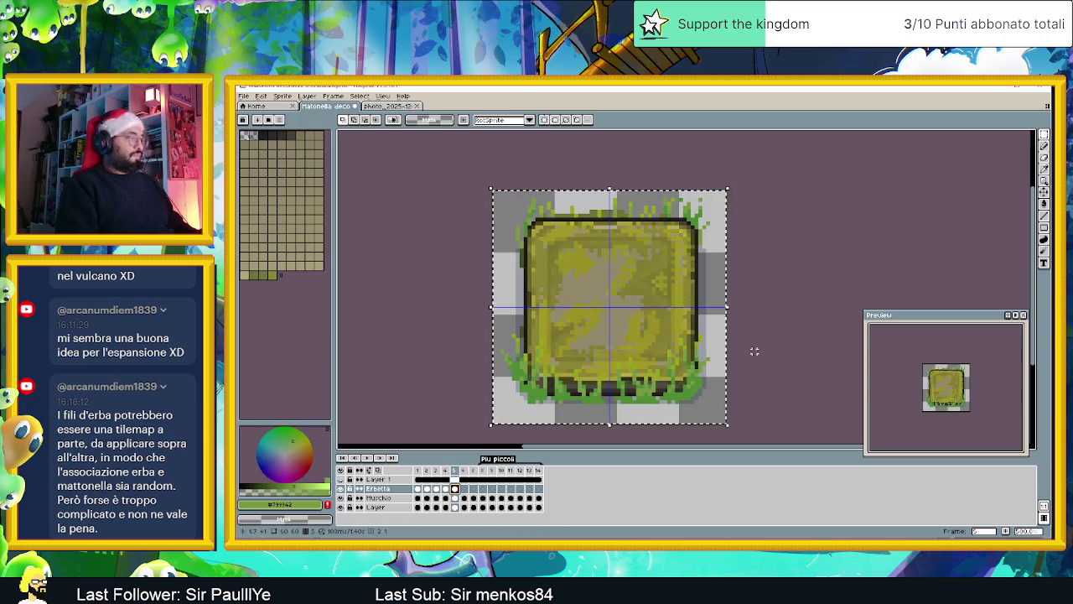
key("Right")
key("ctrl+v")
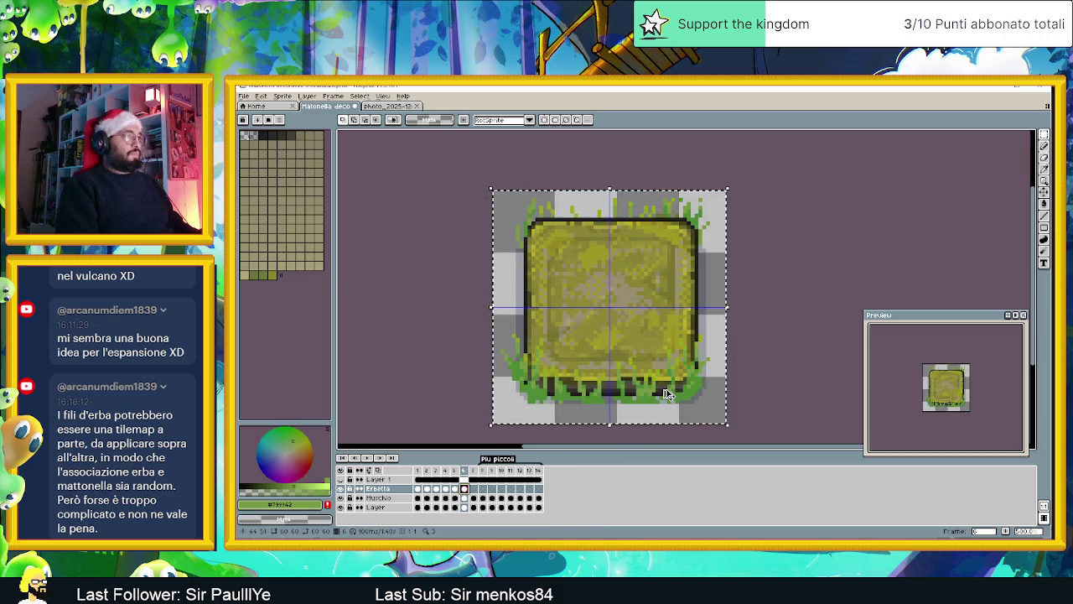
left_click(731, 387)
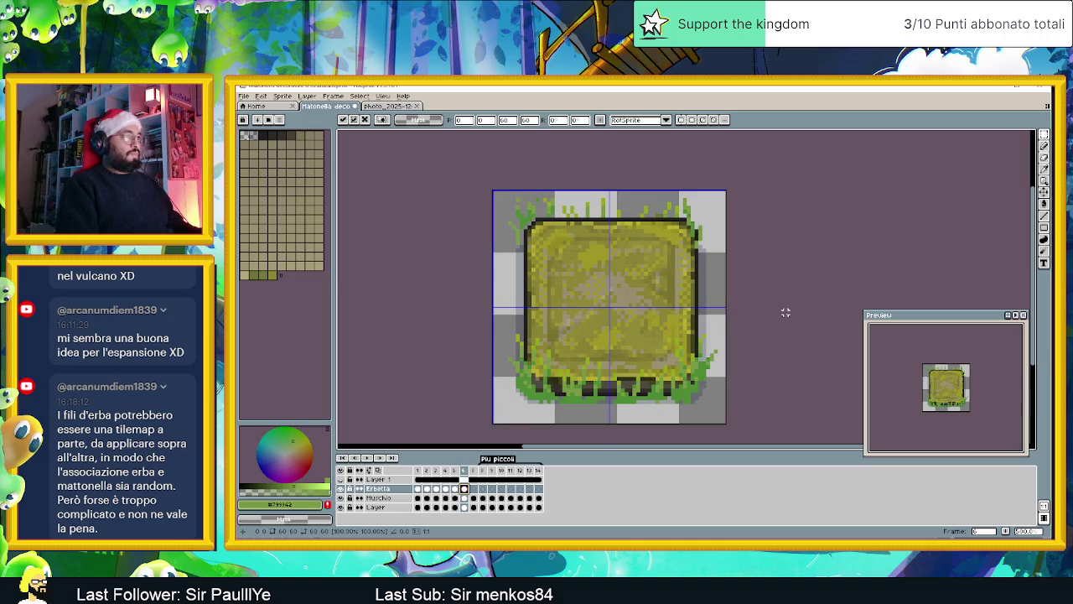
key("Return")
Step: Move a small grass patch near the tile's bottom-left edge
left_click_drag(491, 190, 725, 269)
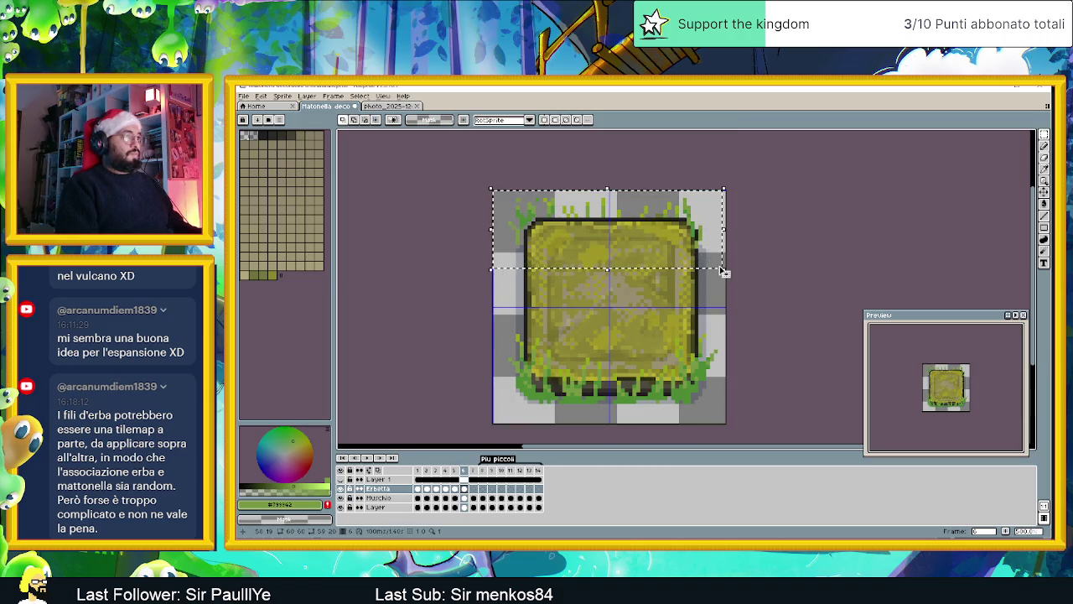
key("ctrl+d")
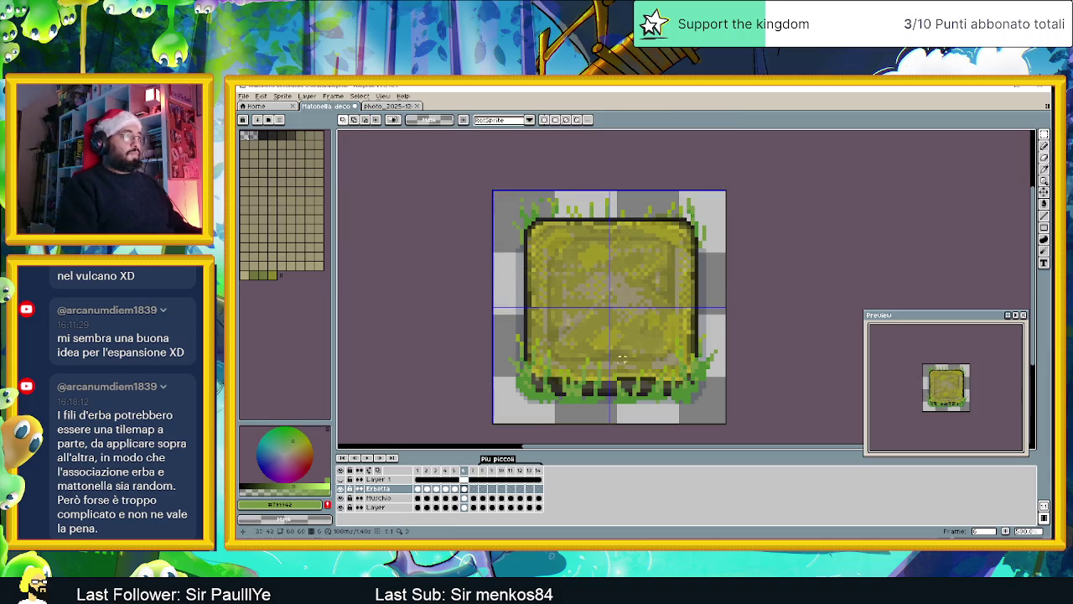
scroll(545, 375, "down", 1)
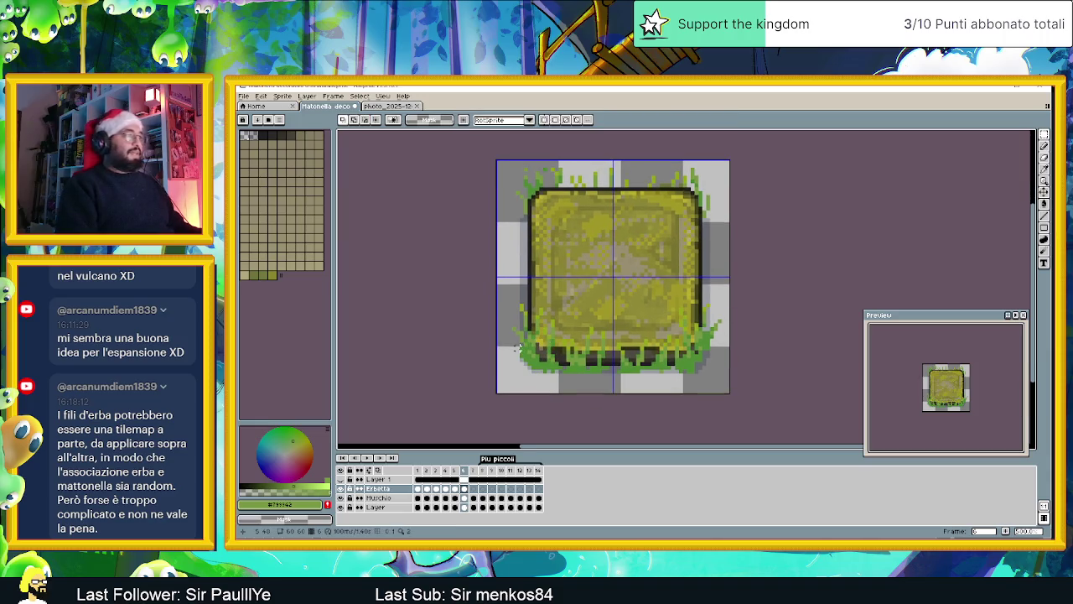
scroll(602, 356, "up", 2)
mouse_move(500, 278)
left_mouse_down()
mouse_move(554, 333)
mouse_move(530, 325)
left_mouse_up()
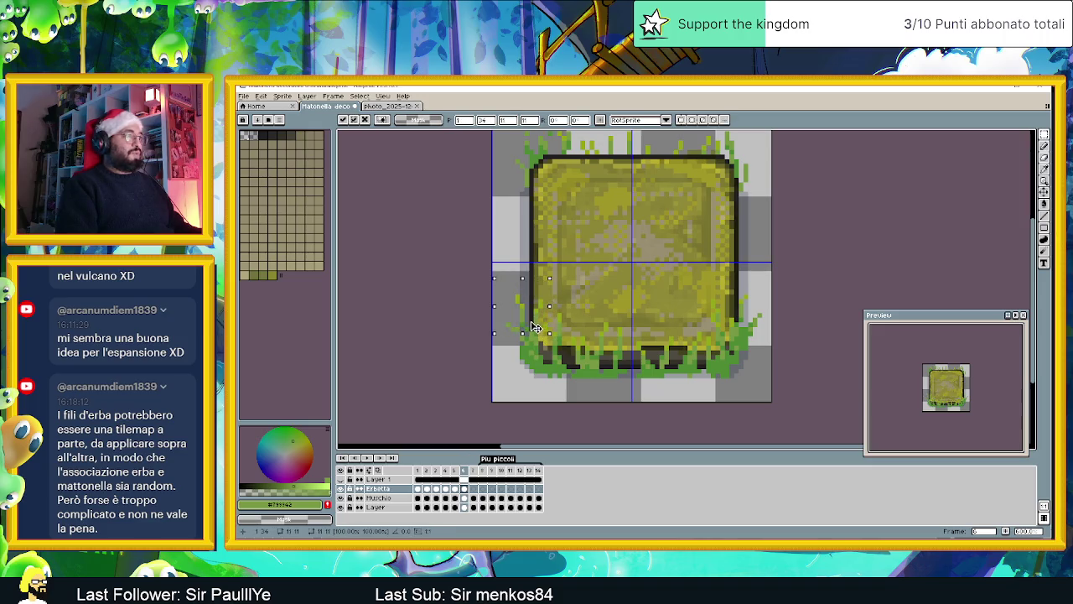
key("Return")
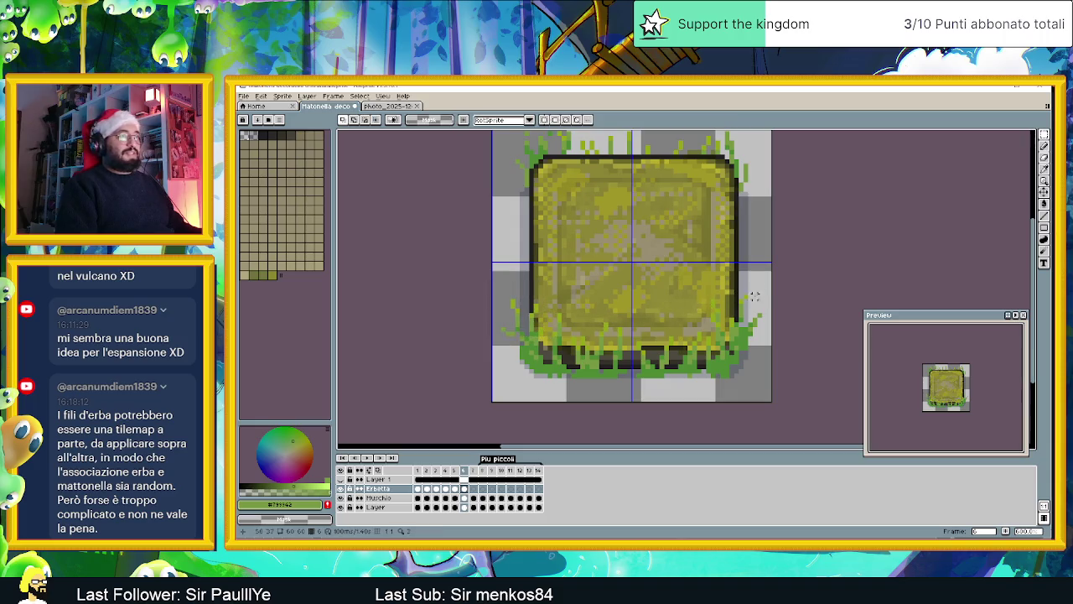
Step: Reposition the lower-right grass clump and select further bottom-edge grass patches
mouse_move(773, 280)
left_mouse_down()
mouse_move(711, 342)
mouse_move(749, 359)
mouse_move(737, 348)
left_mouse_up()
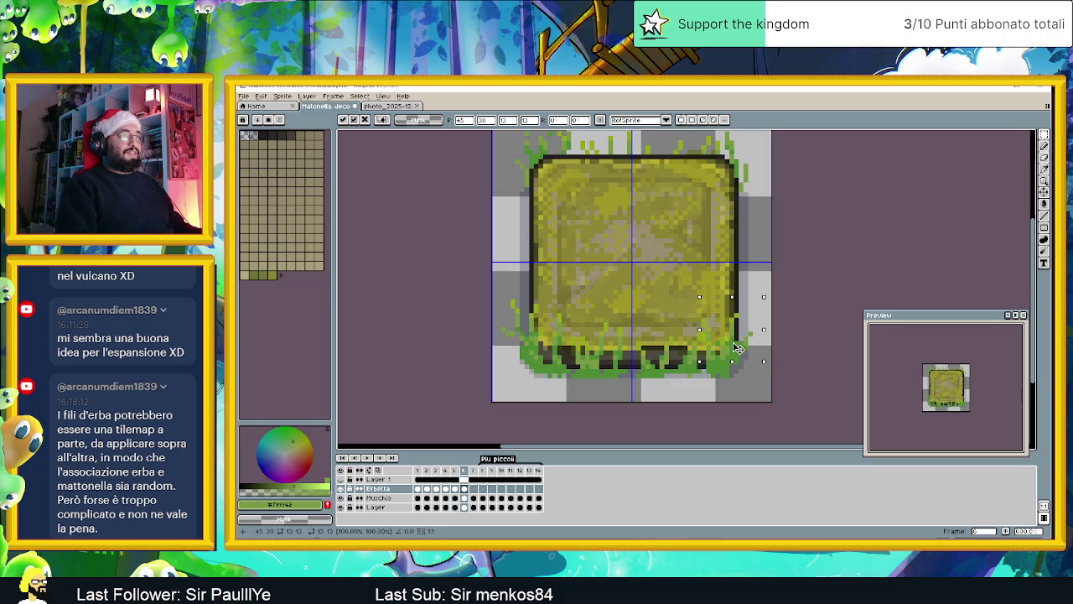
left_click(577, 324)
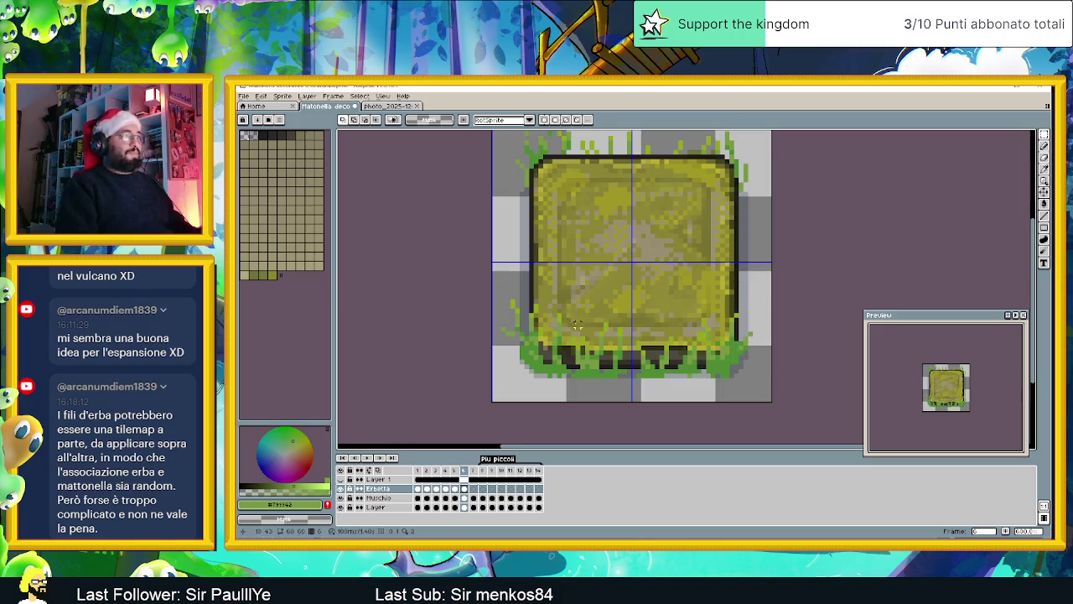
left_click_drag(567, 319, 607, 386)
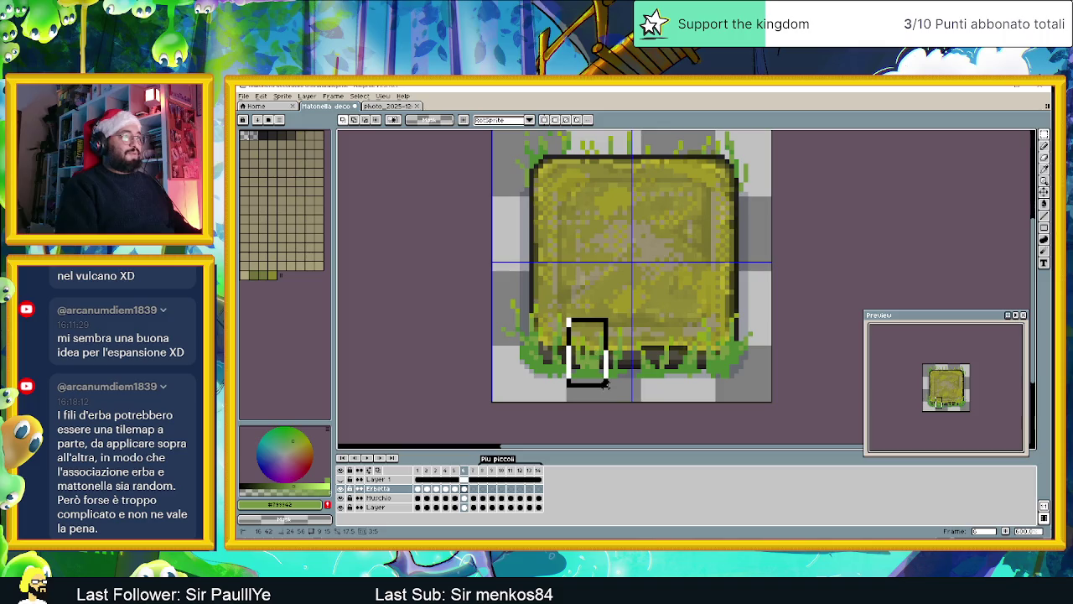
left_click(694, 283)
left_click_drag(631, 318, 680, 384)
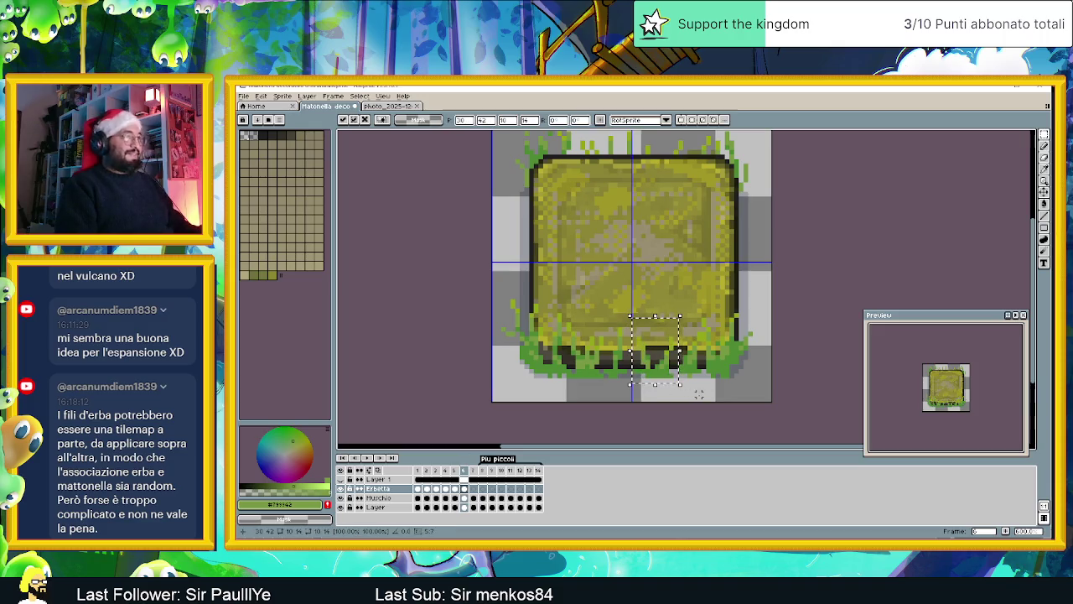
scroll(781, 384, "down", 1)
scroll(781, 384, "down", 1)
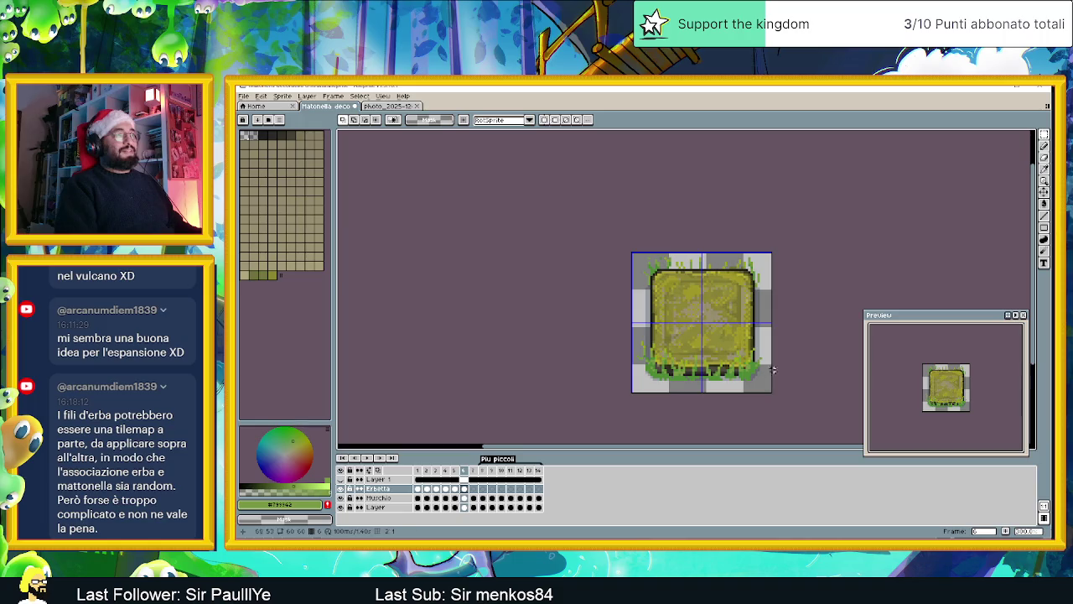
left_click(455, 471)
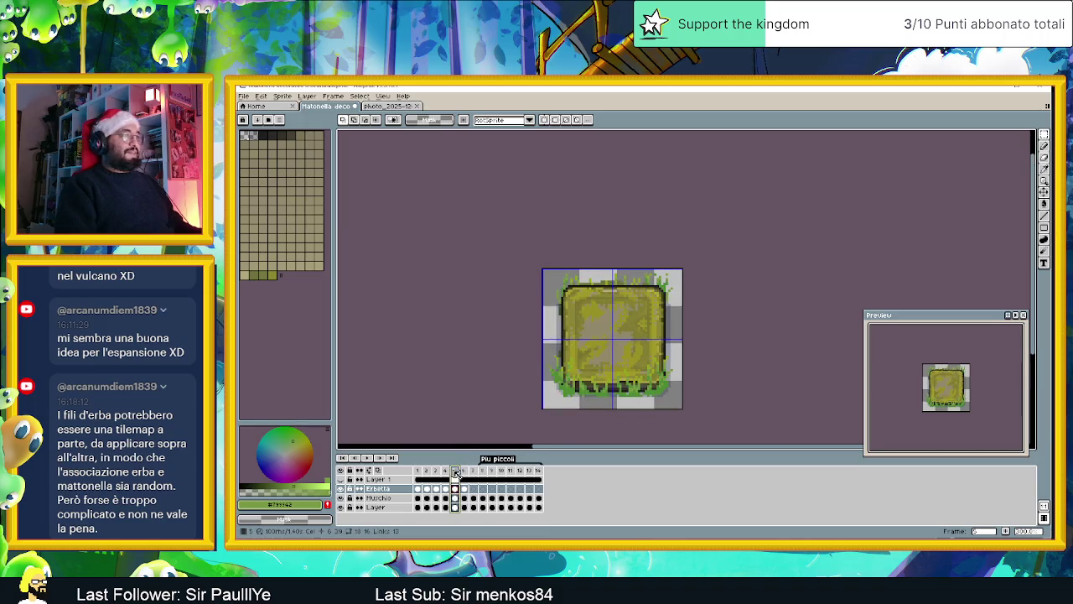
left_click(467, 471)
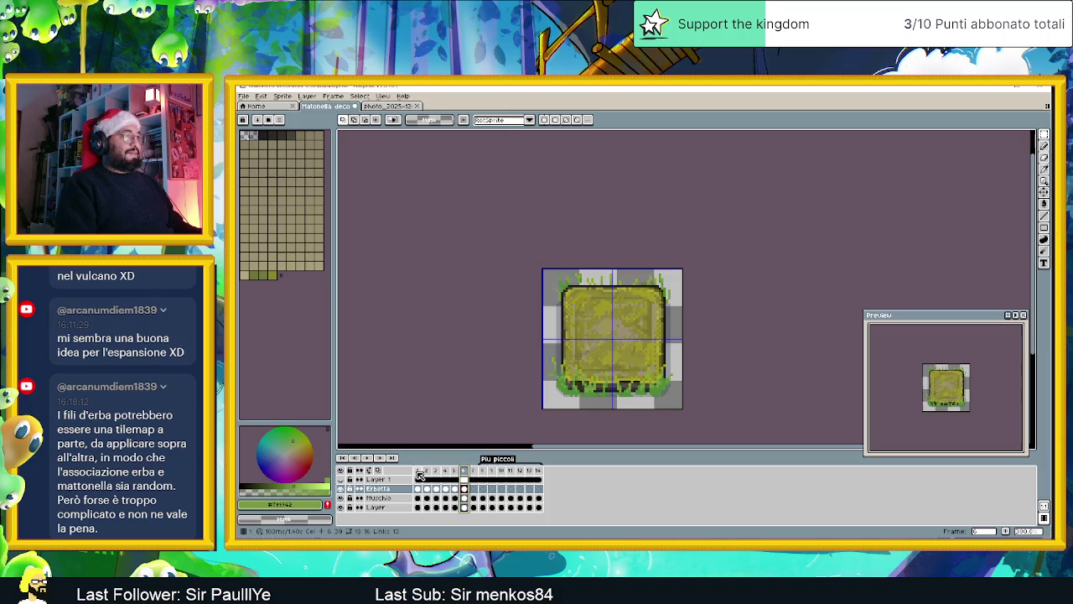
left_click(418, 472)
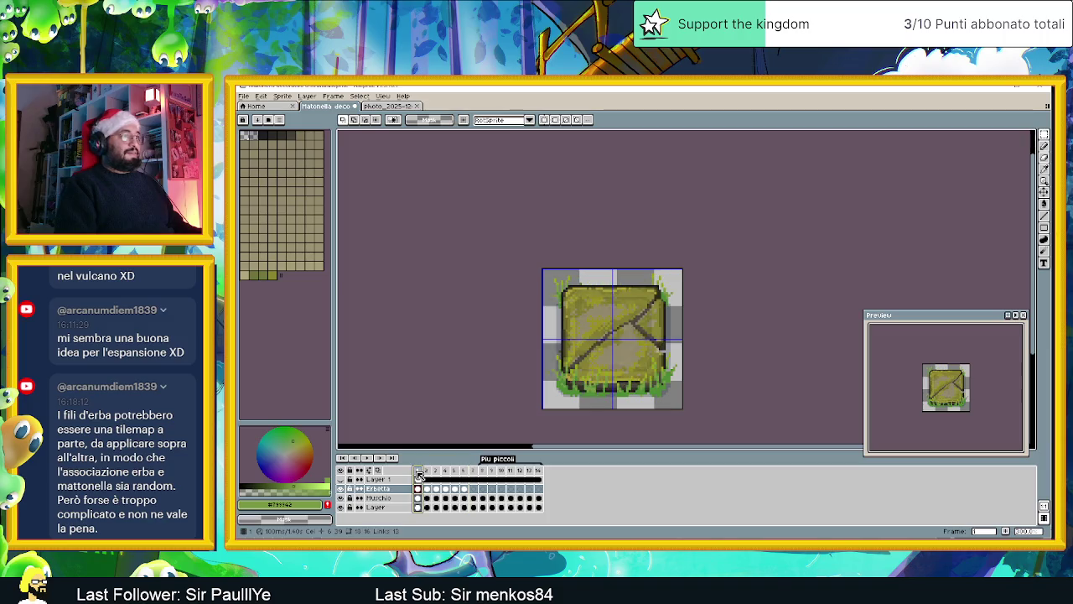
left_click(466, 471)
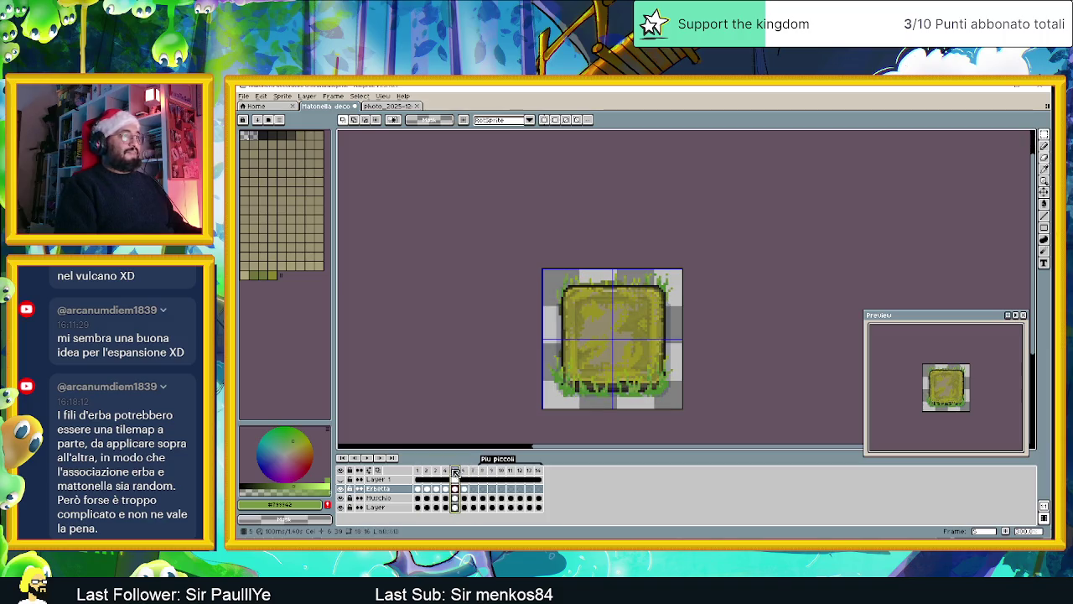
left_click(445, 471)
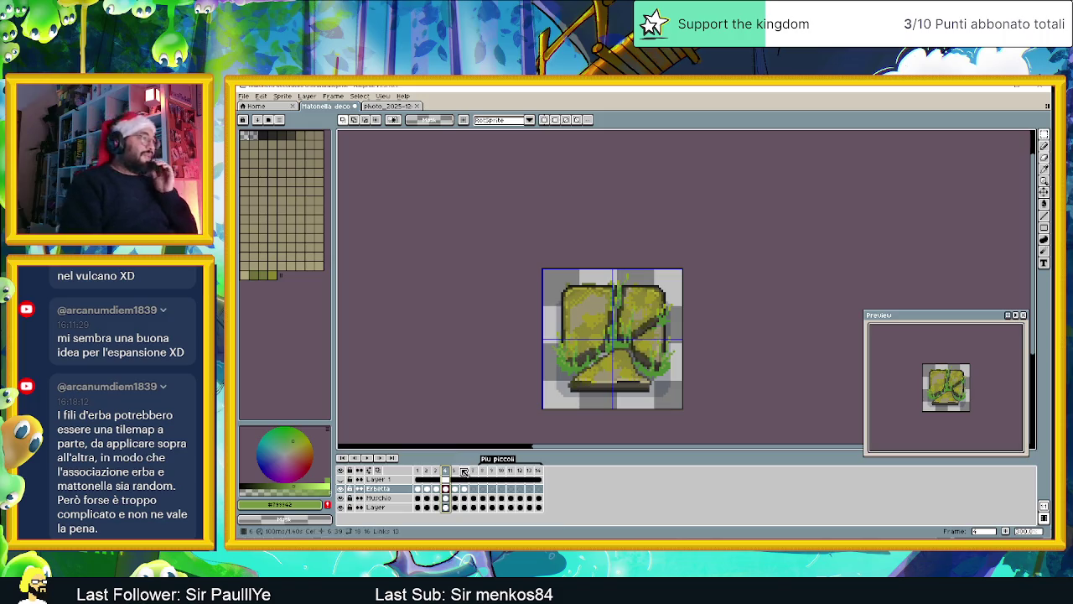
left_click(464, 471)
left_click(472, 471)
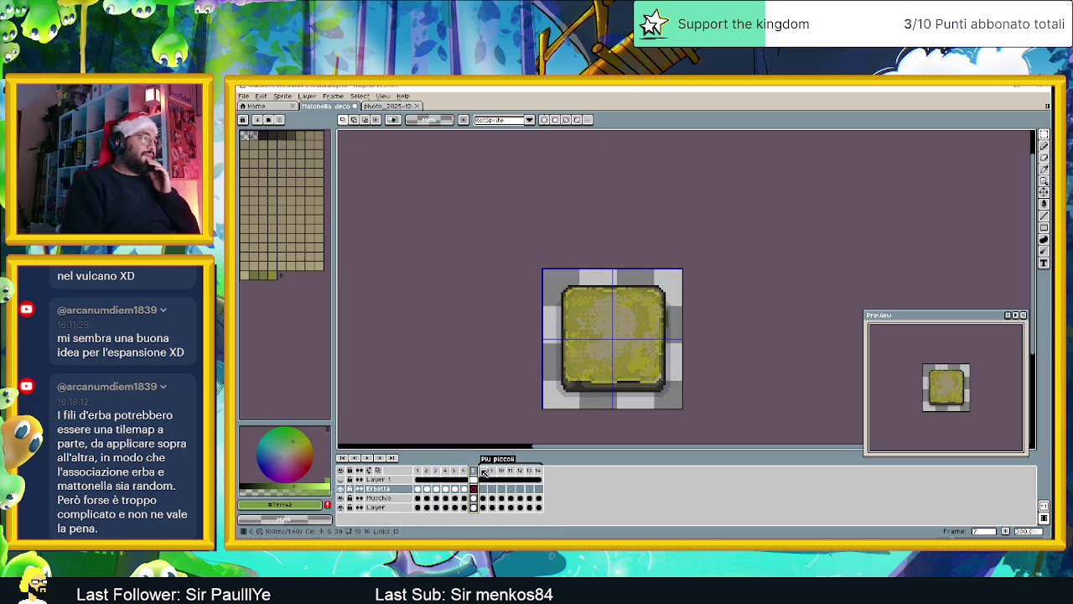
left_click(483, 471)
left_click(474, 471)
left_click(466, 471)
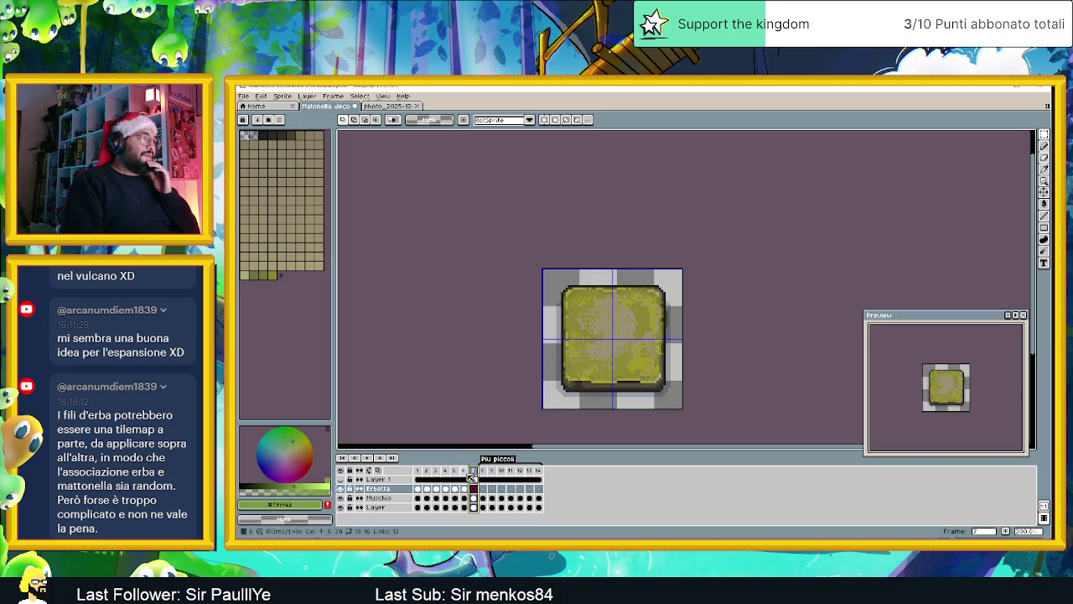
left_click(465, 488)
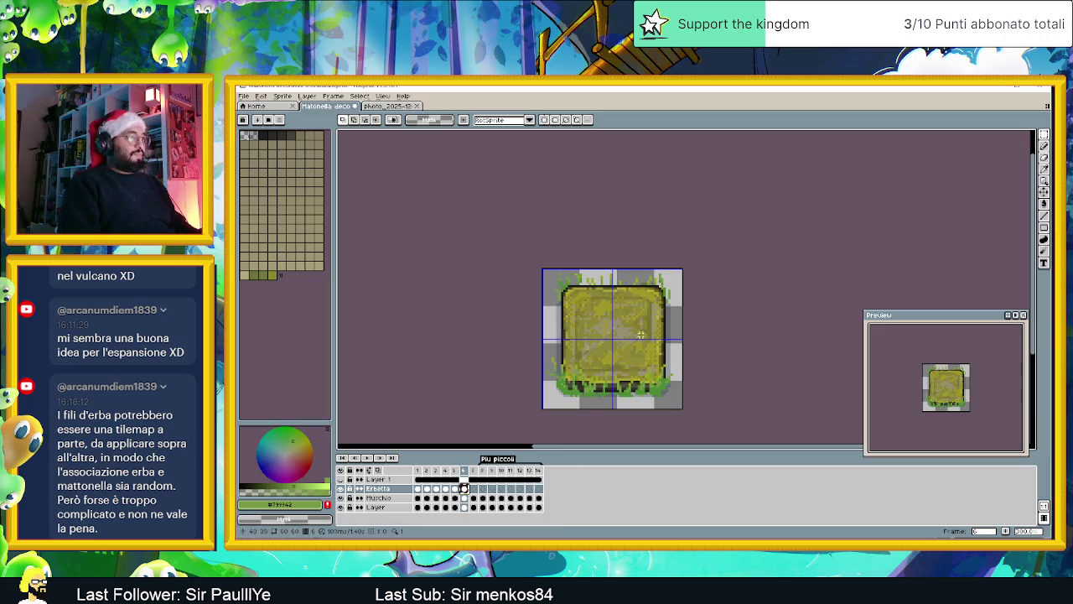
Step: Move to frame 7 and undo to restore its grass, removing stray black lines at the top-left
key("Right")
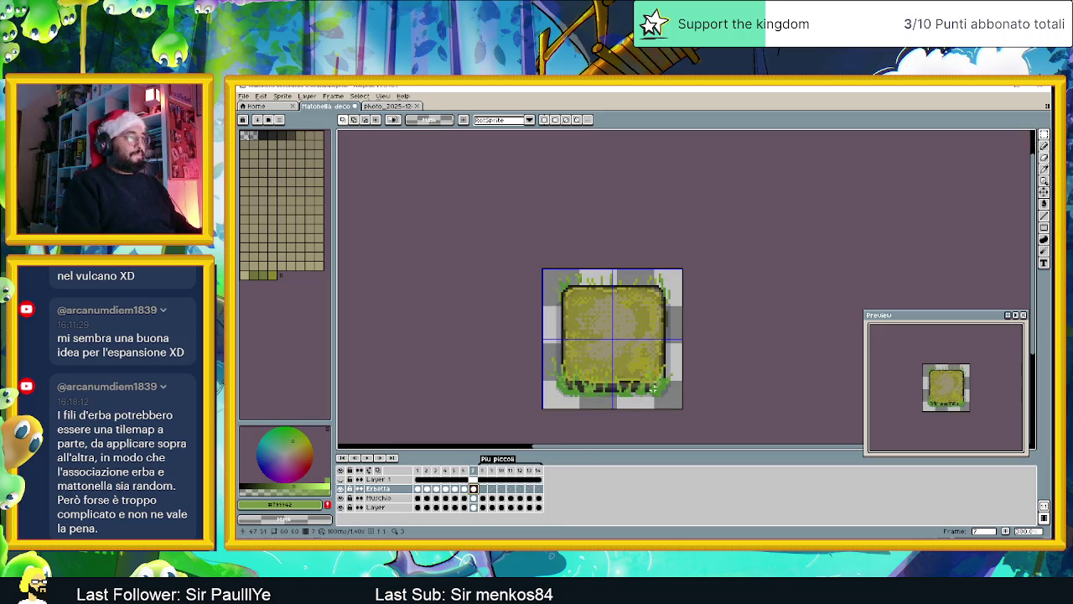
key("ctrl+z")
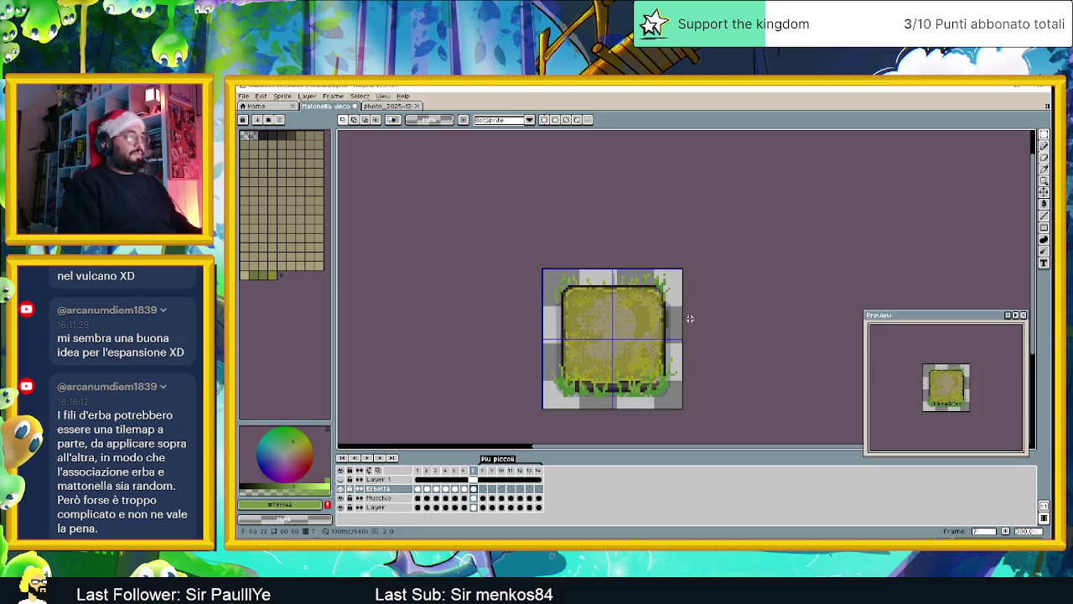
scroll(582, 271, "up", 1)
scroll(582, 270, "up", 1)
left_click_drag(565, 270, 564, 340)
key("ctrl+z")
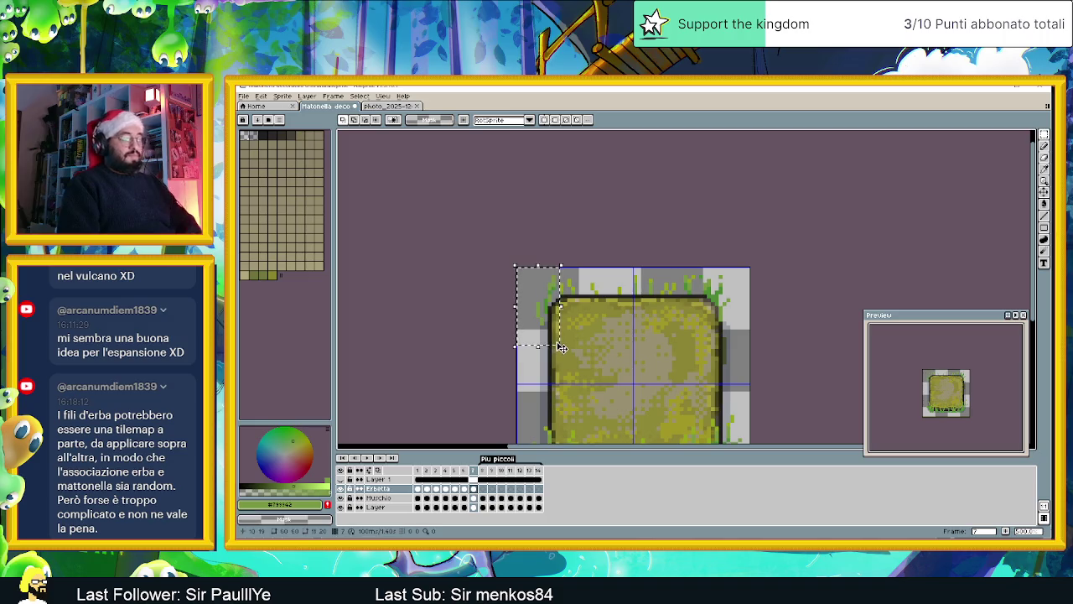
Step: Try repositioning the top-left corner grass, then undo the move
left_click_drag(515, 273, 562, 353)
key("ctrl+d")
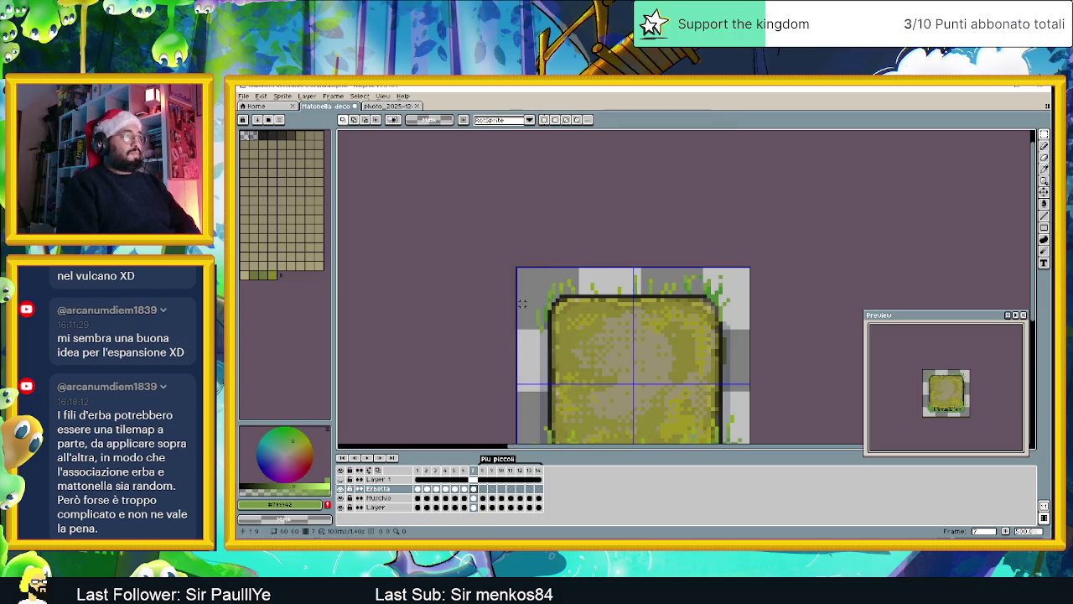
mouse_move(515, 269)
left_mouse_down()
mouse_move(561, 350)
mouse_move(555, 316)
left_mouse_up()
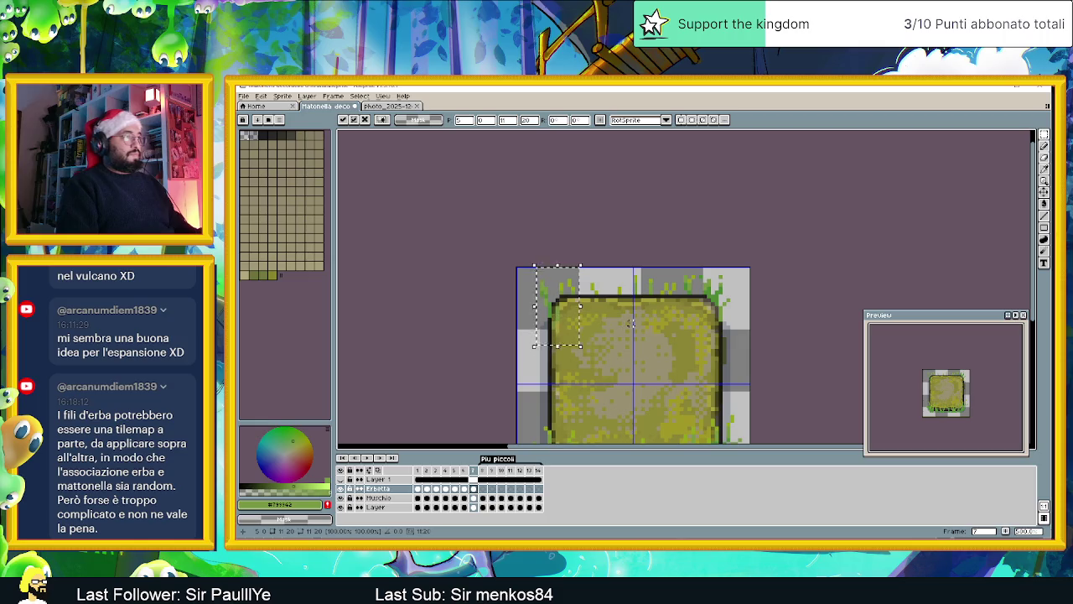
key("ctrl+d")
key("ctrl+z")
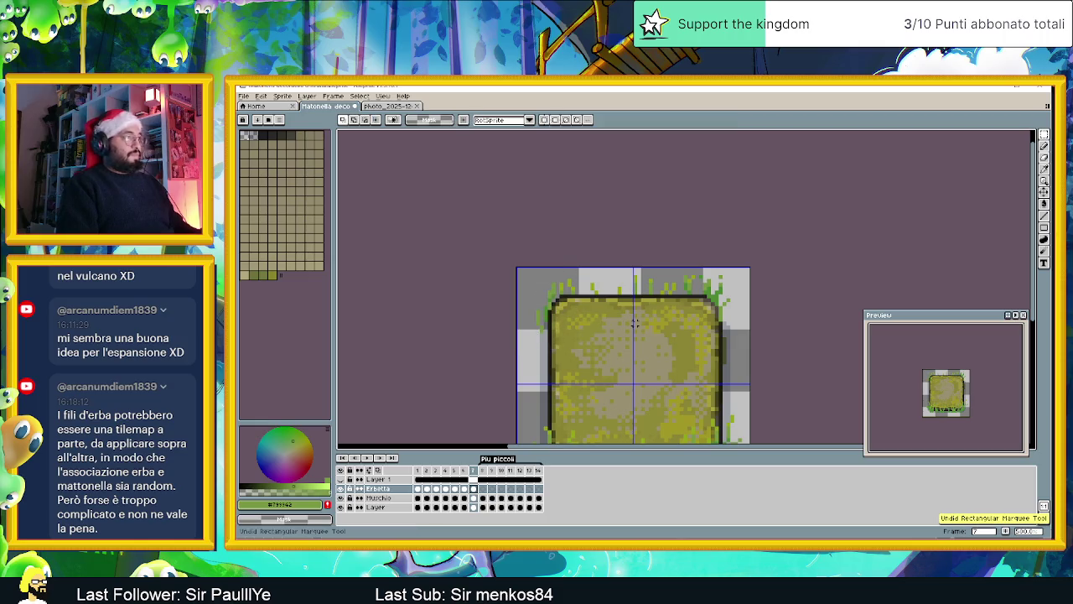
Step: Try a black rectangle outline across the tile's top grass band, then undo it
left_click_drag(741, 267, 514, 346)
key("ctrl+d")
key("u")
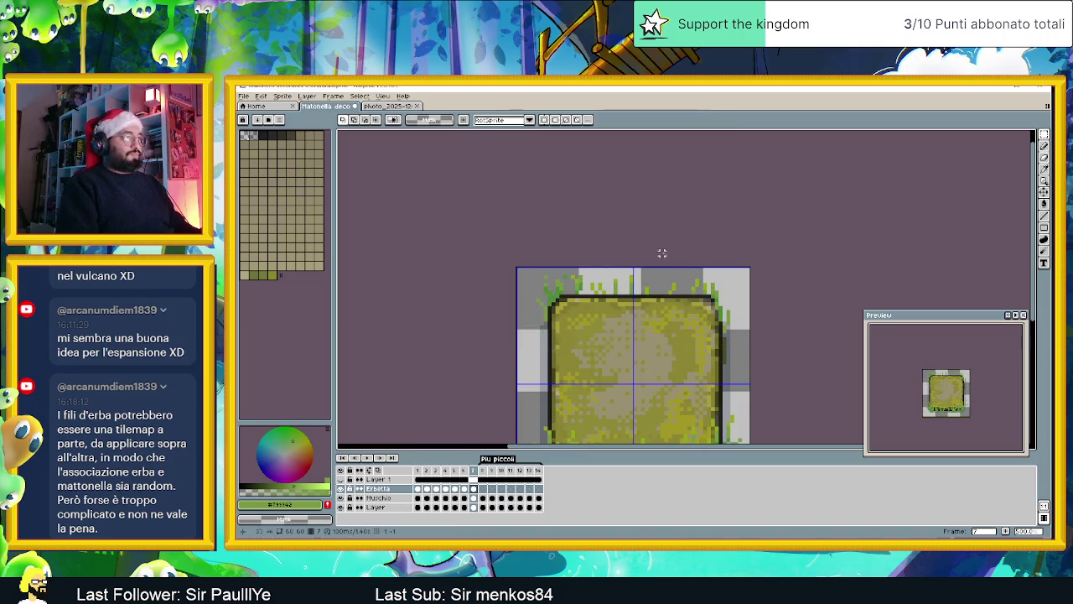
left_click_drag(521, 268, 738, 353)
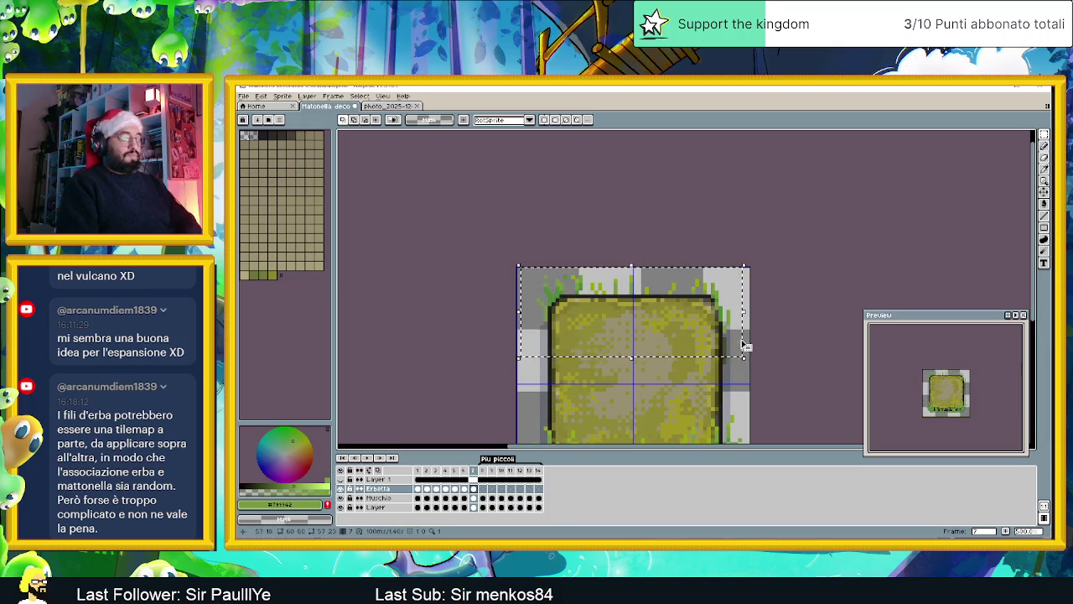
key("ctrl+z")
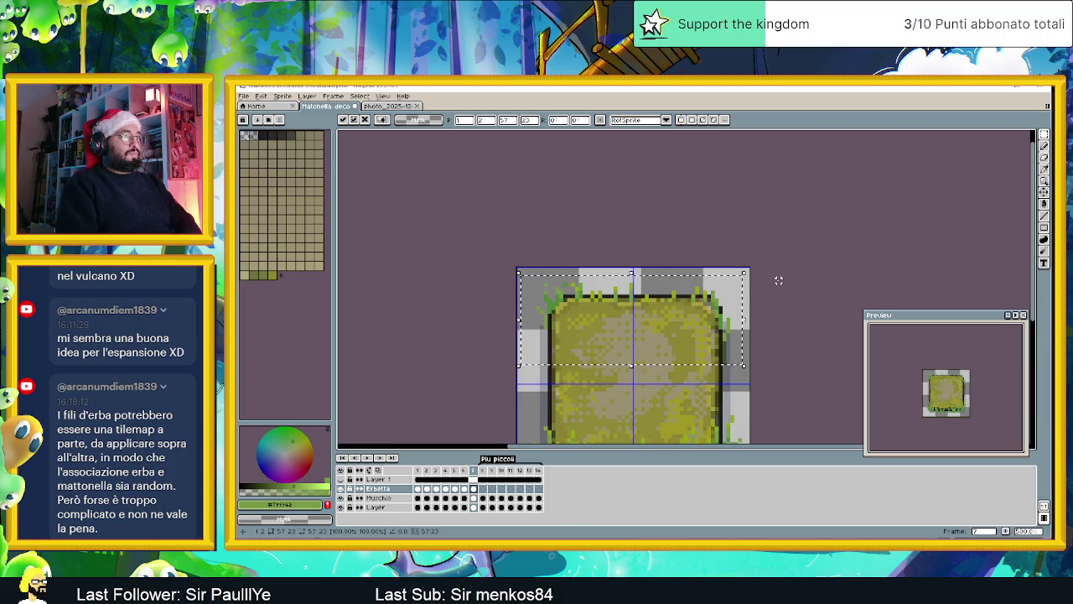
key("ctrl+d")
Step: Clear the grass over the tile's top edge, then restore it with undo
left_click_drag(565, 296, 713, 327)
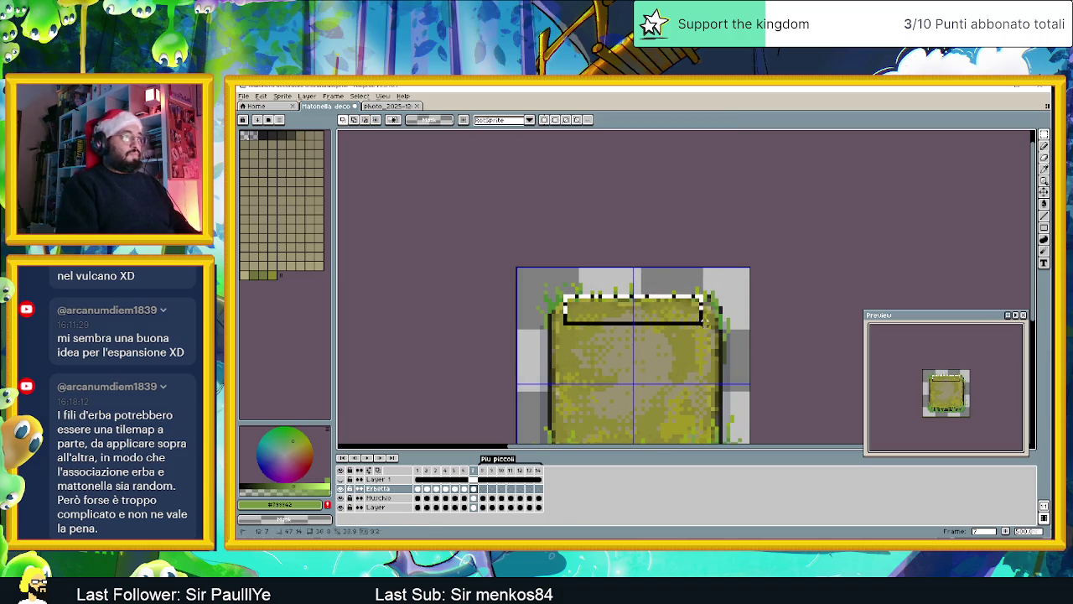
key("ctrl+d")
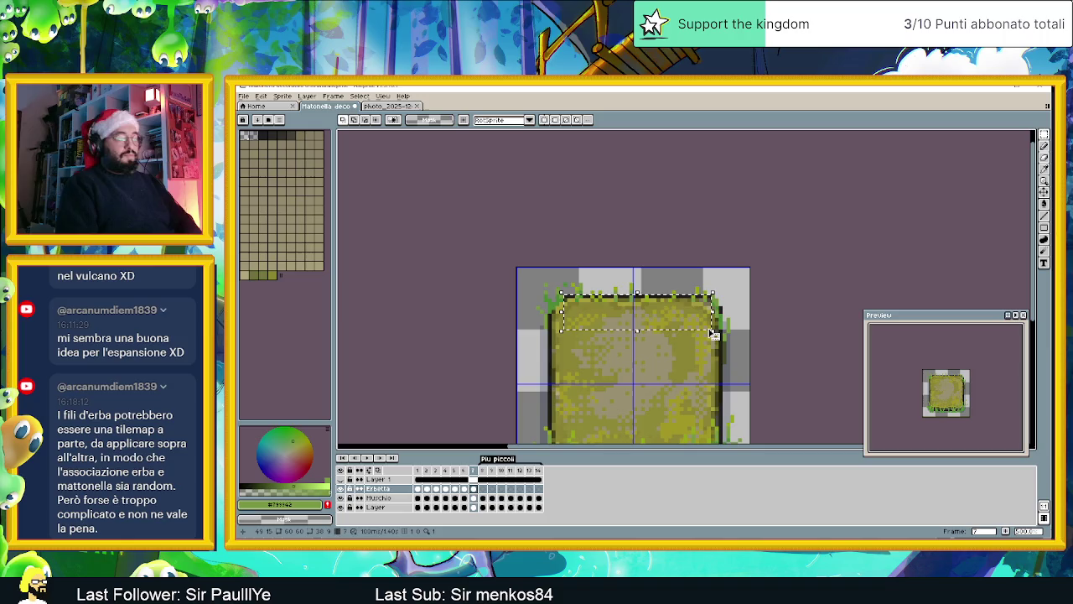
scroll(705, 333, "up", 1)
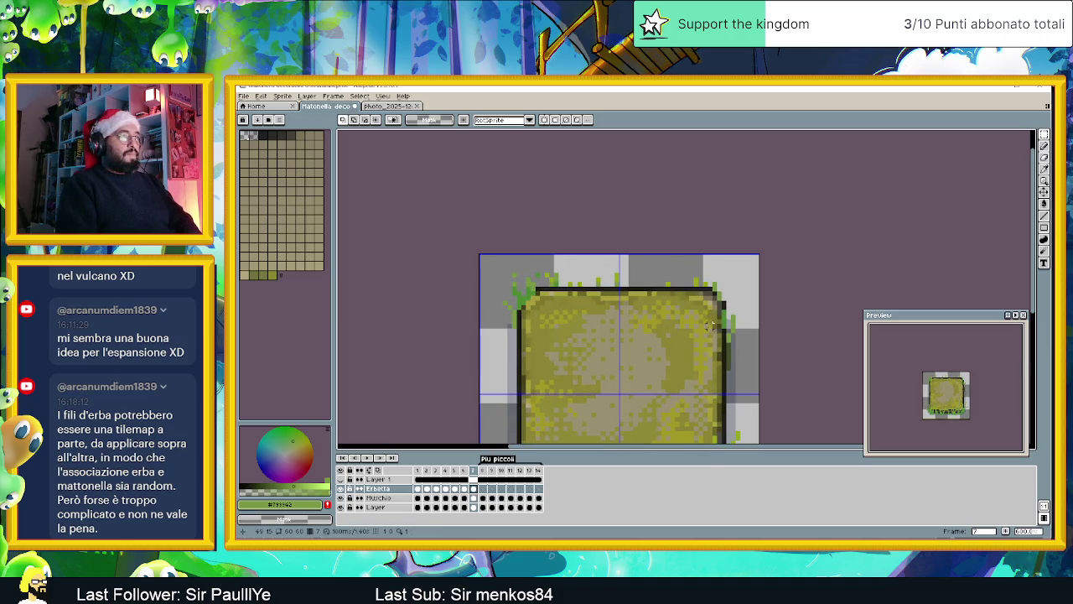
key("Delete")
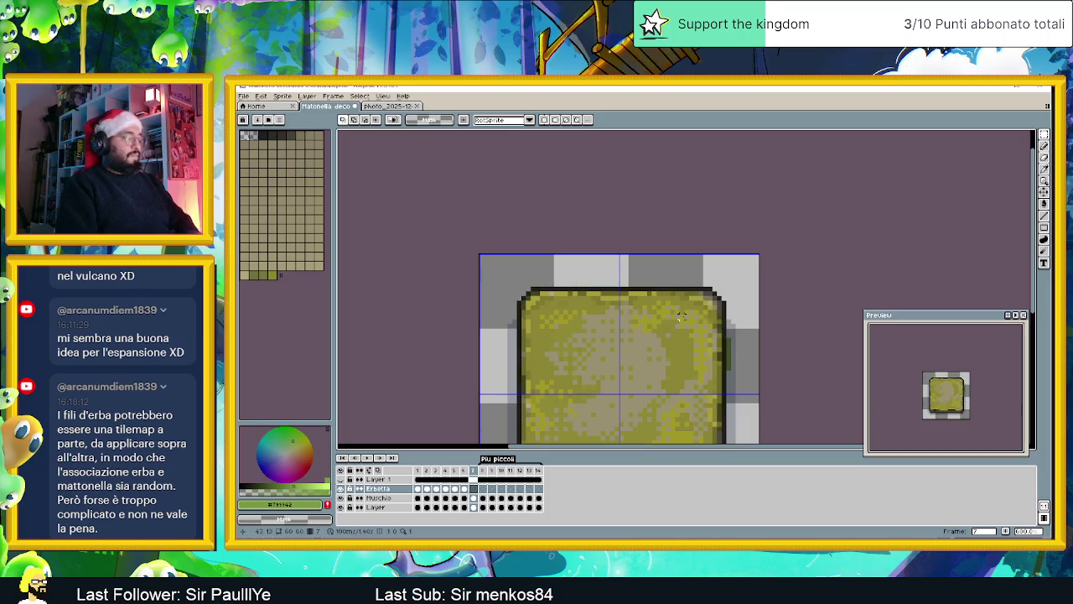
key("ctrl+z")
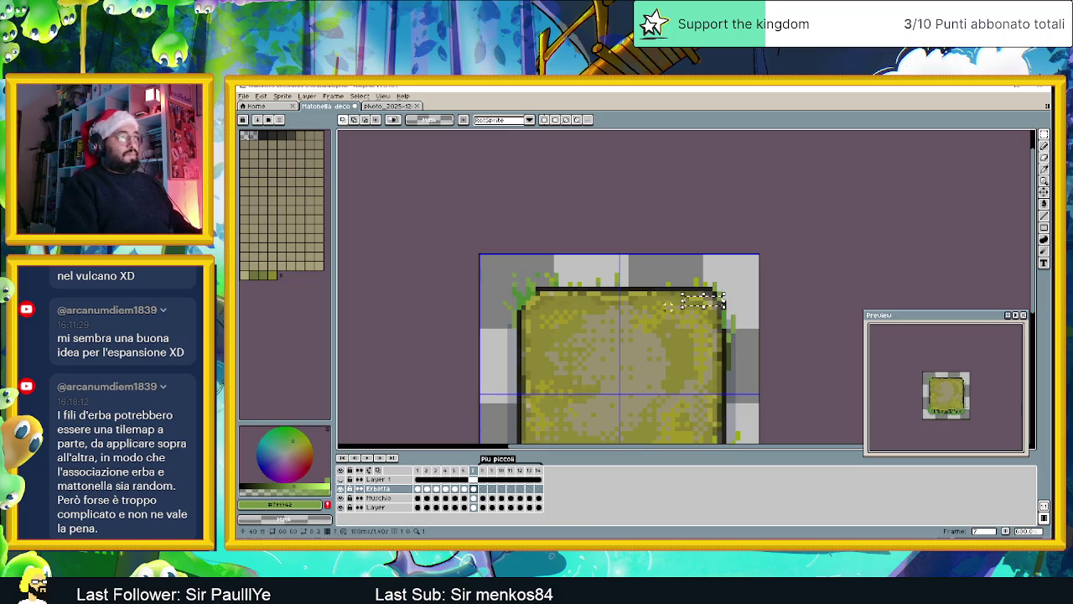
Step: Erase grass at the right edge and top-left corner, then undo to bring it back
left_click_drag(718, 307, 721, 335)
left_click_drag(530, 291, 526, 304)
key("ctrl+z")
key("ctrl+z")
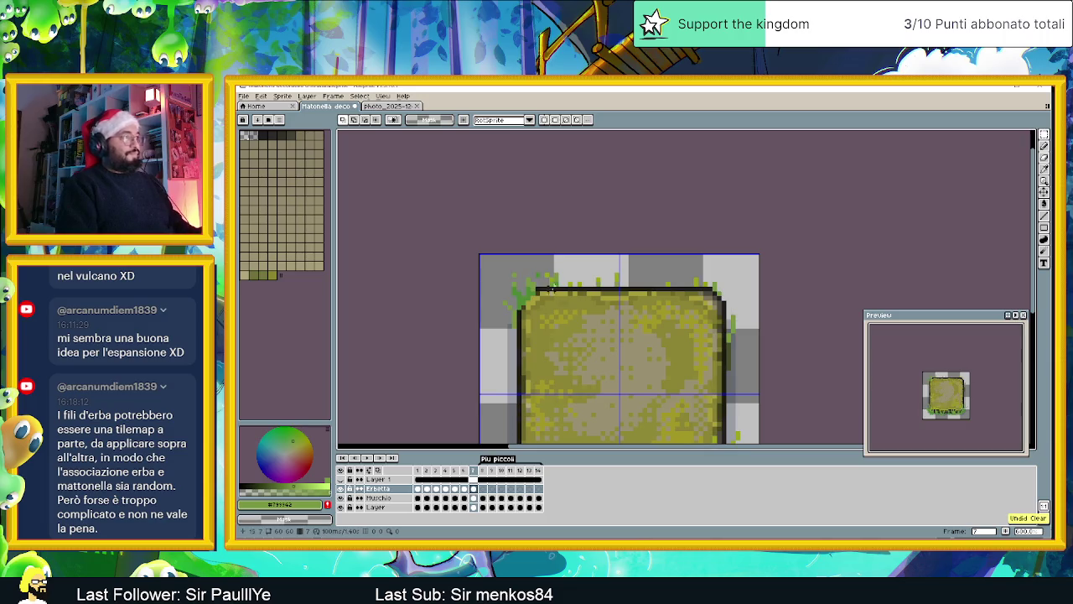
left_click(1047, 162)
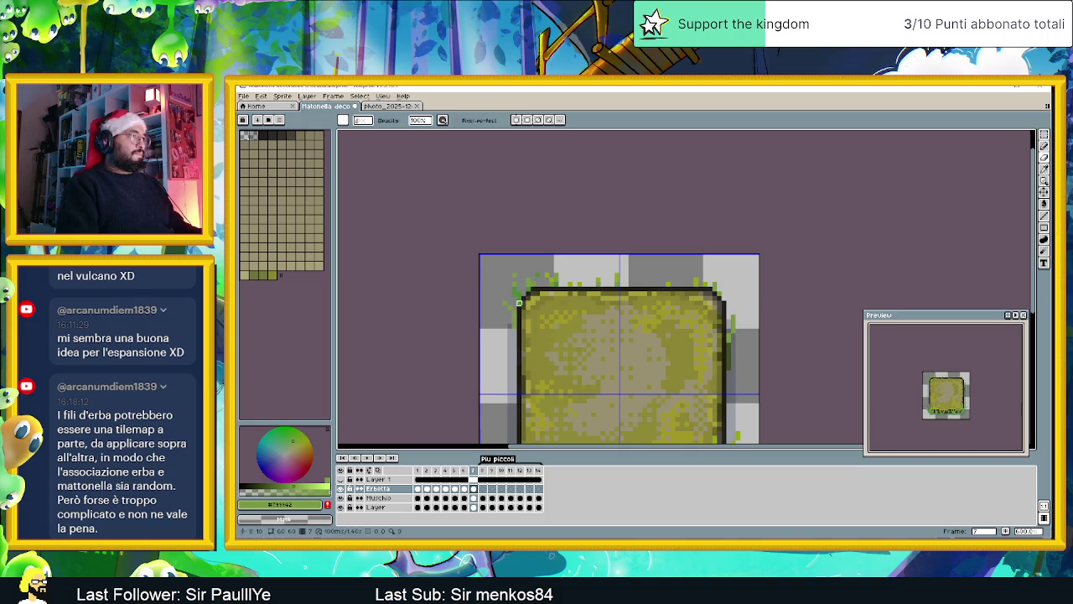
Step: Marquee-select the tile's lower part and release it unchanged
scroll(587, 335, "down", 1)
scroll(647, 364, "down", 1)
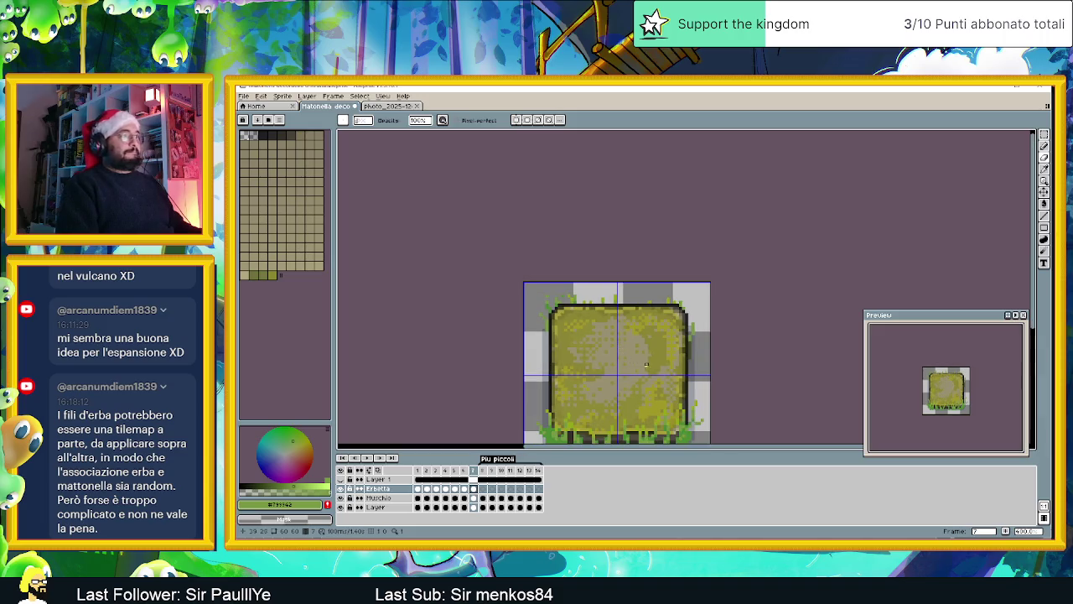
left_click_drag(646, 364, 626, 286)
scroll(627, 326, "up", 1)
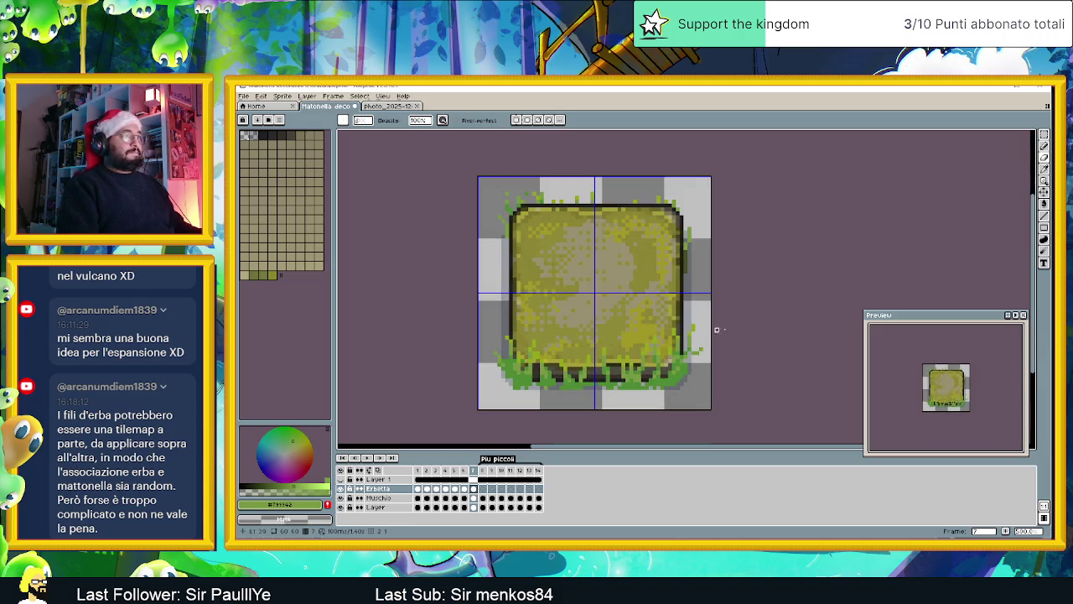
left_click(1044, 134)
left_click_drag(487, 302, 709, 396)
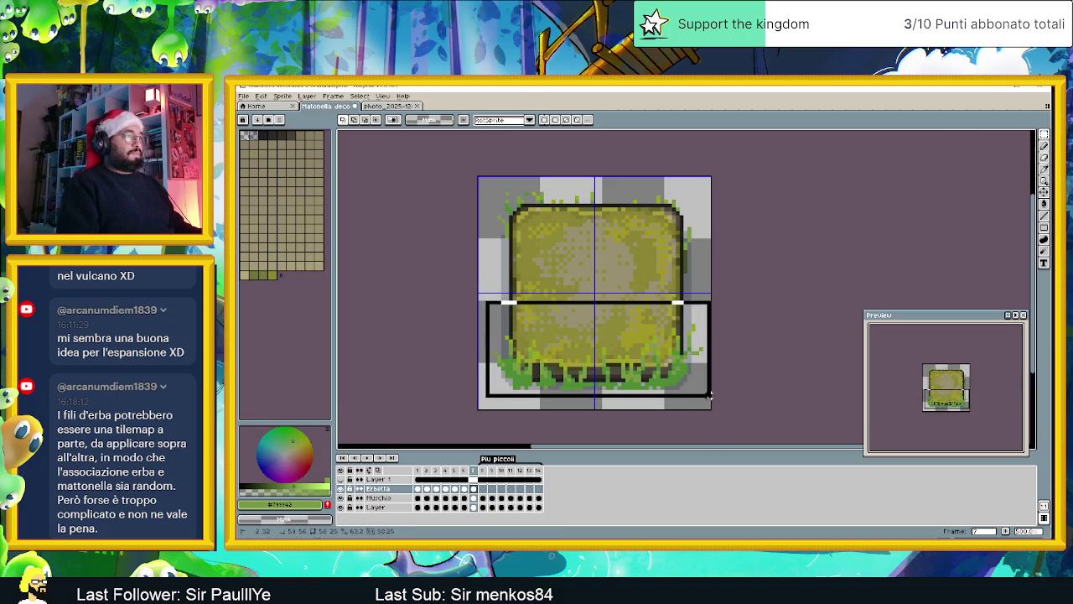
left_click(637, 384)
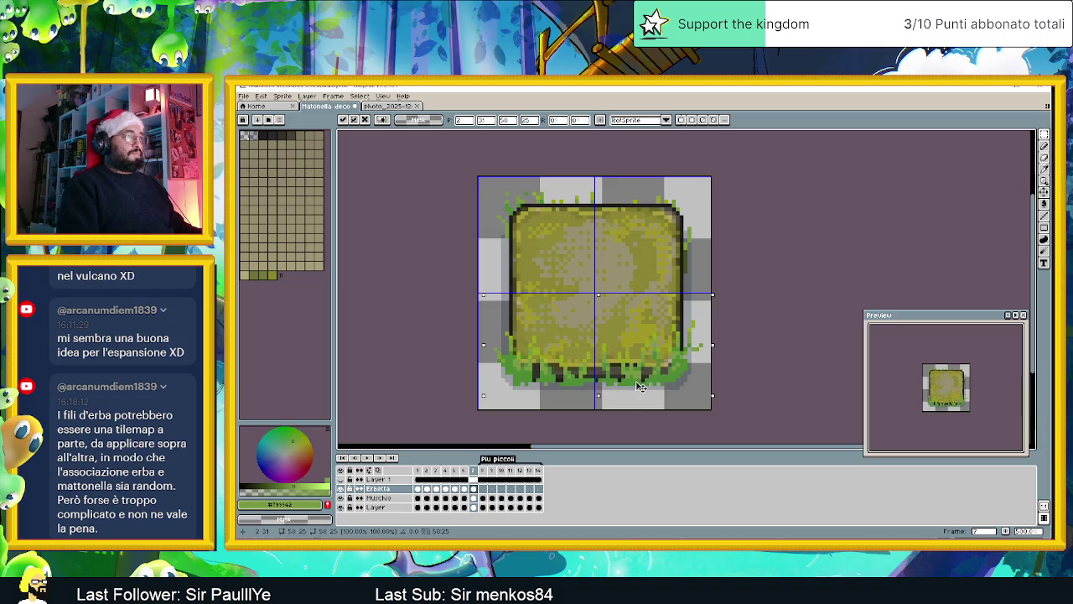
left_click(724, 380)
Step: Reposition the grass at the tile's lower-left and on its right side
scroll(619, 390, "up", 1)
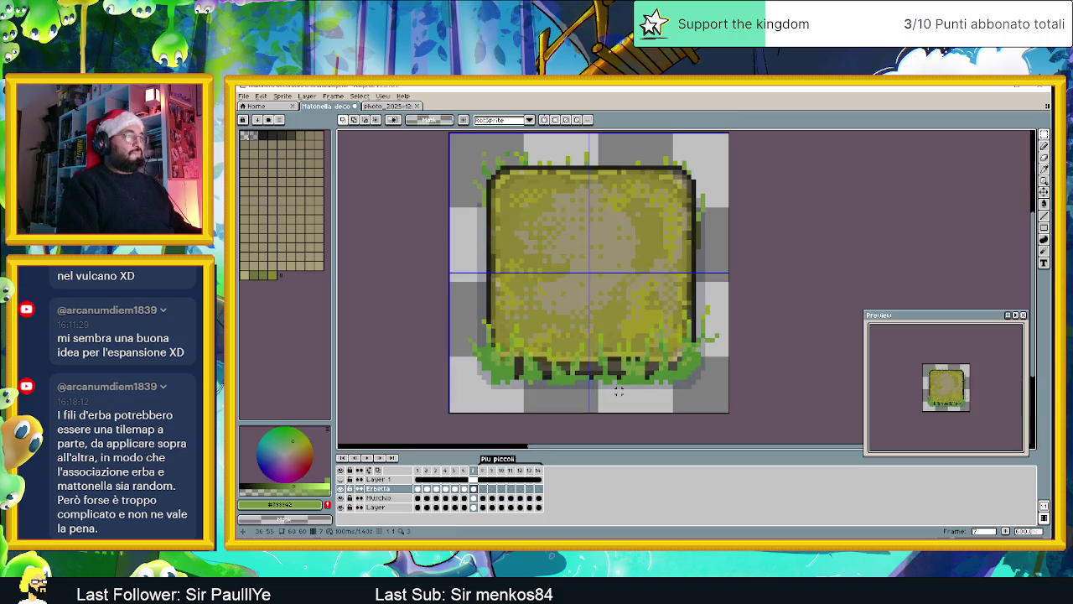
mouse_move(465, 302)
left_mouse_down()
mouse_move(496, 375)
mouse_move(495, 349)
left_mouse_up()
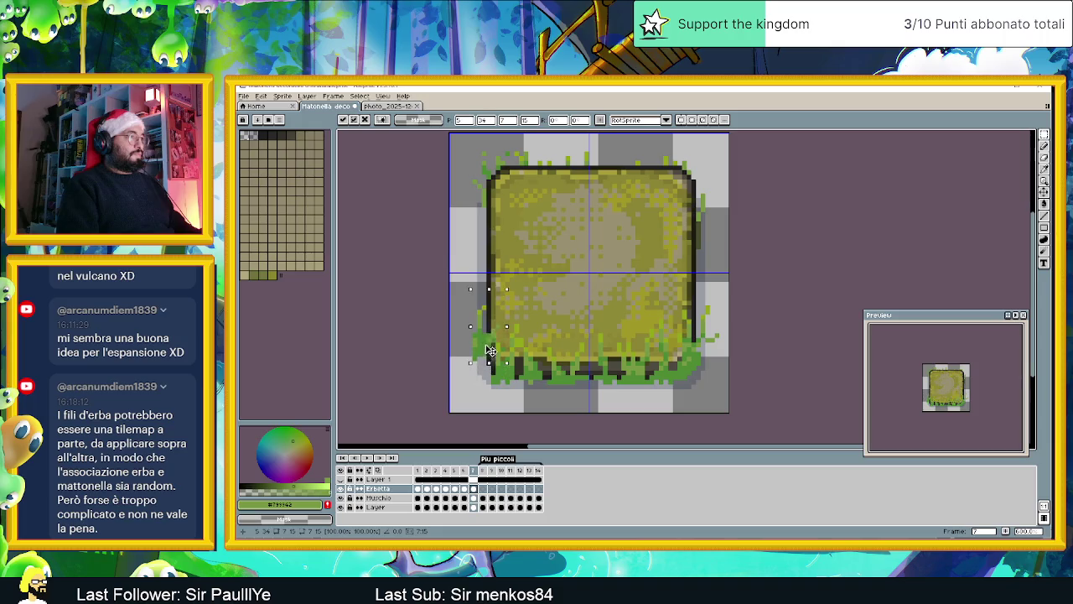
key("Return")
mouse_move(729, 307)
left_mouse_down()
mouse_move(696, 358)
mouse_move(717, 302)
left_mouse_up()
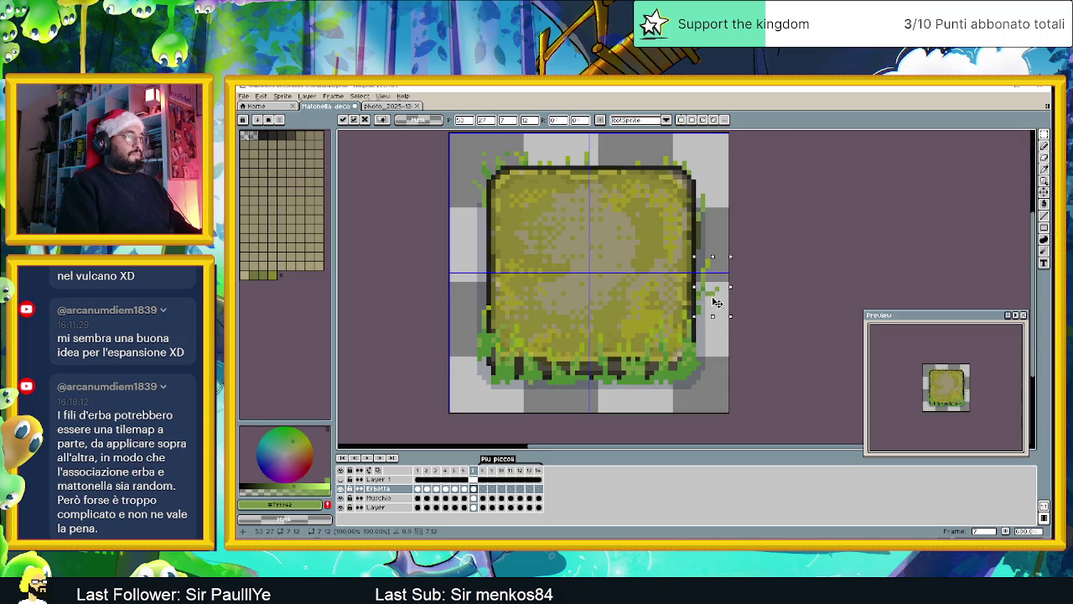
key("Return")
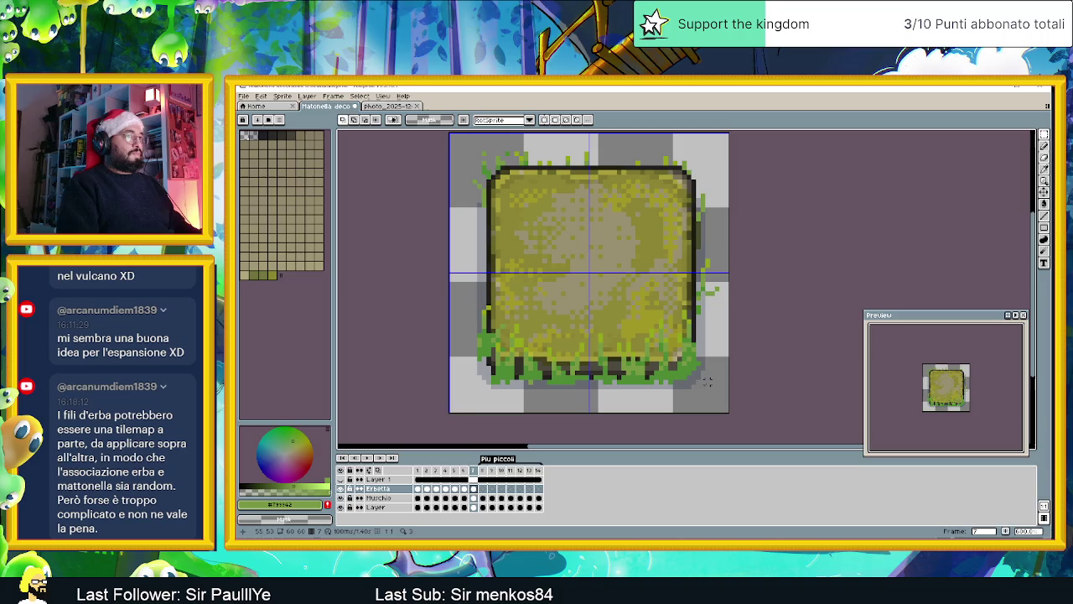
Step: Rotate the right-edge grass strip about -19° and nudge it right and down
left_click_drag(711, 317, 676, 362)
left_click_drag(676, 302, 692, 379)
key("ctrl+t")
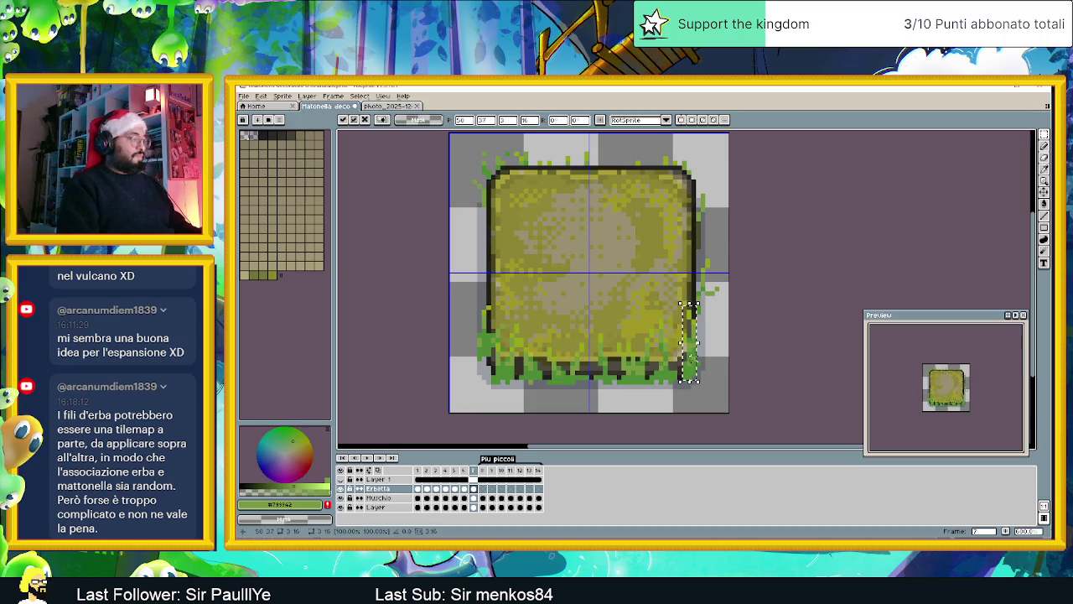
left_click_drag(705, 299, 717, 312)
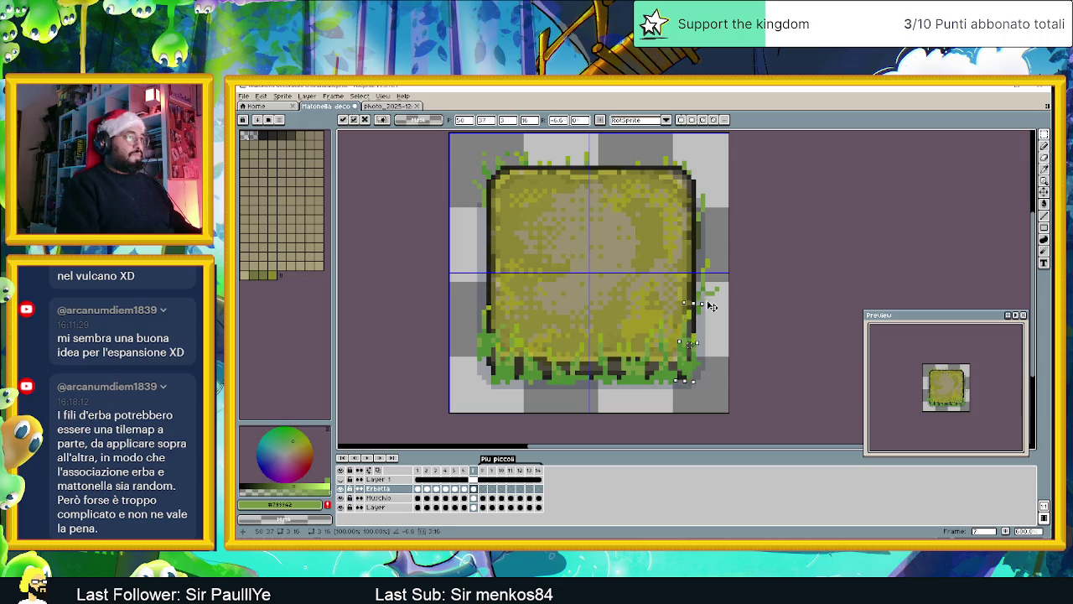
left_click_drag(686, 366, 696, 367)
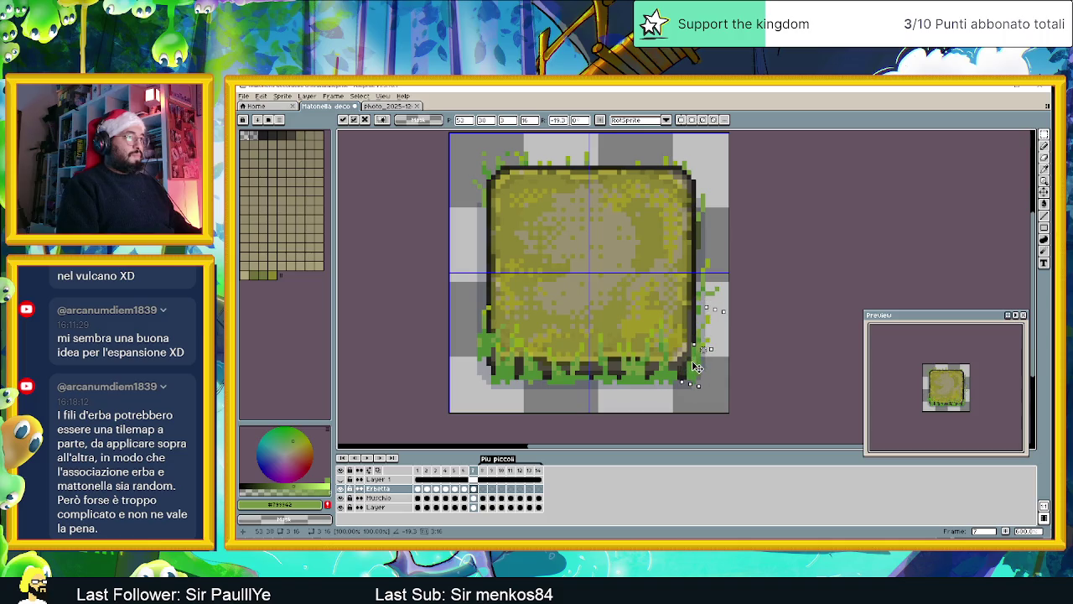
key("ctrl+d")
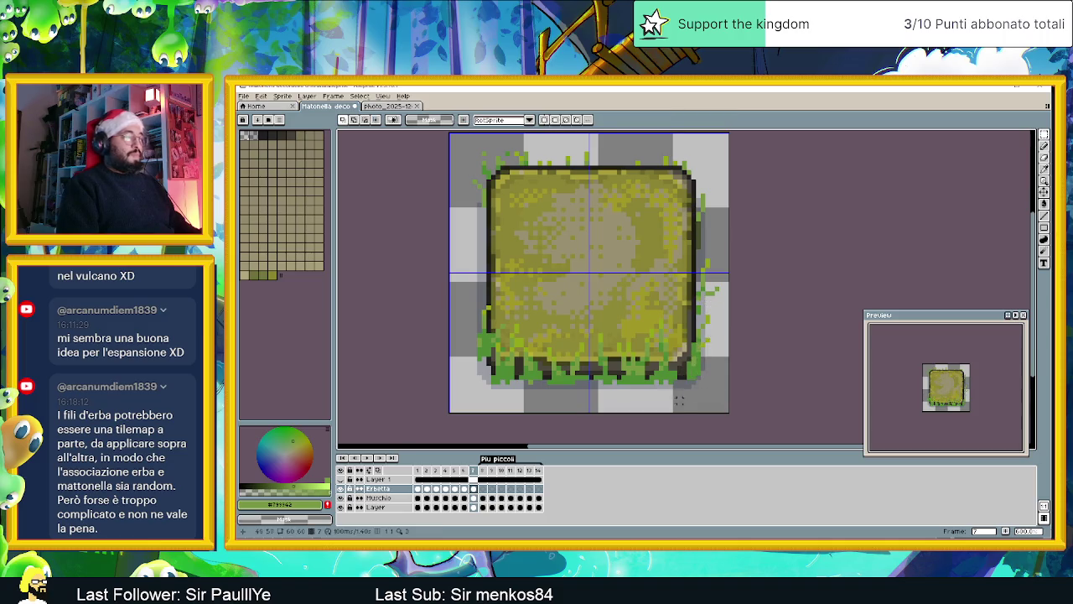
Step: Transform and apply the grass at the tile's bottom-right
left_click_drag(608, 315, 677, 390)
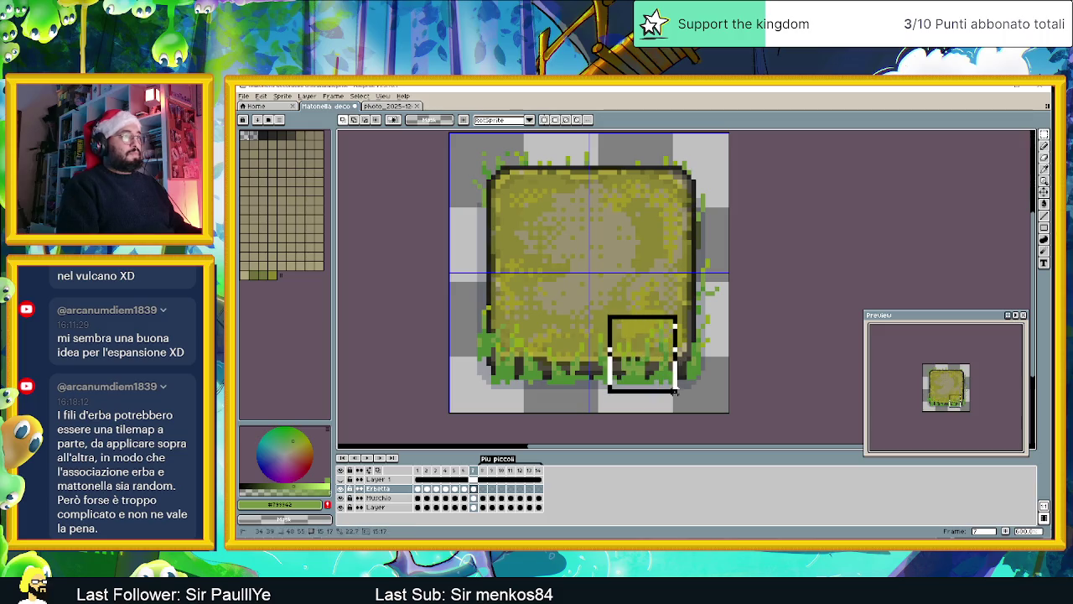
key("shift+h")
key("ctrl+d")
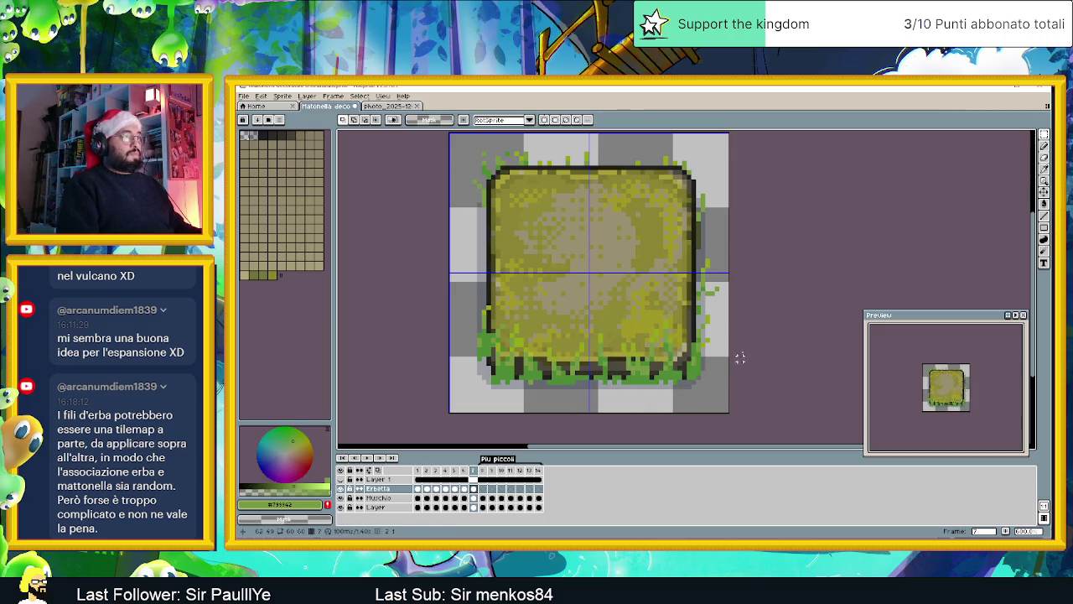
left_click(1044, 145)
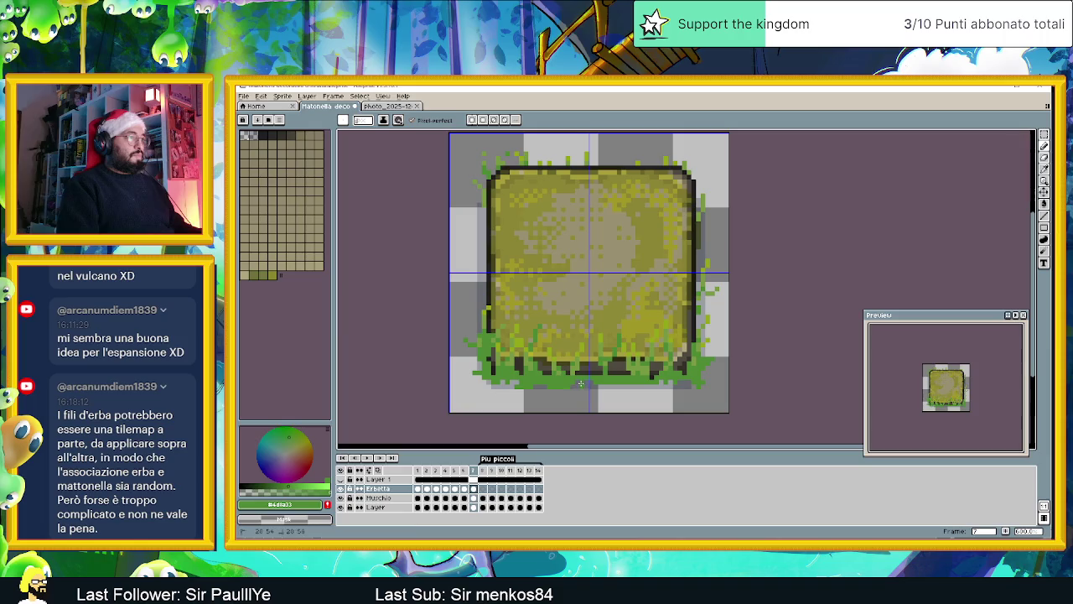
Step: Zoom out and in to review the bottom-edge grass, then hide the Erbetta layer
scroll(592, 384, "down", 1)
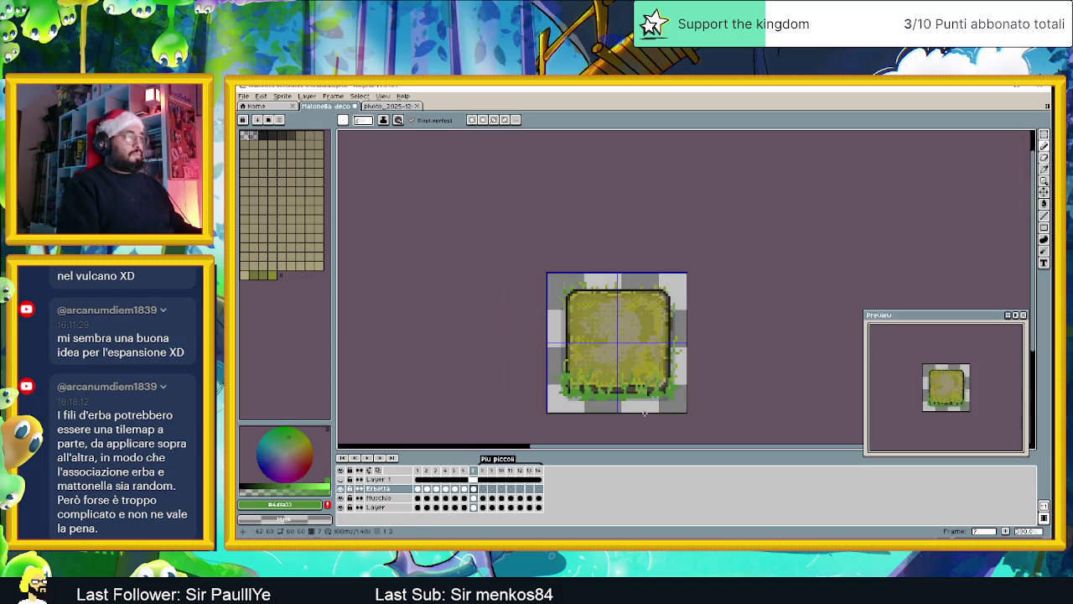
scroll(587, 335, "down", 1)
scroll(518, 258, "up", 1)
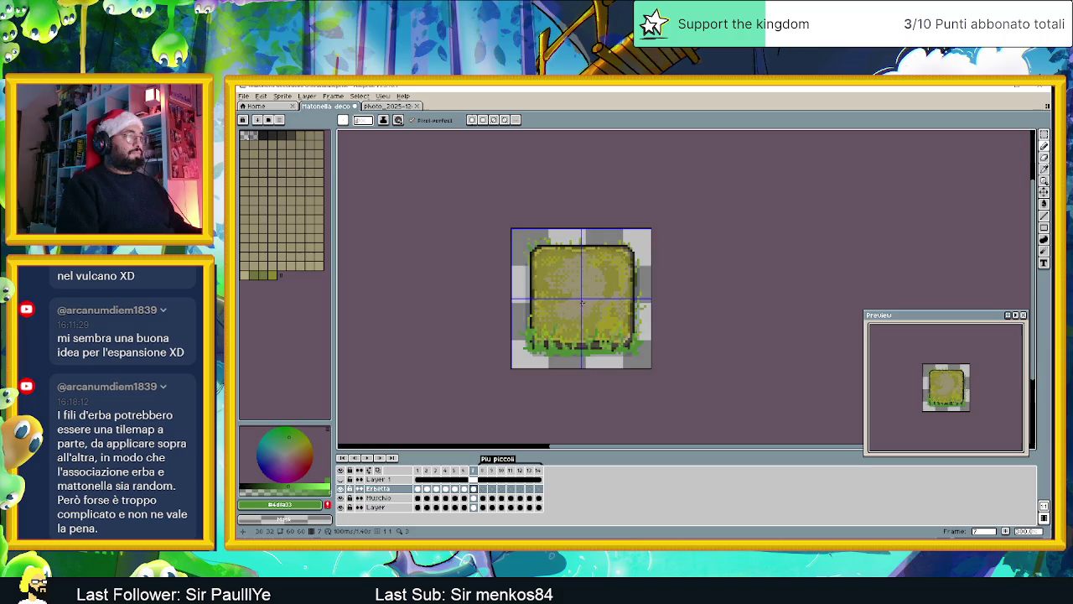
scroll(518, 259, "up", 3)
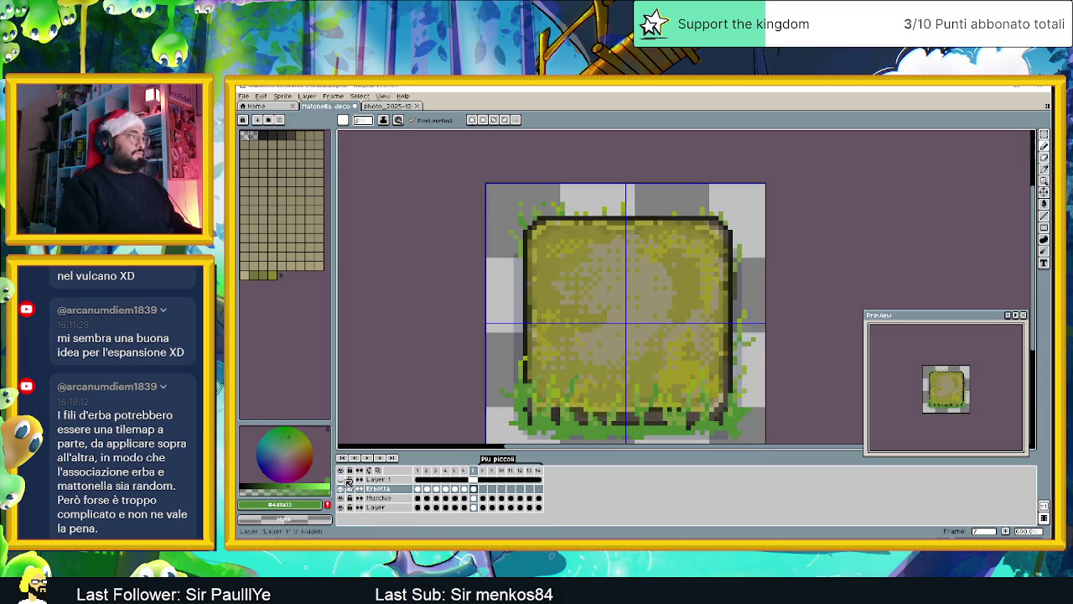
scroll(516, 440, "down", 1)
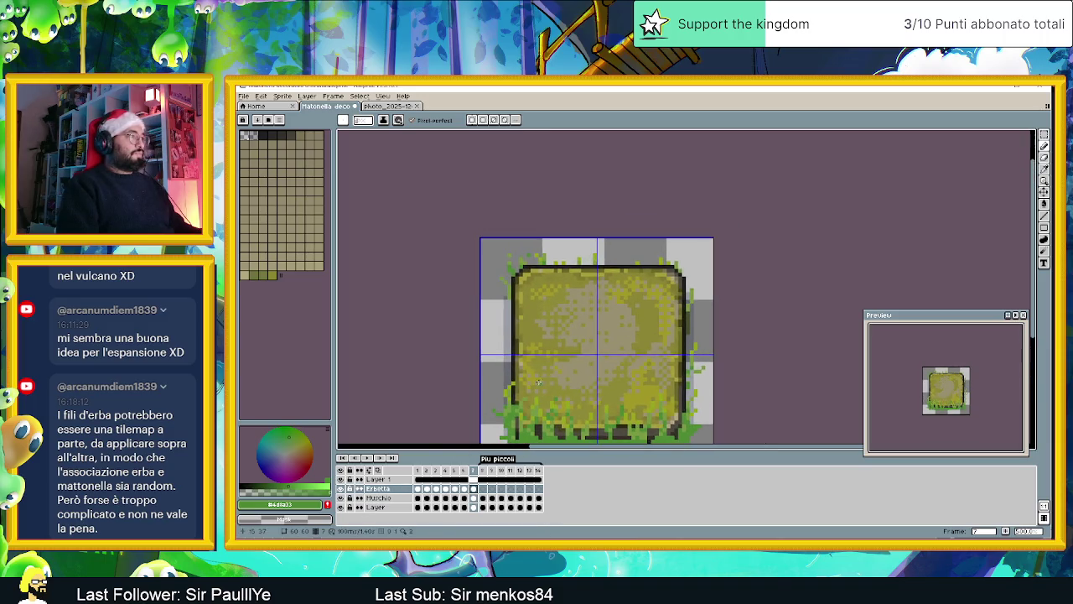
left_click(340, 490)
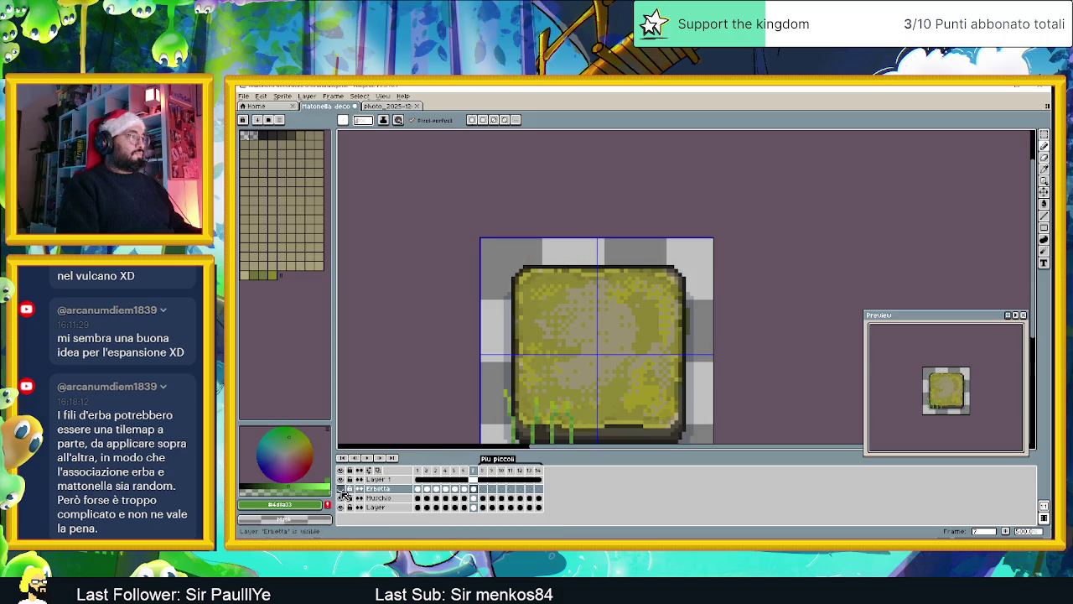
Step: Copy Layer 1's lower-left grass blades and paste them onto the re-shown Erbetta layer
left_click(479, 480)
scroll(561, 379, "down", 1)
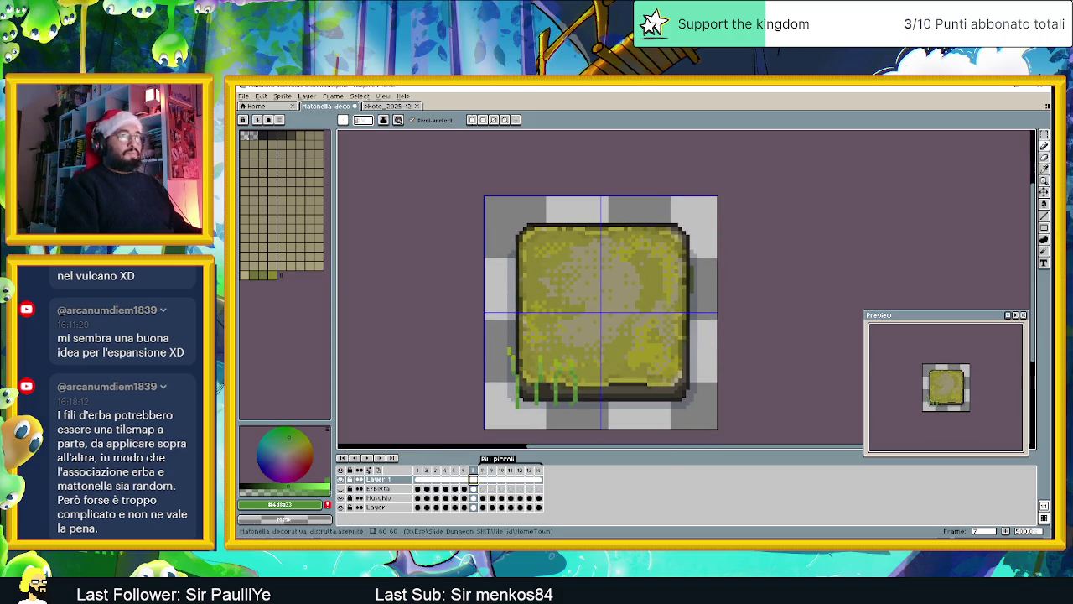
key("w")
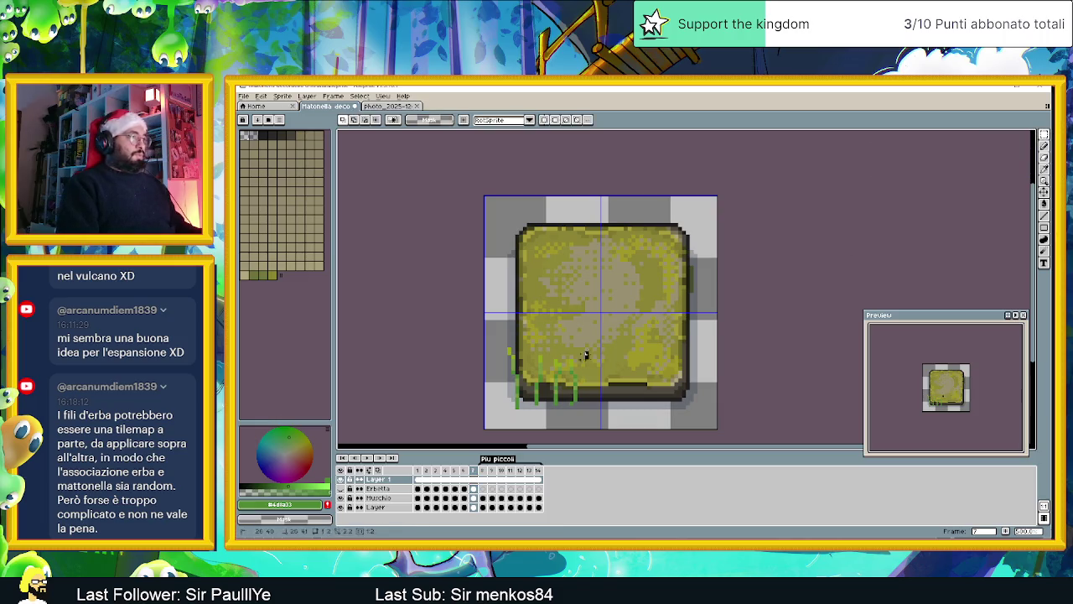
left_click_drag(590, 350, 548, 418)
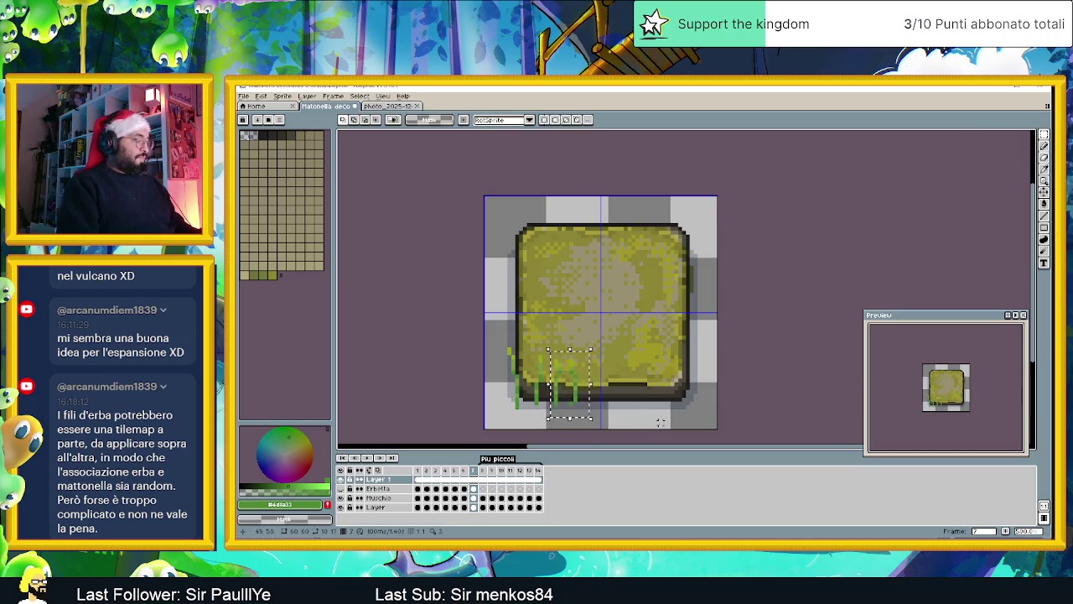
key("ctrl+t")
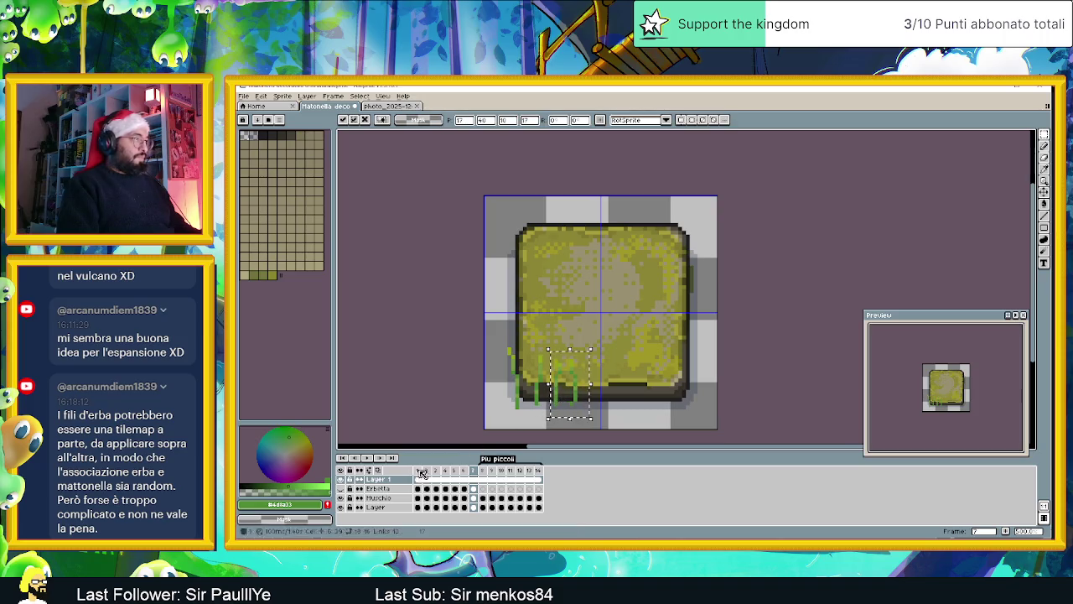
left_click(339, 488)
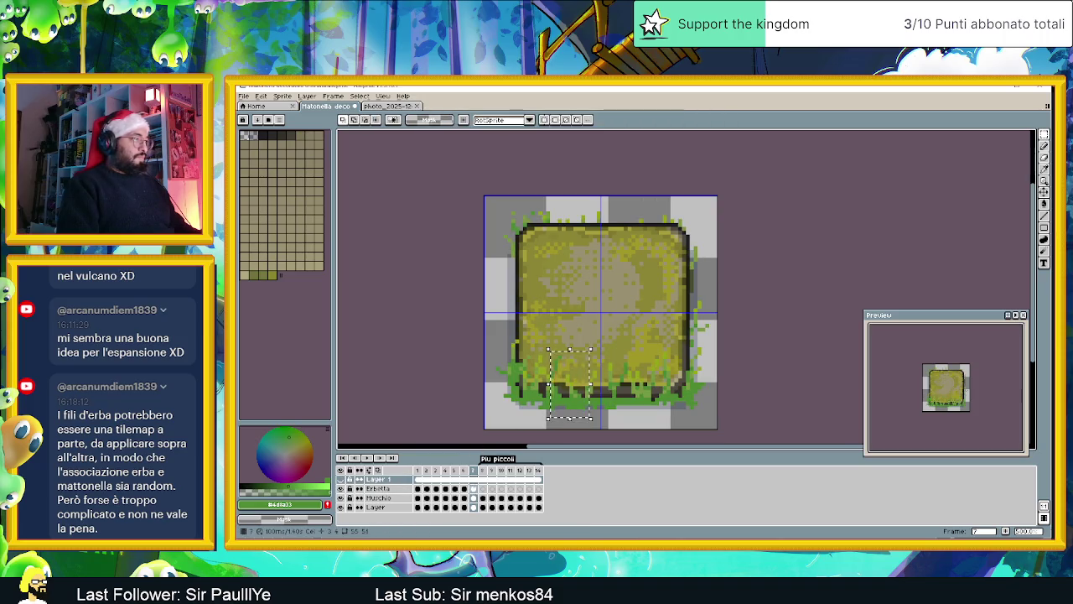
left_click(377, 488)
key("ctrl+d")
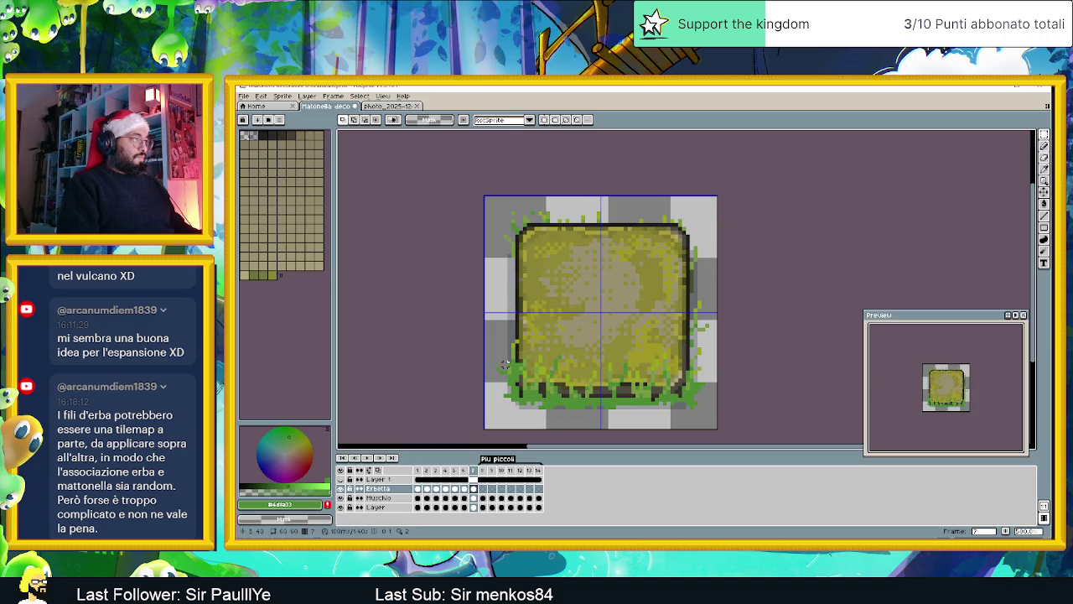
key("ctrl+t")
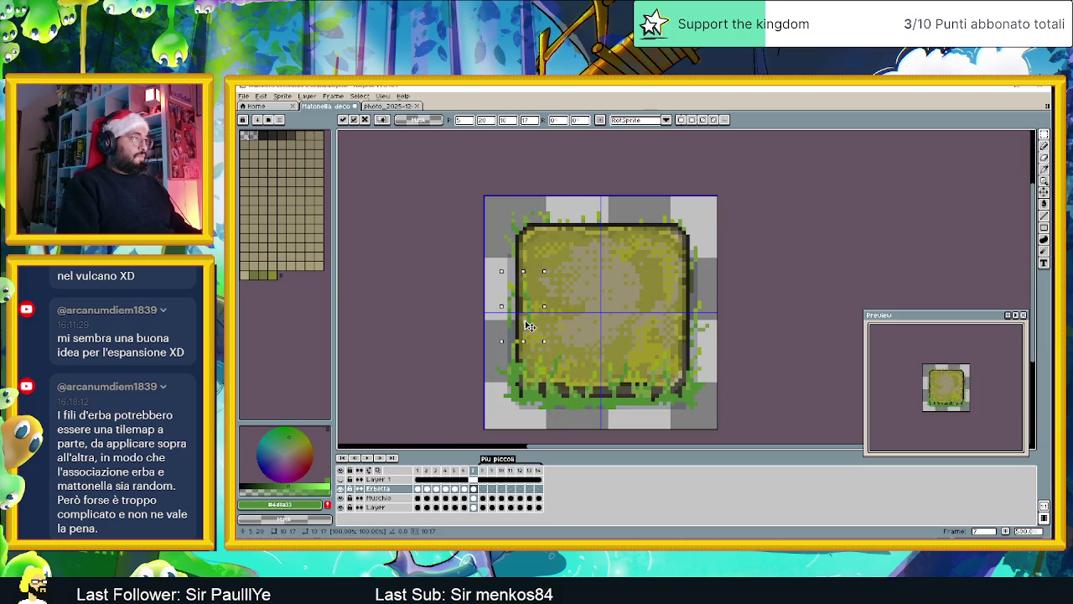
Step: Shift the bottom grass patch down and slightly right after undoing trial moves to the top
mouse_move(530, 325)
left_mouse_down()
mouse_move(517, 249)
mouse_move(610, 236)
left_mouse_up()
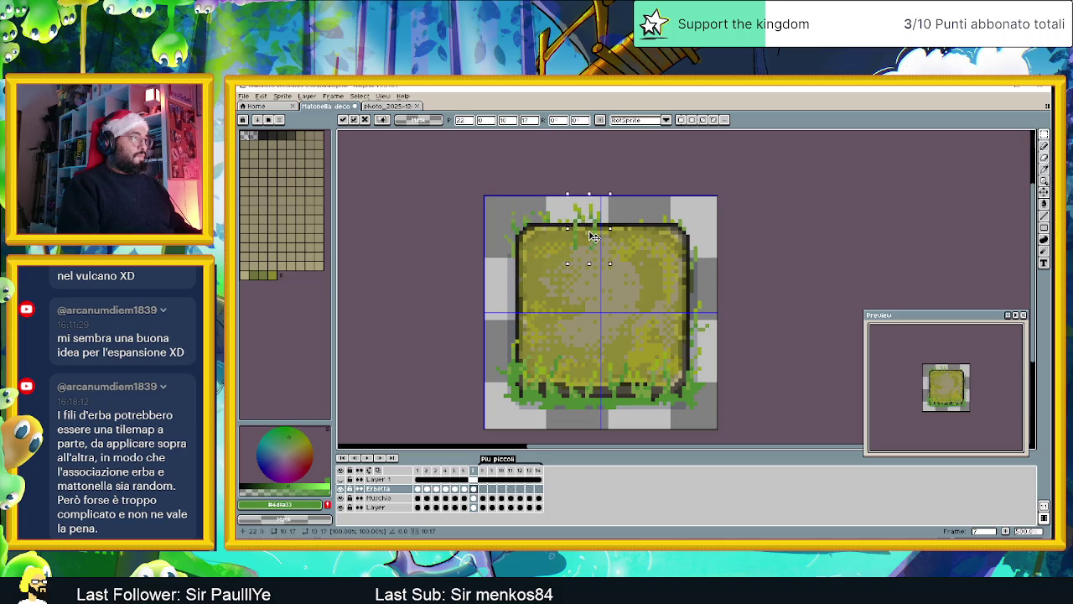
key("Return")
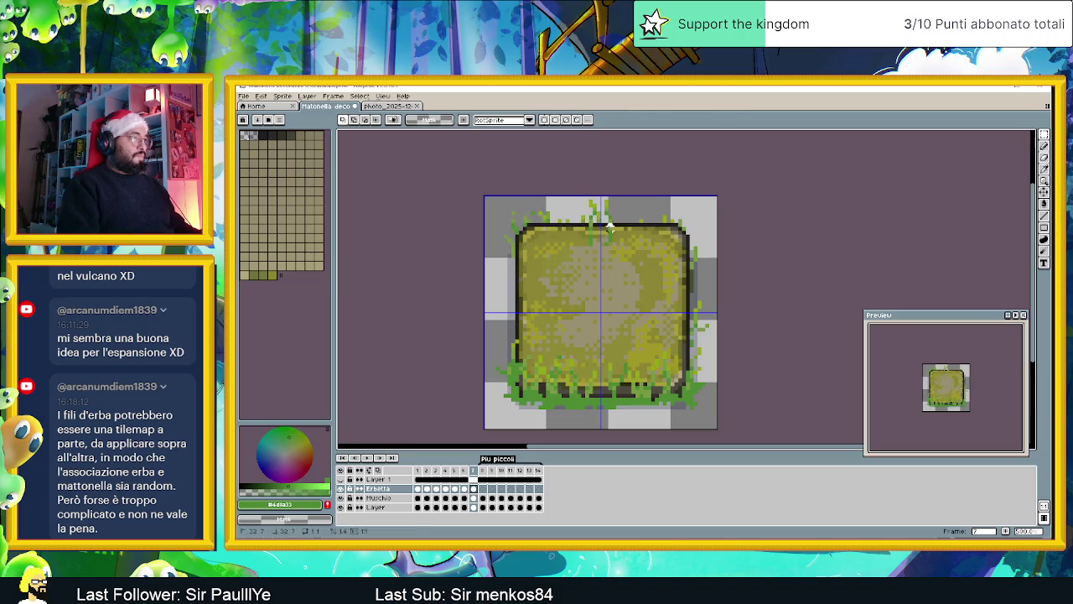
key("ctrl+z")
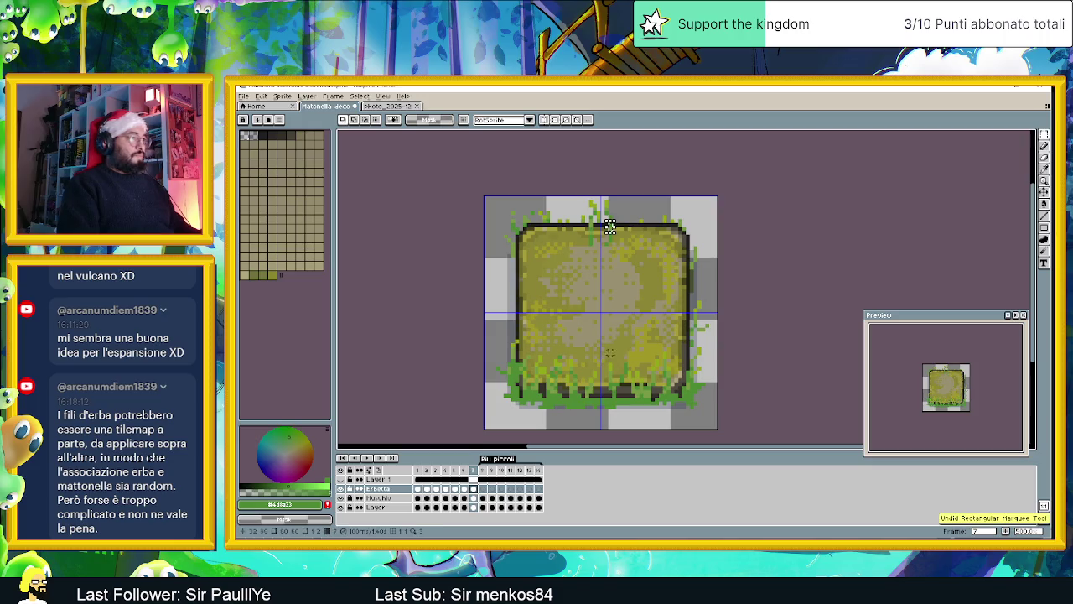
left_click_drag(596, 400, 638, 330)
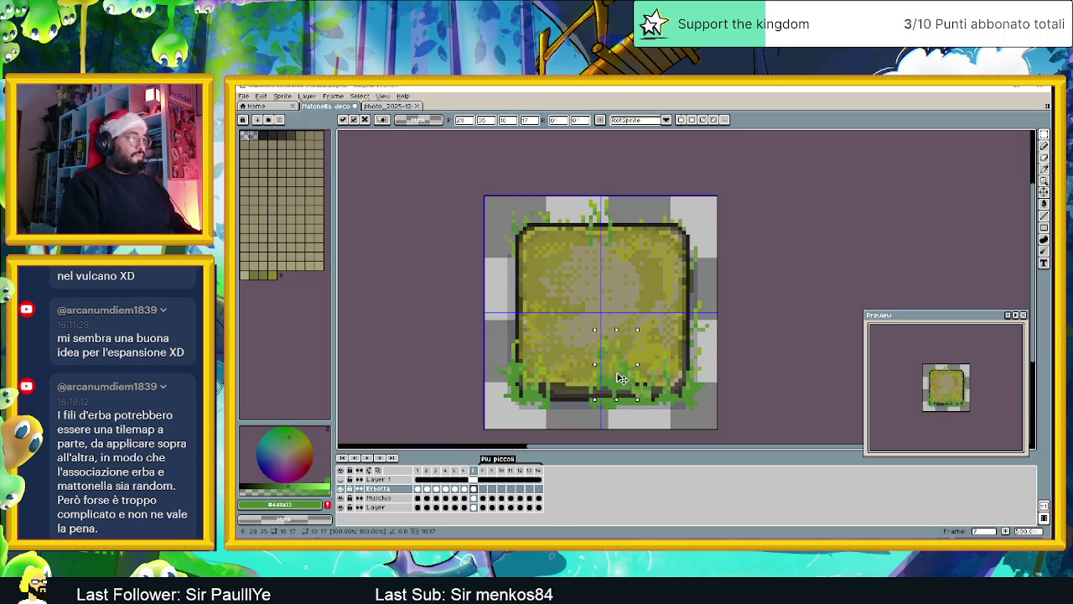
left_click_drag(631, 376, 615, 232)
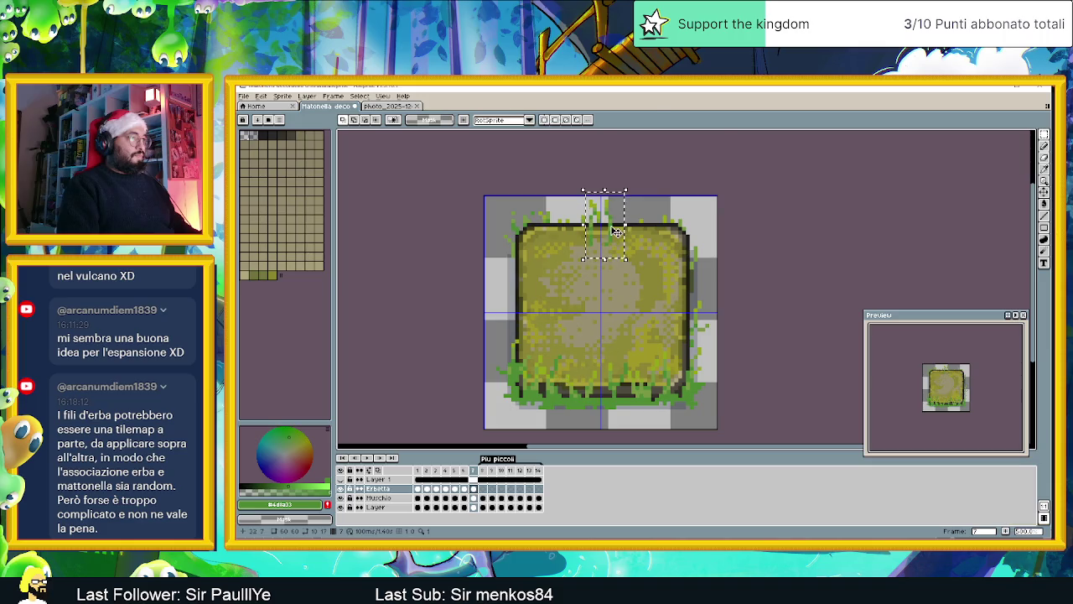
key("ctrl+z")
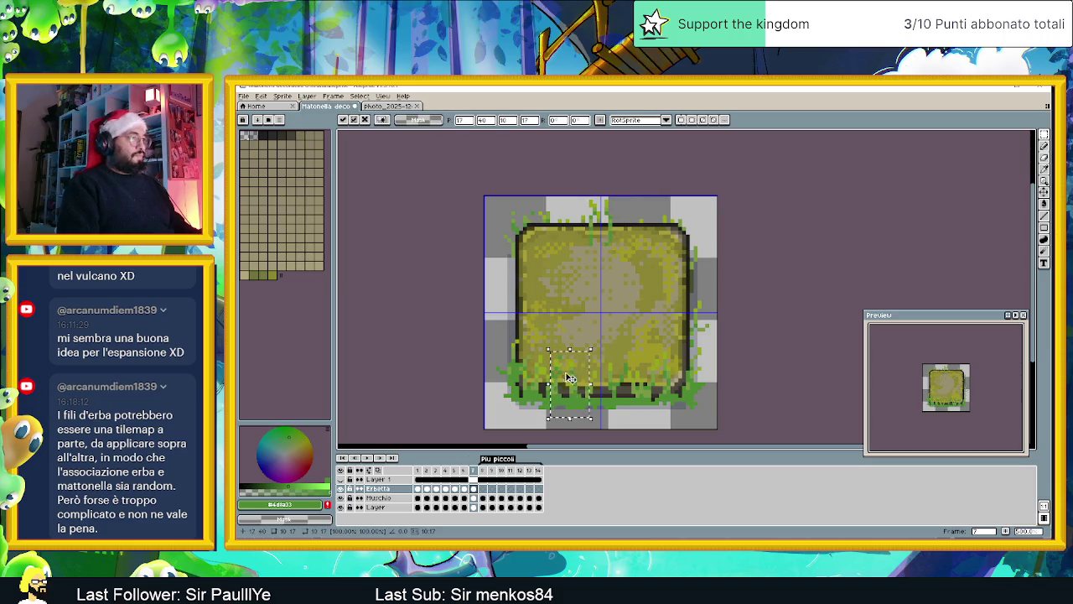
mouse_move(625, 378)
left_mouse_down()
mouse_move(632, 395)
mouse_move(651, 387)
left_mouse_up()
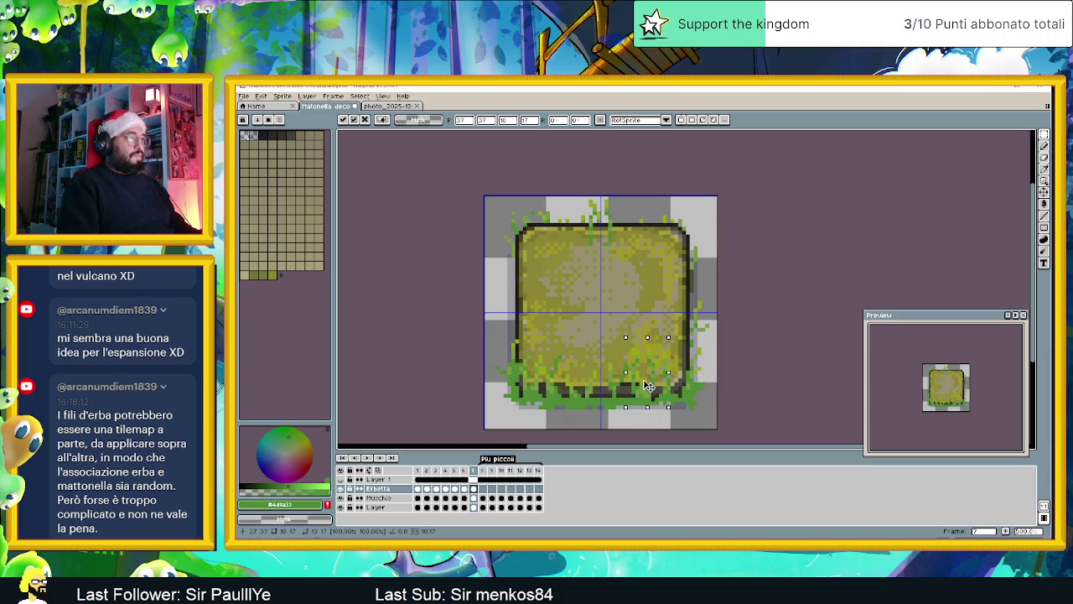
left_click(719, 348)
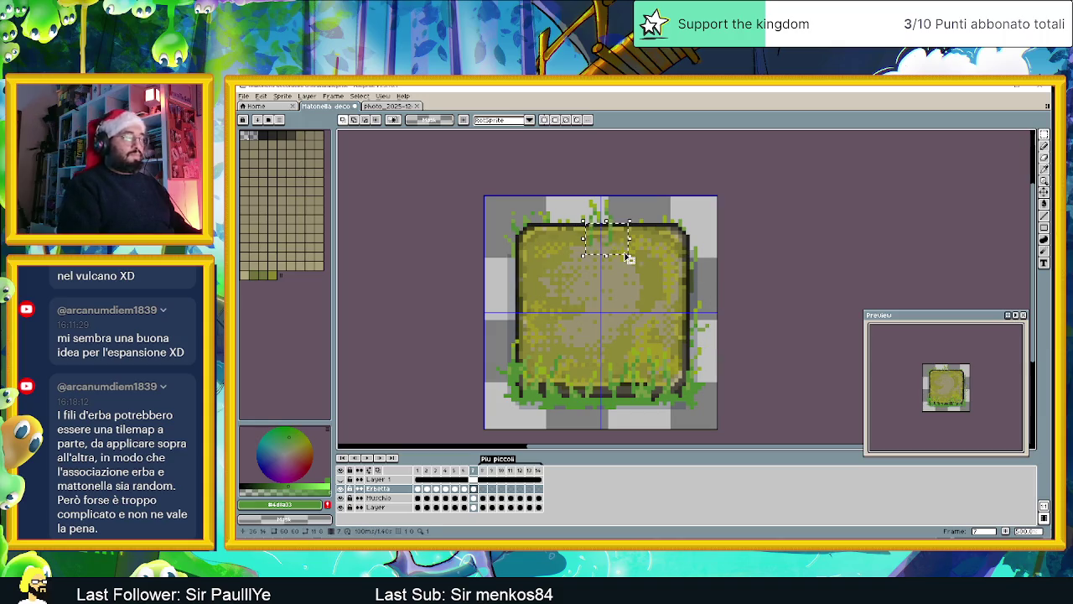
Step: Paste copies of the grass piece and commit a tuft along the slab's left edge
key("ctrl+v")
mouse_move(577, 382)
left_mouse_down()
mouse_move(526, 309)
mouse_move(531, 296)
left_mouse_up()
mouse_move(531, 295)
left_mouse_down()
mouse_move(710, 286)
mouse_move(687, 296)
left_mouse_up()
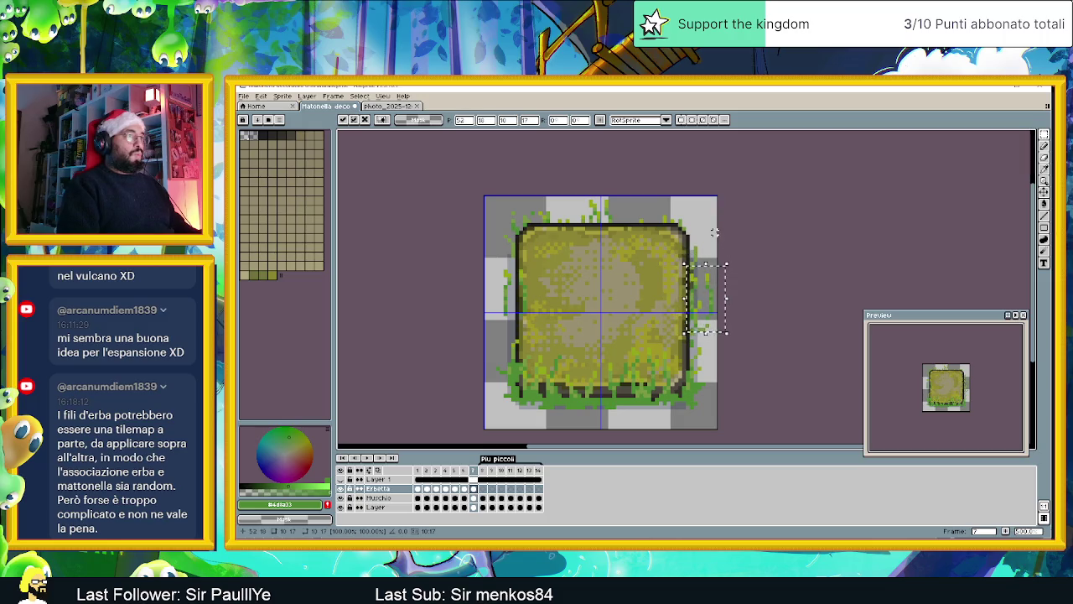
key("ctrl+b")
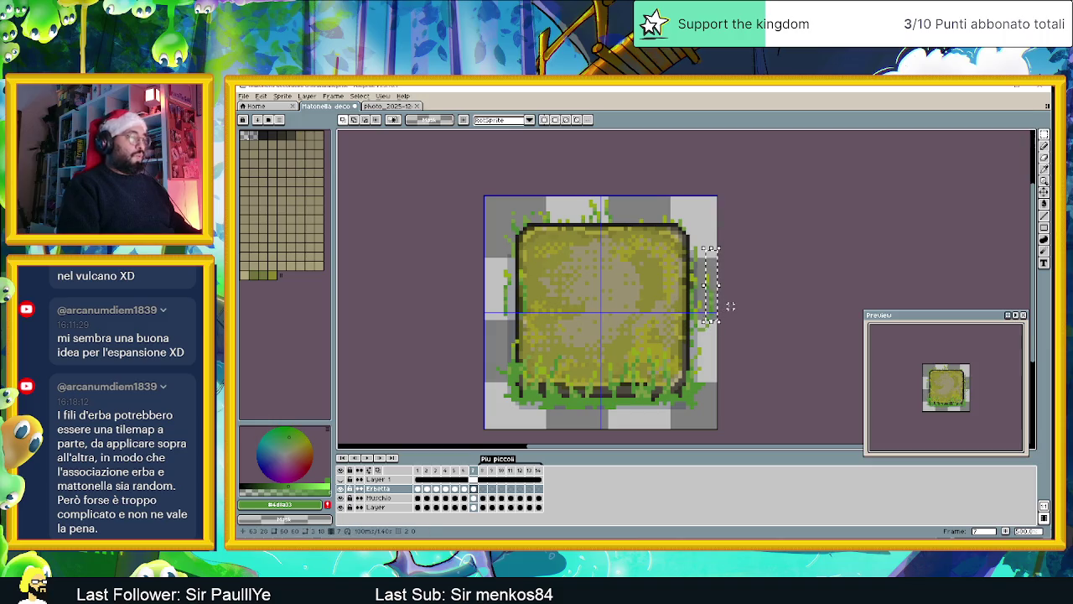
key("ctrl+v")
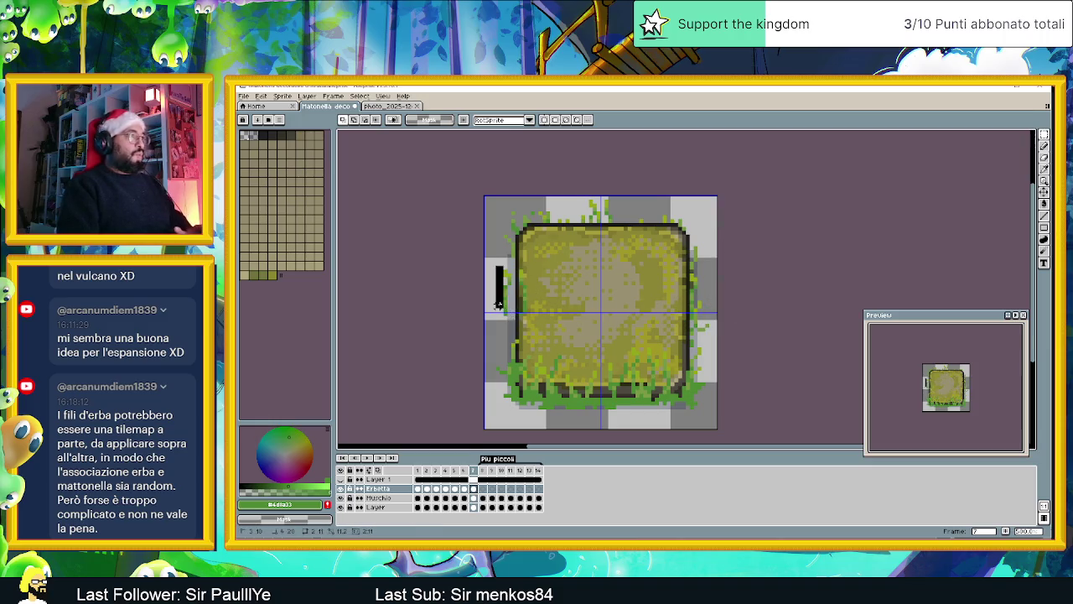
key("Return")
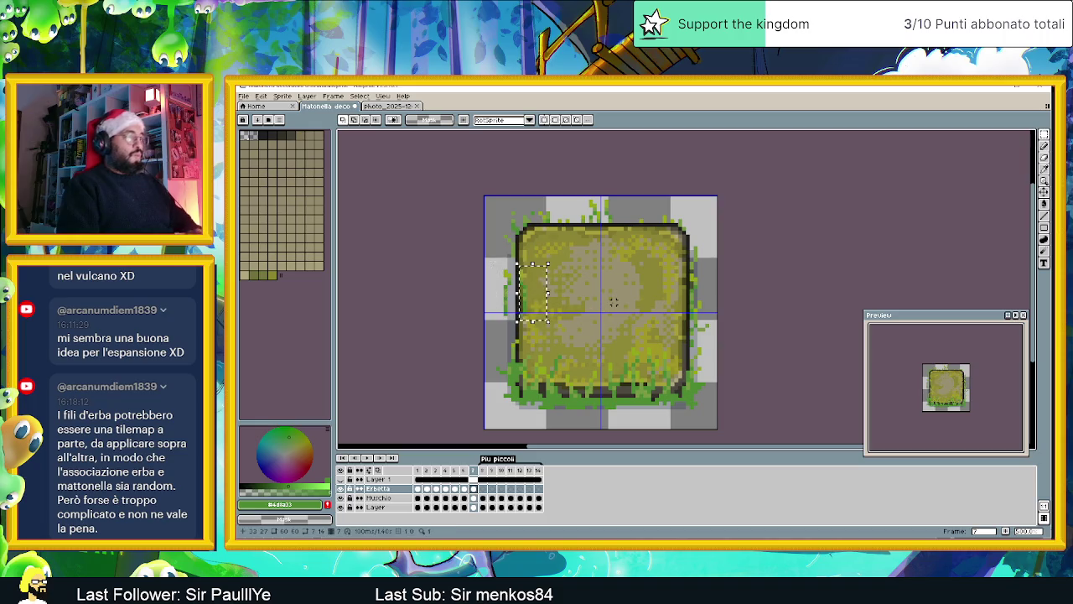
scroll(613, 298, "down", 1)
scroll(608, 335, "down", 1)
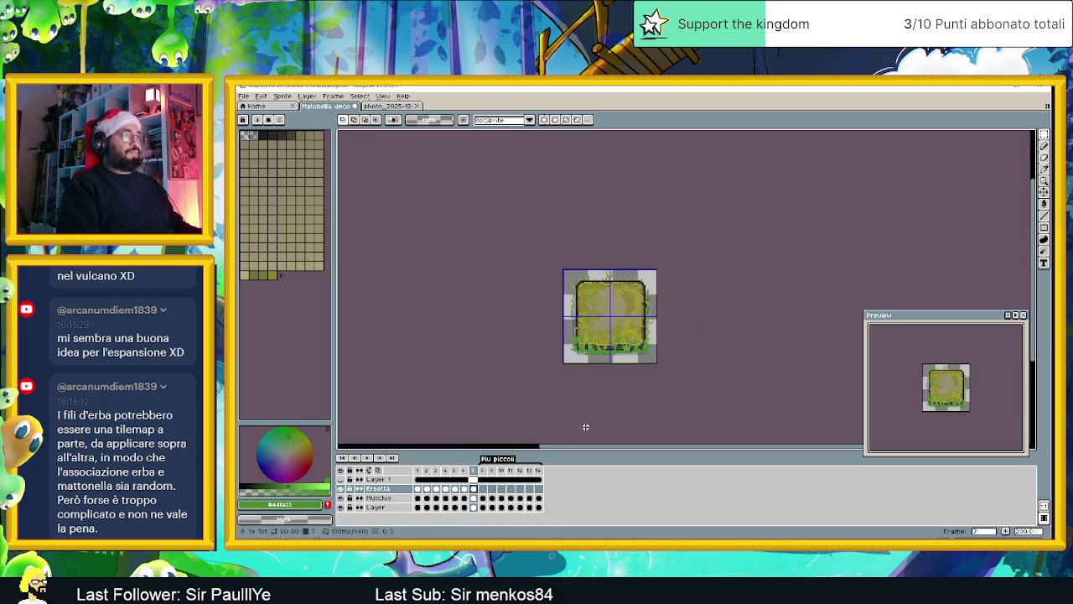
Step: Paste the grass tufts onto frame 8, adjust its lower-right and lower-left pieces, then go to frame 9
left_click(486, 472)
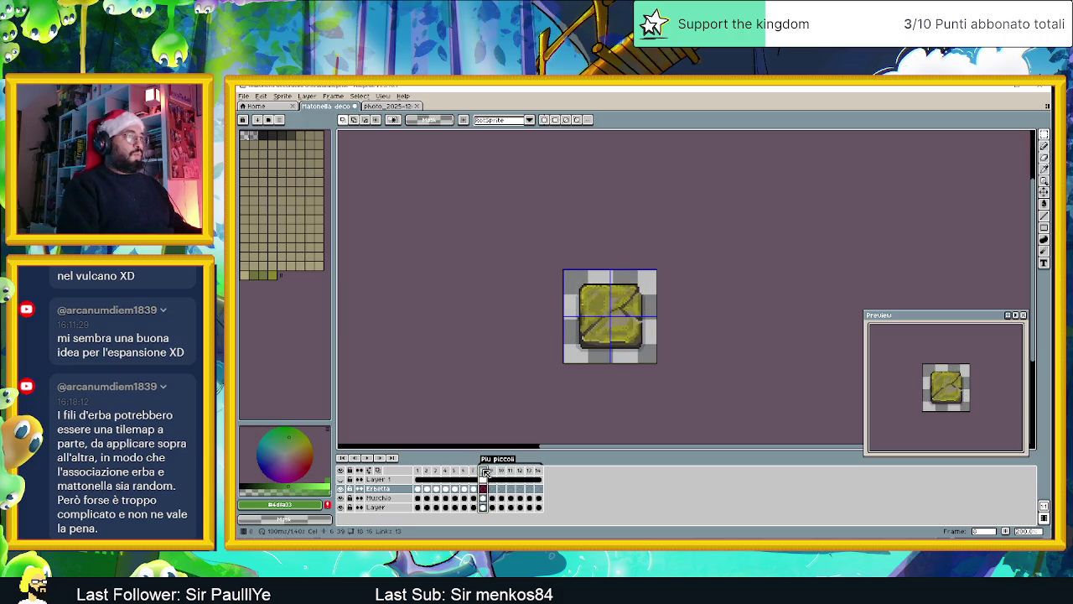
key("ctrl+v")
scroll(612, 310, "up", 1)
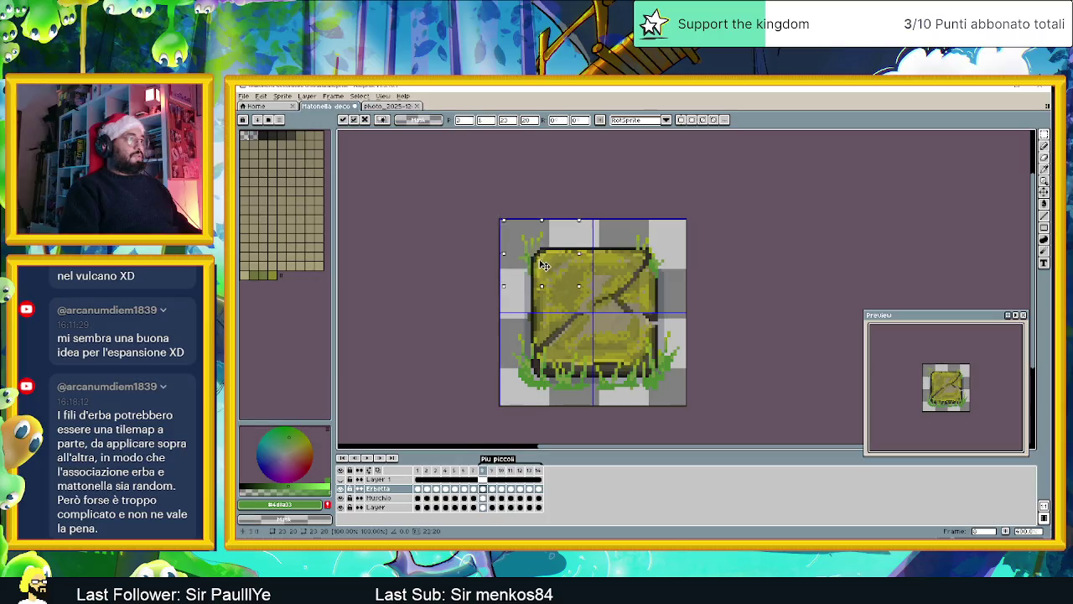
key("Return")
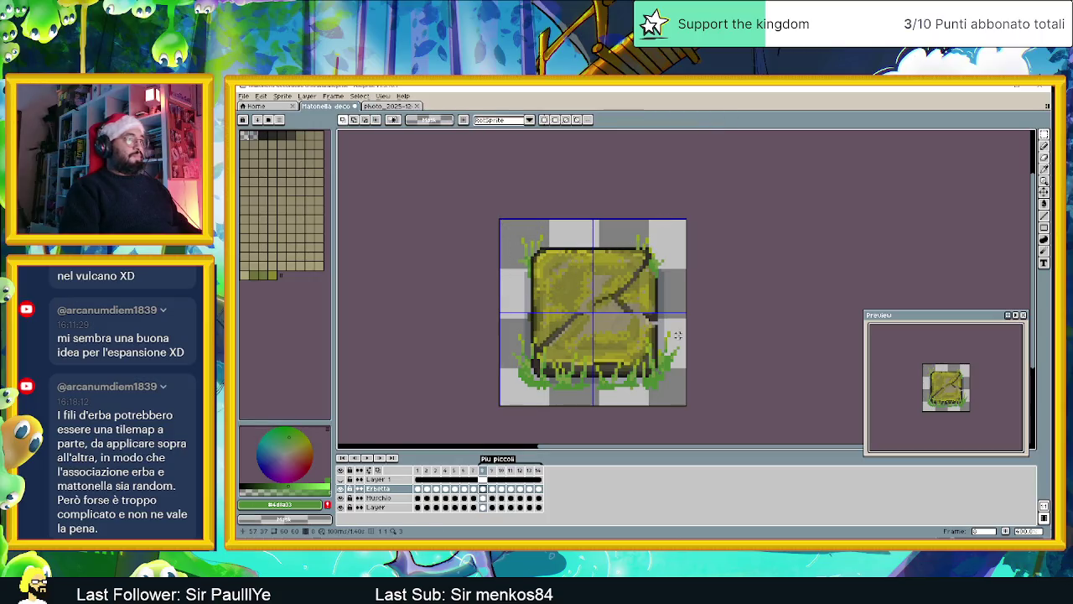
mouse_move(688, 315)
left_mouse_down()
mouse_move(592, 401)
mouse_move(632, 376)
left_mouse_up()
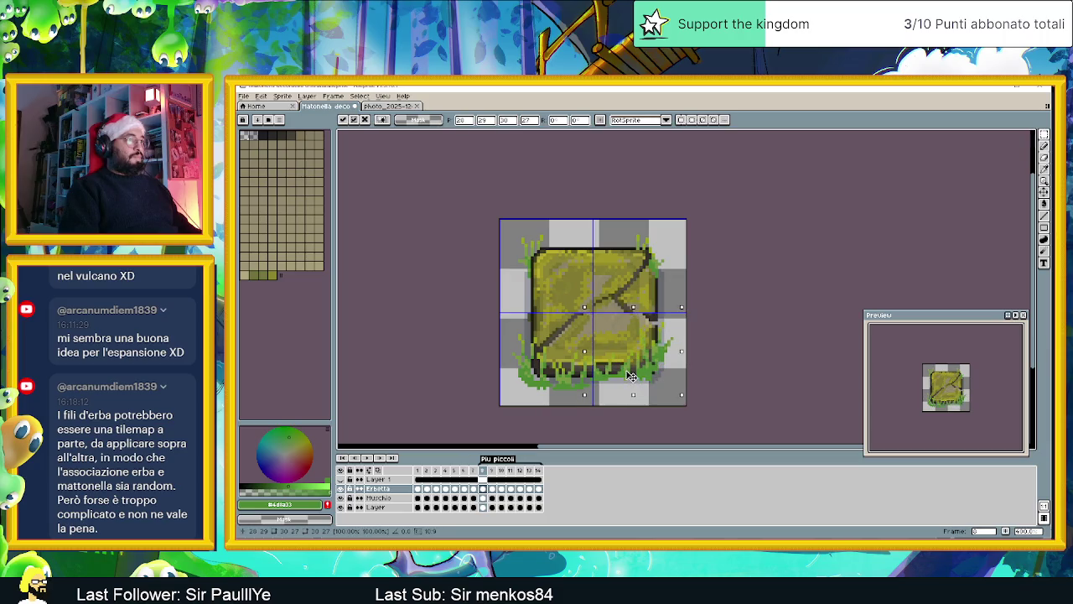
key("Return")
mouse_move(504, 322)
left_mouse_down()
mouse_move(588, 397)
mouse_move(584, 372)
left_mouse_up()
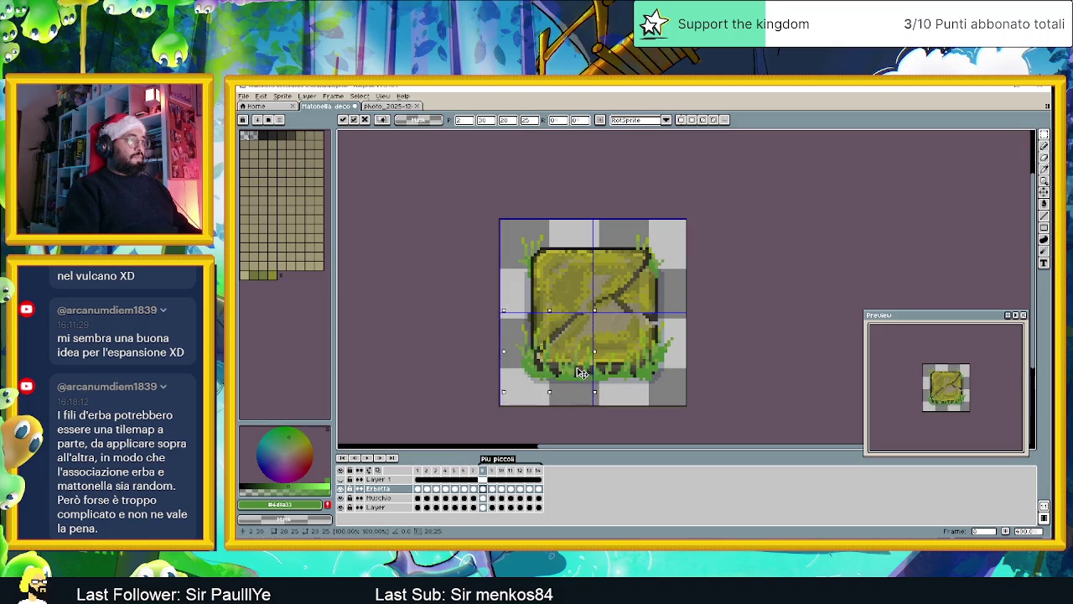
key("Return")
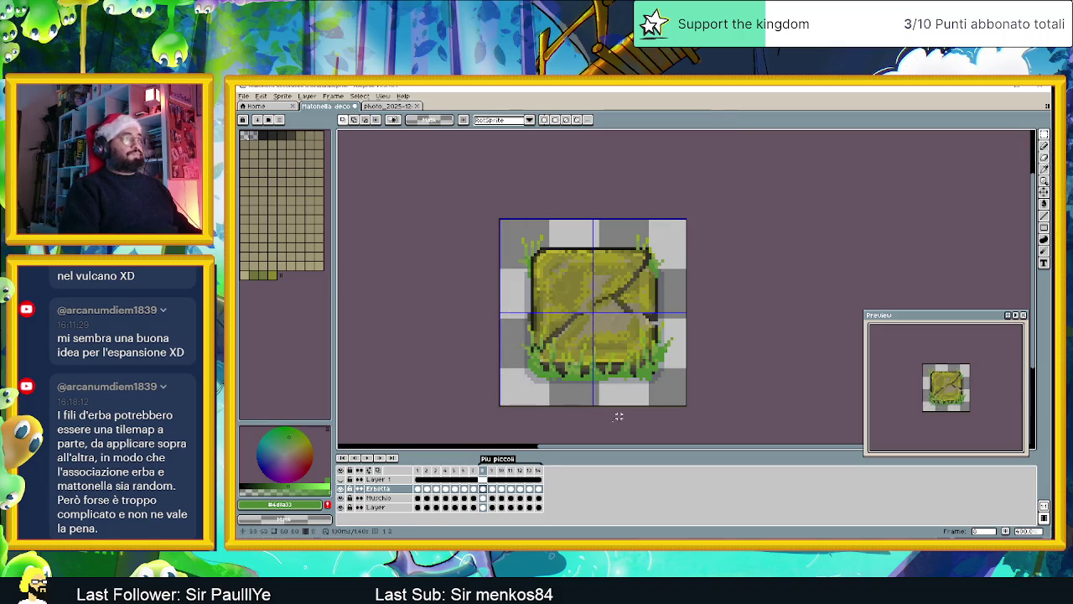
left_click(494, 490)
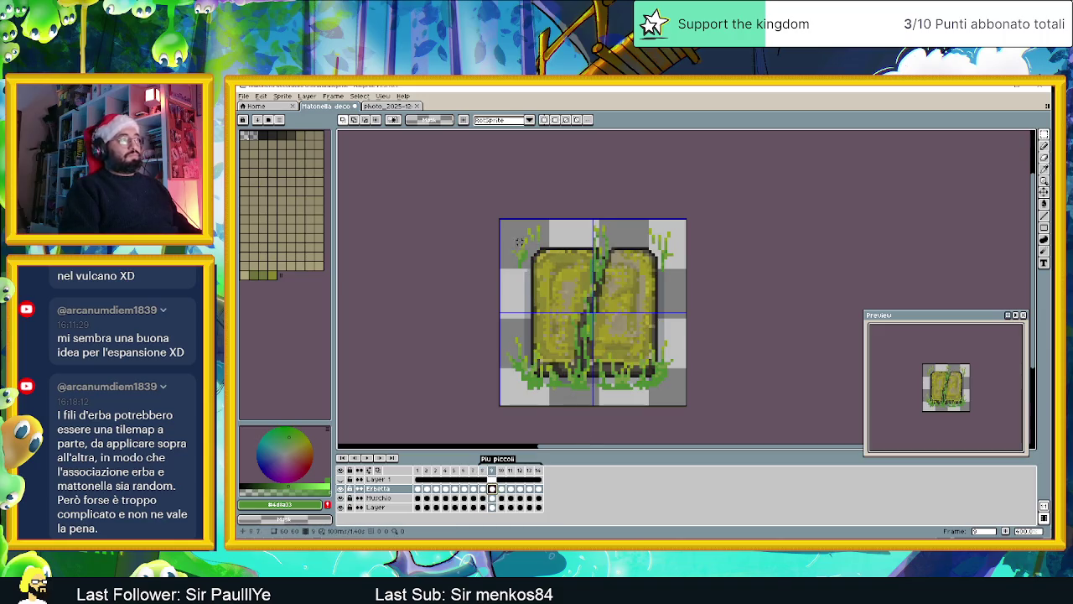
Step: Fit frame 9's top-left grass and move the top-right grass slightly up
mouse_move(503, 221)
left_mouse_down()
mouse_move(565, 285)
mouse_move(529, 267)
left_mouse_up()
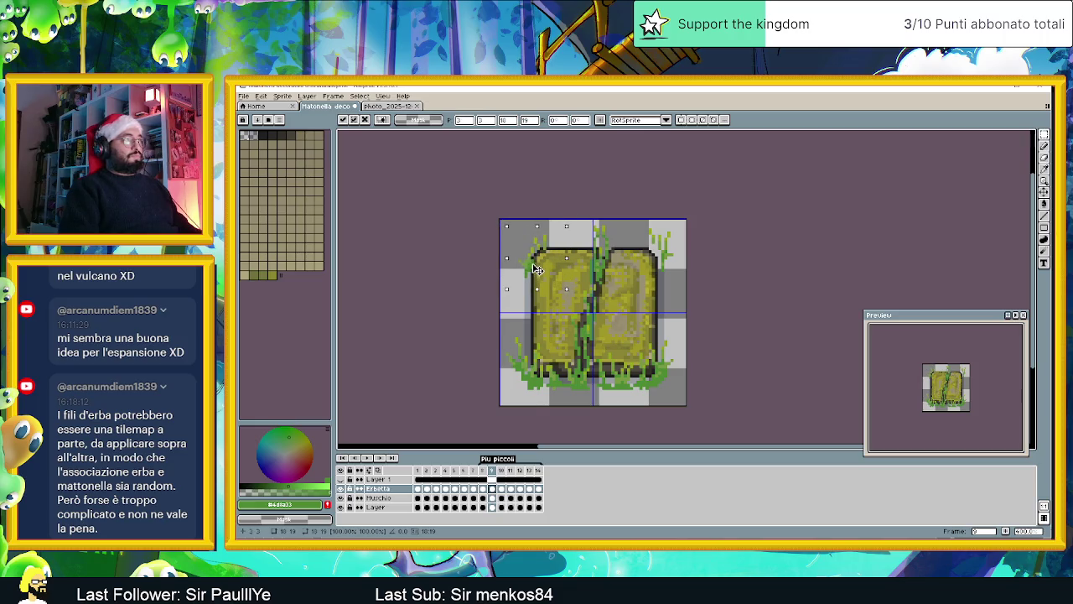
left_click(663, 250)
left_click_drag(680, 225, 619, 286)
left_click_drag(669, 262, 669, 258)
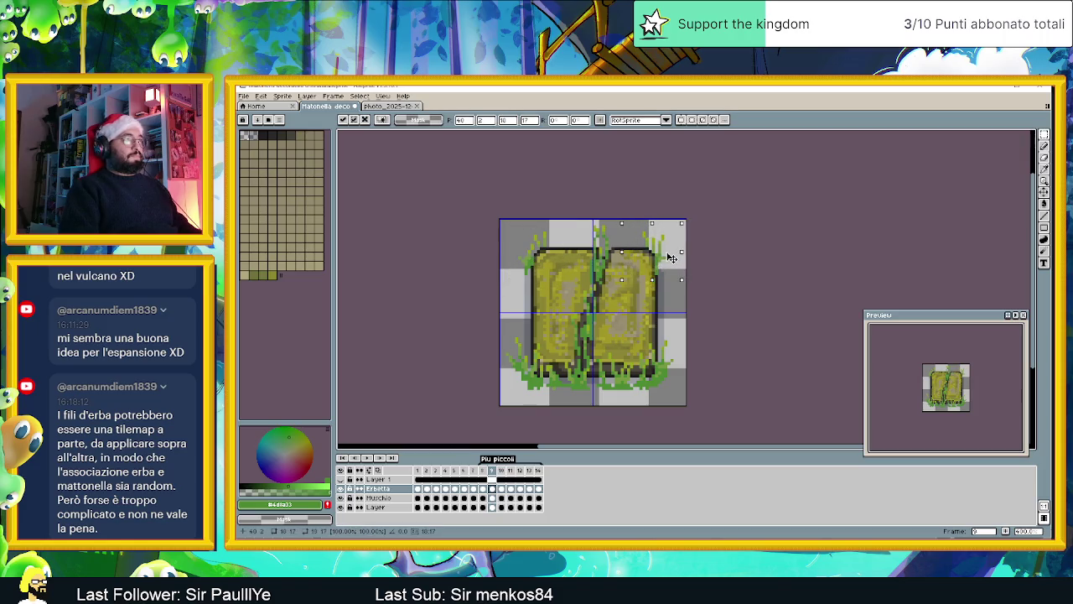
left_click(678, 314)
Step: Place the bottom-right and bottom-left grass, then select frame 10's top-left grass
mouse_move(686, 335)
left_mouse_down()
mouse_move(596, 405)
mouse_move(627, 375)
left_mouse_up()
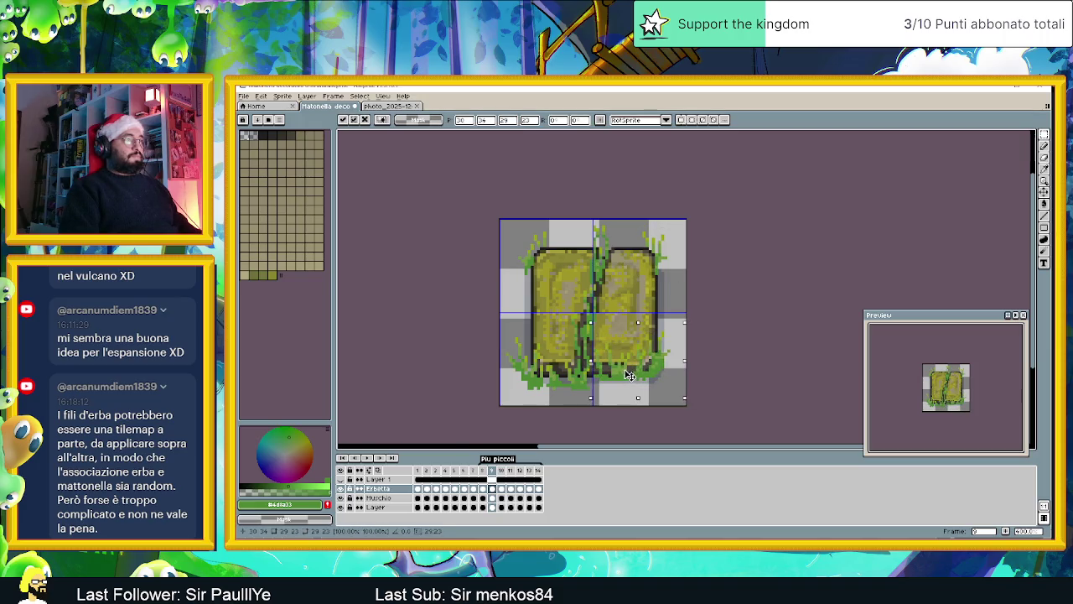
left_click(521, 295)
mouse_move(504, 329)
left_mouse_down()
mouse_move(572, 403)
mouse_move(565, 381)
mouse_move(610, 394)
left_mouse_up()
left_click(612, 401)
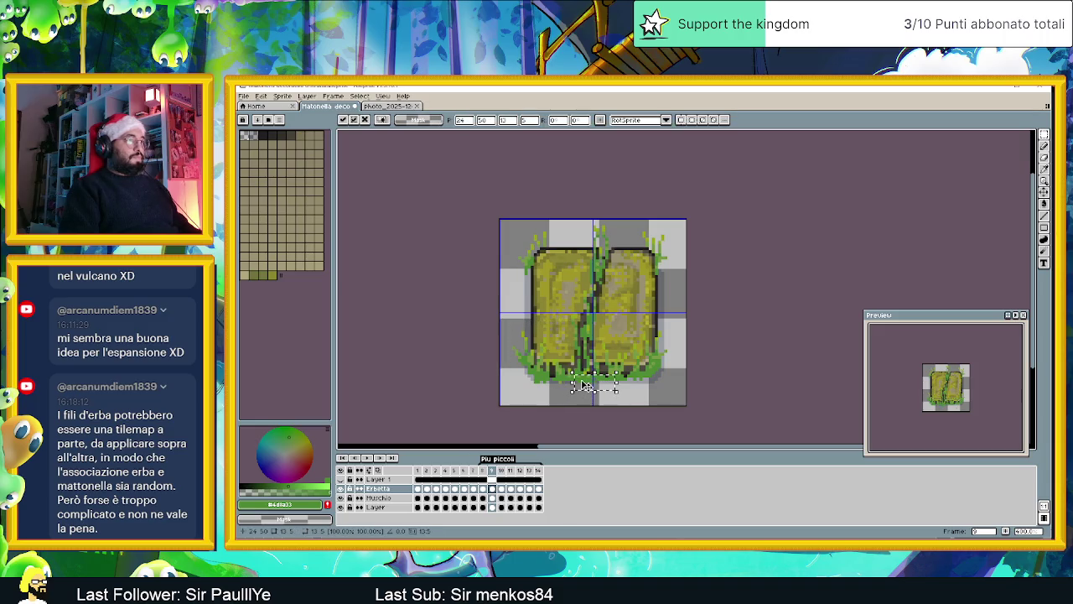
left_click(662, 385)
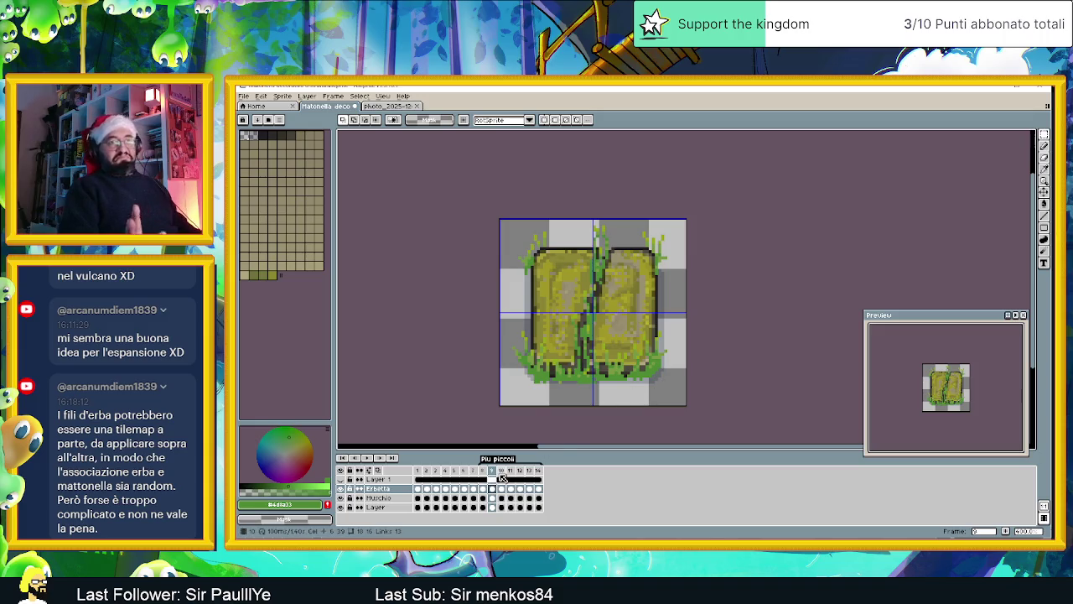
left_click(502, 488)
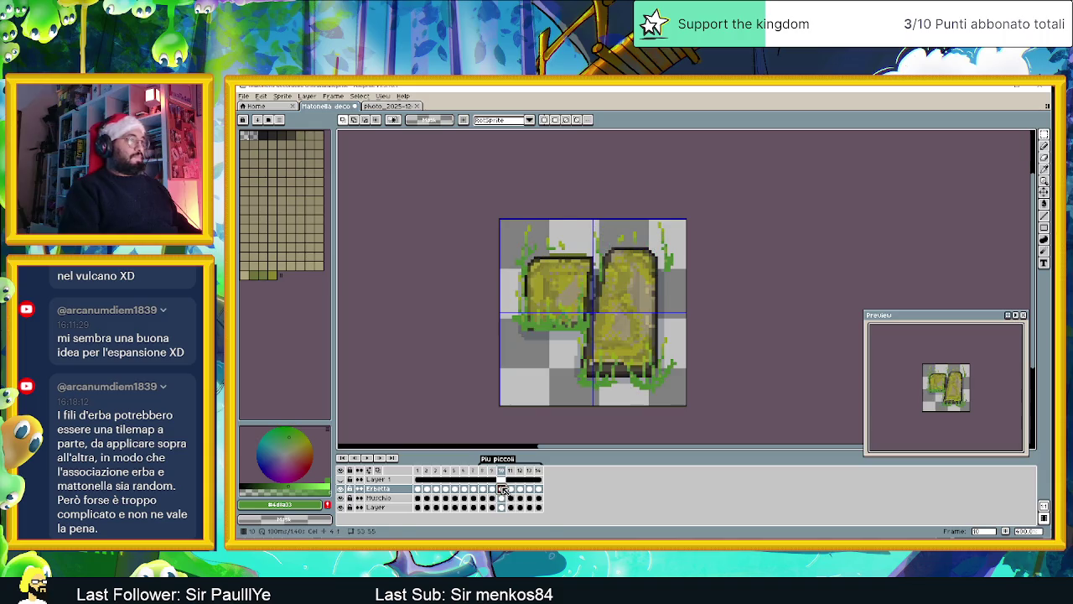
left_click_drag(502, 220, 583, 261)
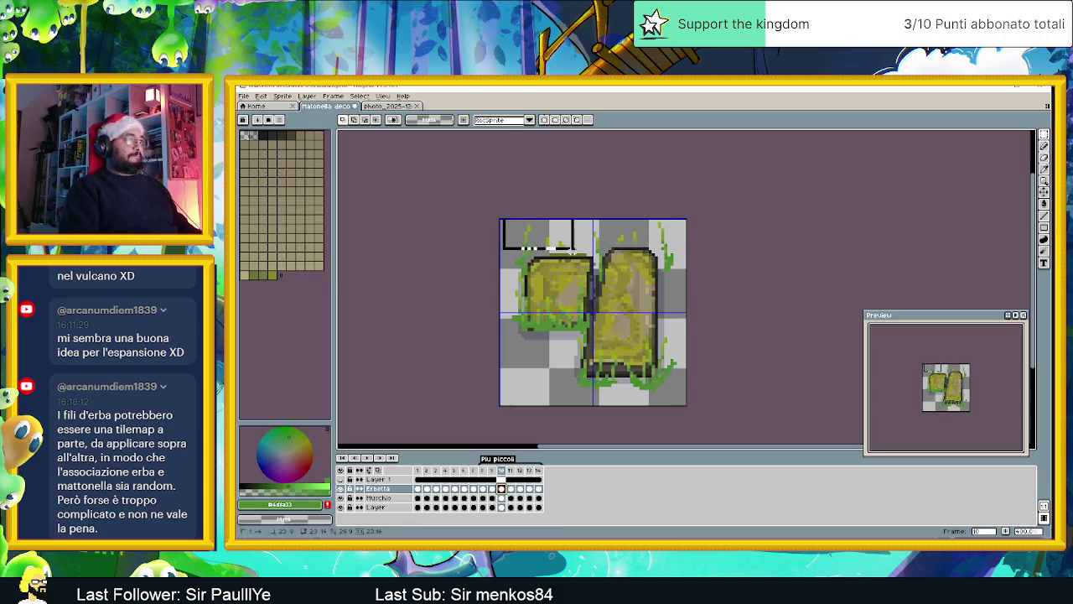
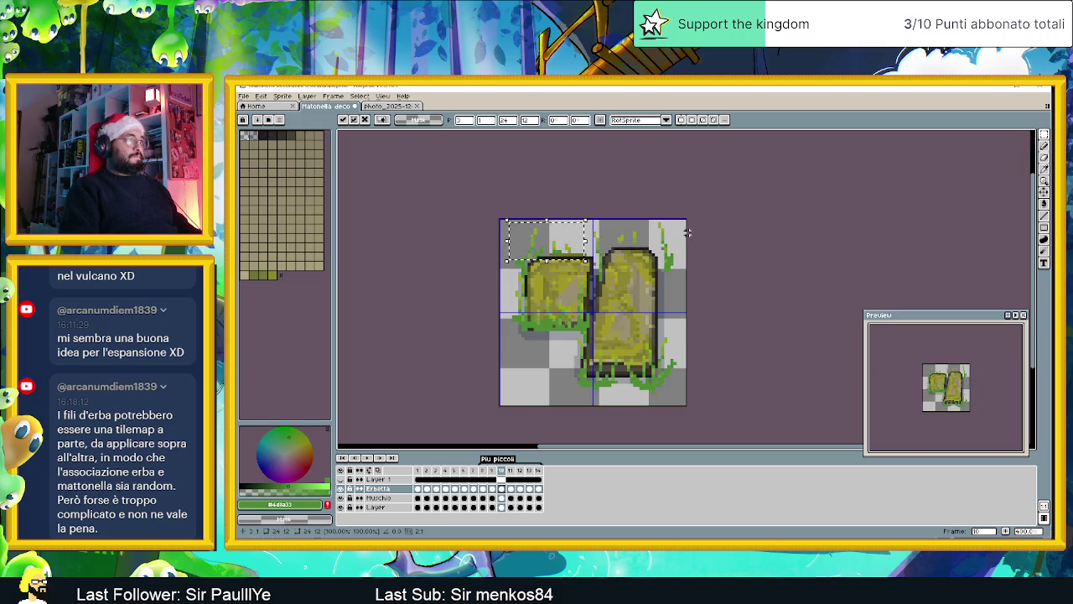
Step: On frame 10, reposition the grass around the right stone's top and the tile's top-right corner
key("ctrl+d")
left_click_drag(683, 221, 609, 285)
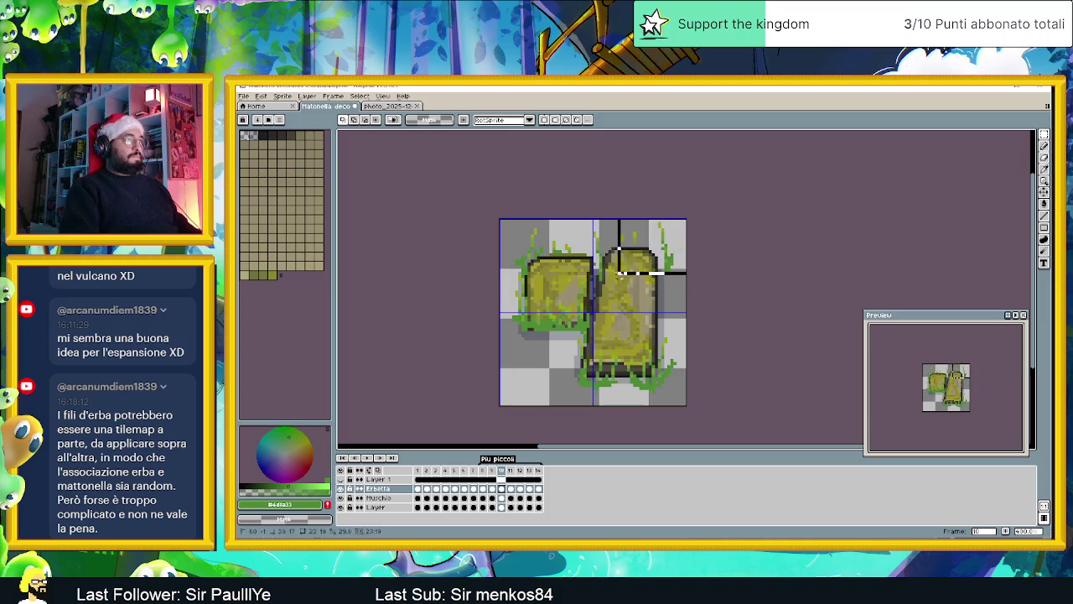
key("Left")
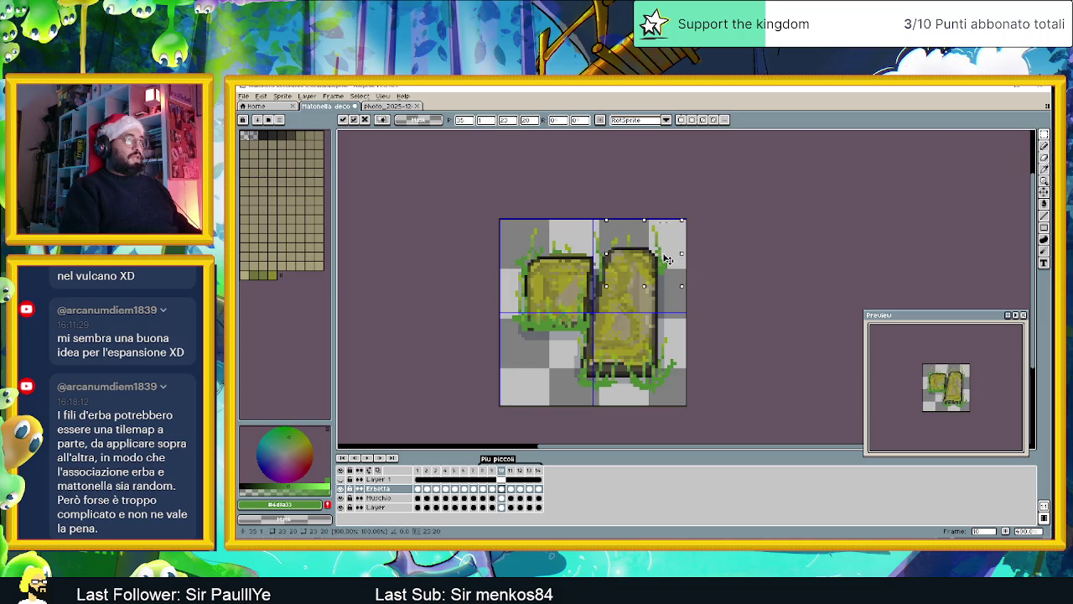
left_click_drag(665, 265, 665, 265)
left_click_drag(683, 219, 643, 282)
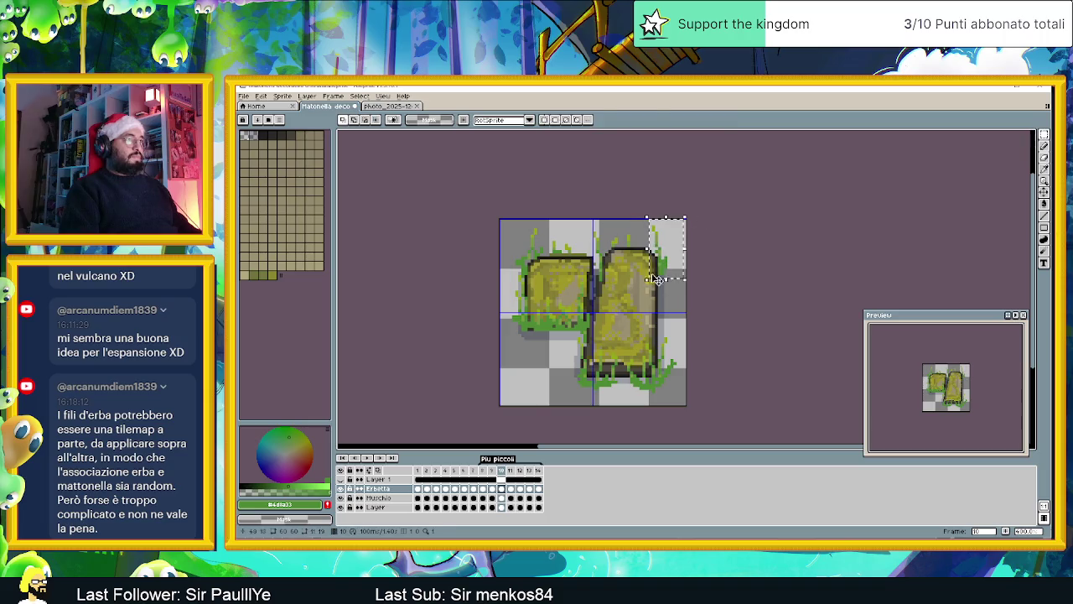
left_click(701, 248)
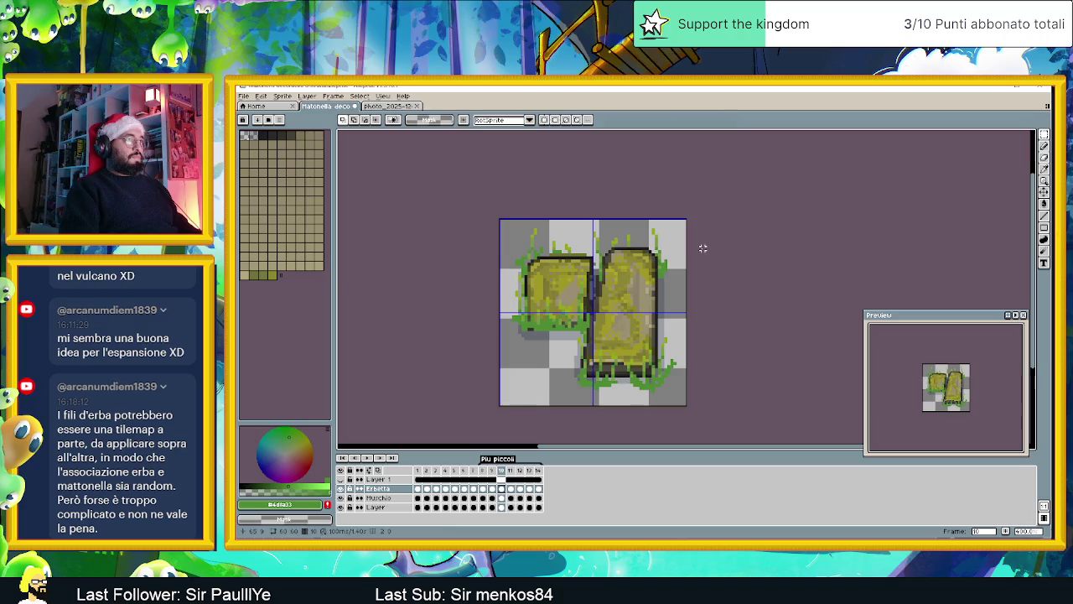
Step: Move the grass at the right stone's base and the tile's lower middle into place
left_click_drag(683, 325, 620, 399)
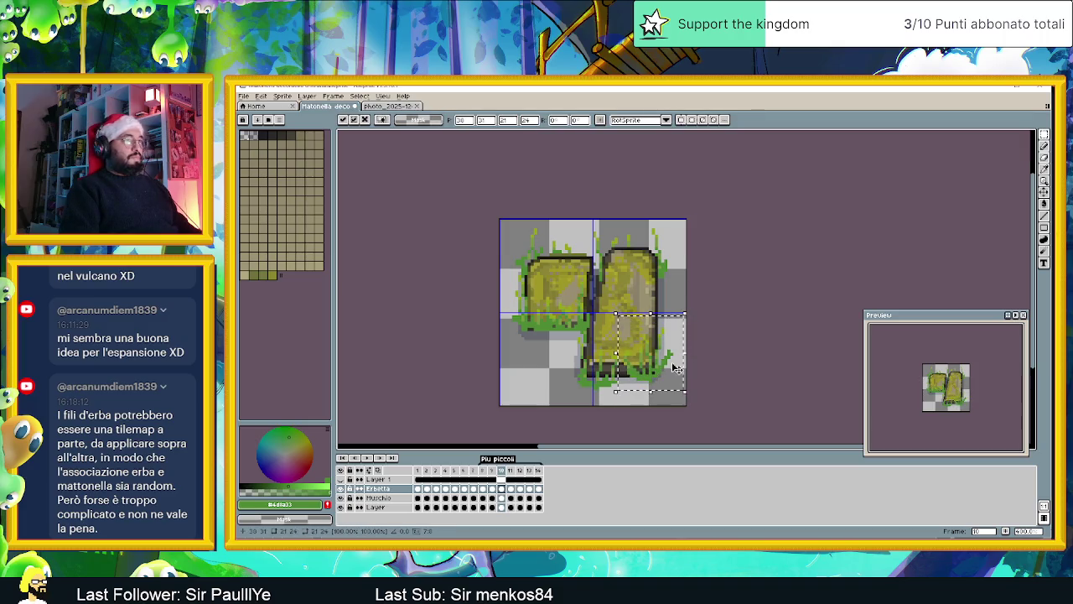
left_click(581, 380)
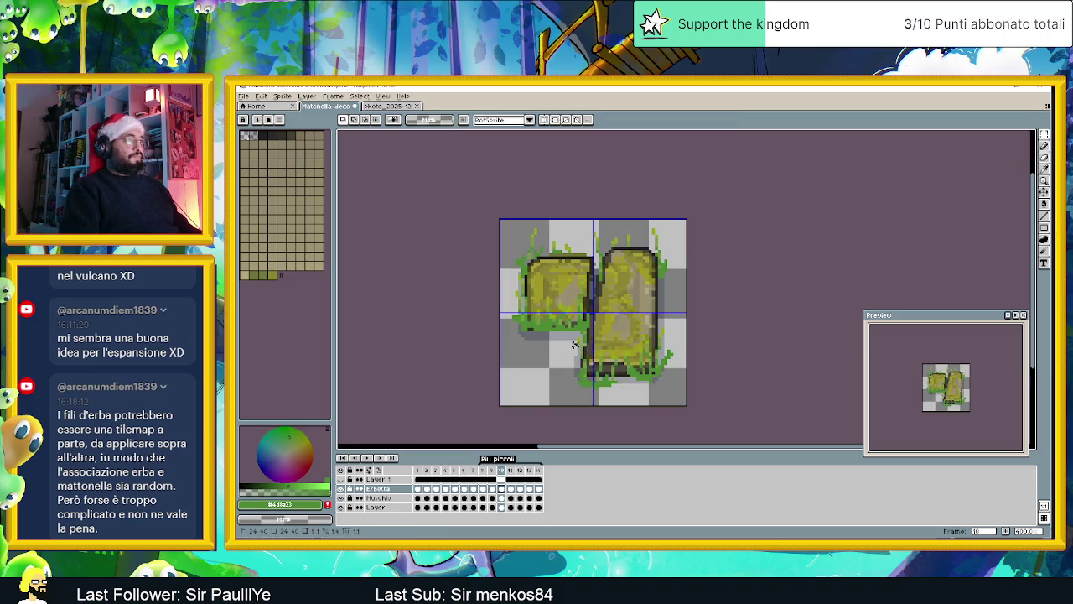
mouse_move(575, 342)
left_mouse_down()
mouse_move(621, 385)
mouse_move(609, 380)
left_mouse_up()
left_click(607, 379)
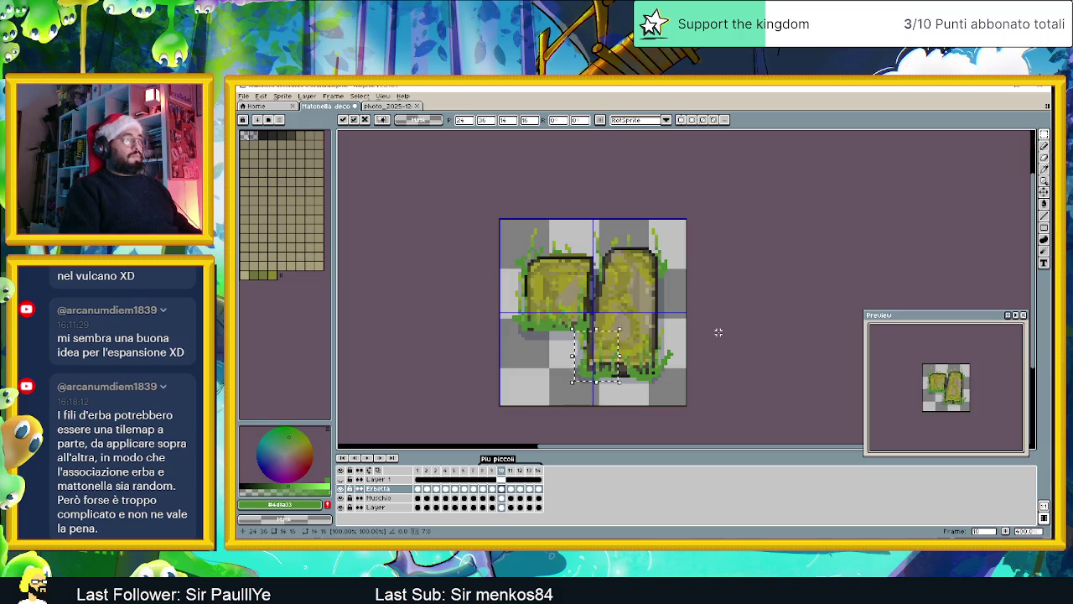
Step: On frame 11, shift the lower-left, lower-right and crack-side grass clumps toward the stone
left_click(510, 488)
left_click_drag(510, 280, 563, 372)
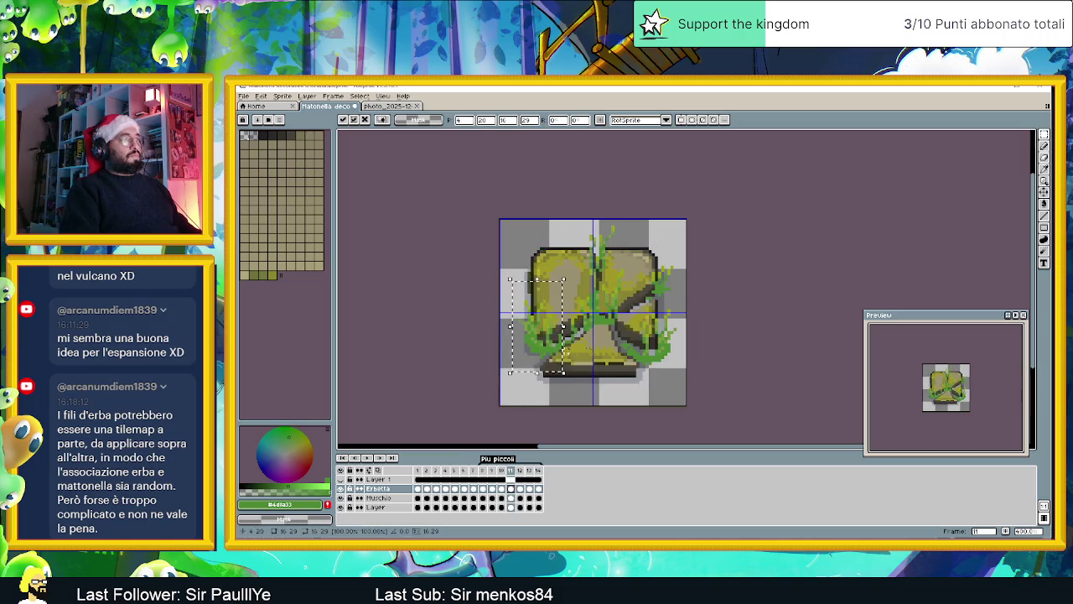
mouse_move(688, 305)
left_mouse_down()
mouse_move(619, 383)
mouse_move(653, 350)
left_mouse_up()
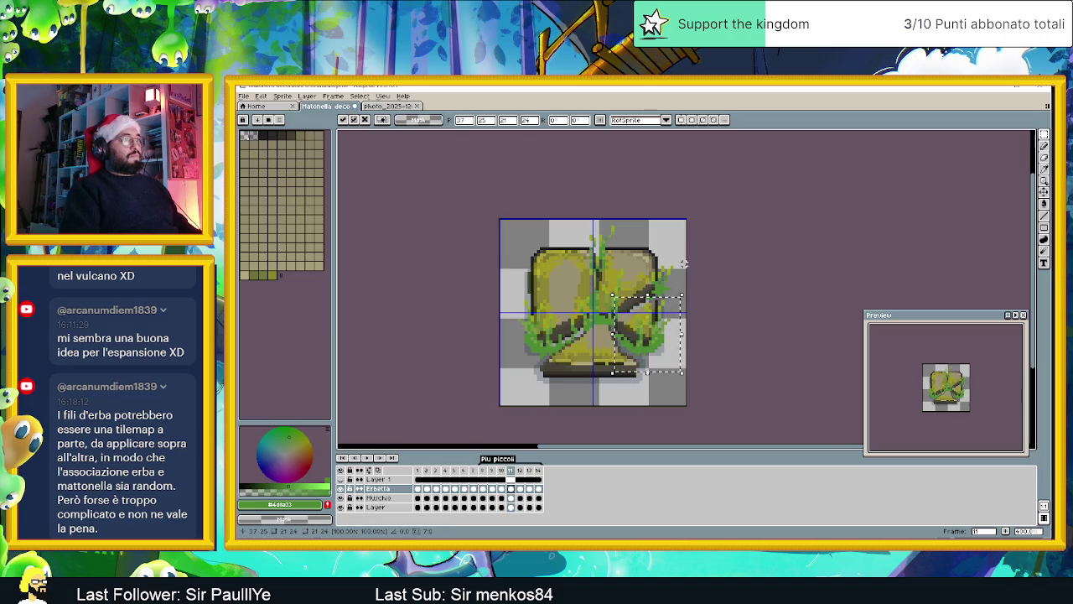
left_click_drag(685, 245, 634, 300)
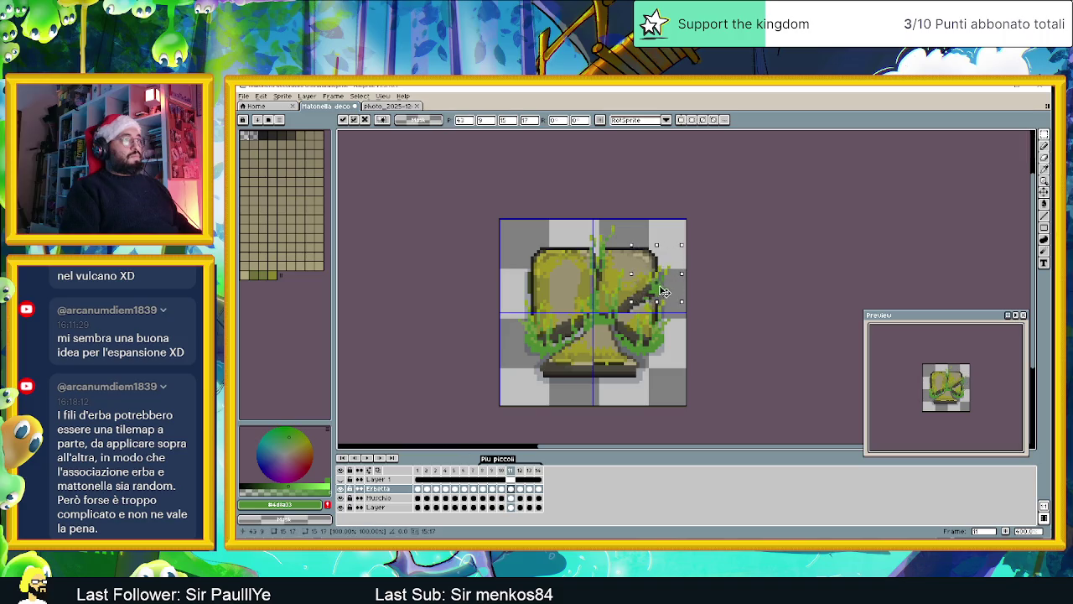
left_click(696, 264)
Step: Reposition the upper-middle, tall top-centre and small central grass patches
mouse_move(581, 222)
left_mouse_down()
mouse_move(622, 285)
mouse_move(614, 268)
left_mouse_up()
left_click(655, 261)
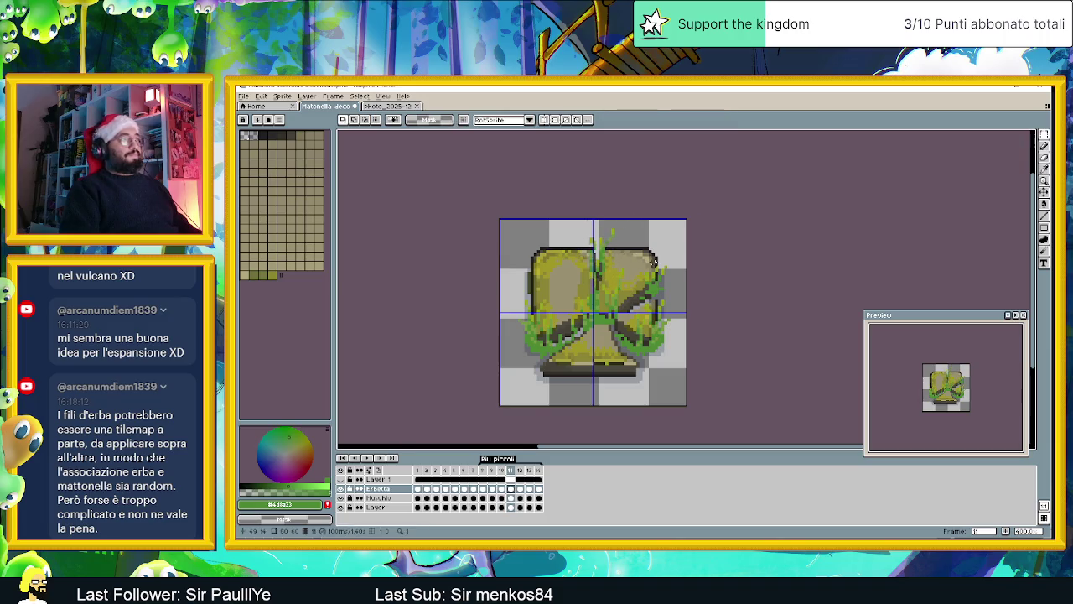
left_click_drag(579, 227, 601, 286)
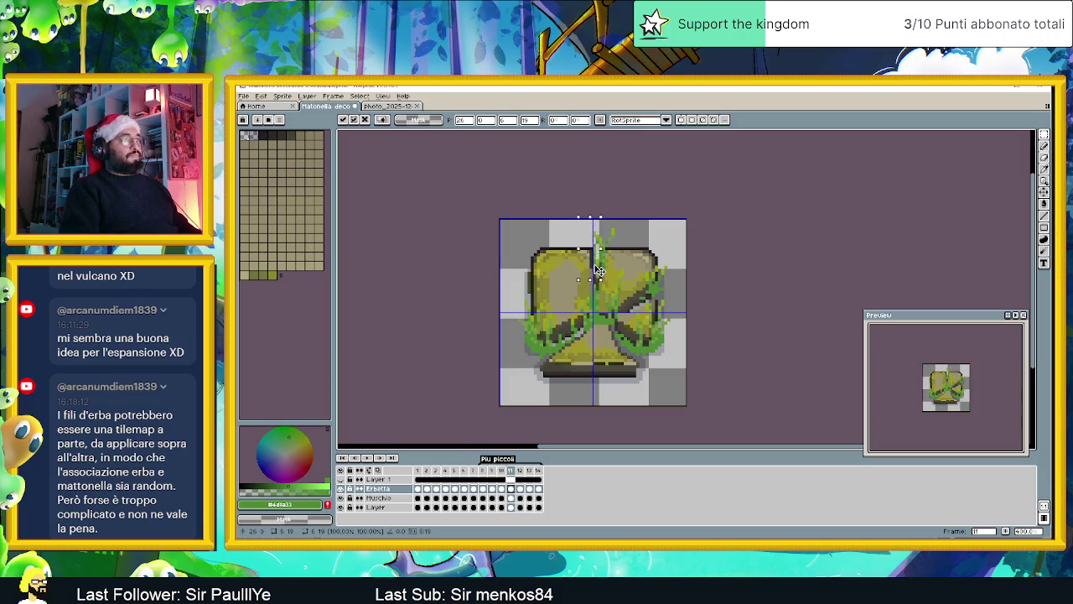
left_click(665, 242)
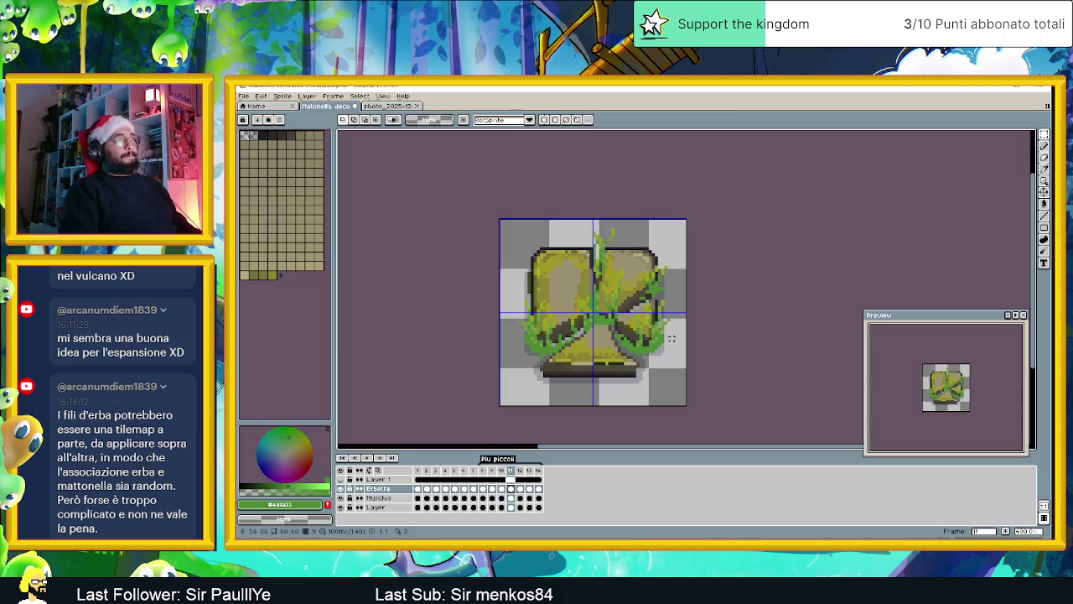
left_click_drag(591, 323, 615, 334)
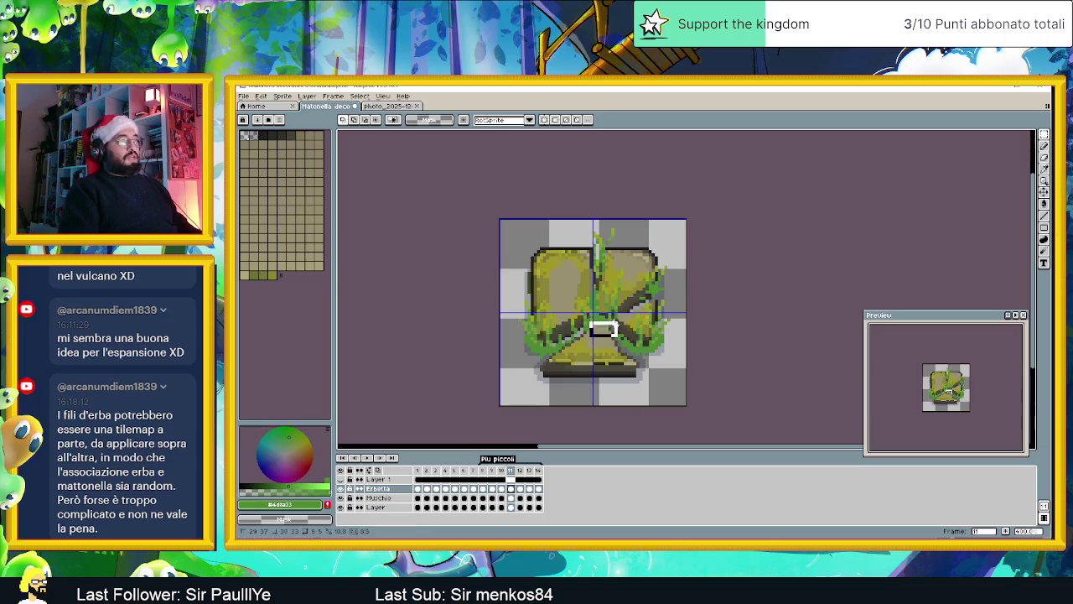
left_click(690, 366)
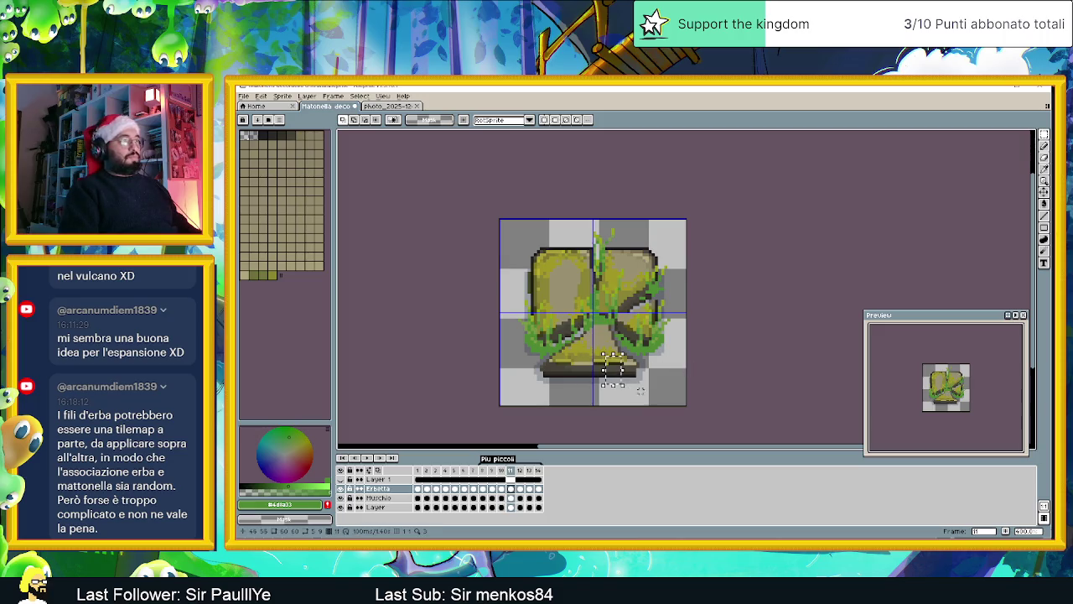
Step: On frame 12, move the lower-left and lower-right grass to fit the stone's base
left_click(520, 489)
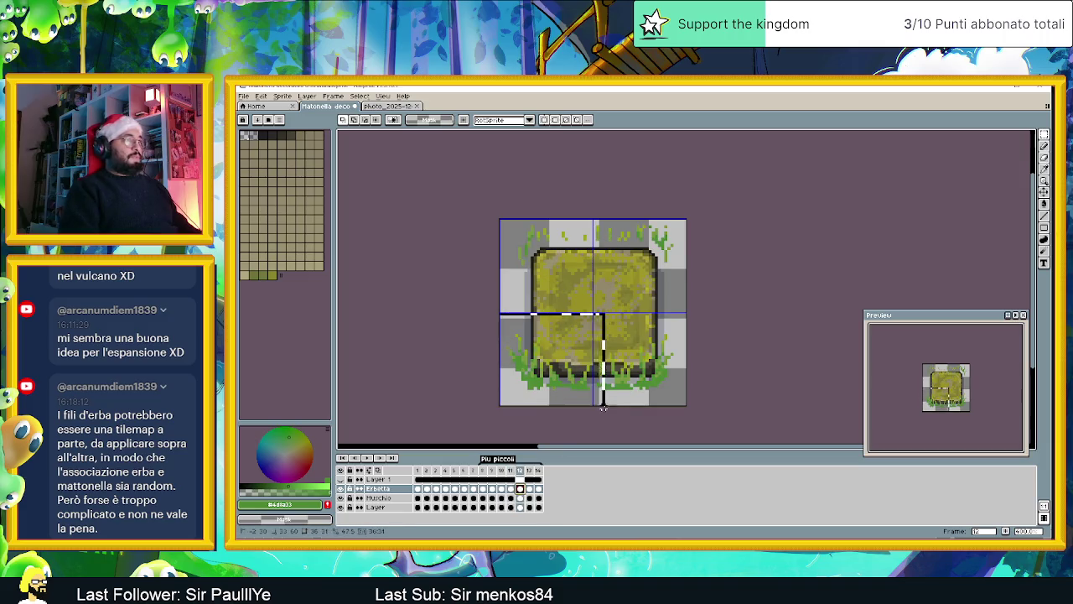
mouse_move(495, 313)
left_mouse_down()
mouse_move(601, 400)
mouse_move(571, 366)
left_mouse_up()
mouse_move(689, 317)
left_mouse_down()
mouse_move(594, 396)
mouse_move(620, 369)
left_mouse_up()
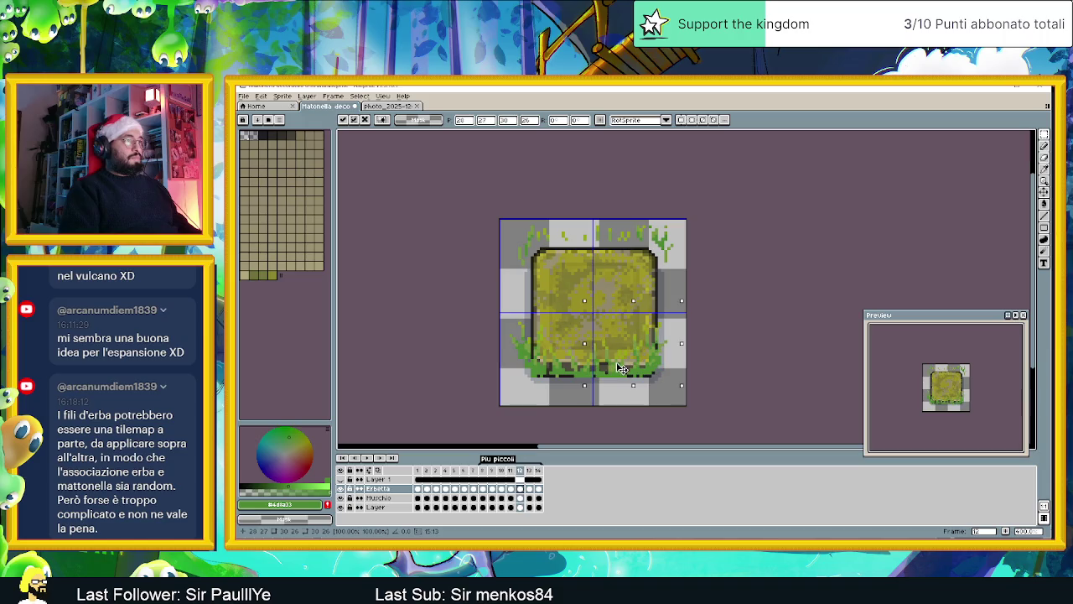
key("ctrl+d")
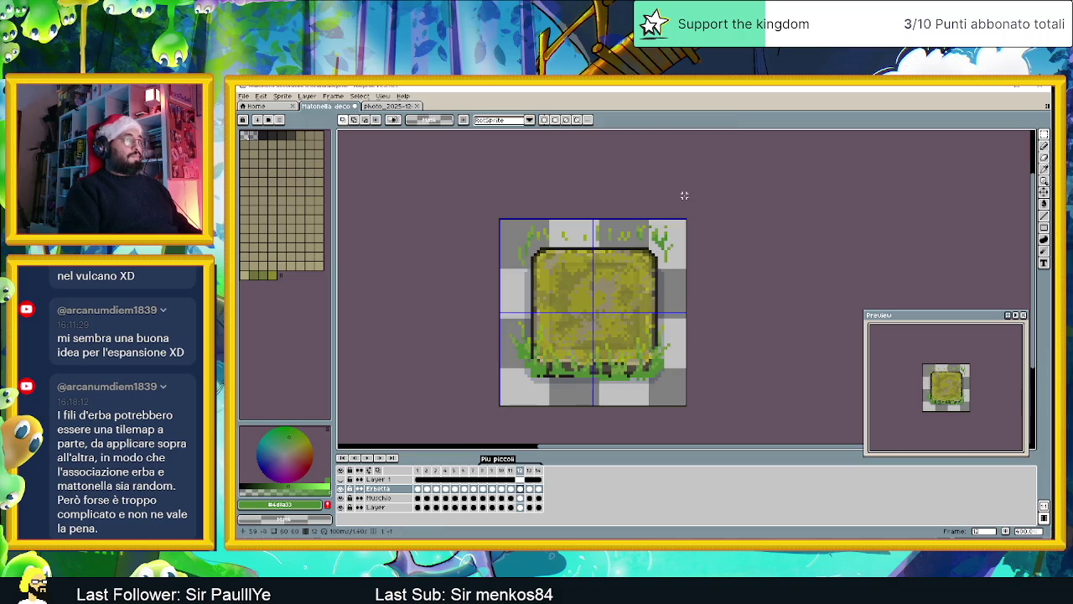
Step: Shift the grass along the tile's top, including the top-left and top-right corners
left_click_drag(686, 221, 497, 291)
left_click(621, 260)
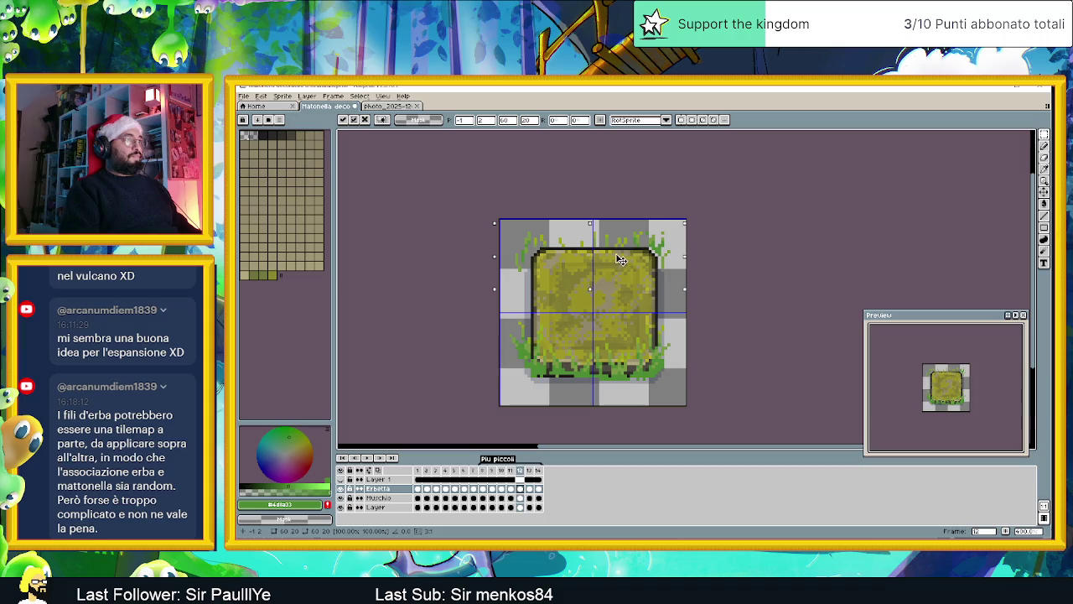
key("ctrl+d")
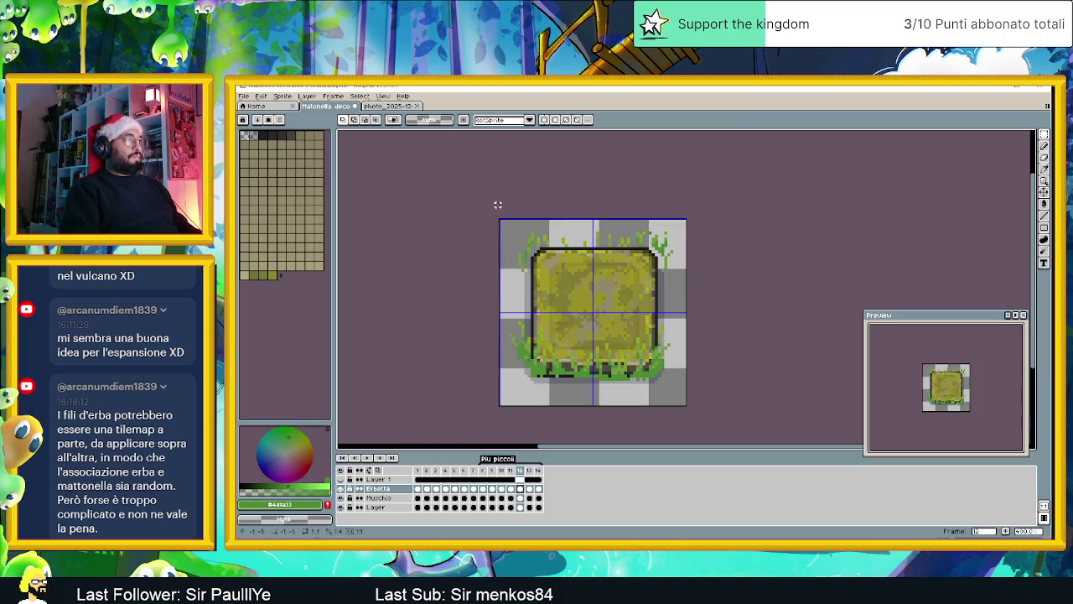
left_click(533, 266)
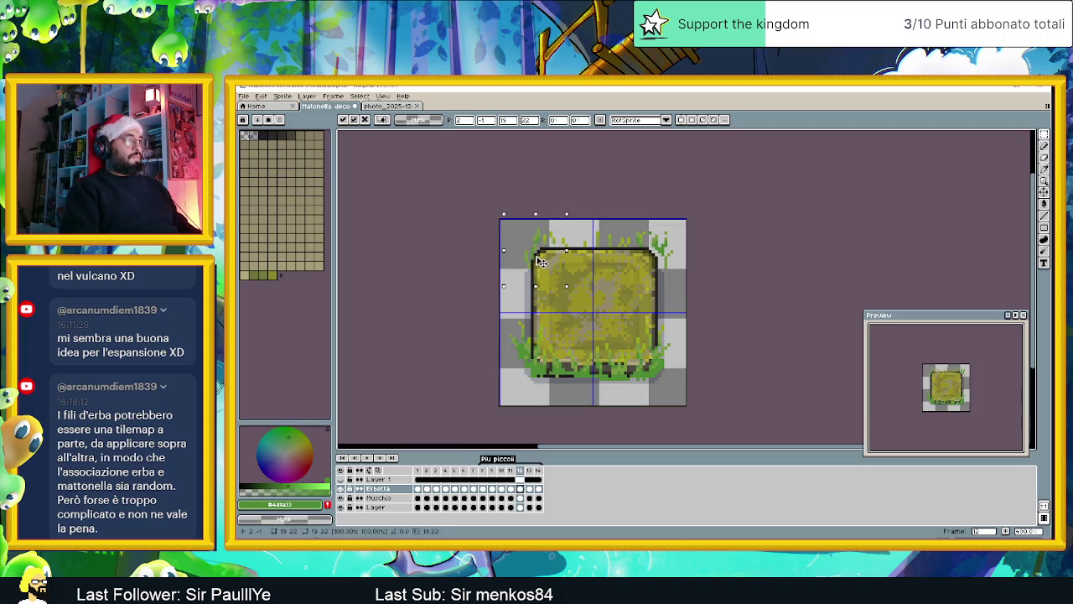
mouse_move(685, 219)
left_mouse_down()
mouse_move(643, 280)
mouse_move(666, 253)
left_mouse_up()
left_click(669, 256)
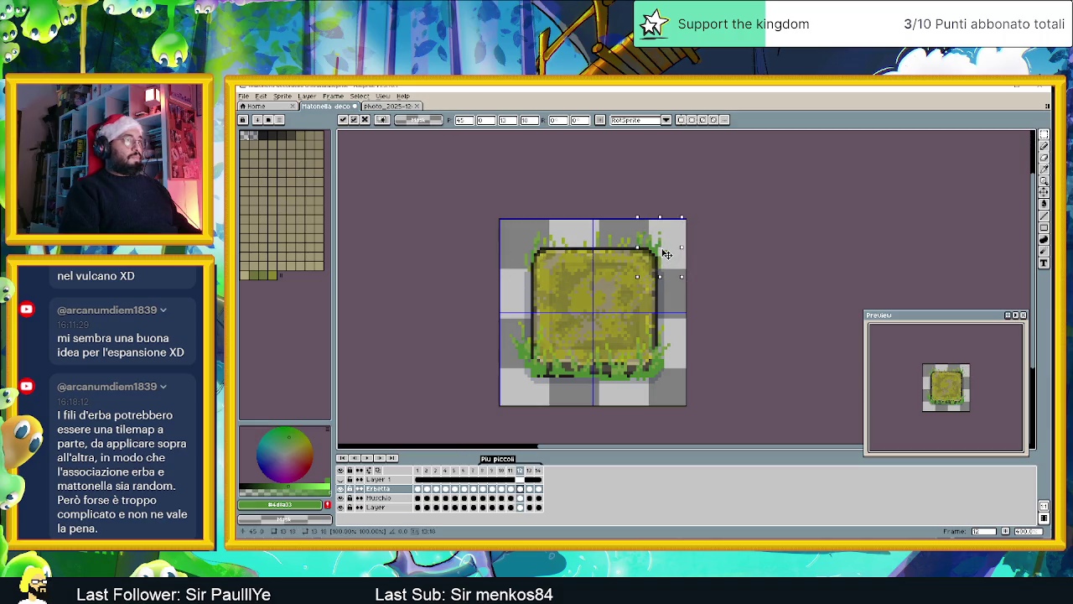
left_click(704, 215)
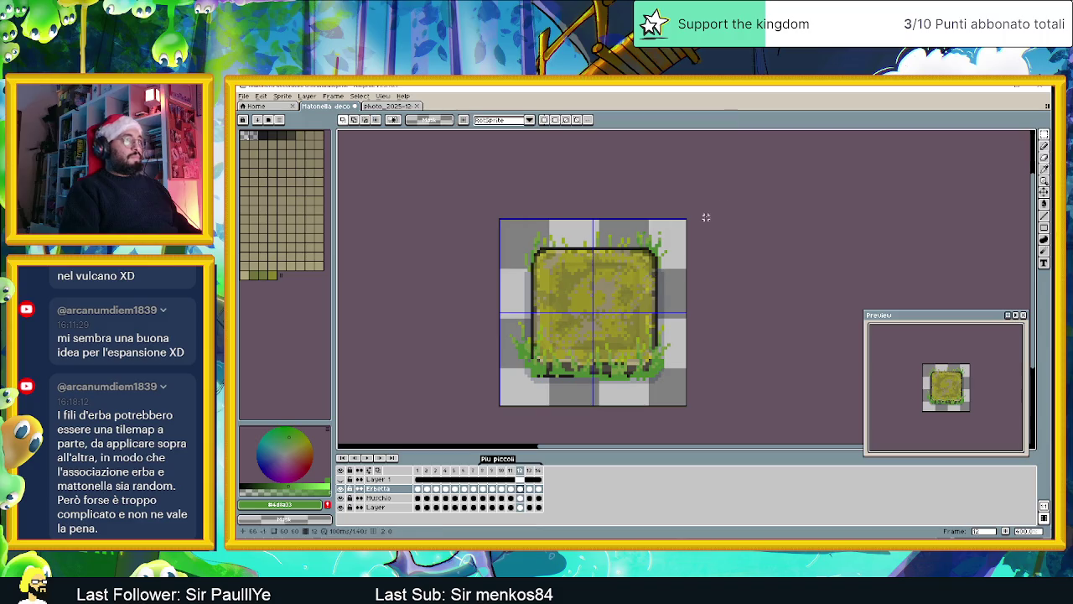
Step: On frame 13, realign the grass across the upper part and top-left of the tile
left_click(530, 488)
left_click_drag(521, 202, 676, 284)
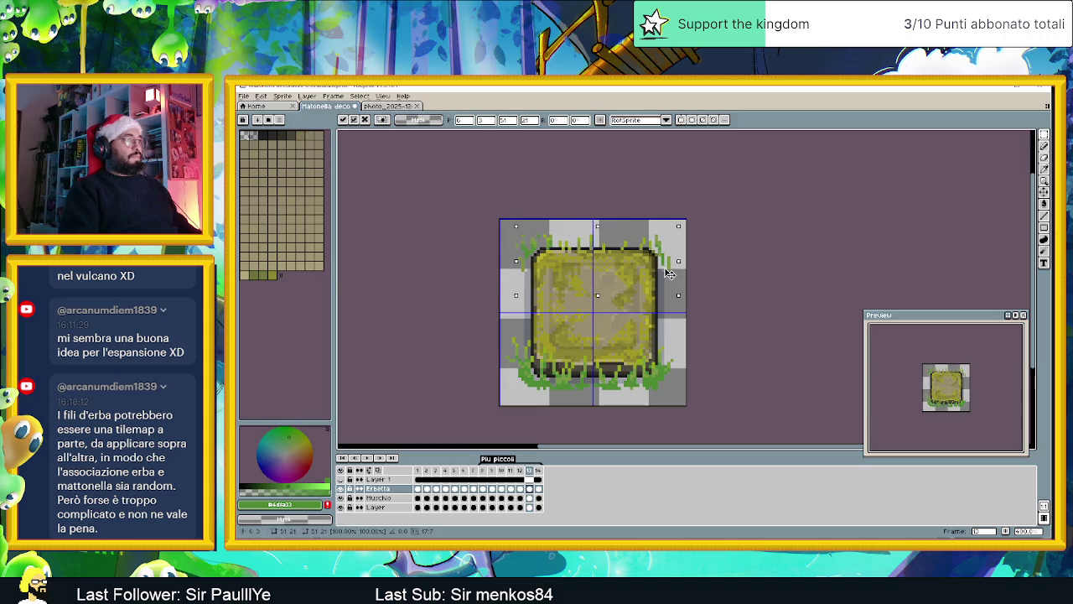
left_click(707, 238)
mouse_move(503, 220)
left_mouse_down()
mouse_move(591, 277)
mouse_move(585, 262)
left_mouse_up()
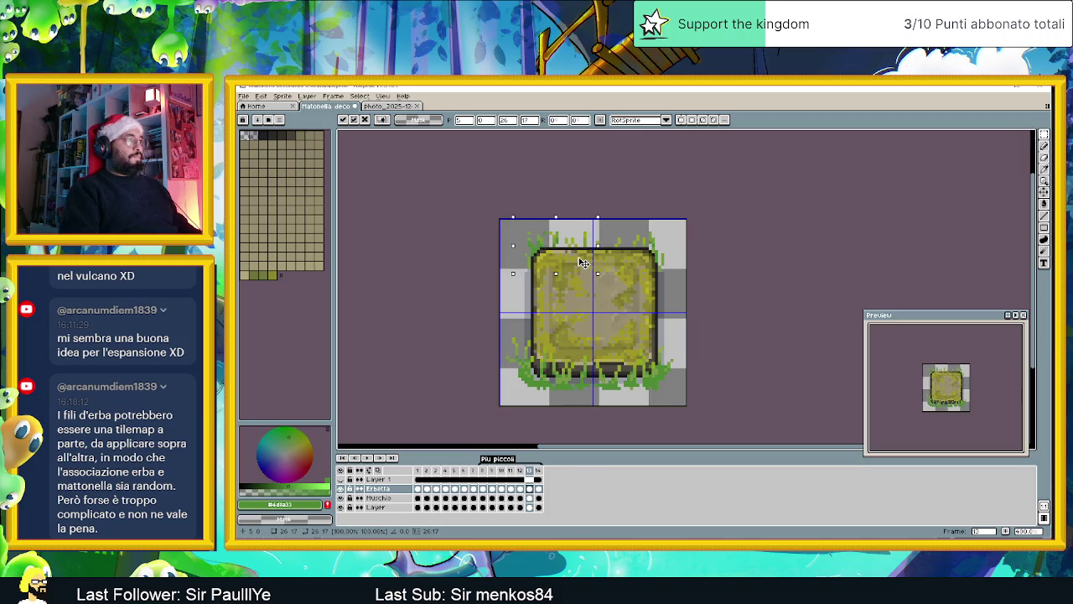
left_click(509, 316)
Step: Realign the lower-left and lower-right grass quarters, then zoom out and back to check
mouse_move(510, 323)
left_mouse_down()
mouse_move(597, 401)
mouse_move(584, 377)
left_mouse_up()
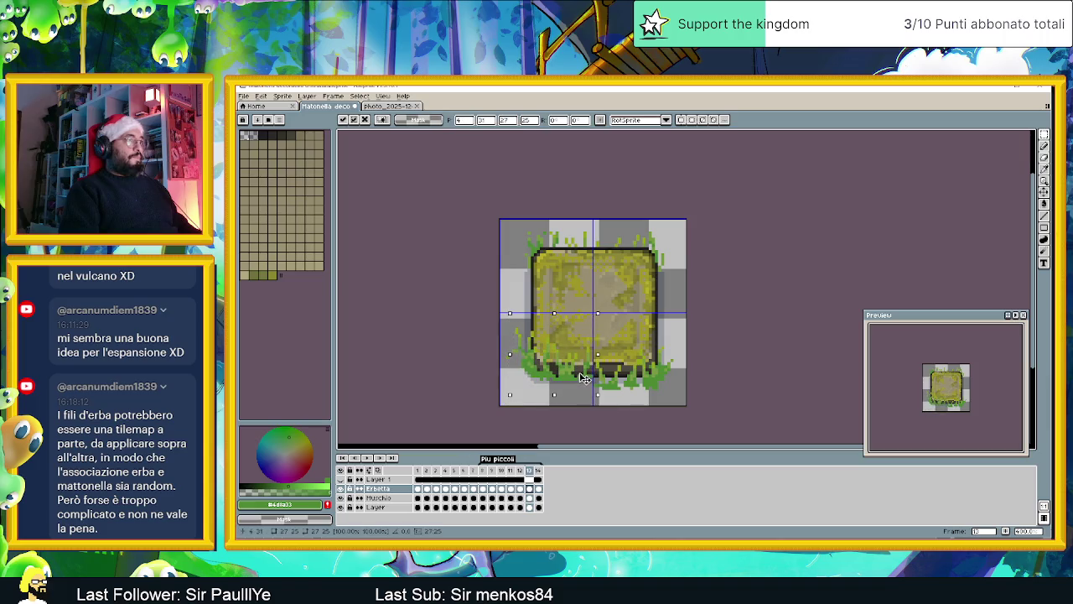
left_click(697, 330)
mouse_move(688, 328)
left_mouse_down()
mouse_move(591, 399)
mouse_move(614, 381)
left_mouse_up()
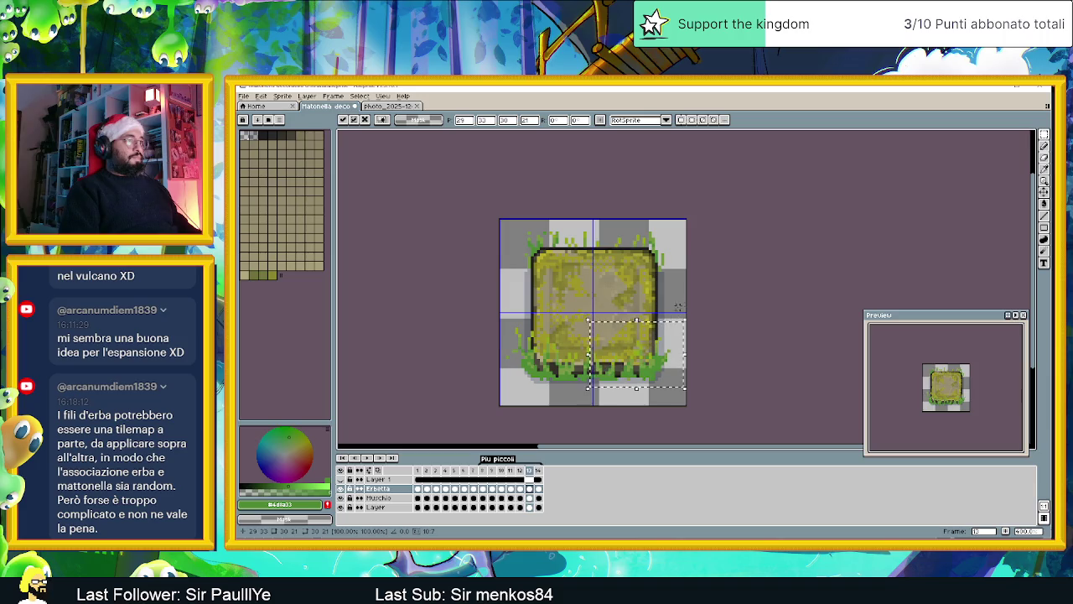
key("Return")
scroll(587, 352, "down", 1)
scroll(549, 354, "down", 1)
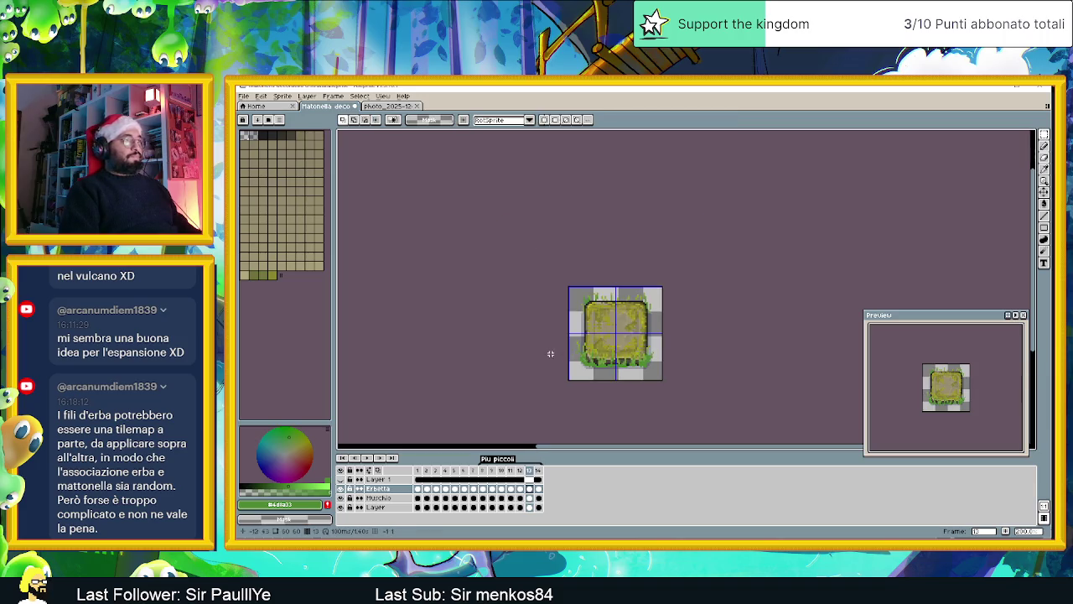
scroll(578, 357, "up", 1)
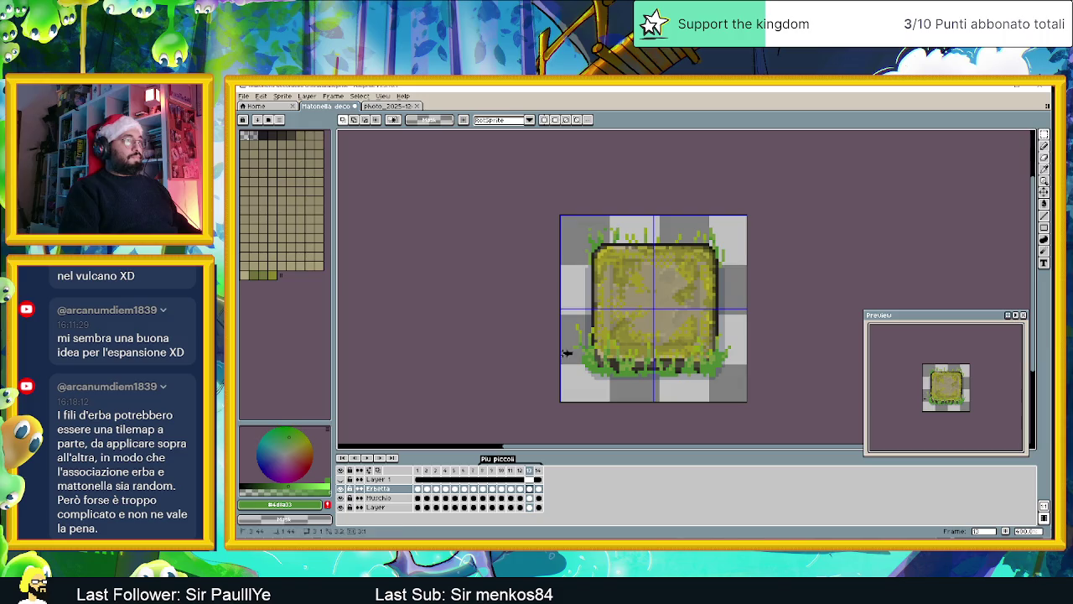
Step: On frame 14, select and commit the grass at the tile's top-left
left_click(538, 489)
scroll(657, 321, "right", 2)
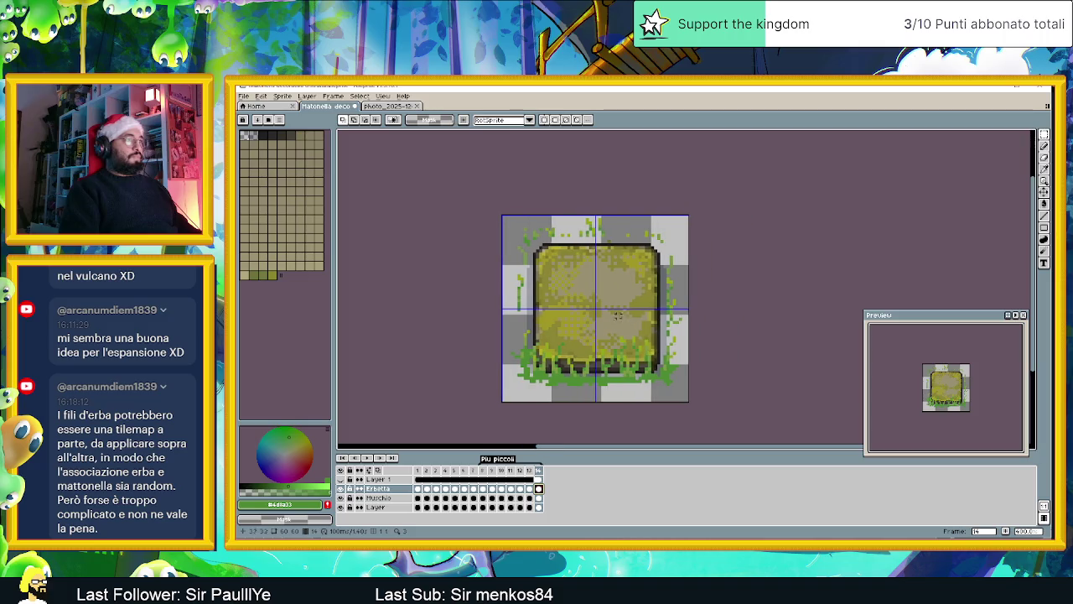
mouse_move(484, 197)
left_mouse_down()
mouse_move(561, 299)
mouse_move(599, 316)
mouse_move(578, 290)
left_mouse_up()
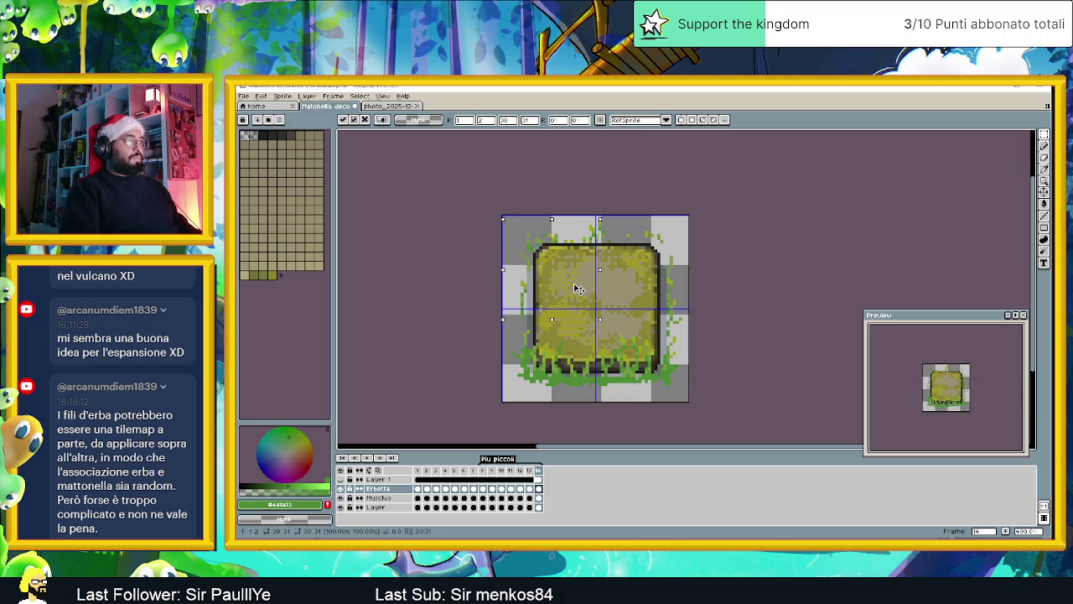
key("Return")
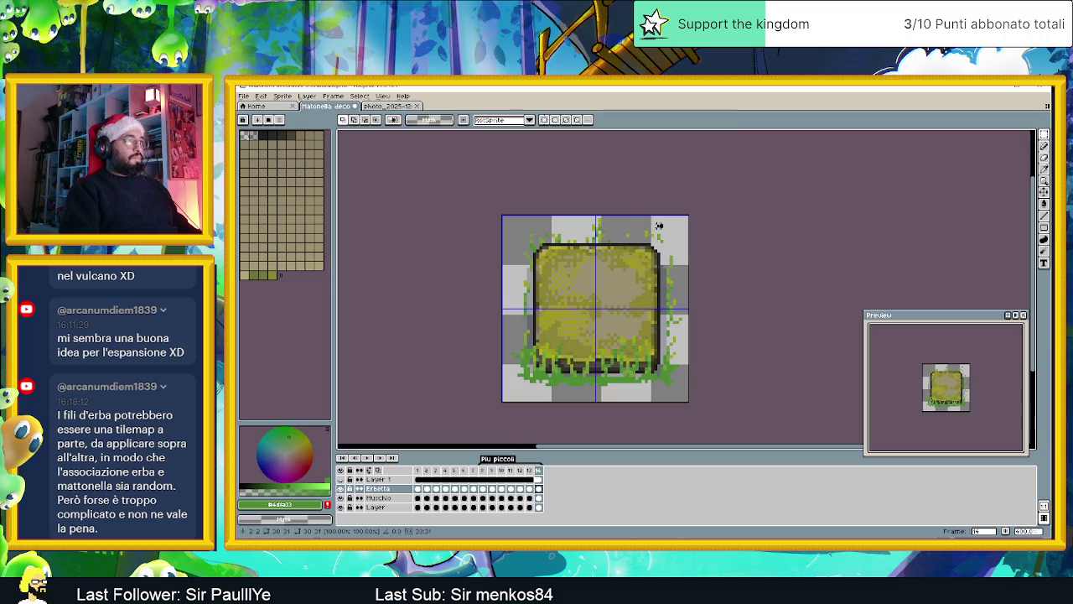
Step: Shift the top-right grass down slightly and repaint the grass along the right edge
left_click_drag(705, 217, 628, 310)
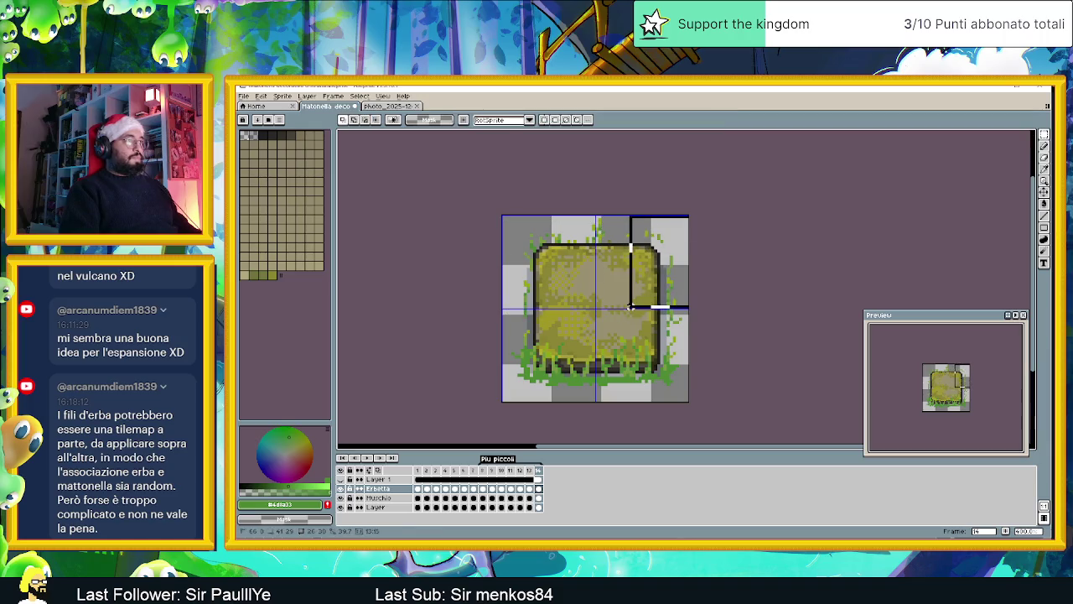
left_click(658, 275)
mouse_move(658, 275)
left_mouse_down()
mouse_move(653, 312)
mouse_move(673, 304)
left_mouse_up()
left_click(693, 260)
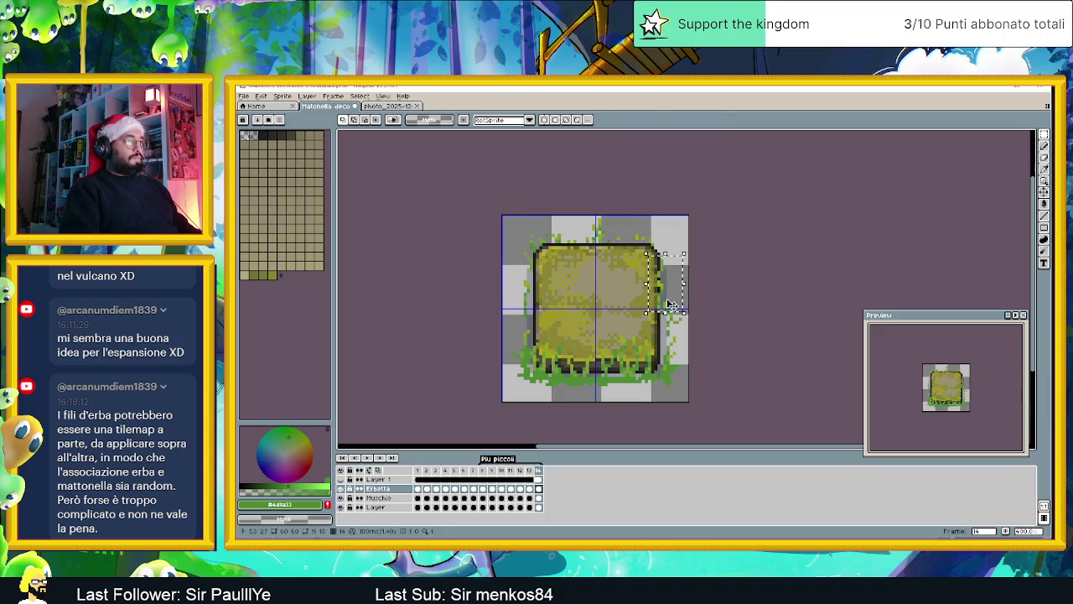
left_click(724, 275)
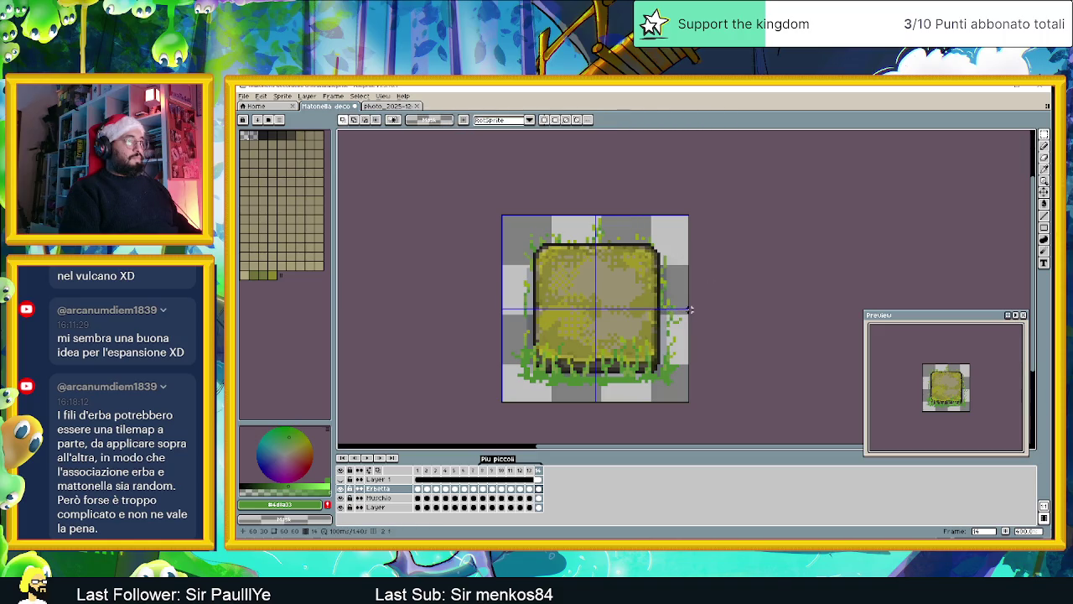
left_click_drag(686, 300, 714, 337)
Step: Nudge the bottom-right grass block up and left, then release the bottom-left quarter
left_click_drag(684, 399, 593, 306)
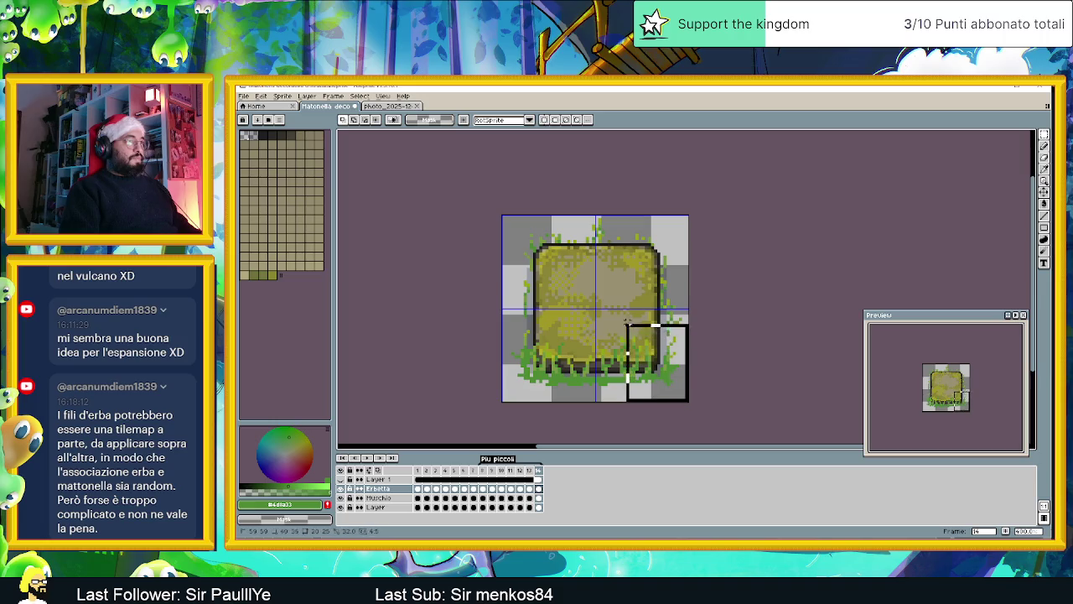
left_click_drag(645, 353, 638, 350)
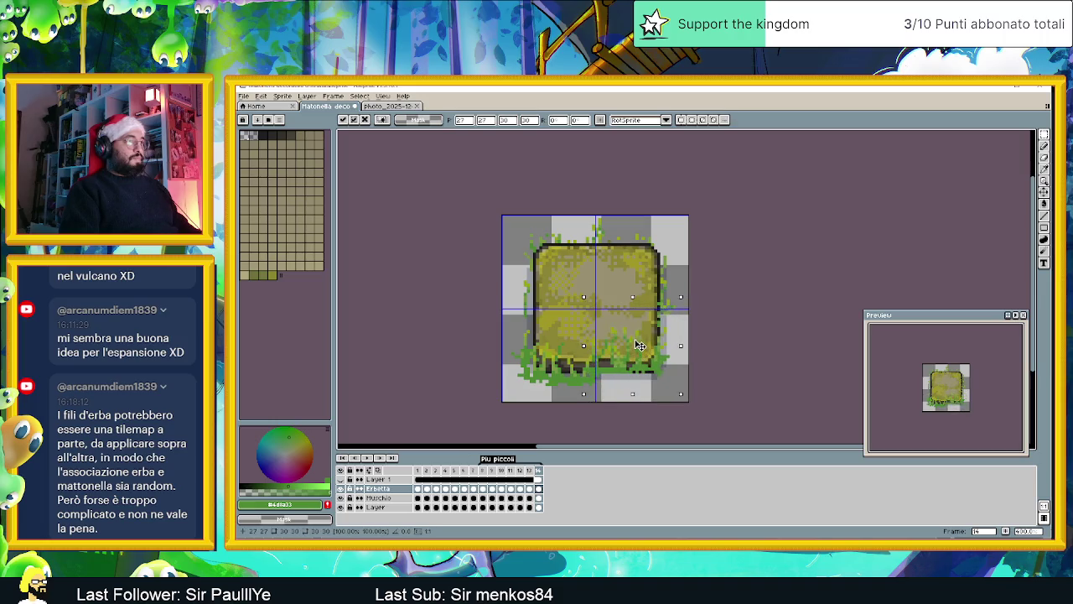
key("Return")
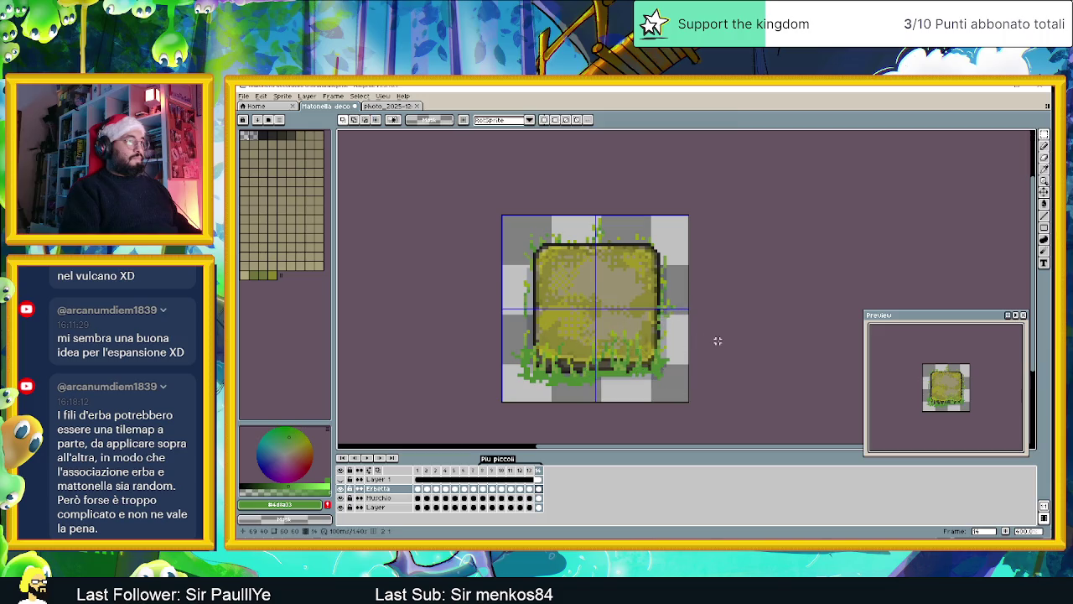
mouse_move(501, 392)
left_mouse_down()
mouse_move(597, 328)
mouse_move(567, 366)
left_mouse_up()
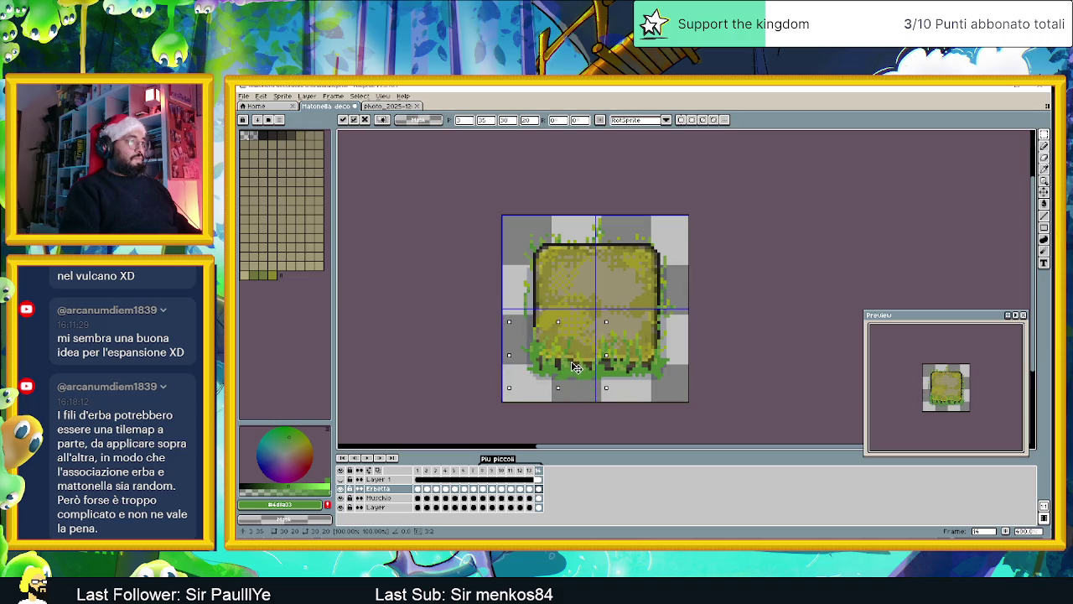
key("Return")
Step: Zoom out and check a small grass patch at the tile's left edge
scroll(681, 385, "down", 1)
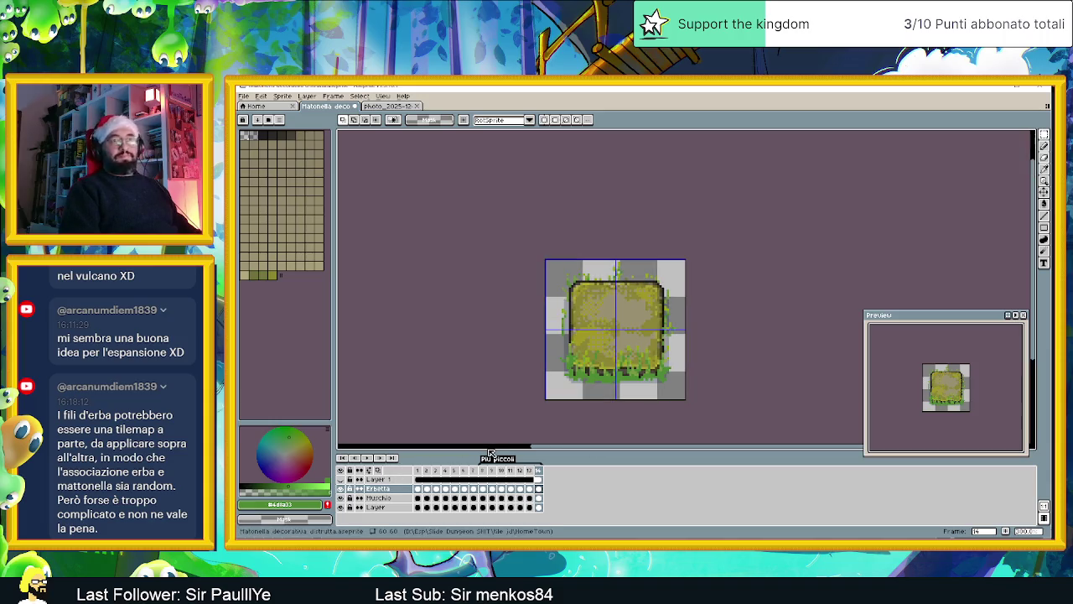
left_click_drag(554, 304, 570, 345)
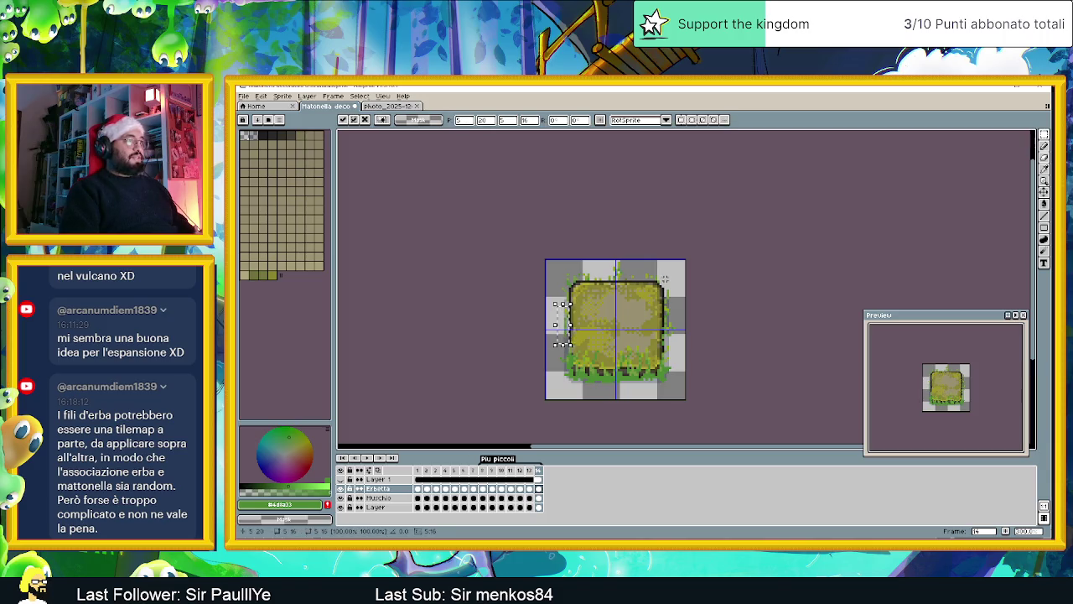
key("ctrl+d")
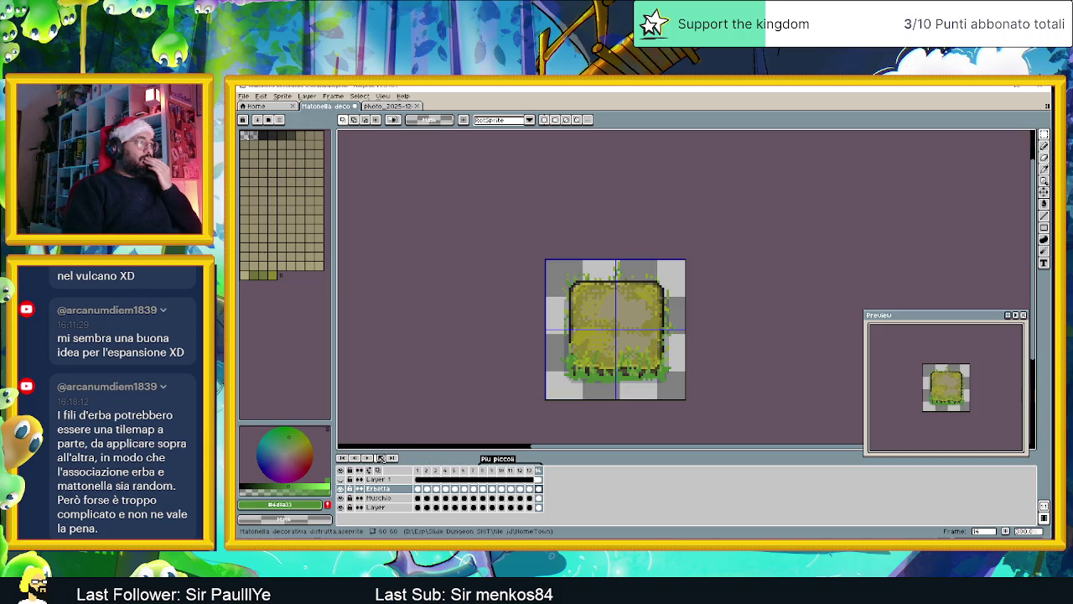
Step: Play and stop the tile animation, then save the .aseprite file
left_click(369, 459)
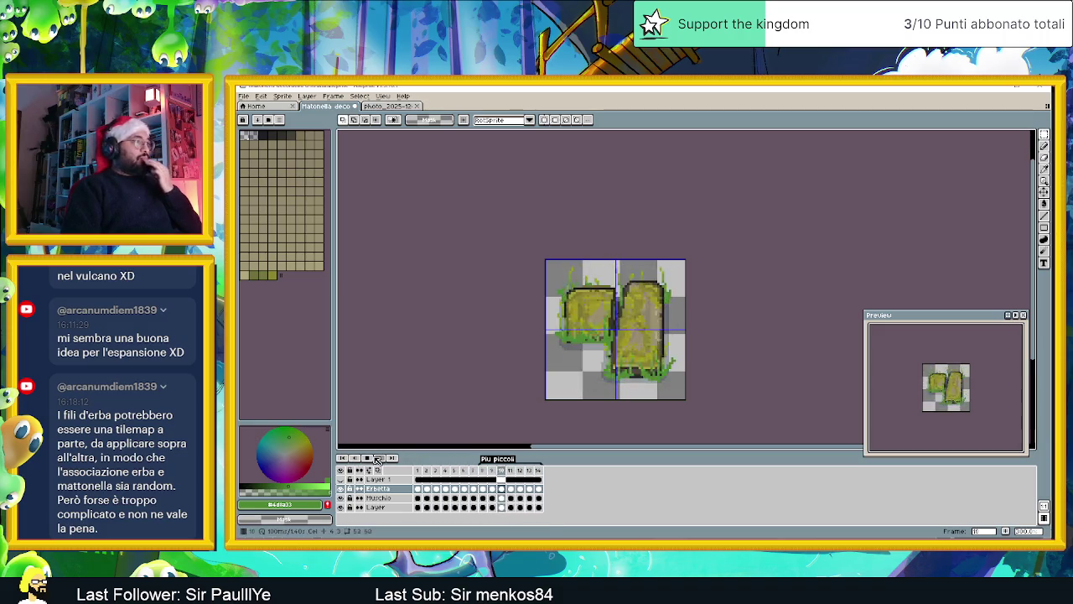
left_click(371, 459)
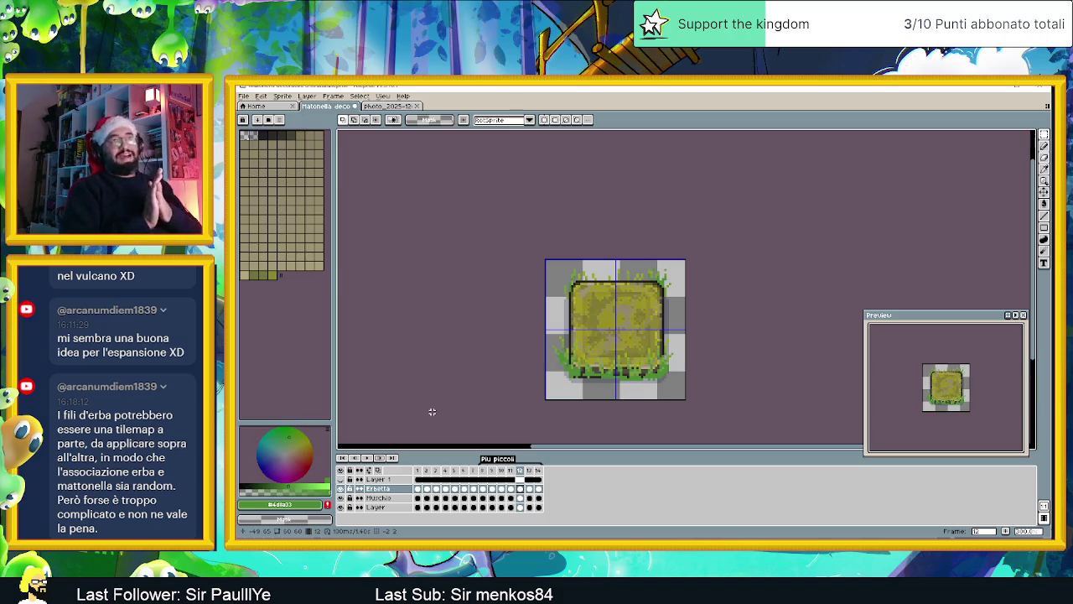
key("ctrl+s")
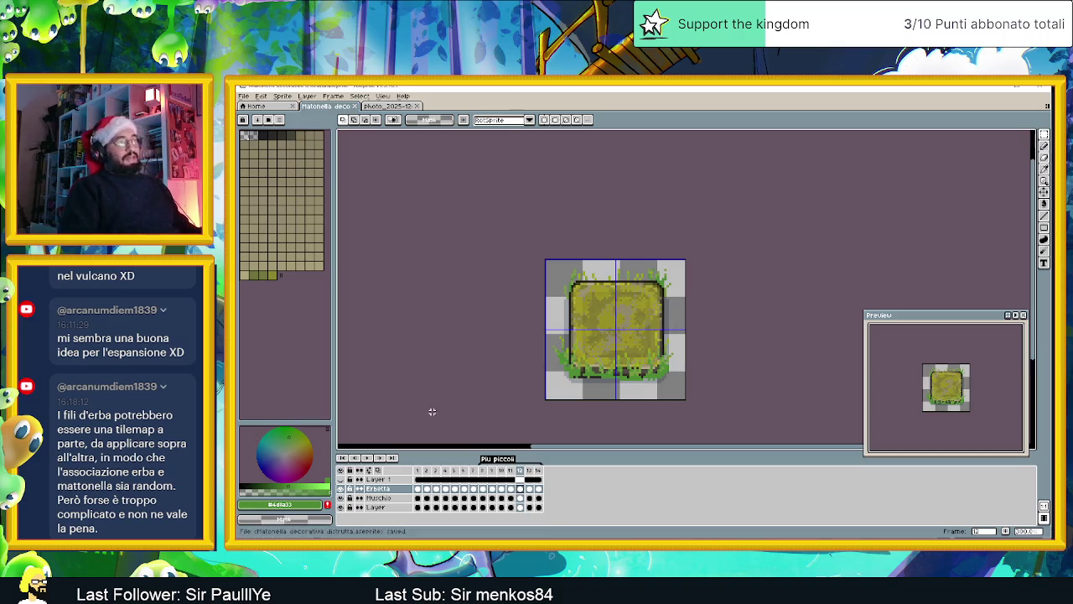
Step: Hide the Erbetta and Muschio layers and start an Export As for the bare tile
left_click(340, 489)
left_click(341, 498)
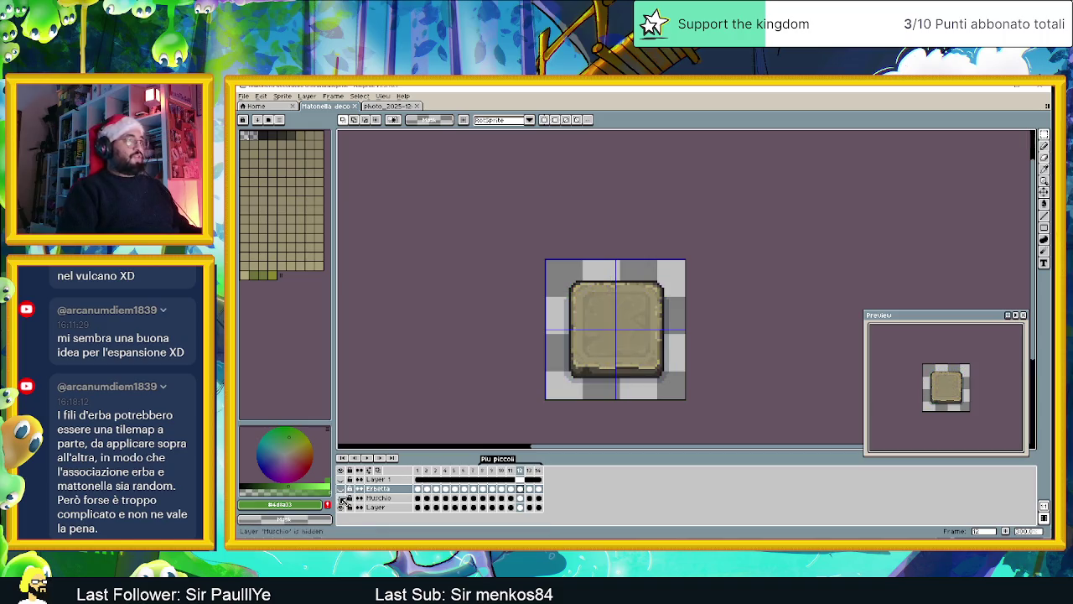
left_click(254, 96)
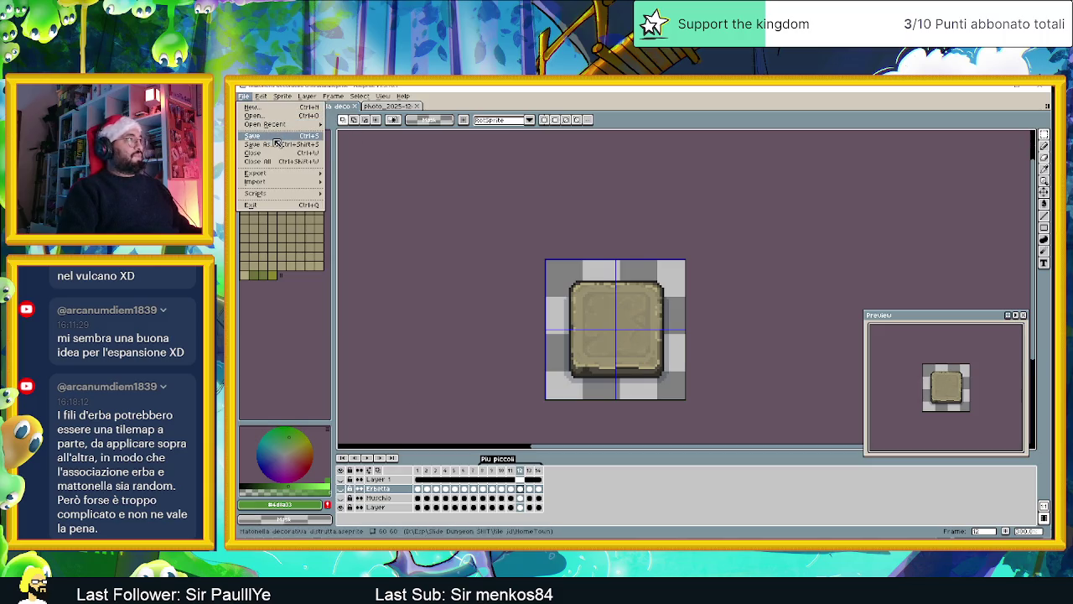
mouse_move(256, 173)
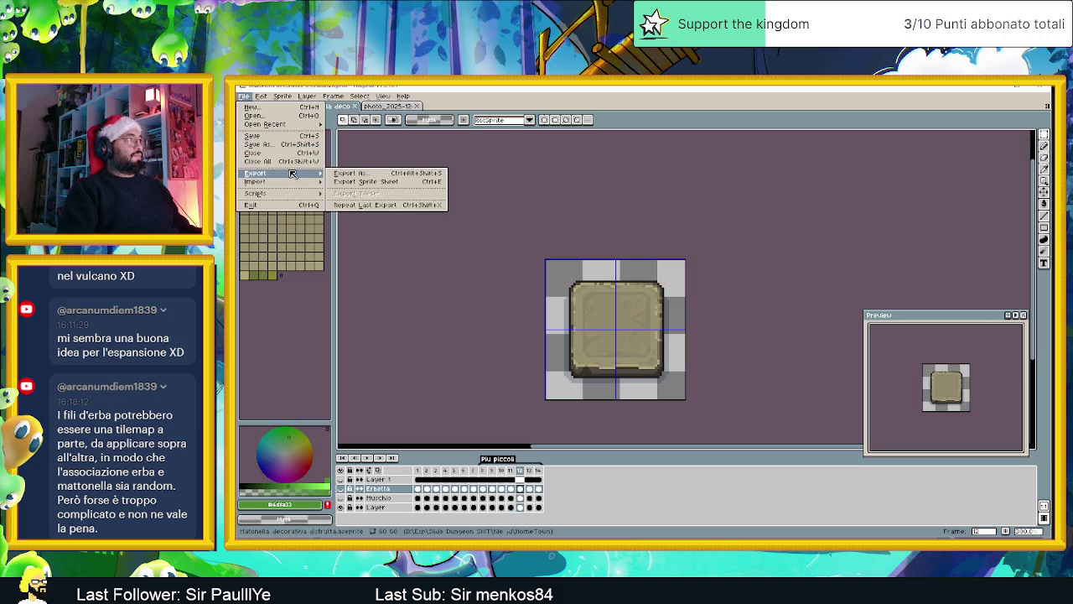
left_click(352, 174)
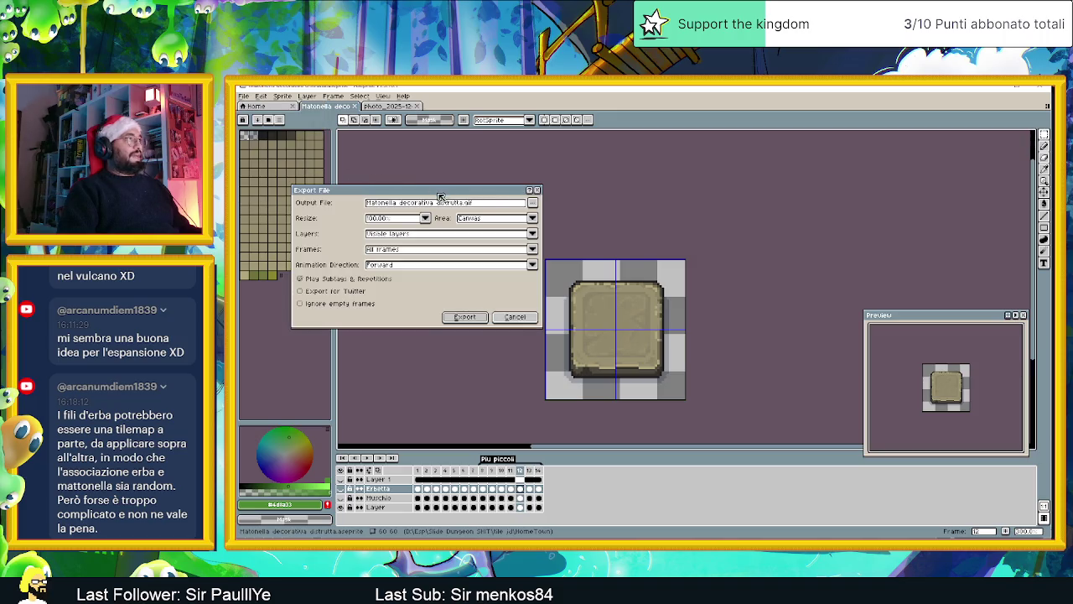
left_click(531, 202)
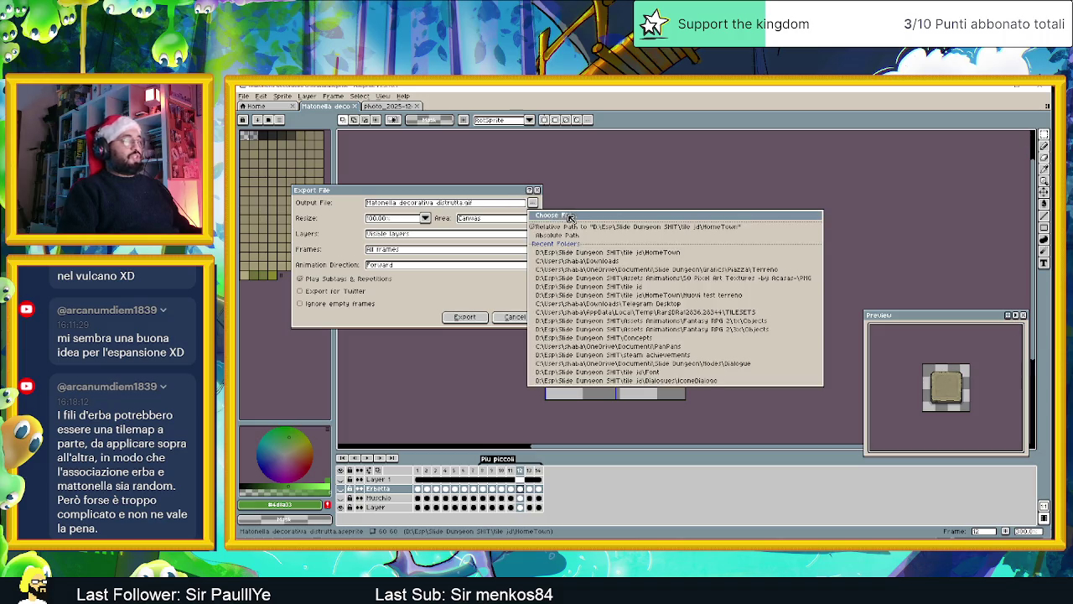
left_click(568, 216)
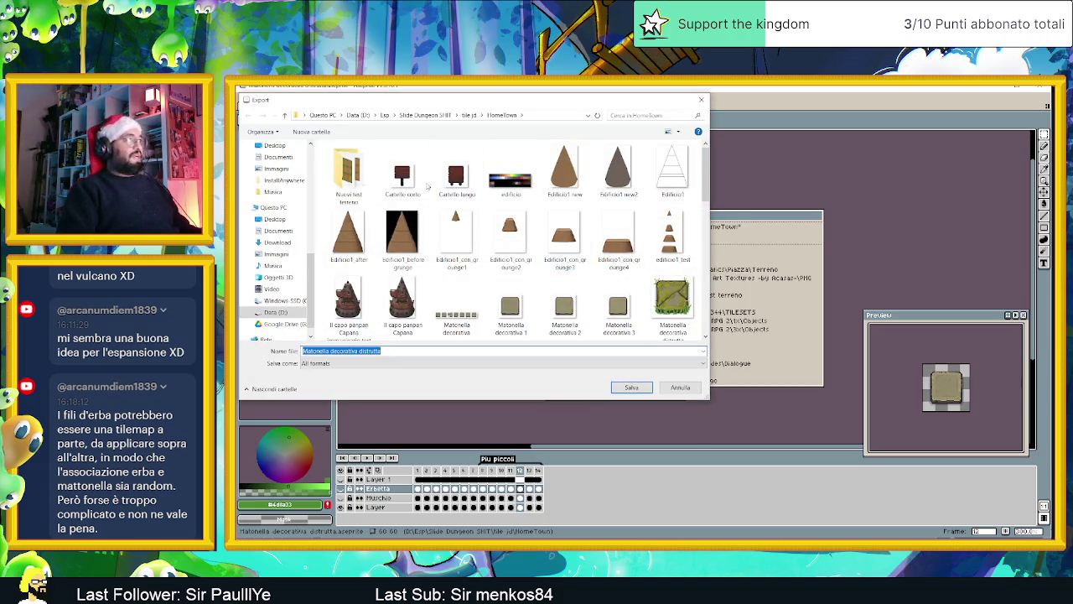
Step: Create a new 'Matonelle erbetta' folder inside HomeTown and open it
left_click(403, 176)
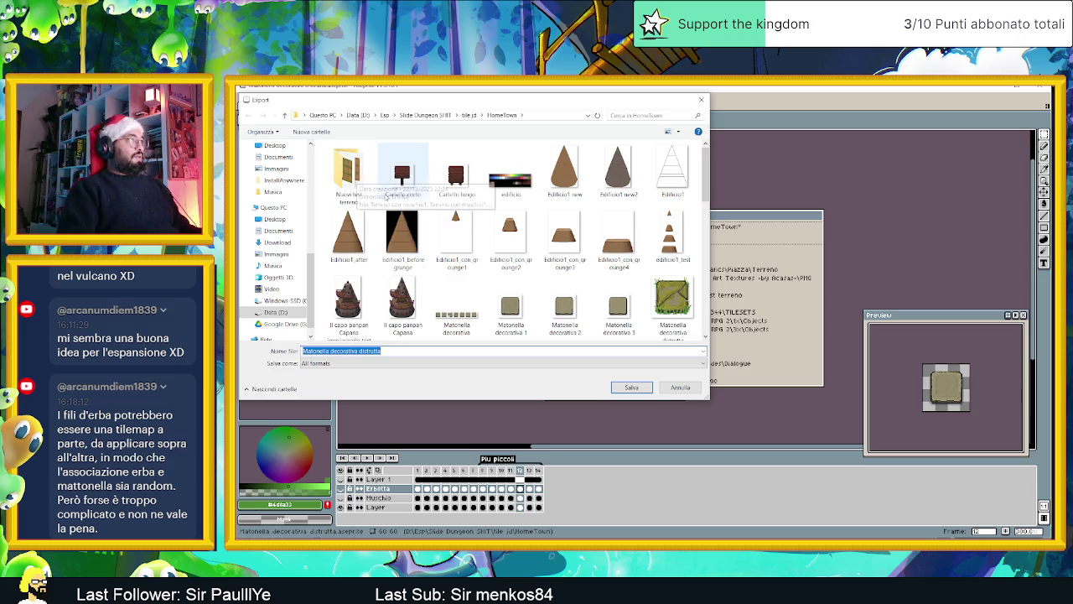
left_click(351, 176)
left_click(378, 205)
right_click(377, 205)
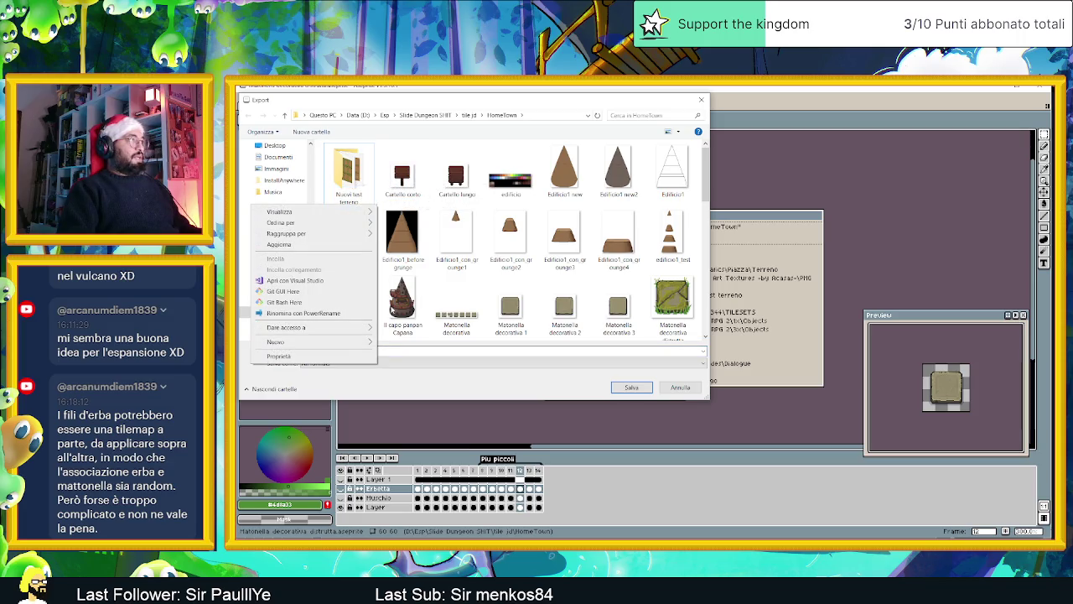
left_click(402, 343)
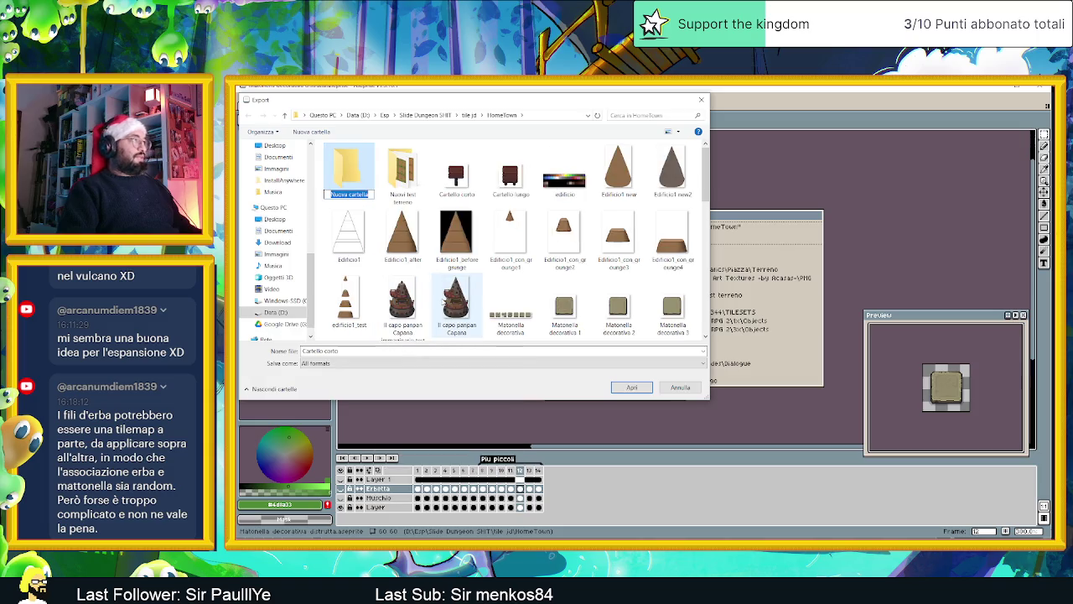
type("Matonella erbett")
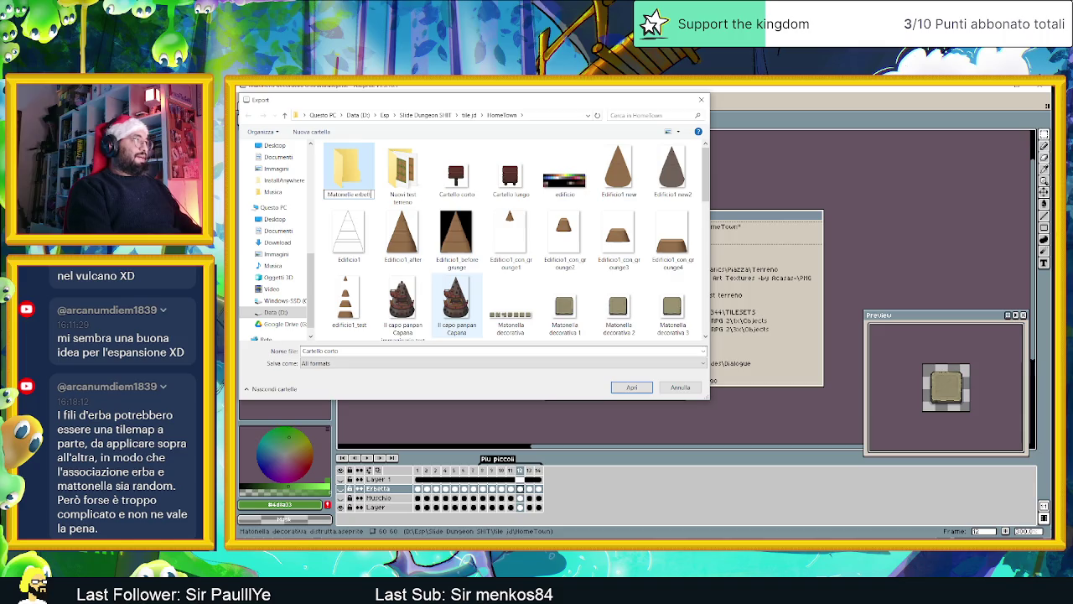
key("Return")
double_click(358, 170)
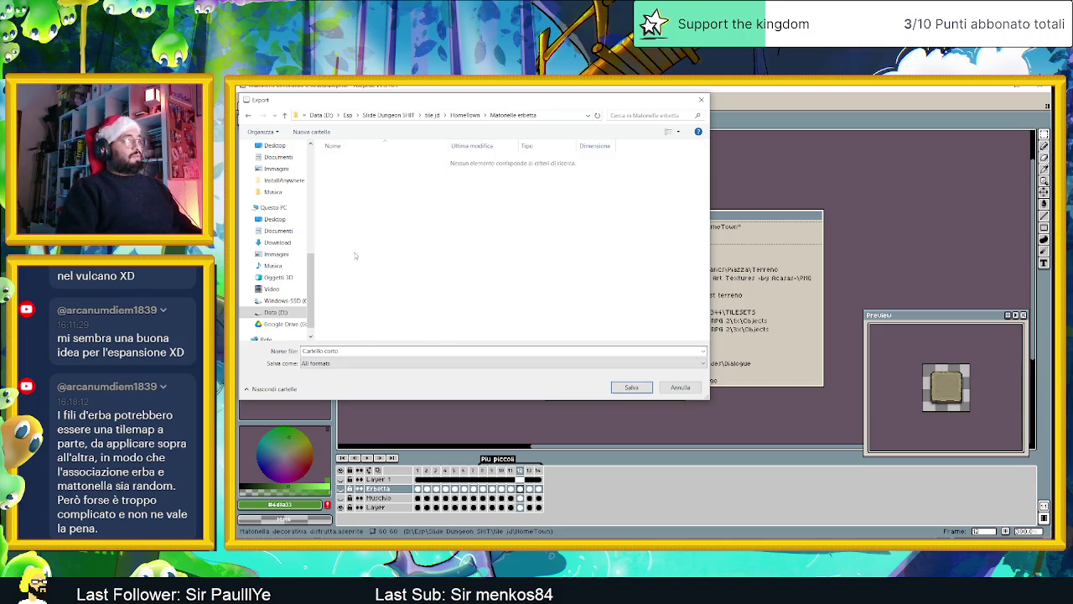
Step: Export the bare stone tile as PNG named 'Matonello senza muschio.png'
left_click(352, 363)
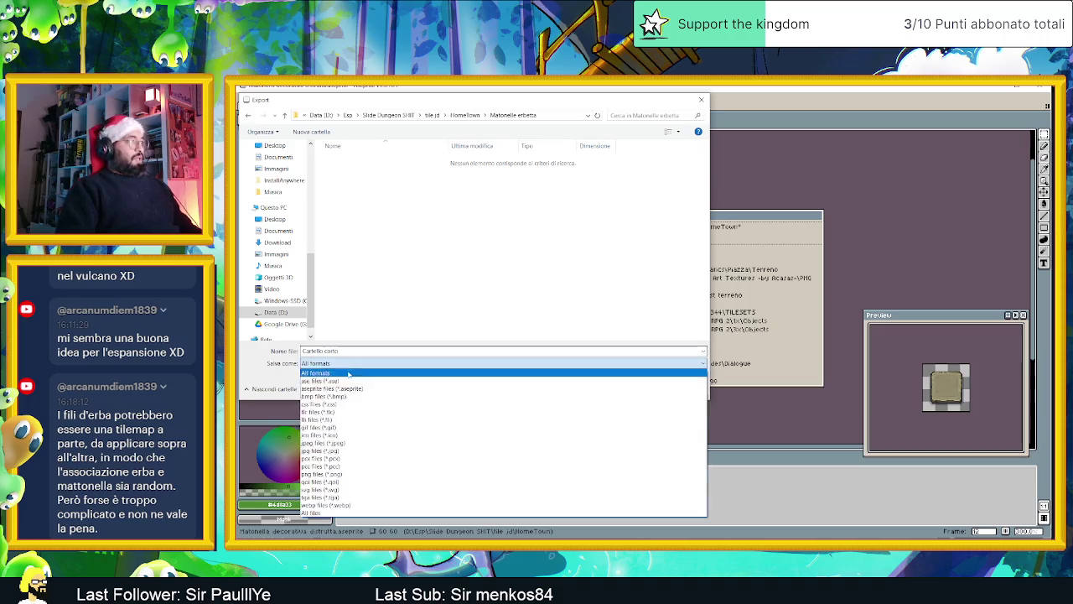
left_click(352, 474)
double_click(362, 350)
type("Mattonella")
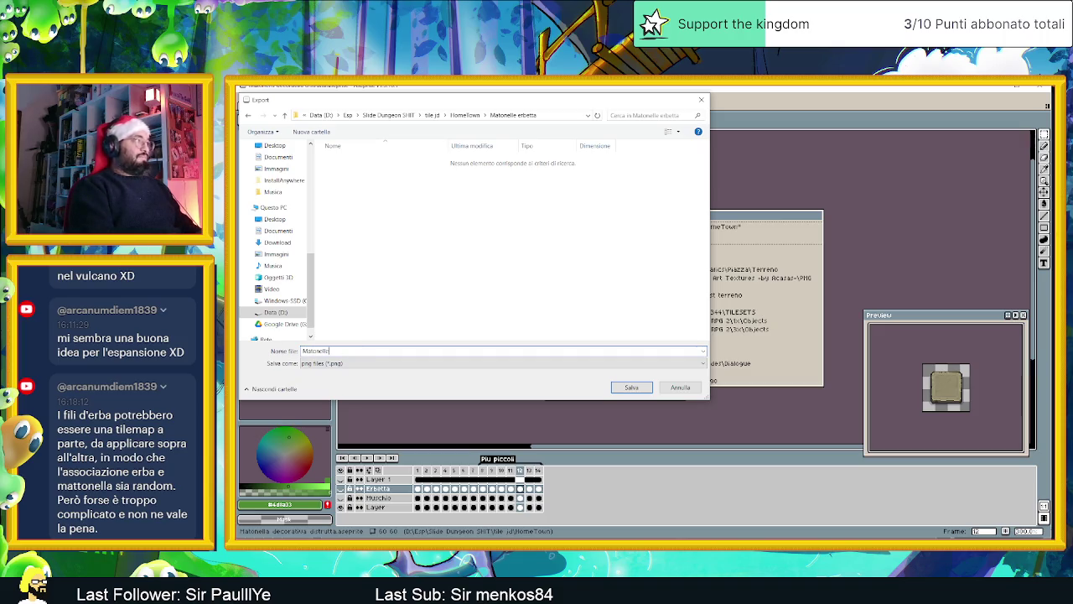
type("pure")
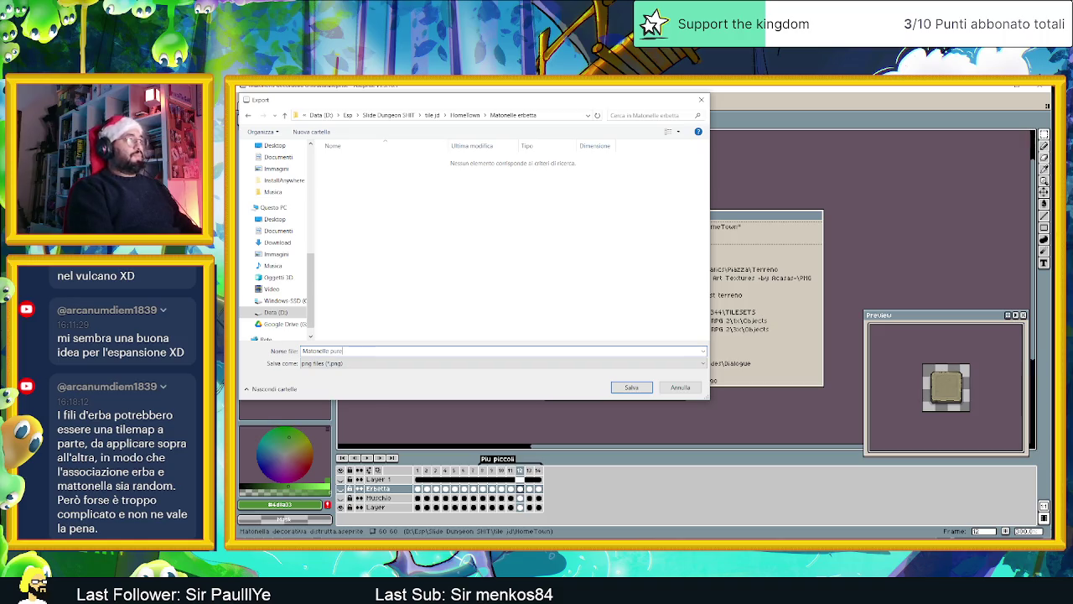
key("BackSpace")
key("BackSpace")
type("senza muschio")
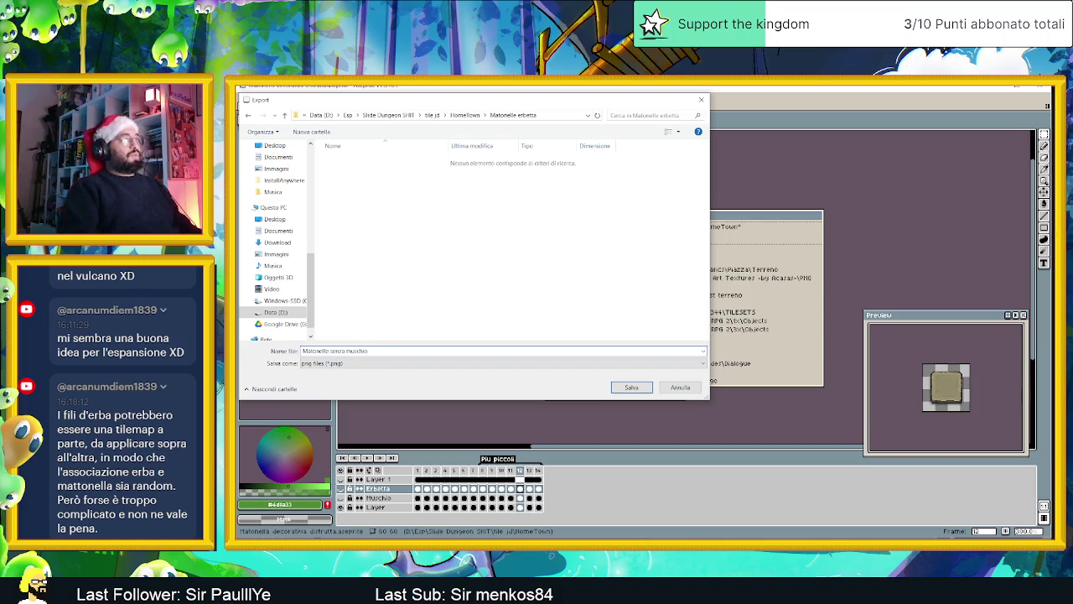
left_click(633, 388)
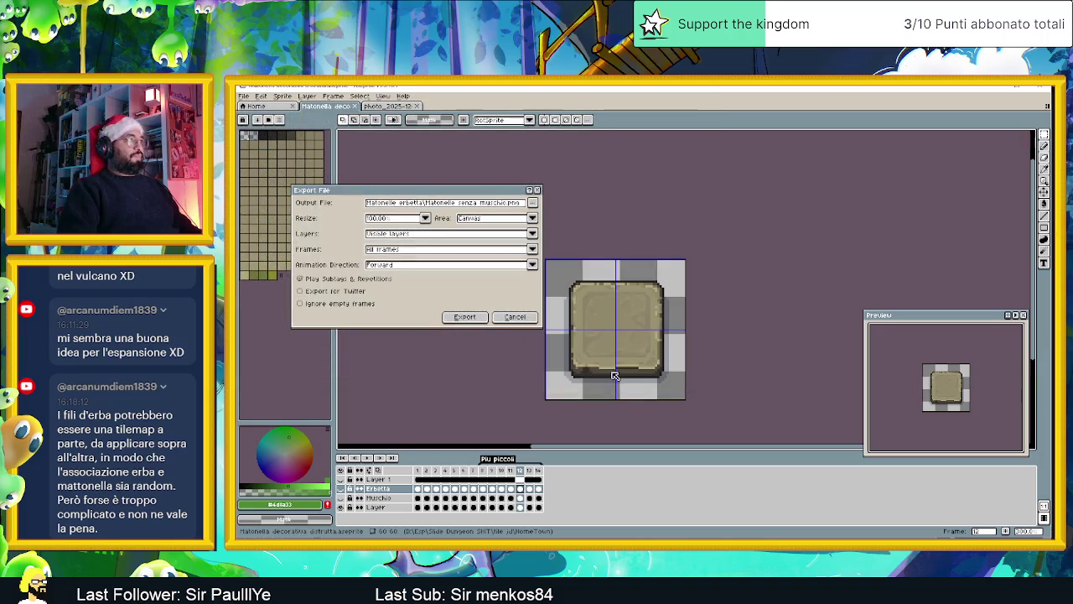
left_click(466, 317)
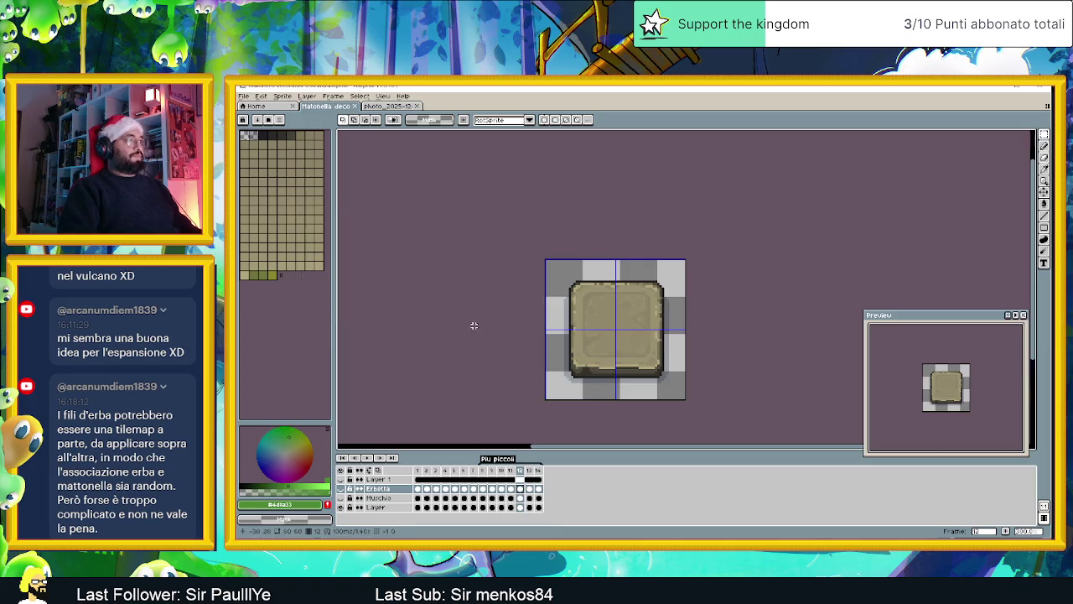
Step: Show the Erbetta layer and export the grassy frames as 'Matonelle senza muschio con erbetta'
left_click(342, 488)
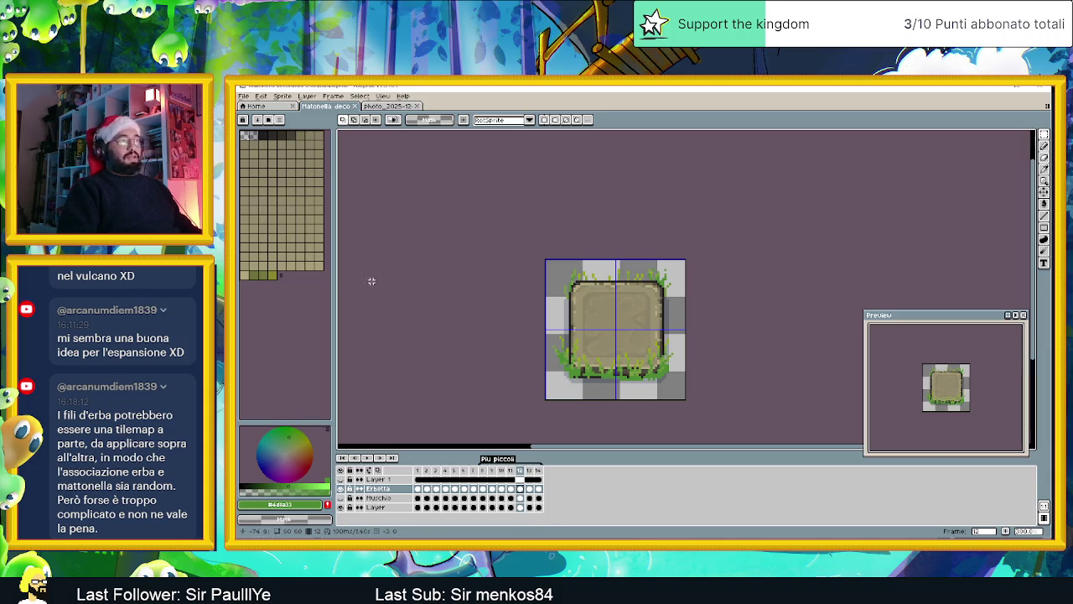
left_click(244, 95)
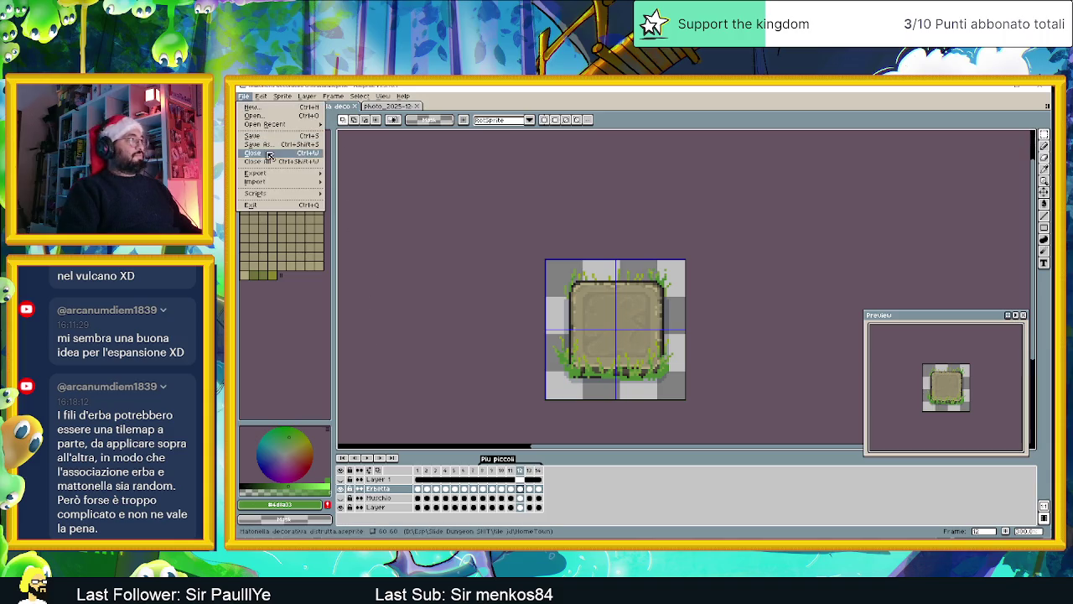
left_click(352, 175)
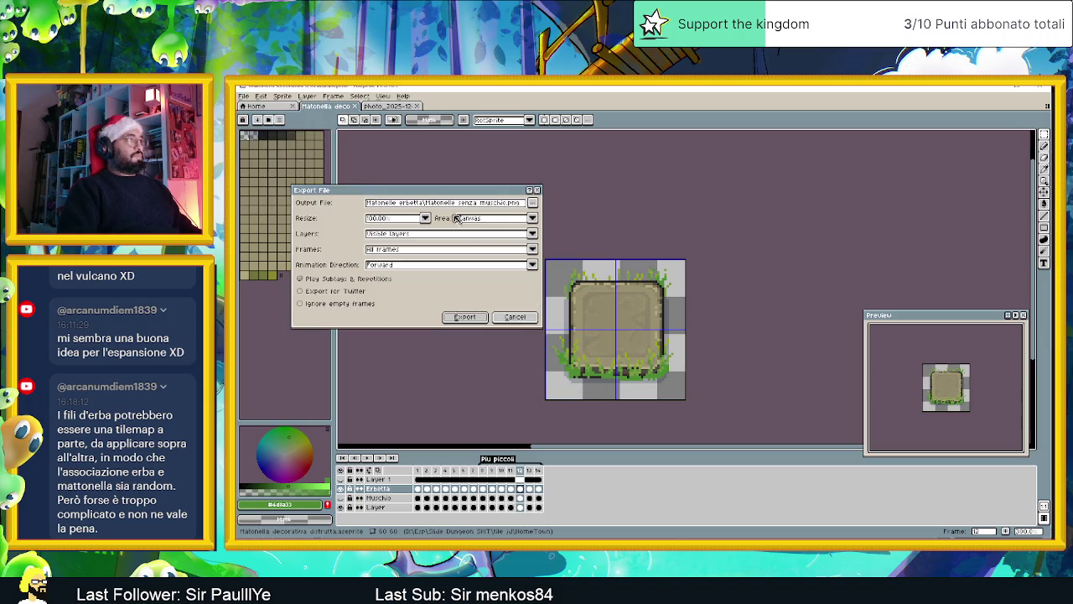
left_click(532, 203)
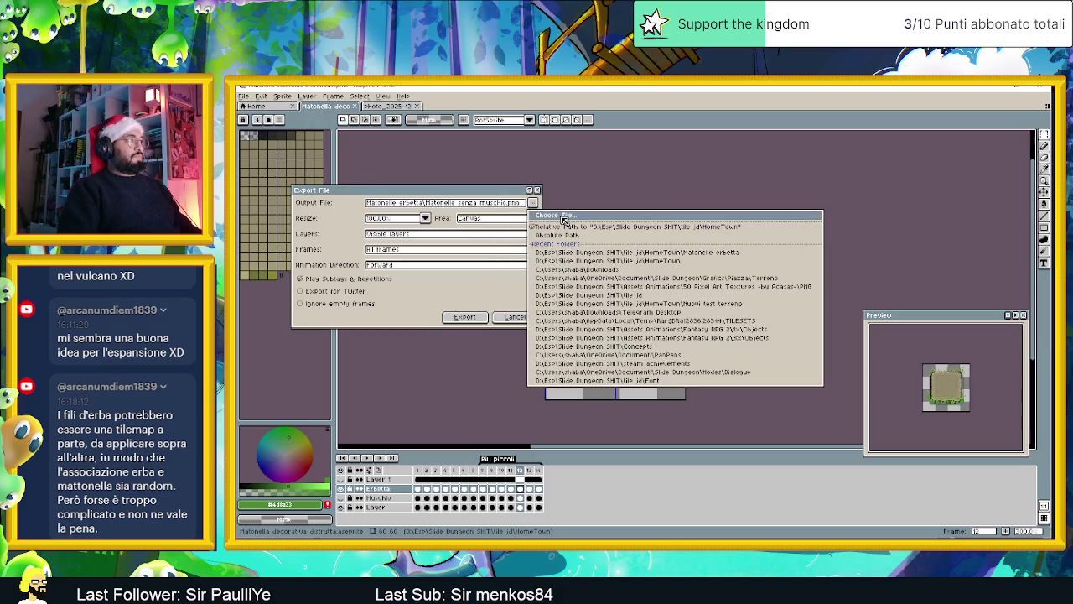
key("Return")
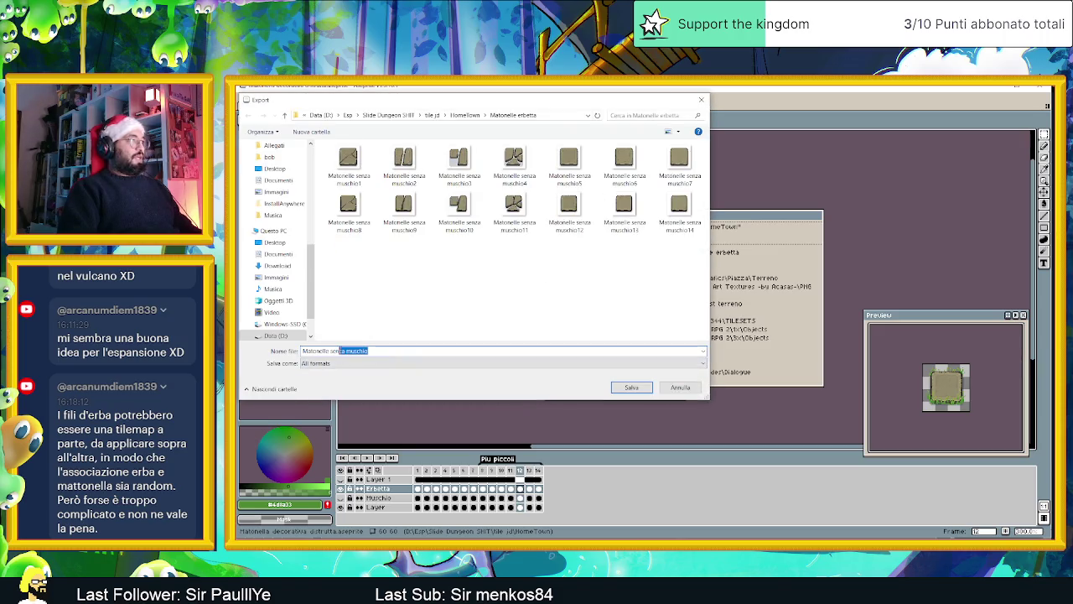
left_click(369, 351)
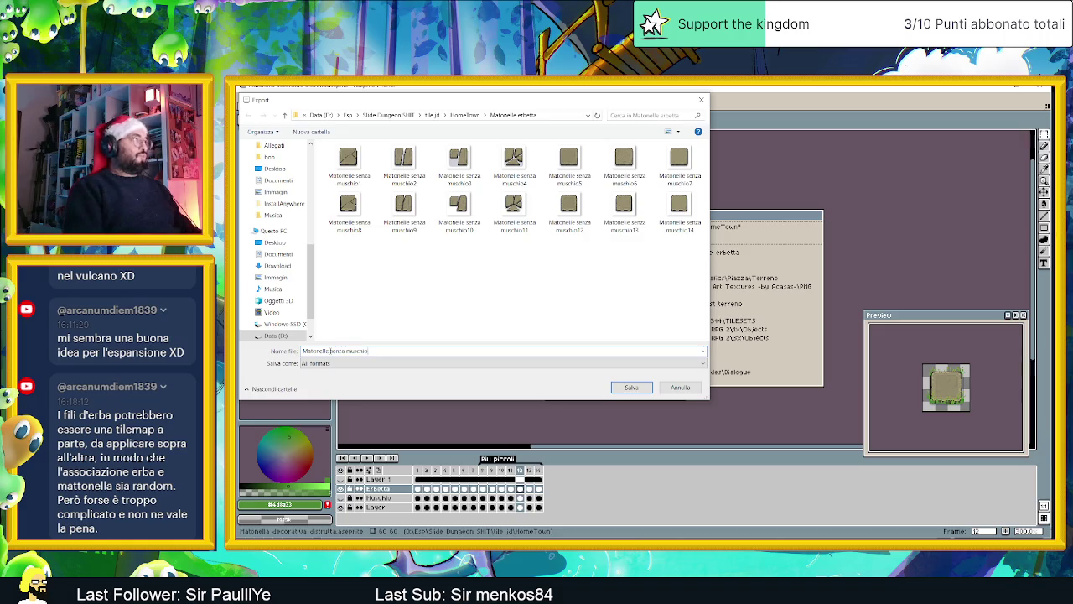
type("cond")
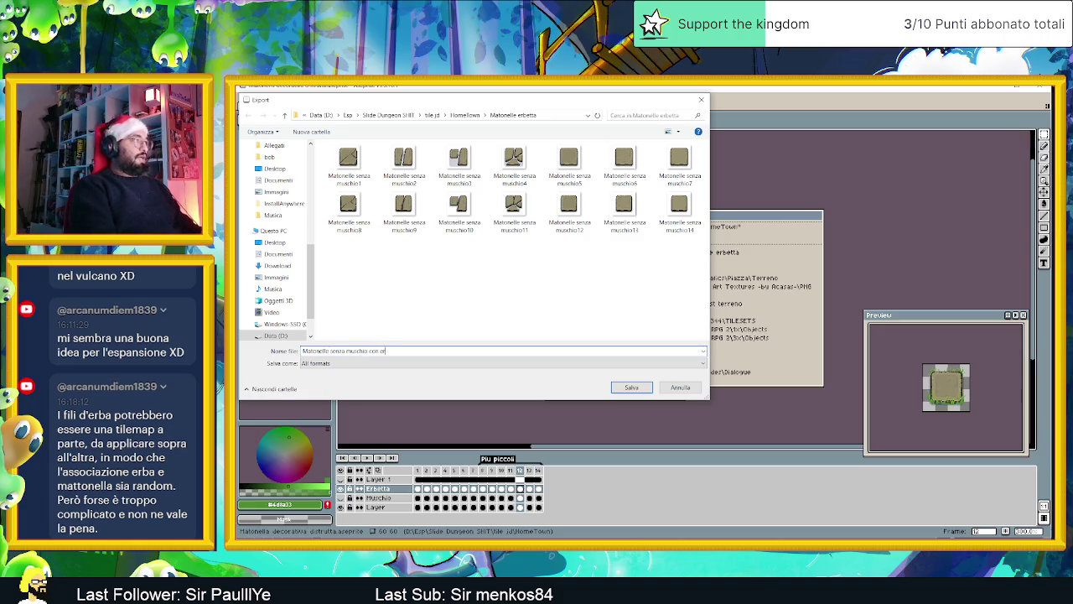
left_click(632, 387)
left_click(468, 317)
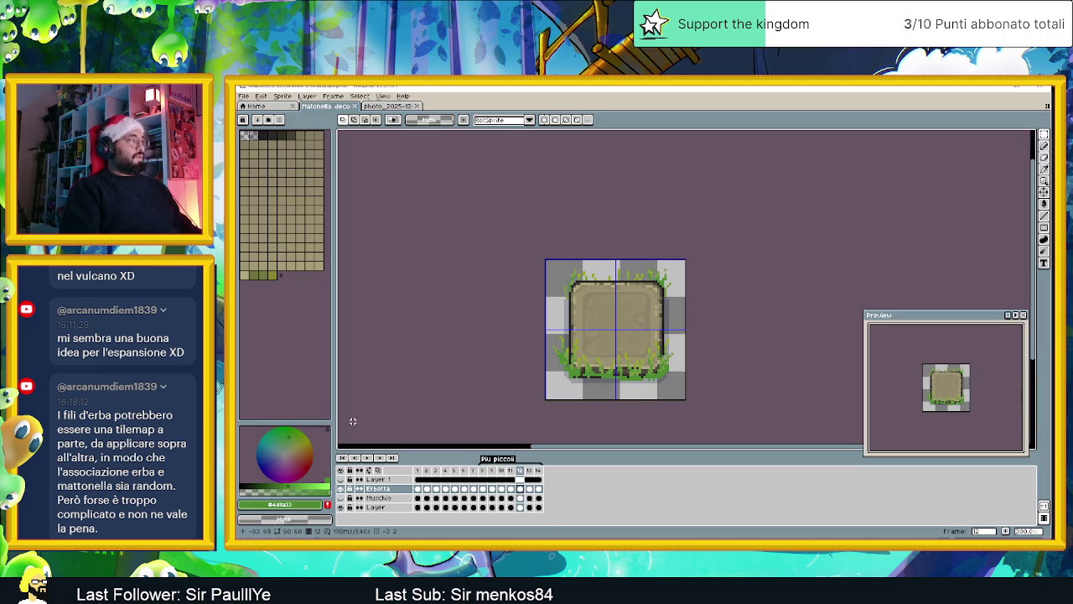
Step: Hide the grass, show the moss, and cancel an attempted export of the mossy tile
left_click(340, 489)
left_click(340, 498)
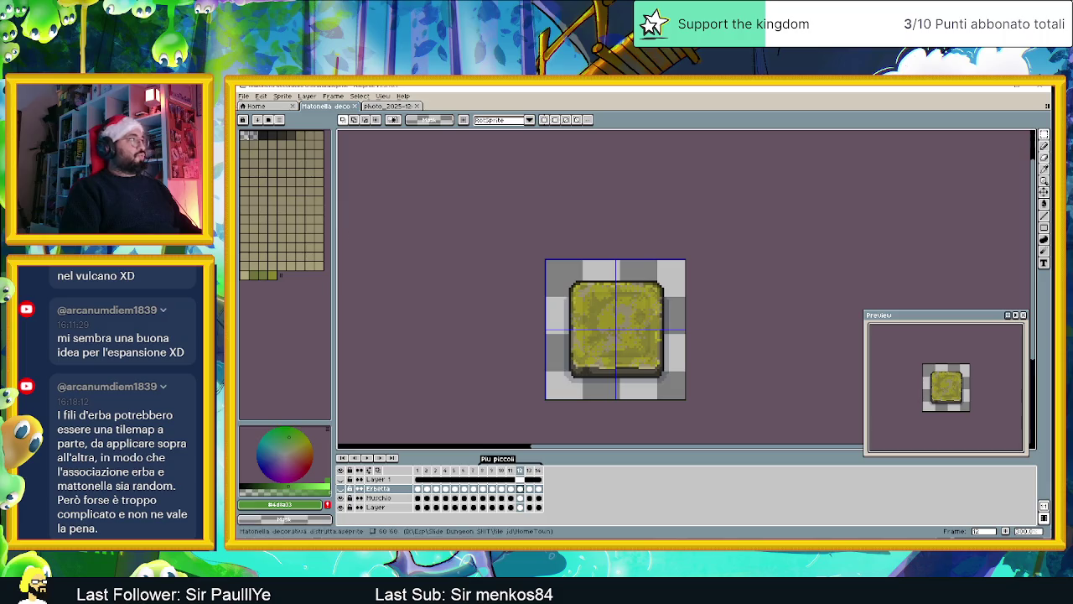
left_click(251, 97)
mouse_move(256, 172)
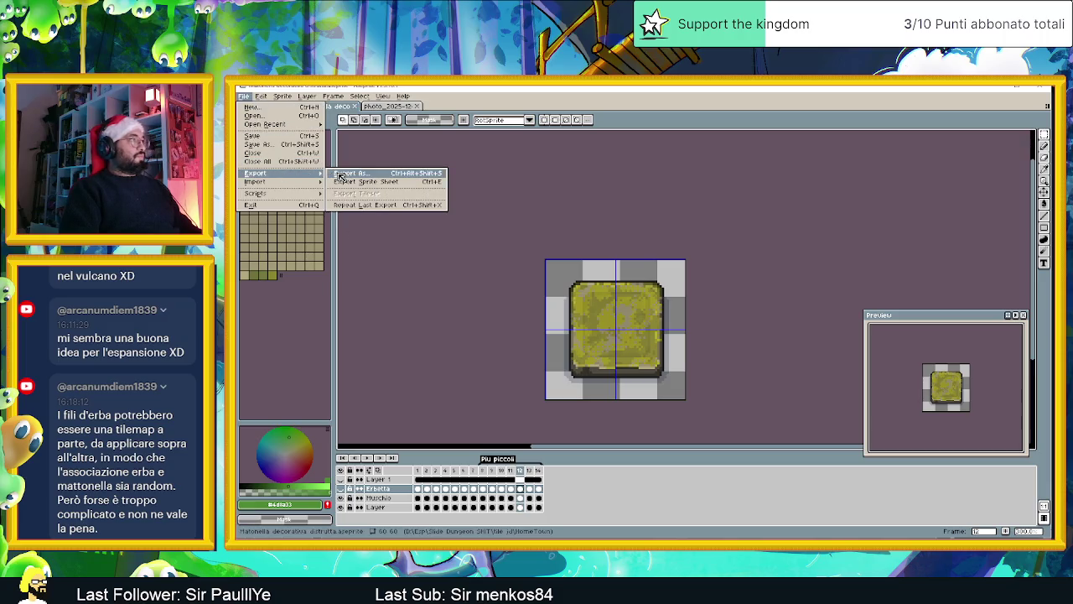
left_click(342, 176)
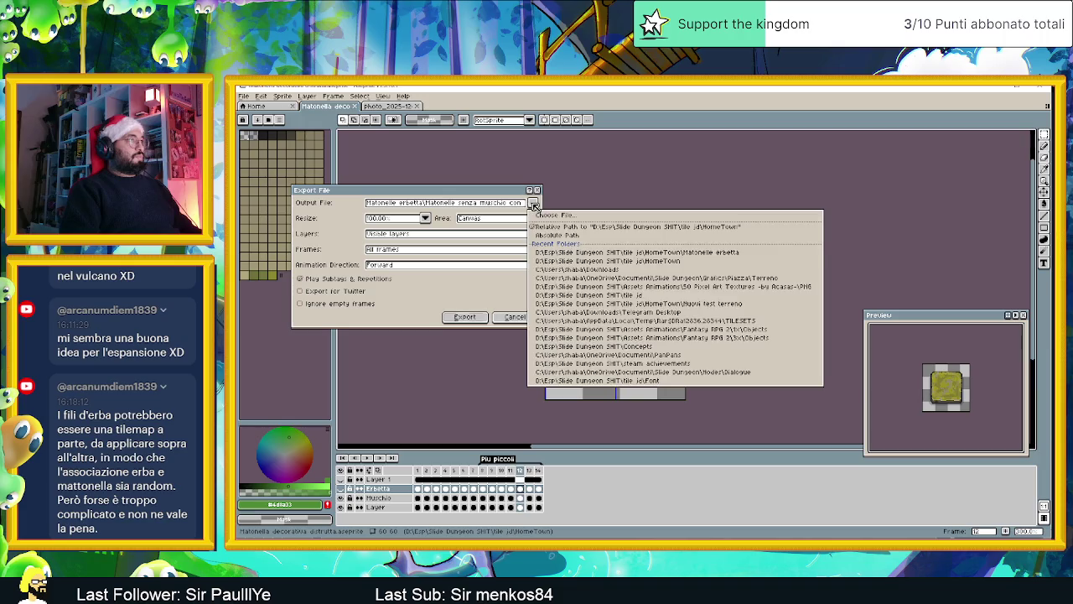
left_click(515, 317)
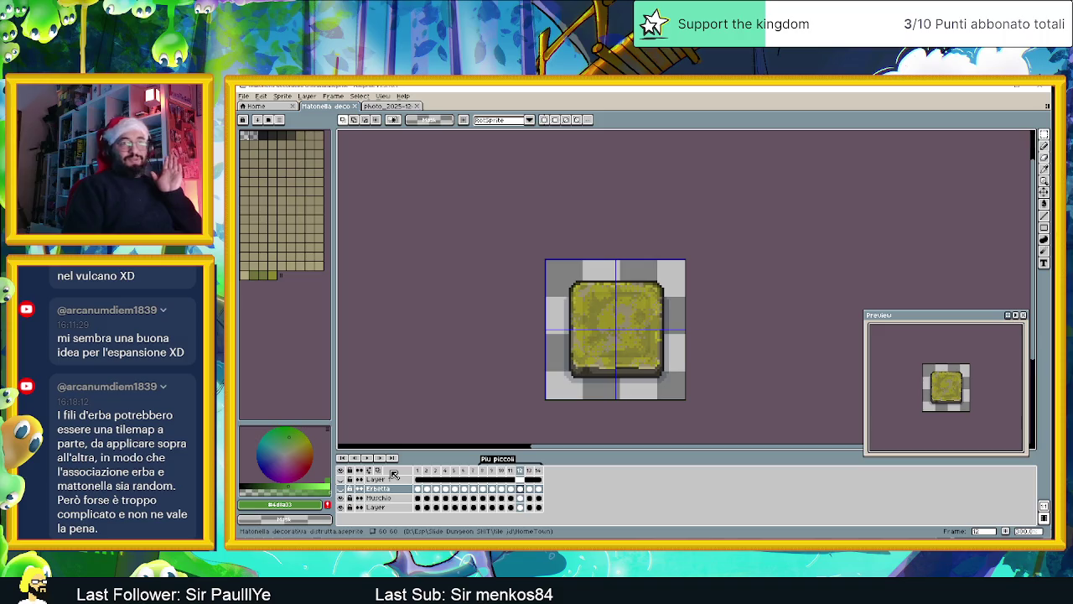
Step: Turn off the Erbetta and Muschio layers so only the bare stone remains visible
left_click(342, 489)
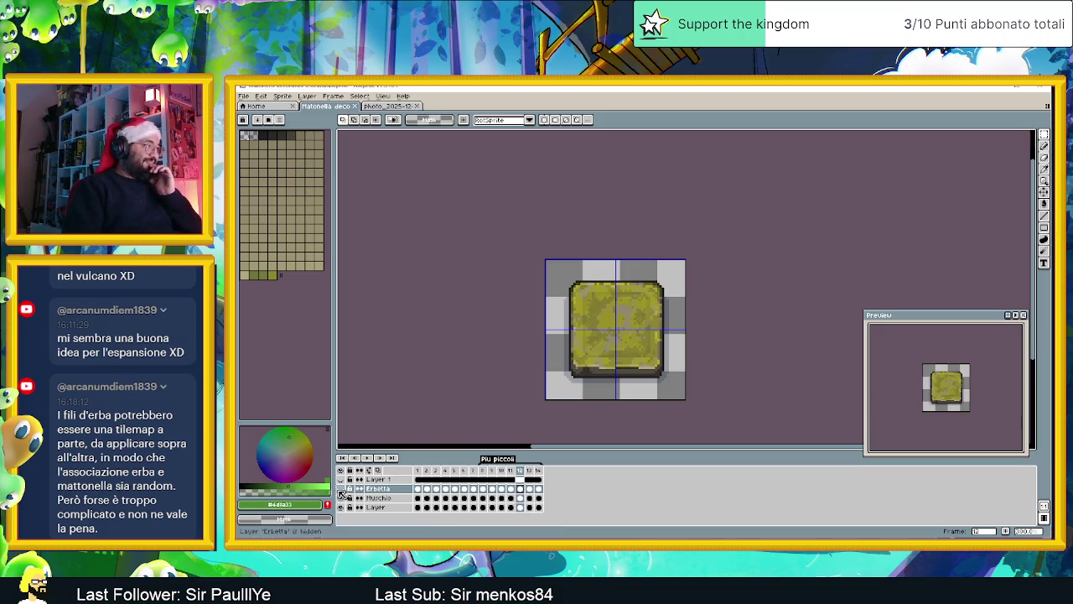
left_click(342, 489)
left_click(342, 490)
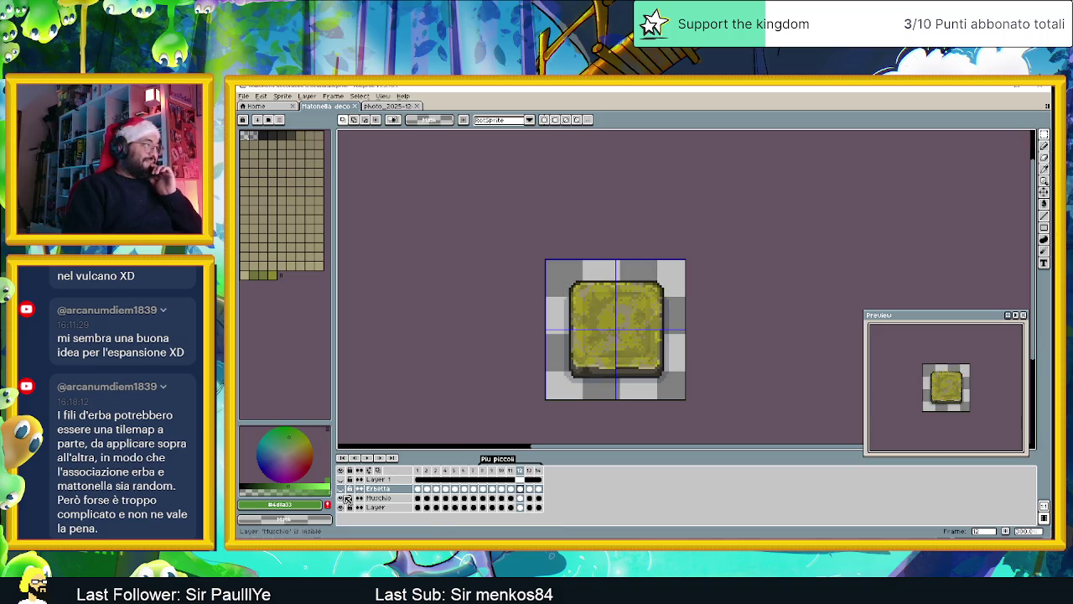
left_click(341, 499)
left_click(243, 96)
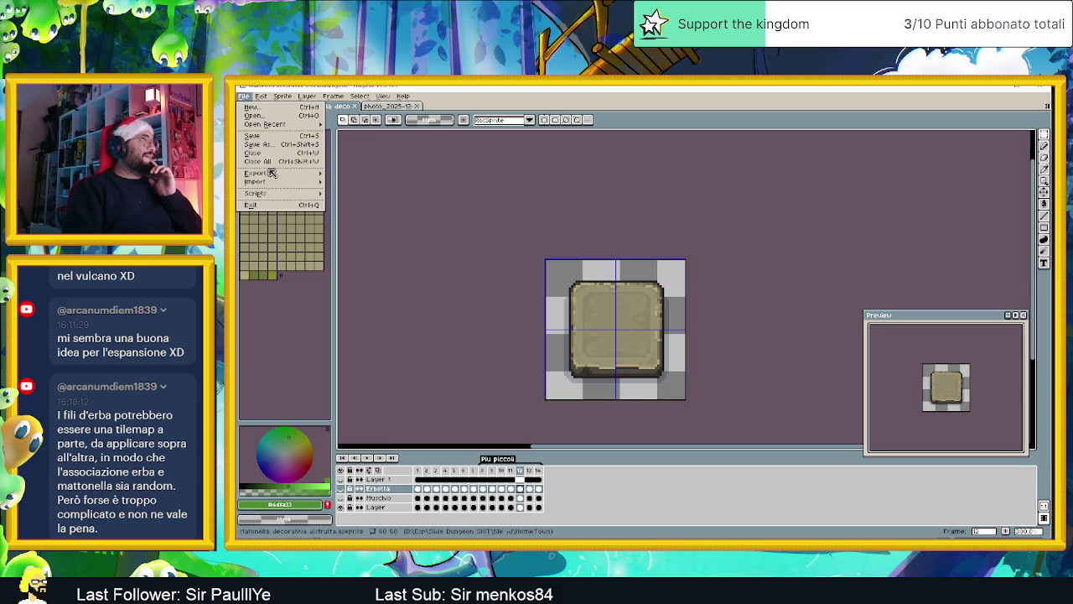
Step: Set up a sprite sheet export targeting the Matonelle erbetta folder
mouse_move(256, 172)
left_click(382, 182)
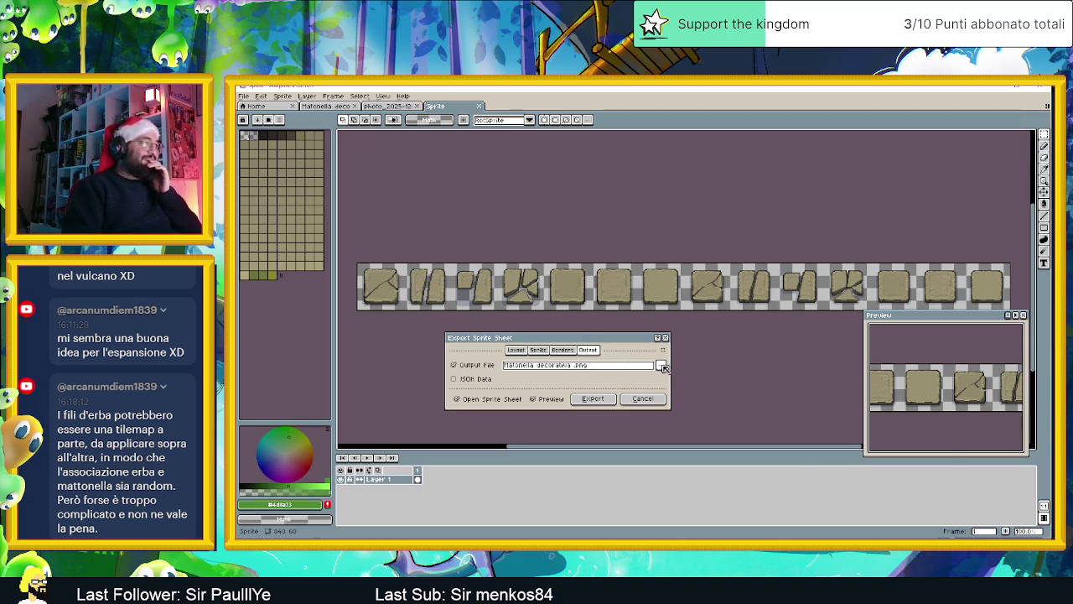
left_click(661, 366)
left_click(711, 369)
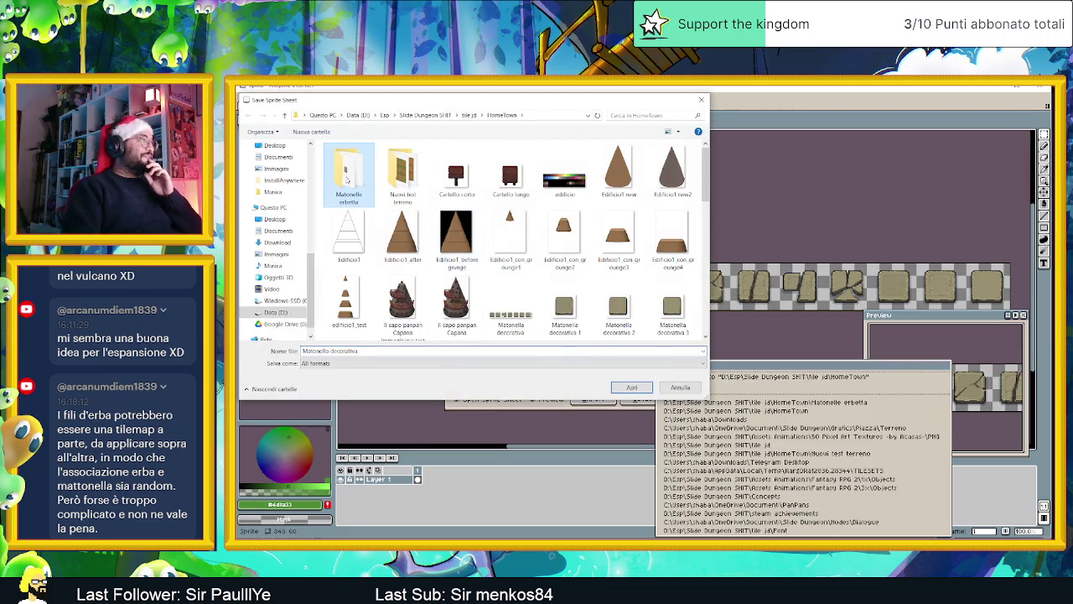
double_click(348, 176)
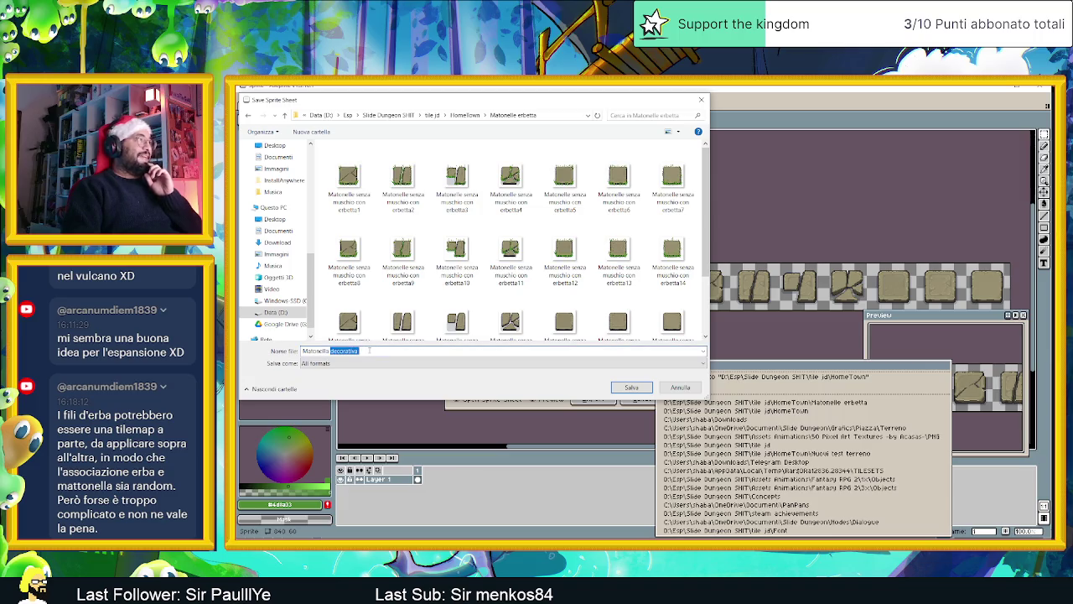
Step: Export the bare tiles as PNG sprite sheet 'matonelle senza muschio tile row'
type("ma")
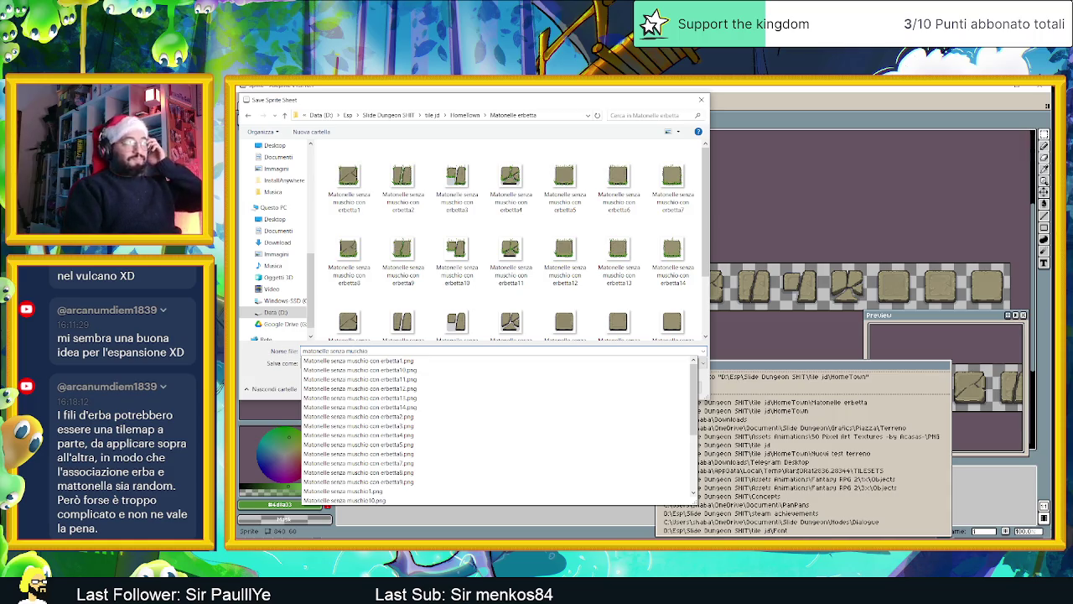
left_click(254, 360)
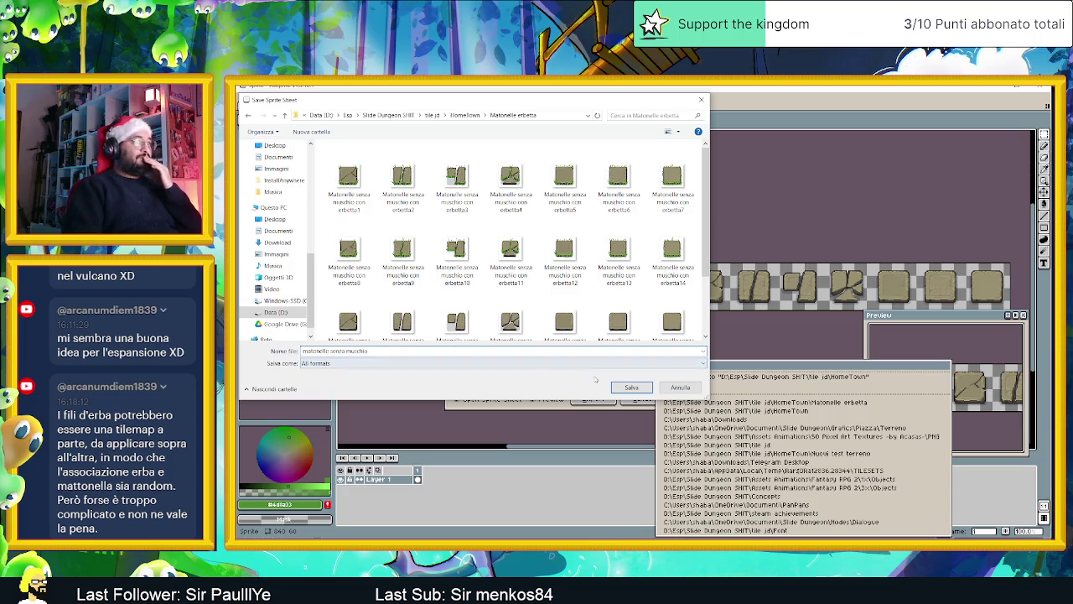
type("1")
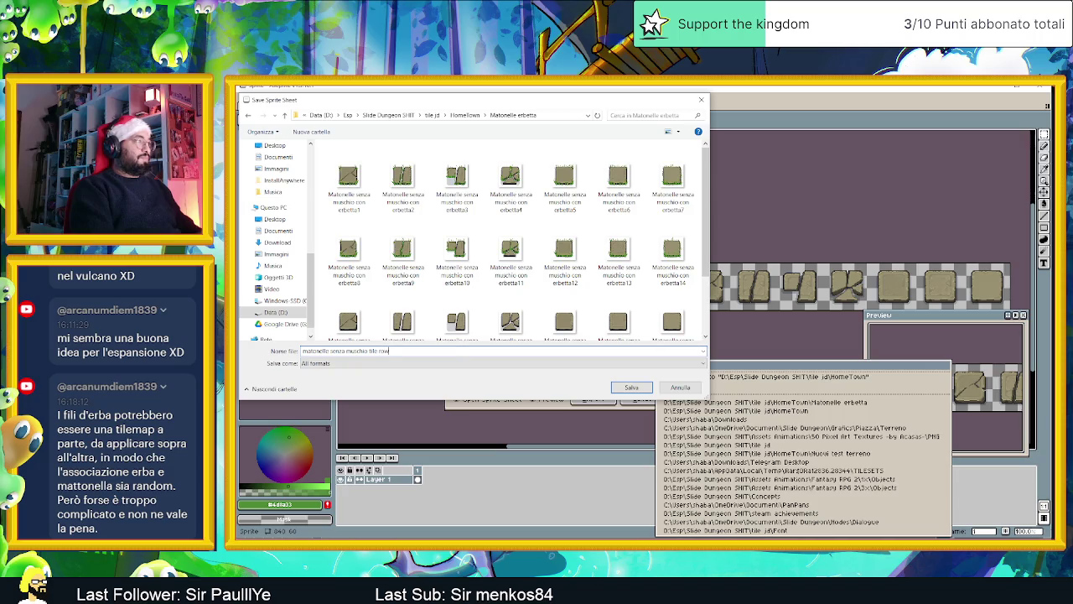
left_click(582, 363)
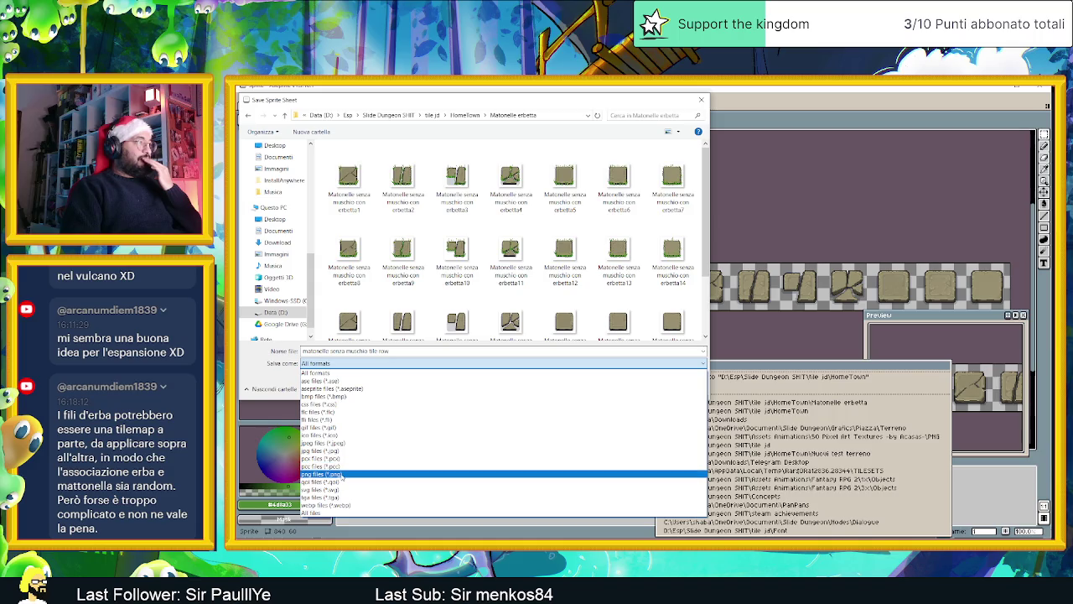
left_click(341, 475)
left_click(631, 387)
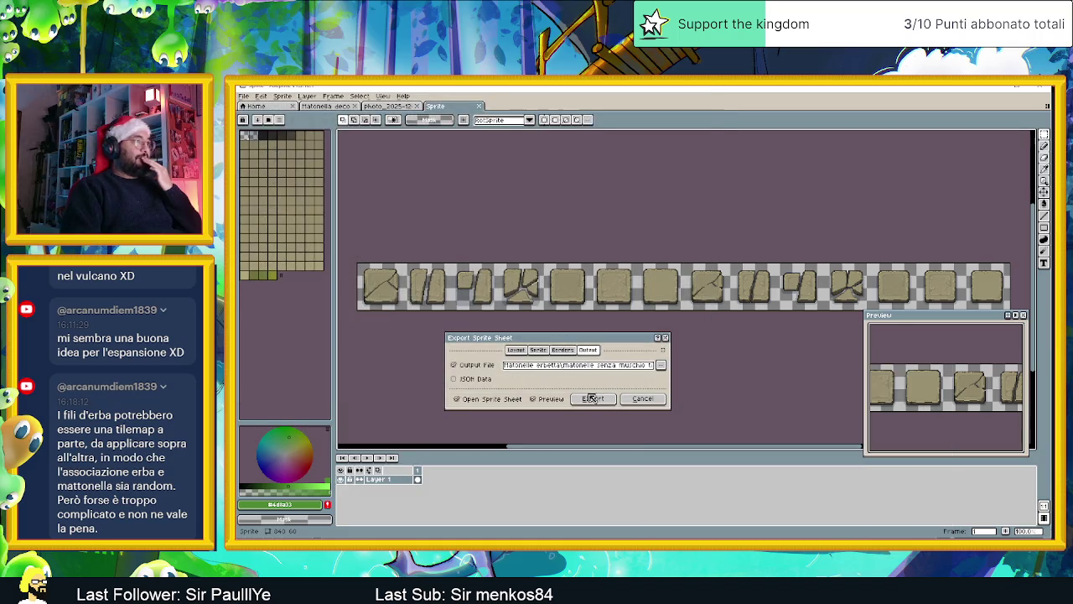
left_click(595, 399)
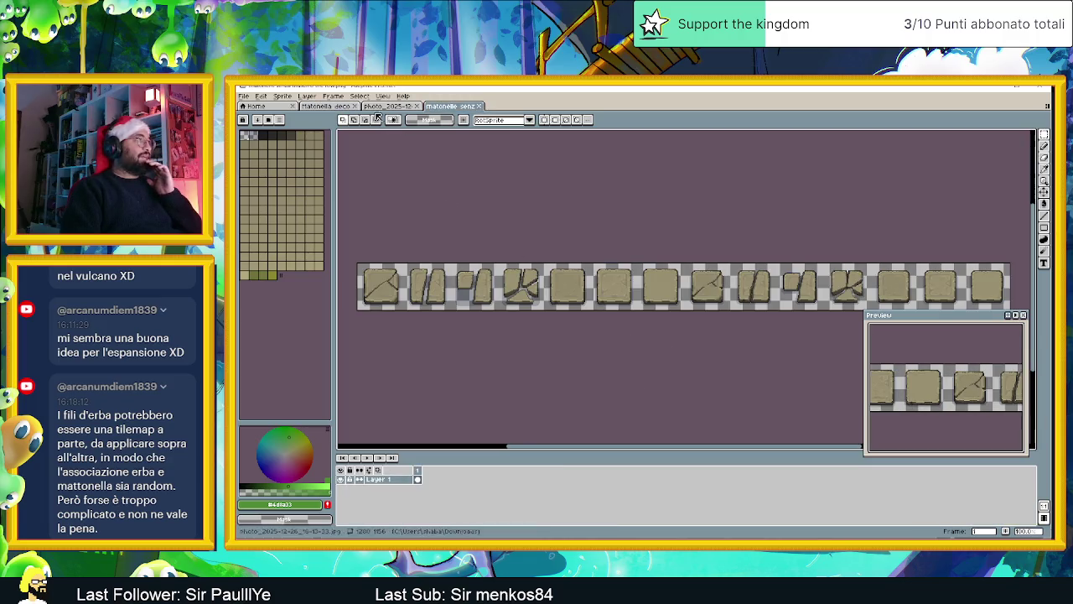
Step: Turn on the Erbetta grass layer in Matonella deco and open the sprite sheet export settings
left_click(340, 108)
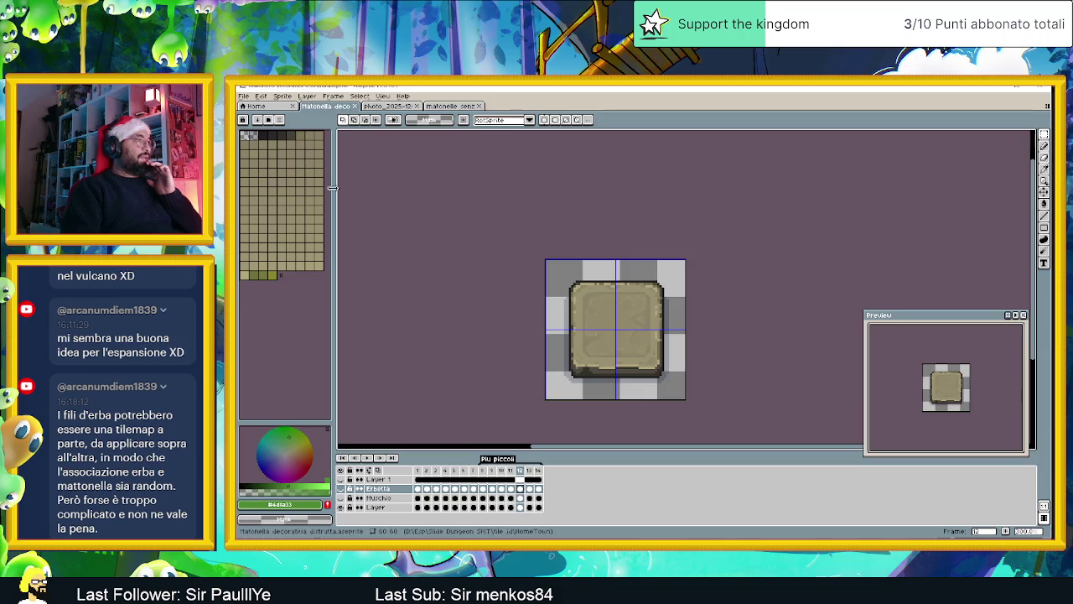
left_click(340, 498)
left_click(249, 99)
mouse_move(255, 173)
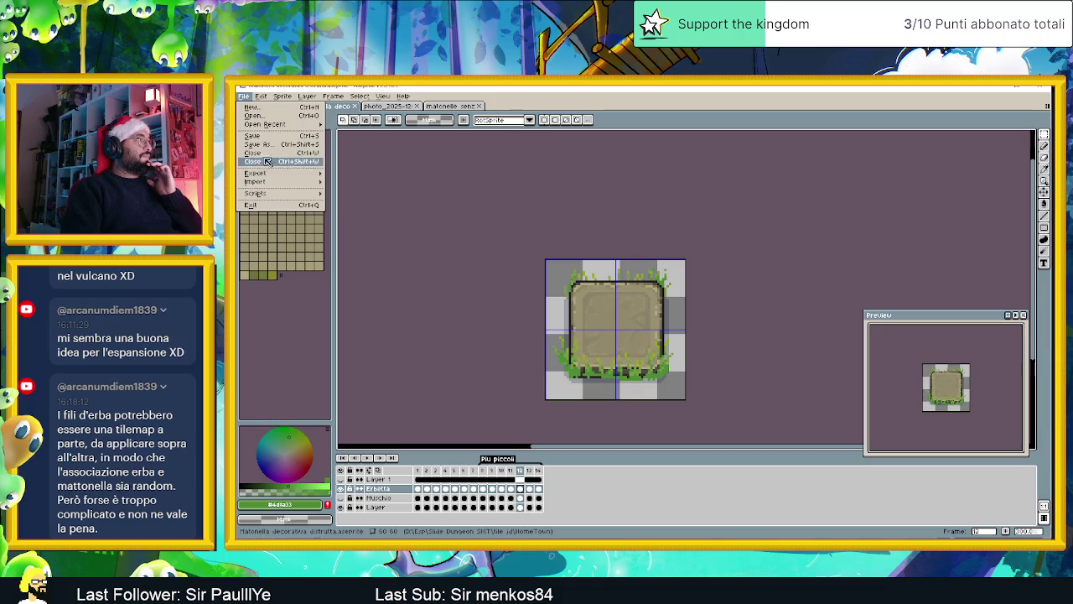
left_click(359, 186)
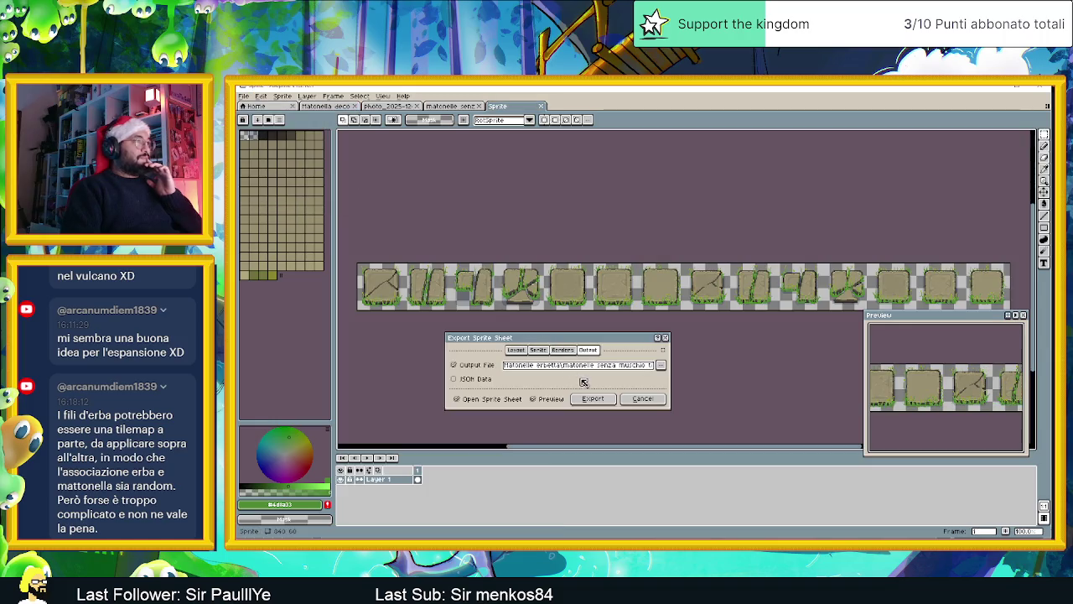
left_click(659, 366)
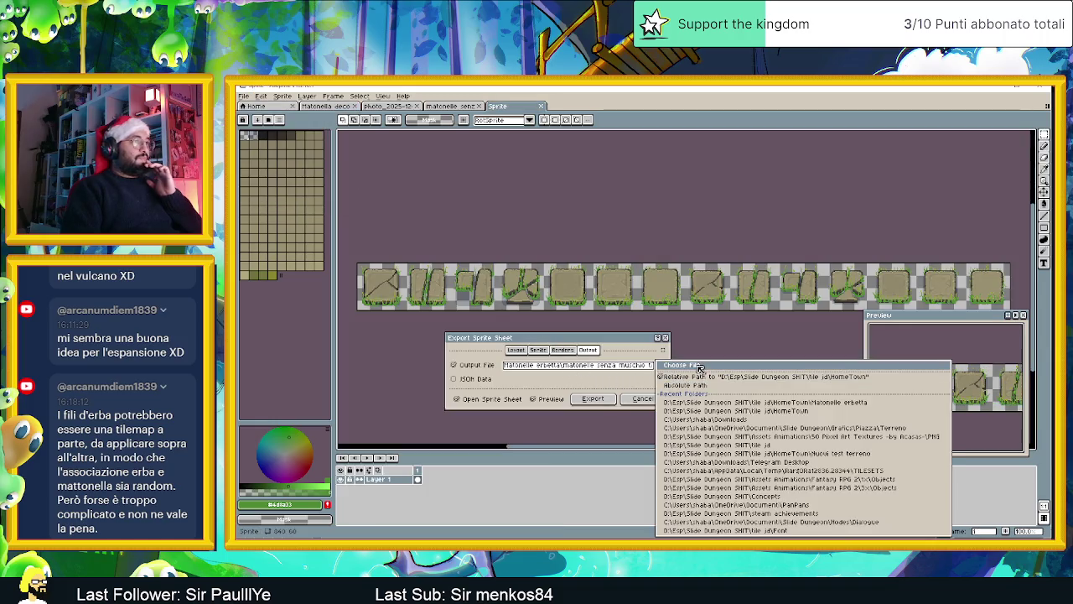
left_click(675, 364)
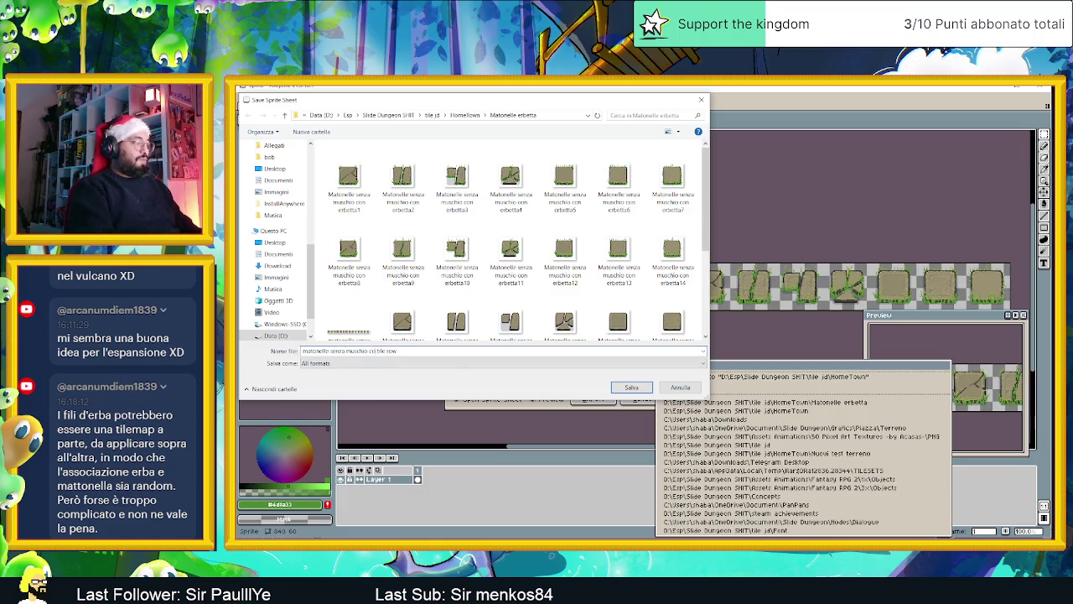
Step: Export the PNG sprite sheet 'matonelle senza muschio con erbetta tile row', then hide Erbetta again
type("n erbetta")
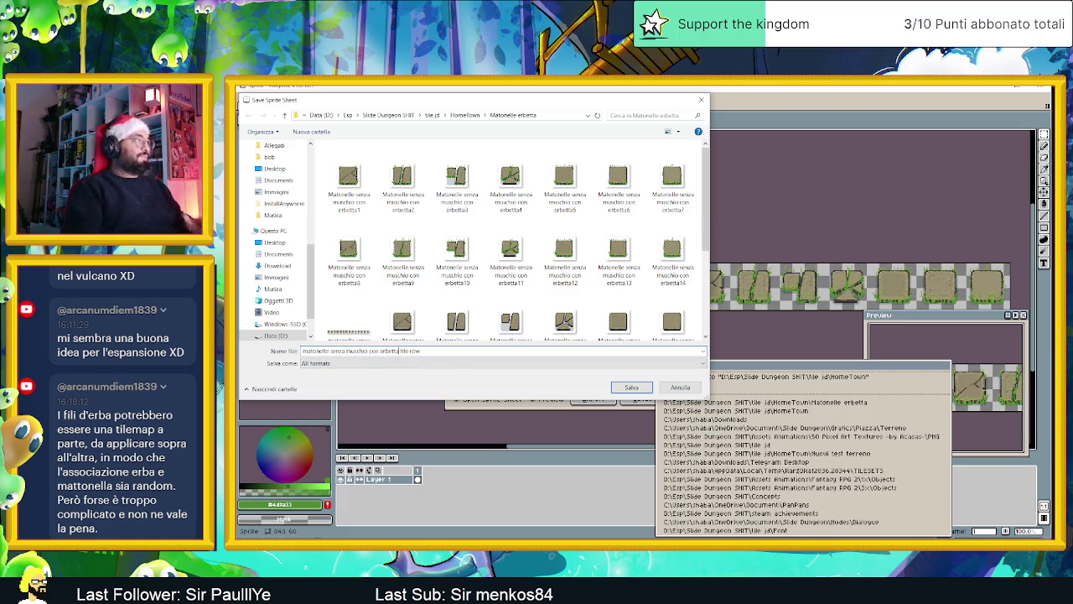
left_click(369, 364)
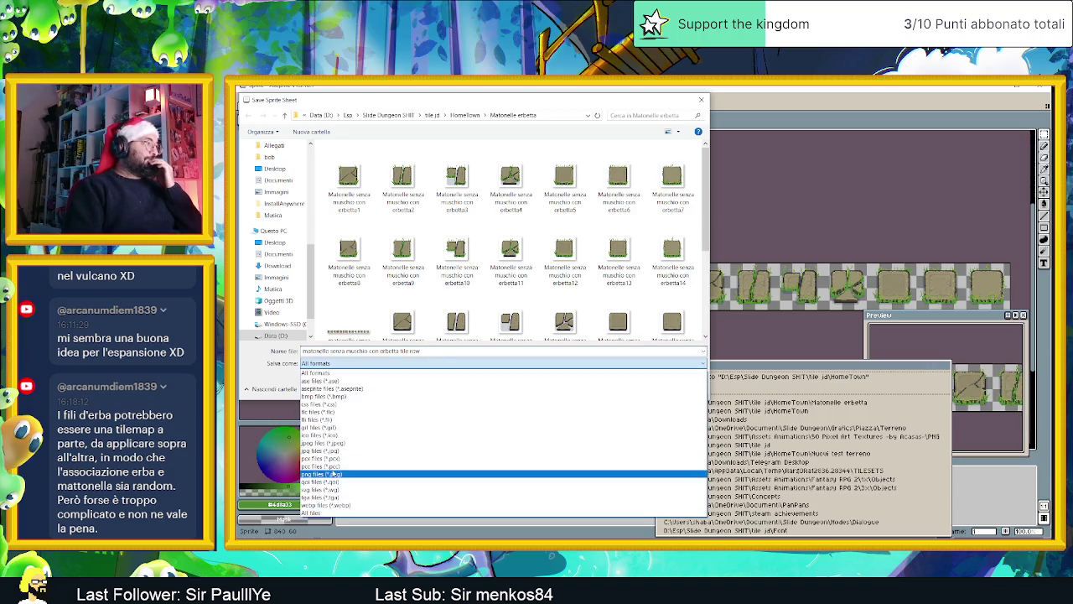
left_click(333, 474)
left_click(607, 387)
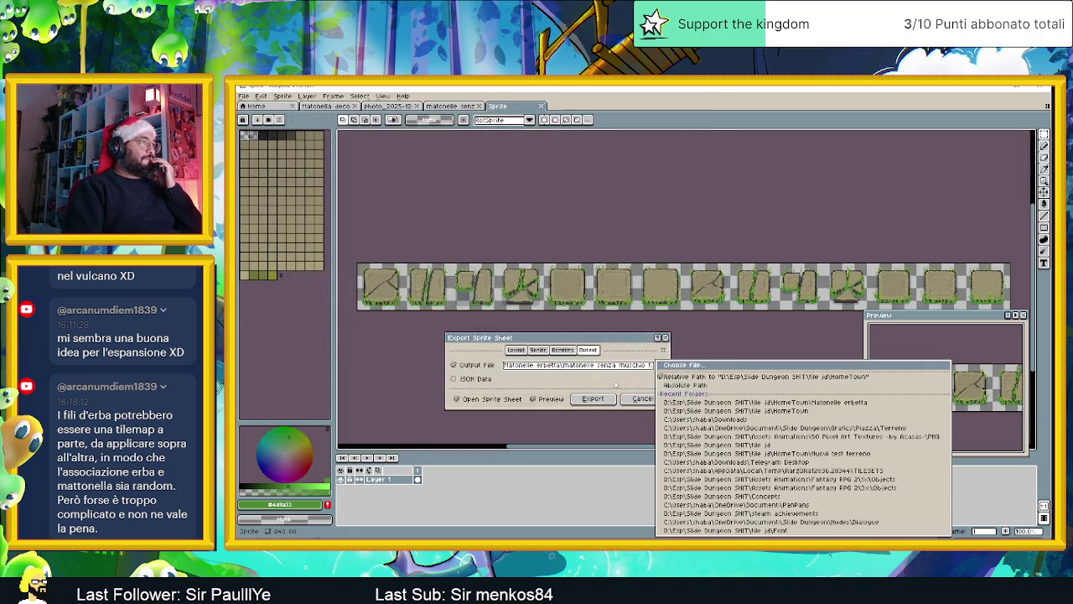
left_click(593, 399)
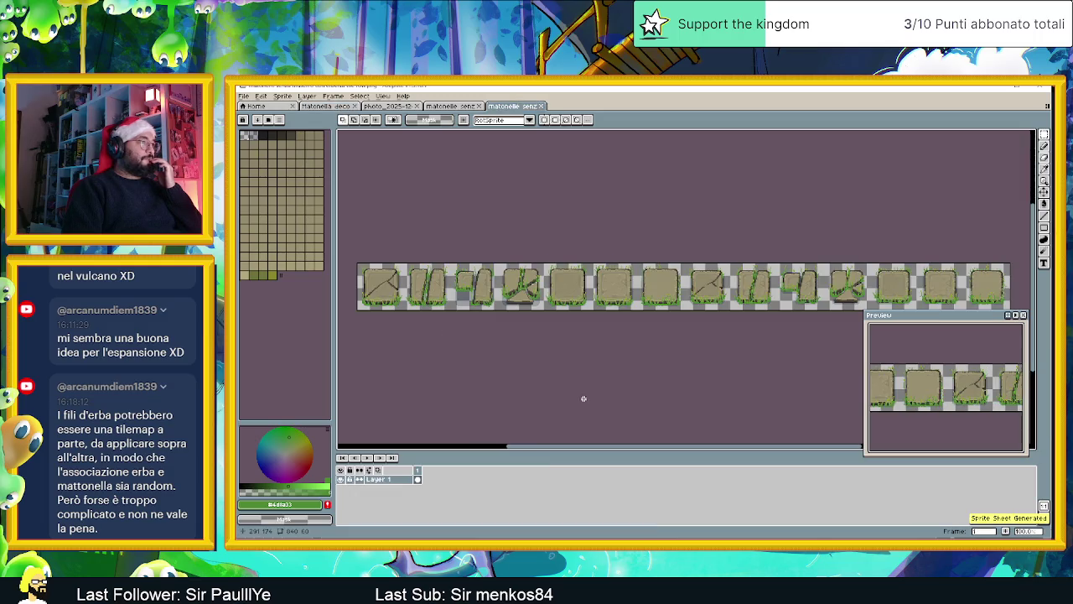
left_click(327, 106)
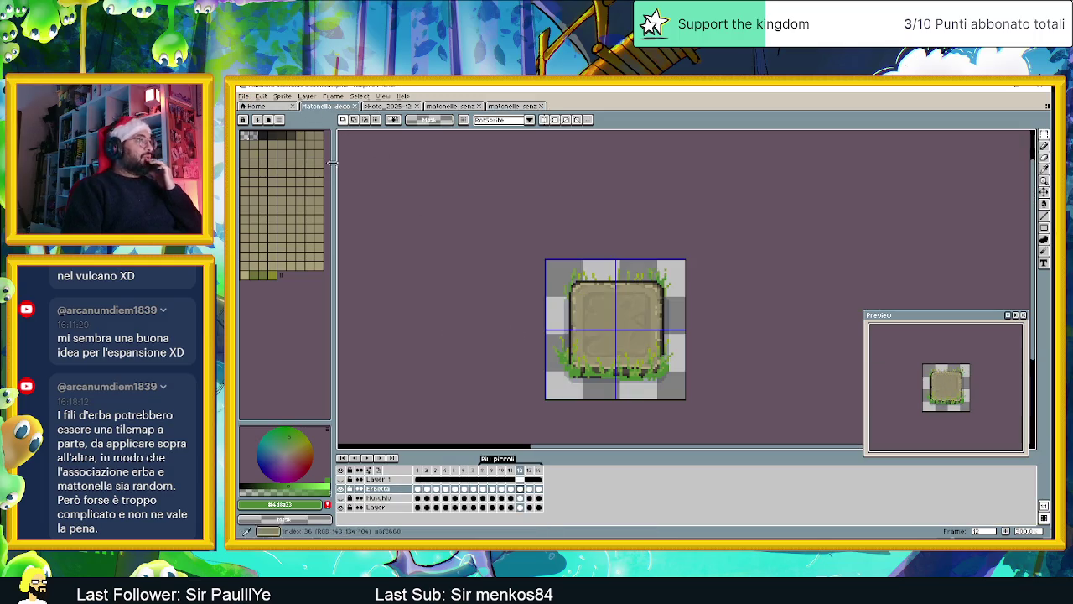
left_click(344, 490)
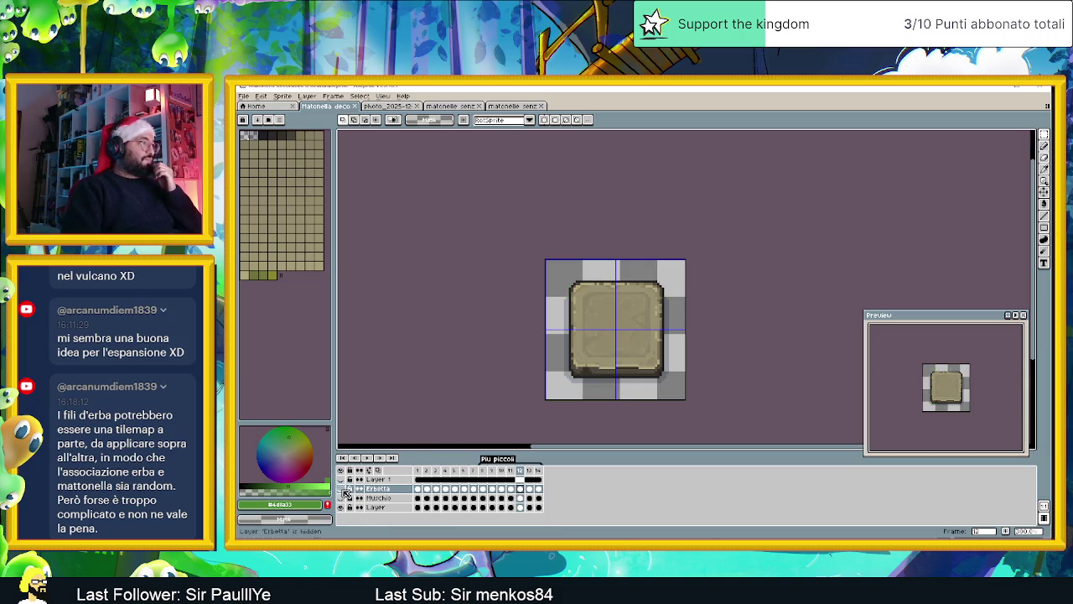
Step: Show the Muschio moss layer and export 'Matonelle con muschio tile row' into the Matonelle erbetta folder
left_click(341, 498)
left_click(243, 96)
mouse_move(255, 173)
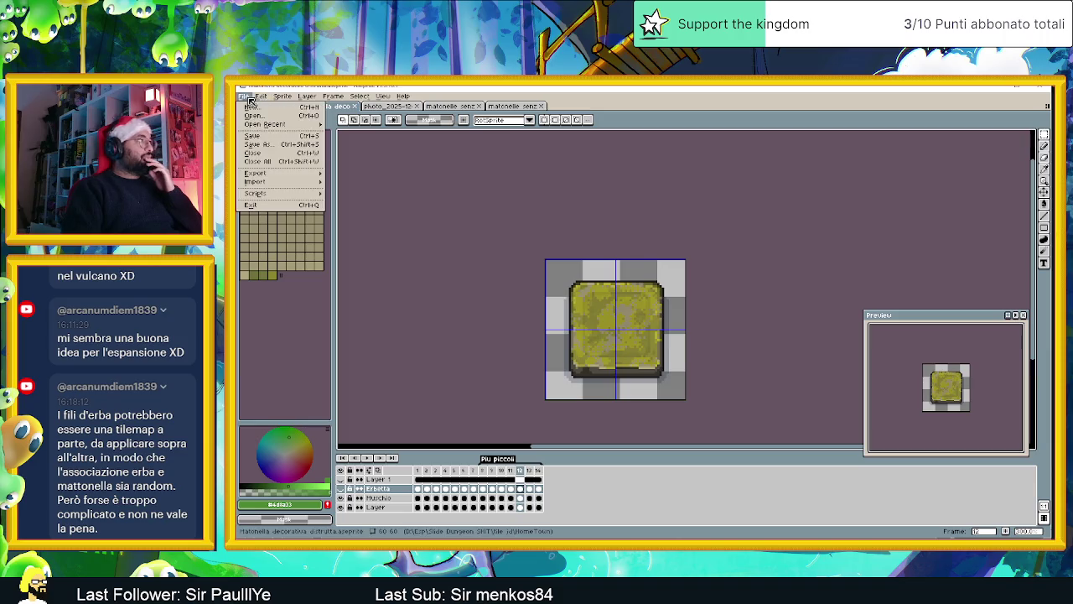
left_click(356, 176)
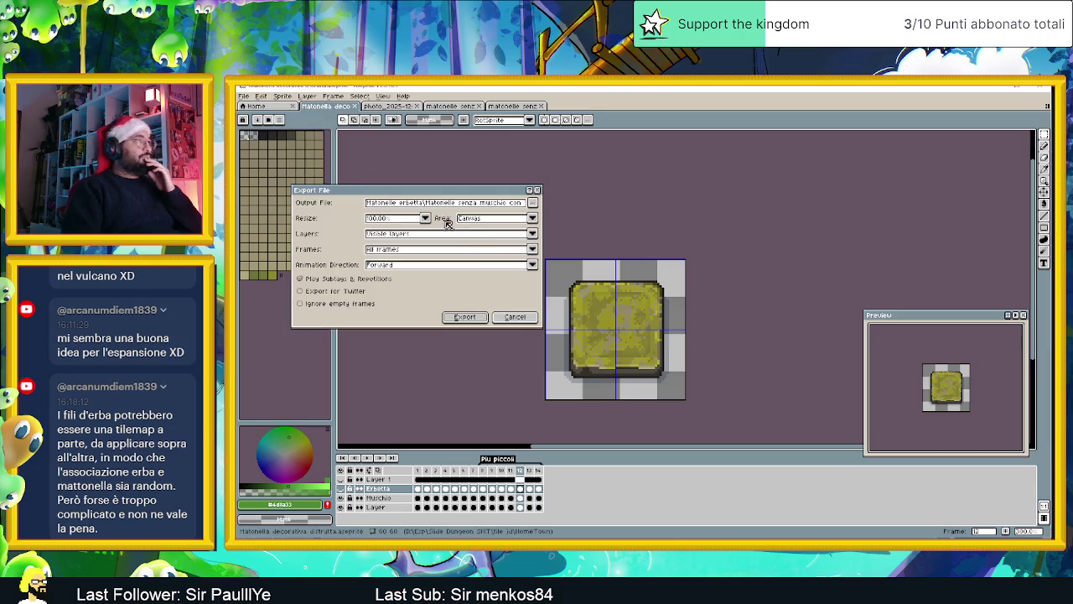
left_click(532, 203)
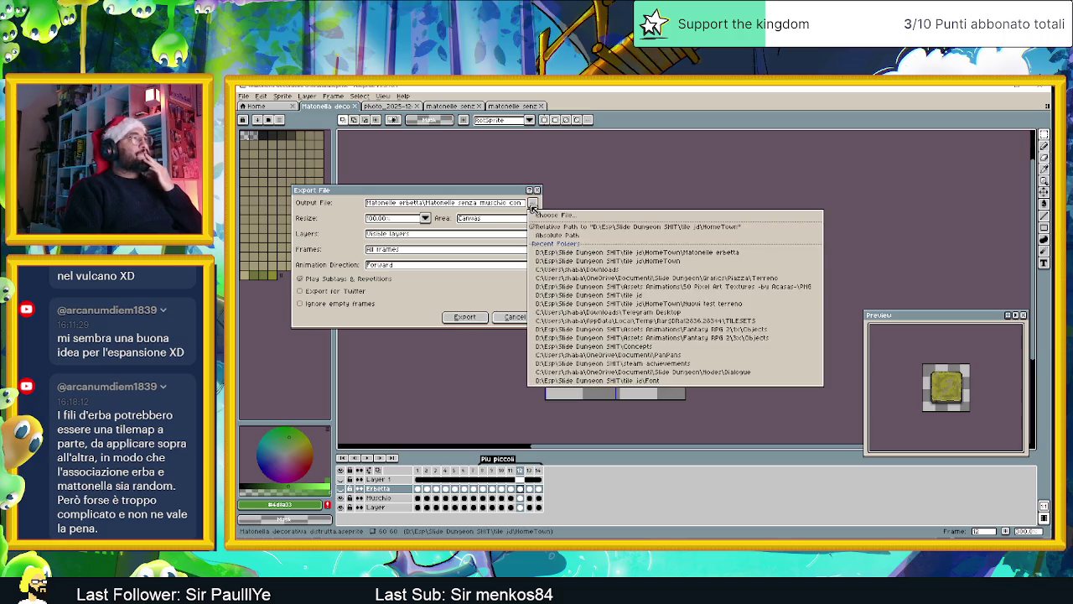
left_click(555, 215)
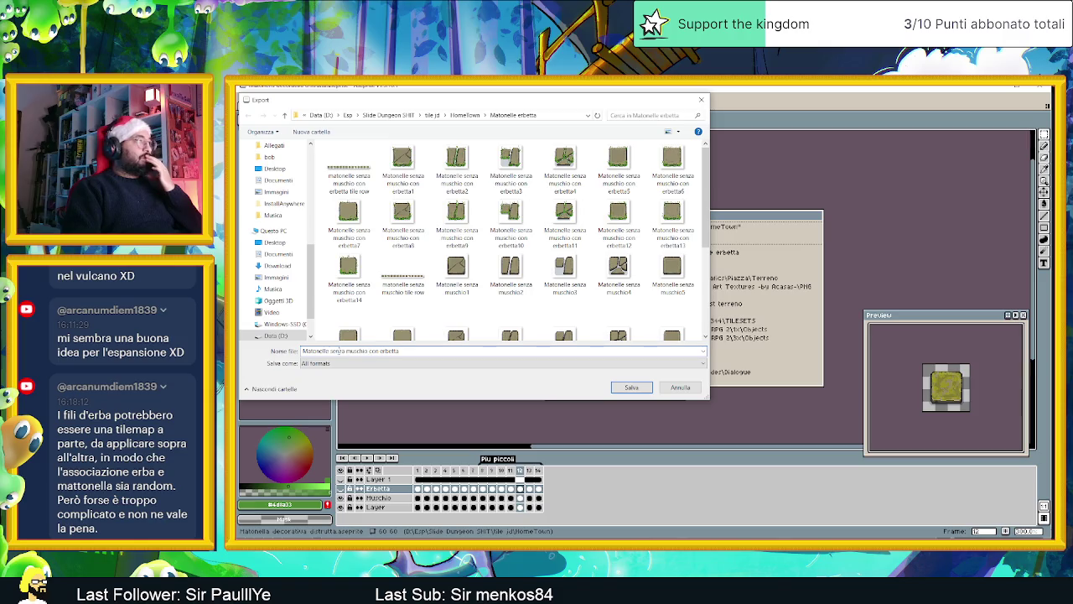
double_click(338, 350)
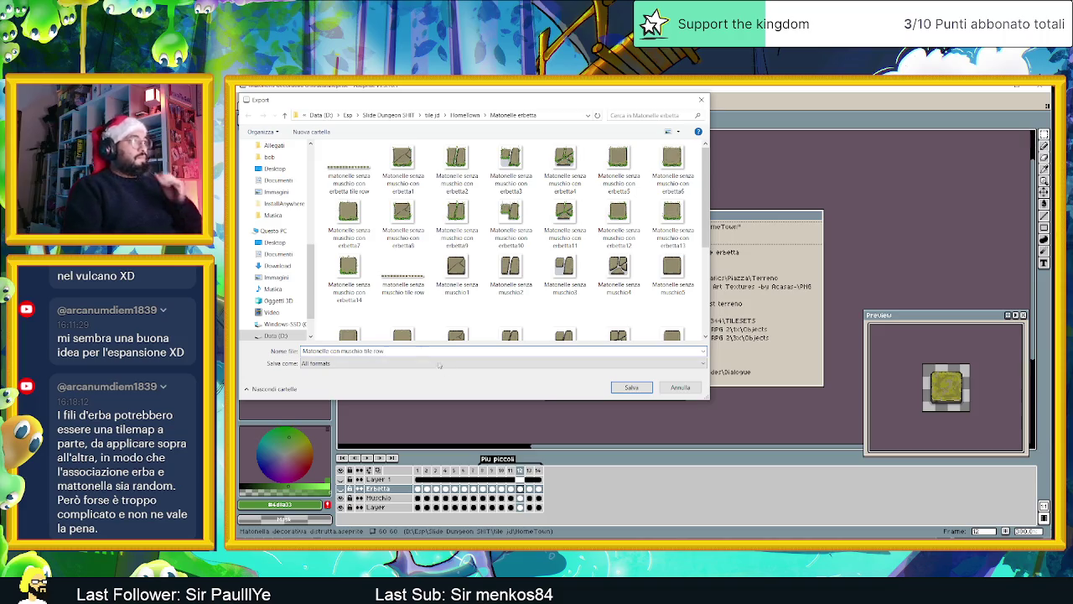
left_click(628, 387)
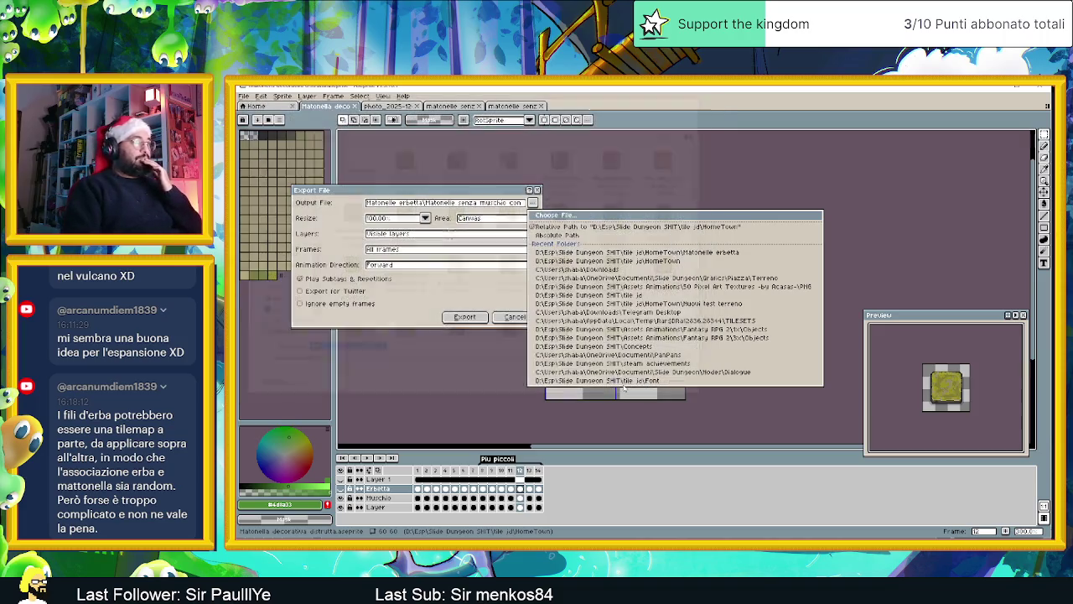
left_click(466, 318)
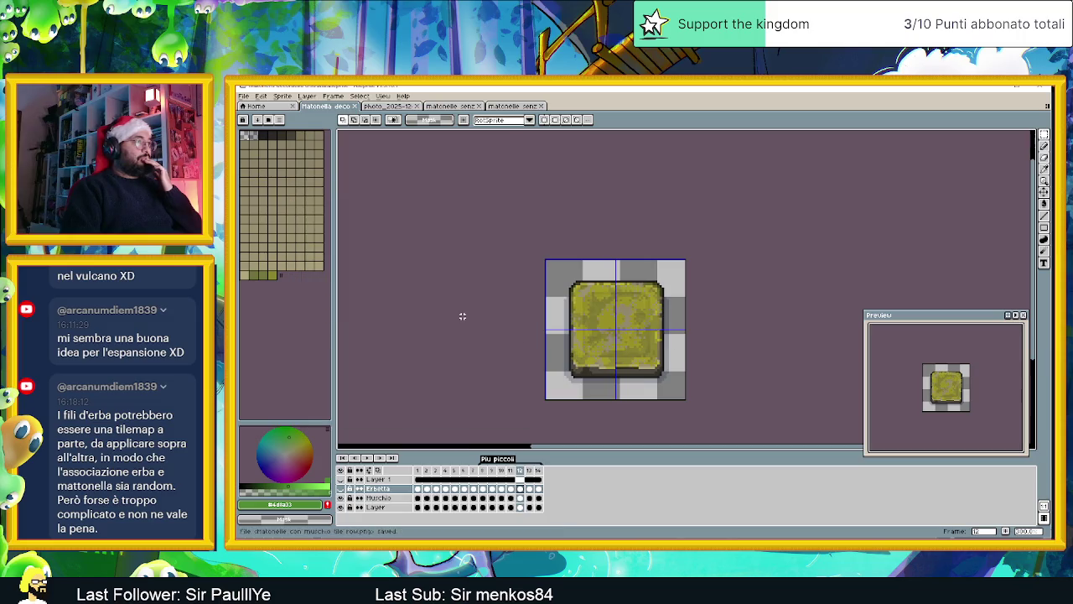
Step: Show the Erbetta layer again and back out of a mistaken Export As attempt
left_click(340, 489)
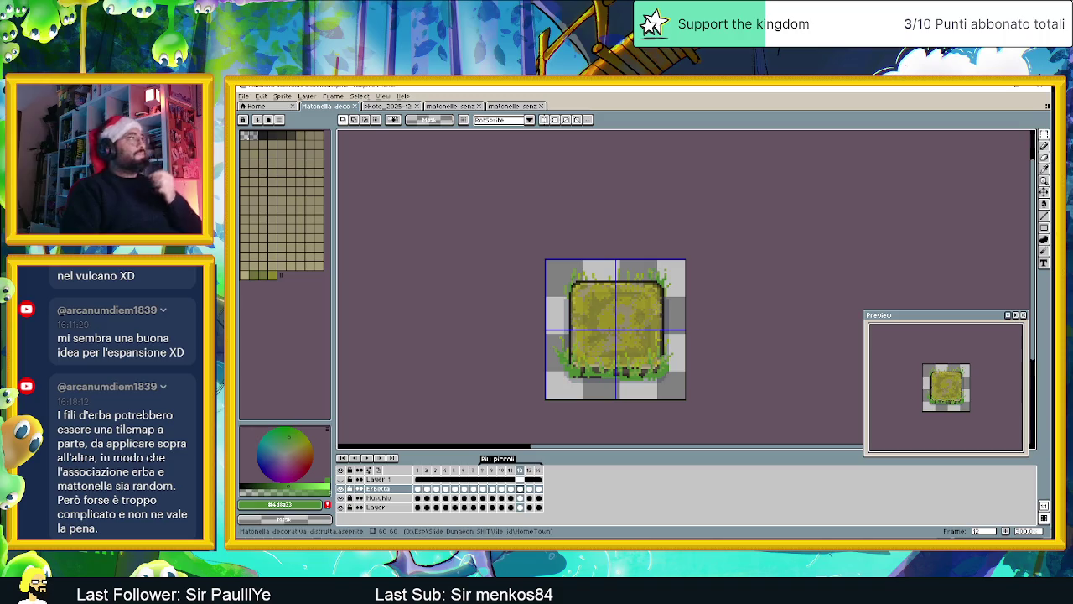
left_click(245, 97)
mouse_move(256, 173)
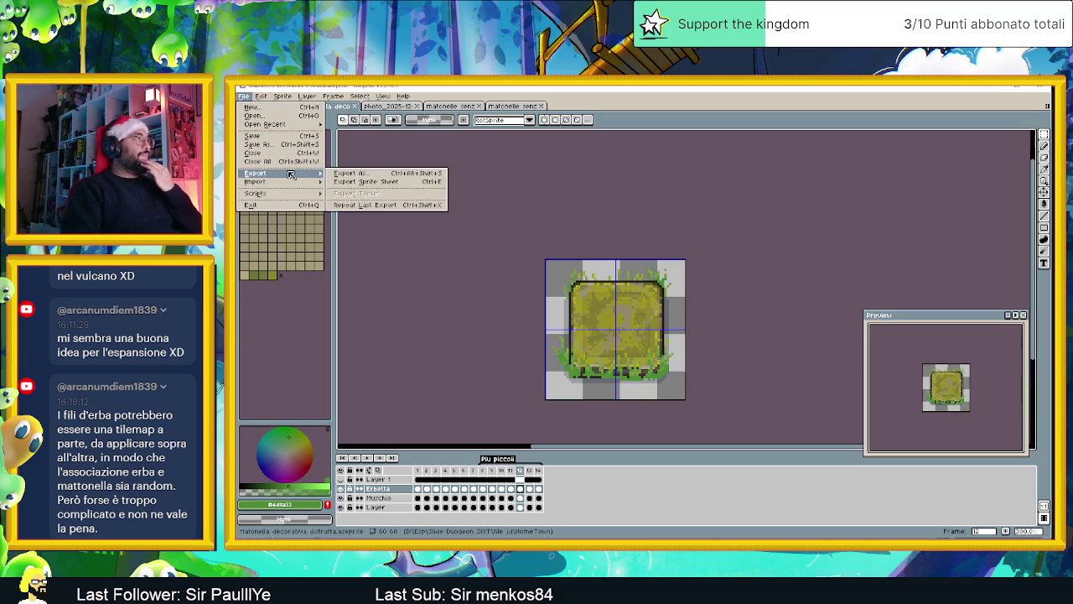
left_click(349, 174)
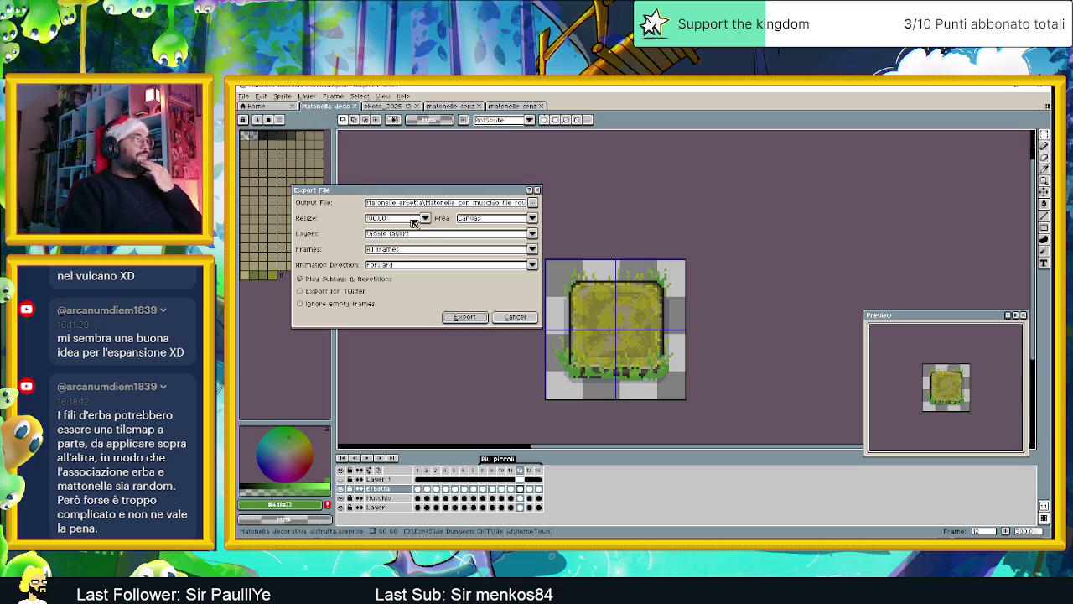
left_click(531, 203)
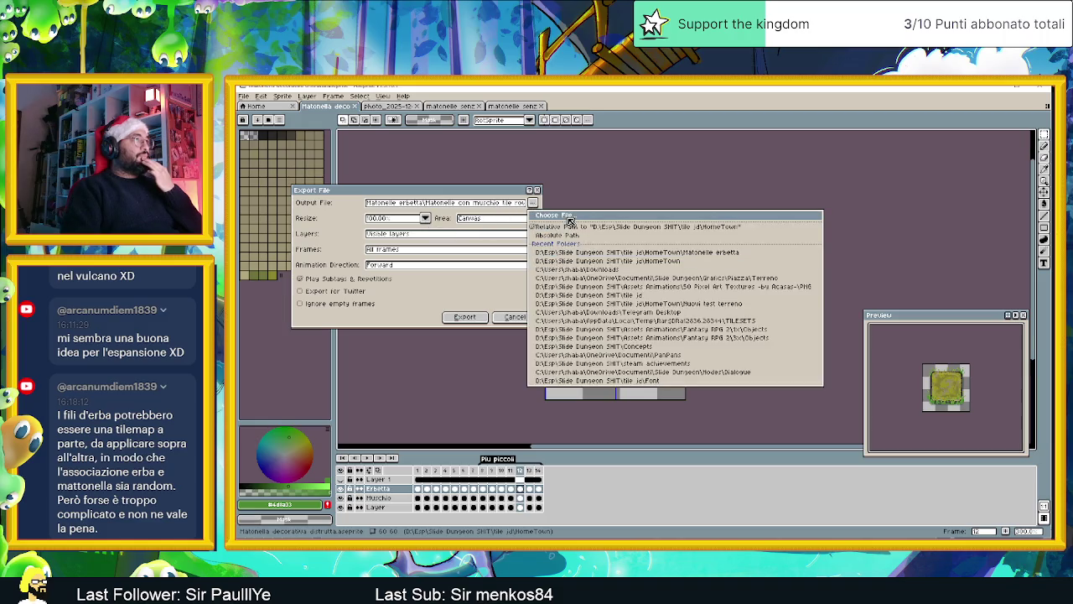
left_click(513, 316)
left_click(513, 316)
left_click(248, 107)
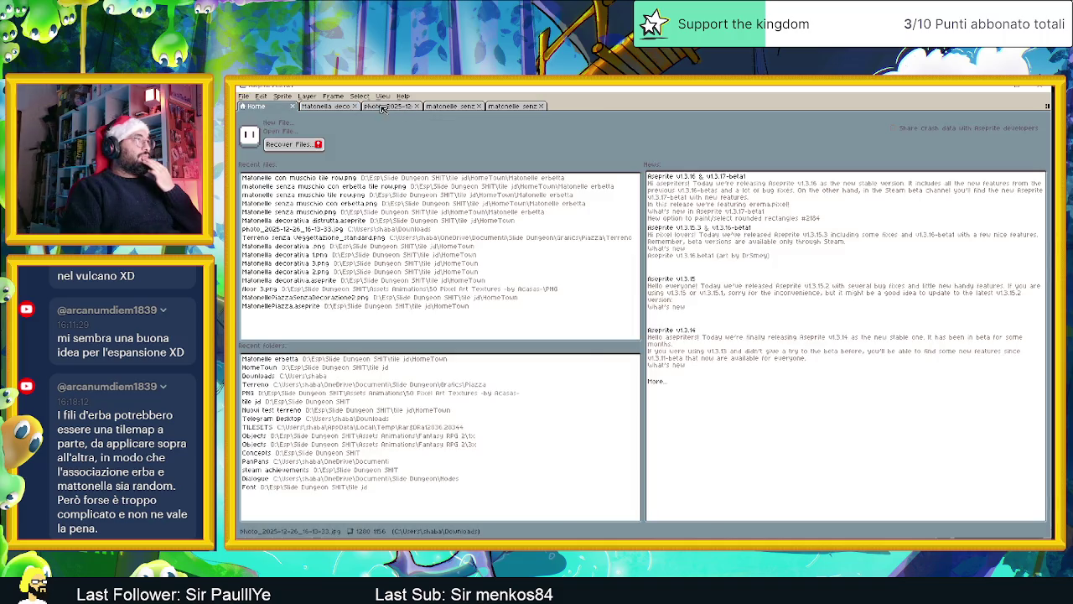
left_click(326, 106)
Step: Export the sprite sheet as 'matonelle con muschio con erbetta tile row'
left_click(245, 97)
mouse_move(256, 173)
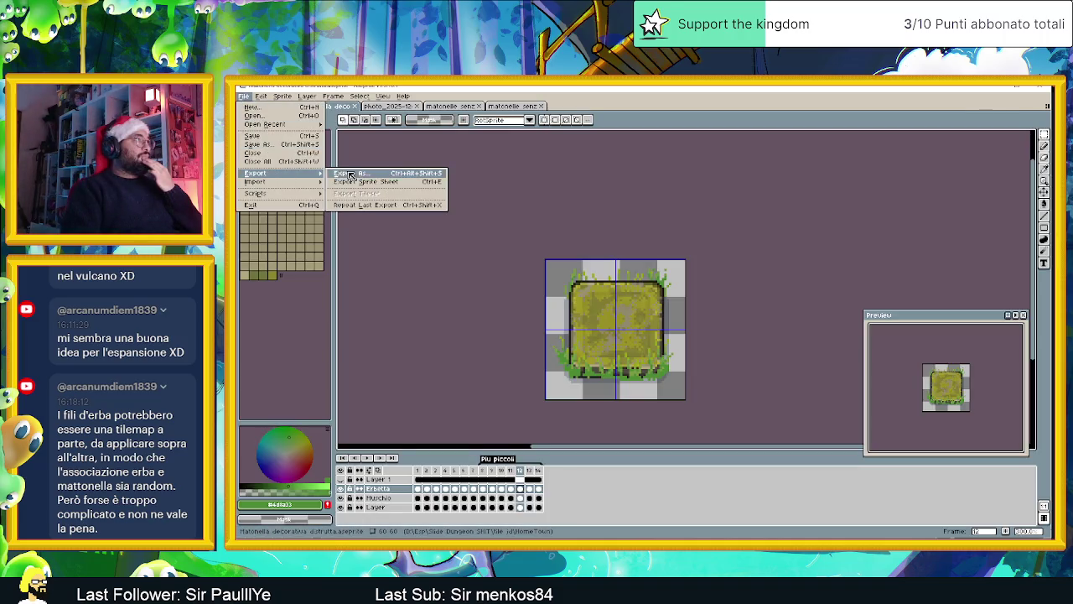
left_click(364, 178)
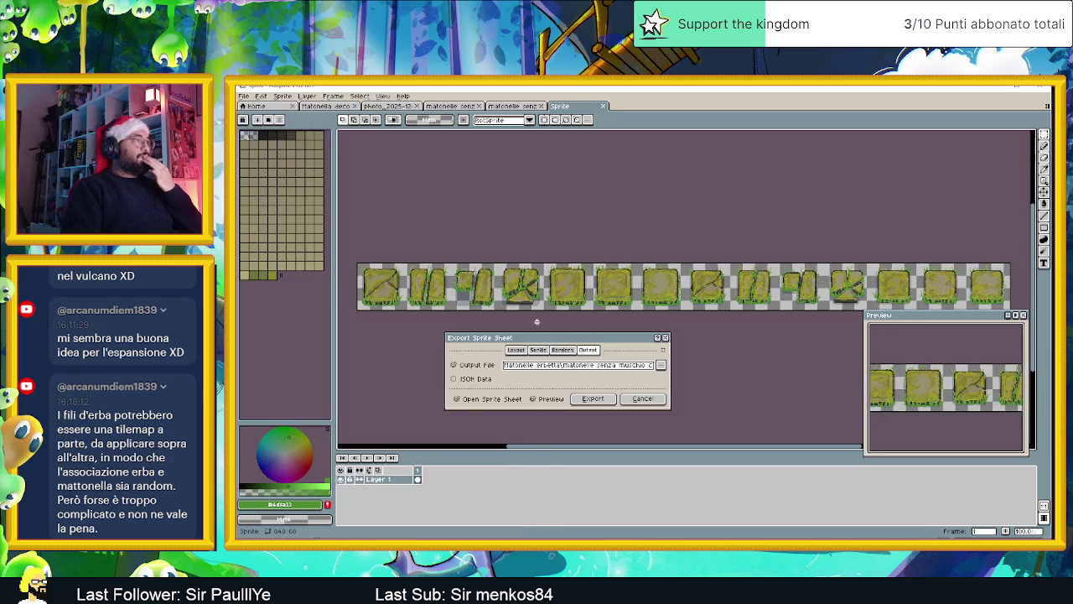
left_click(662, 365)
left_click(676, 366)
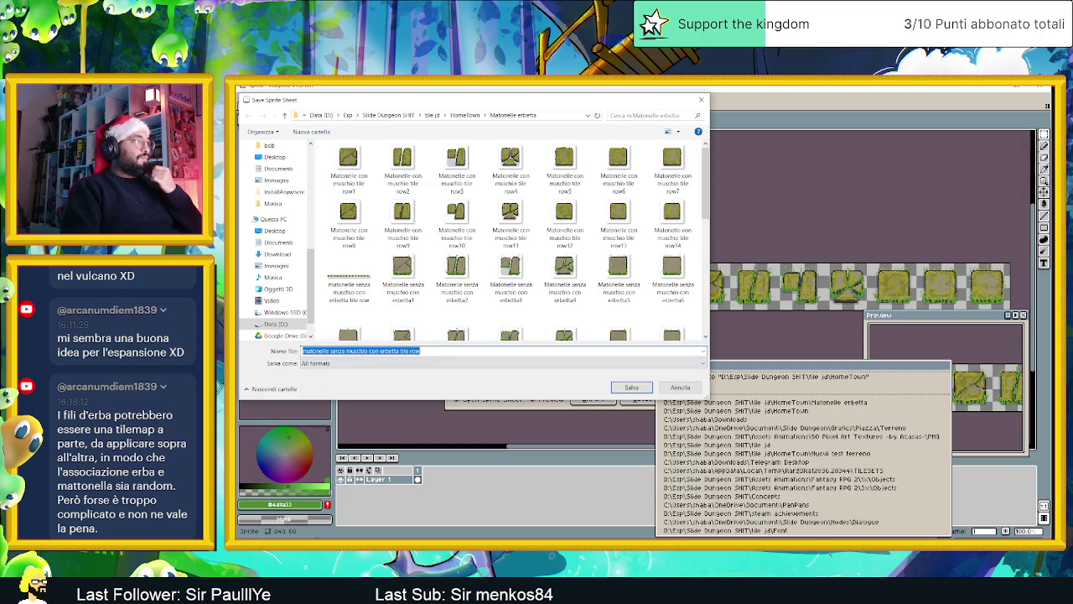
double_click(334, 350)
type("con")
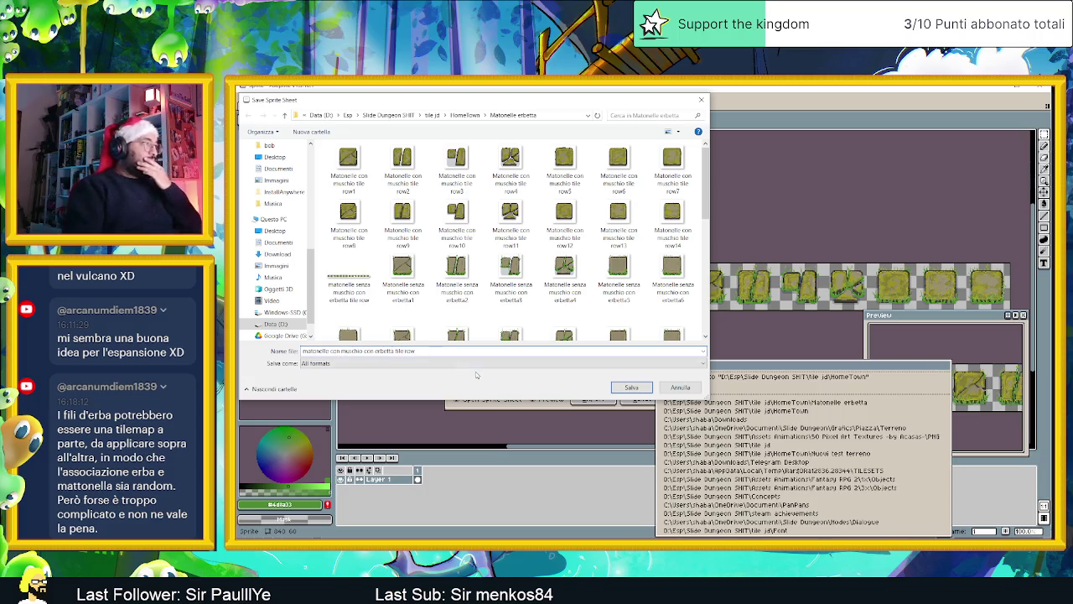
left_click(636, 387)
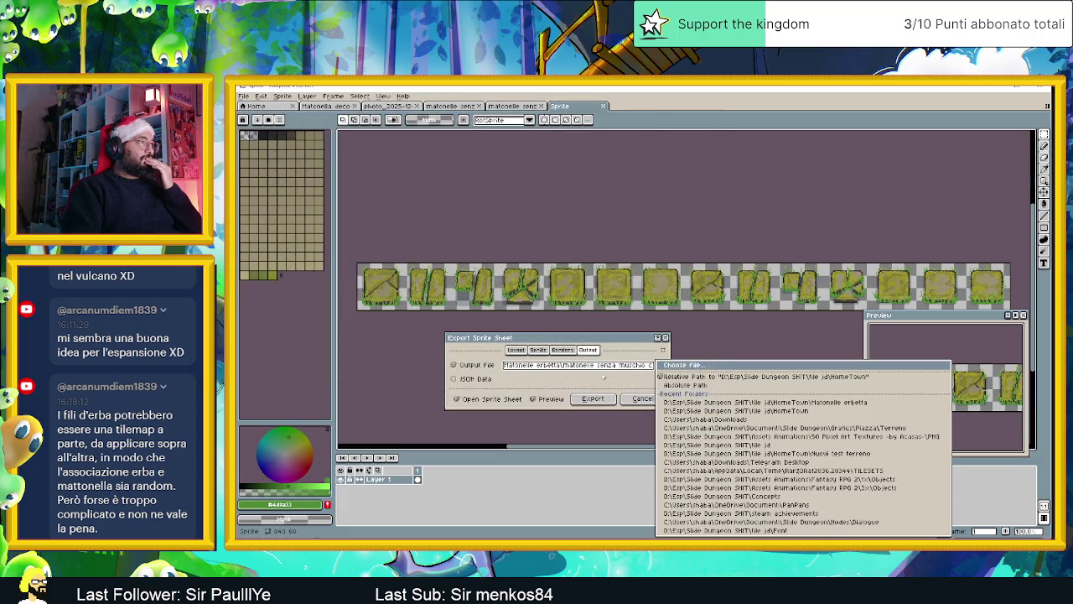
left_click(593, 399)
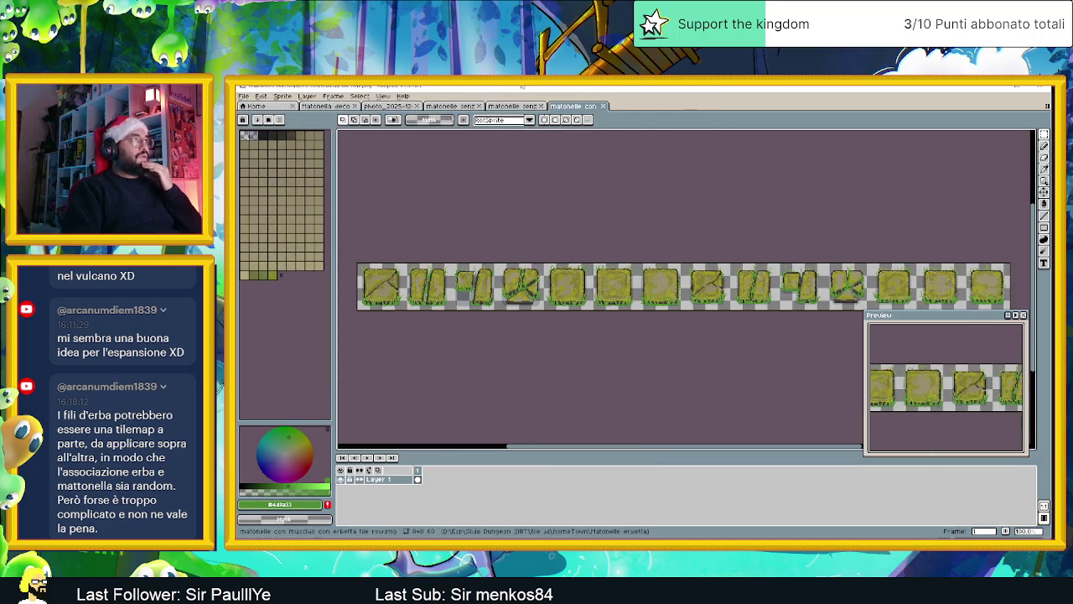
Step: Cycle through the exported tile sheet tabs to compare variants, ending on Matonella deco
left_click(503, 106)
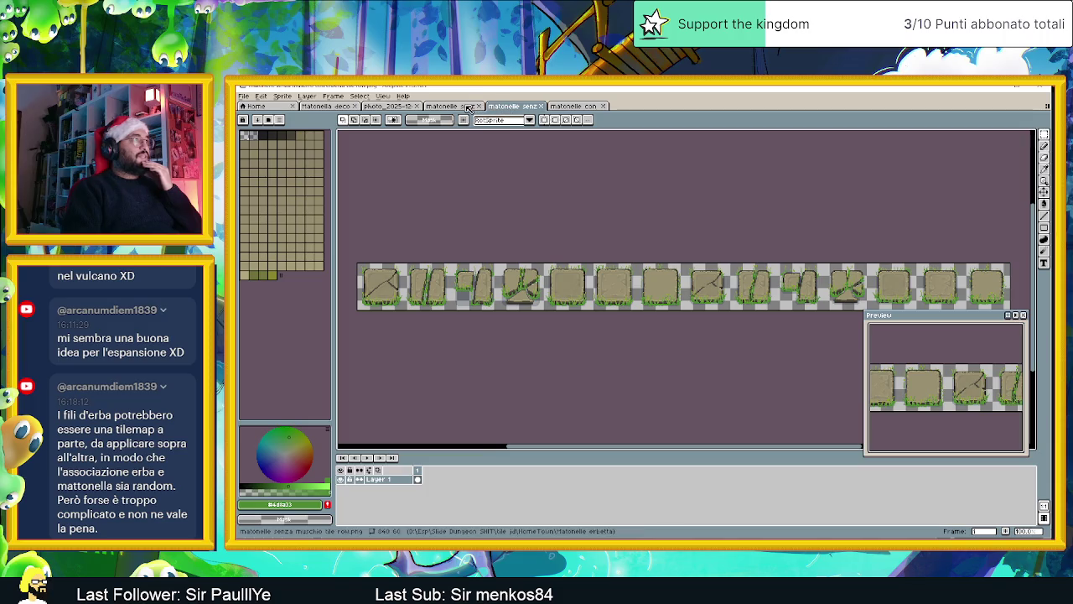
left_click(468, 106)
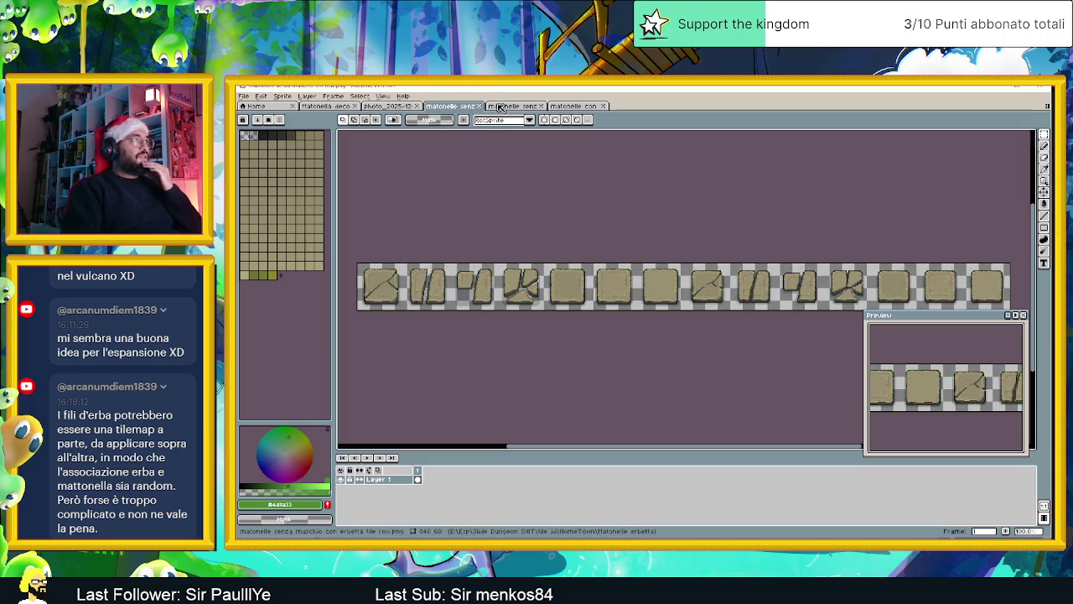
left_click(503, 107)
left_click(561, 106)
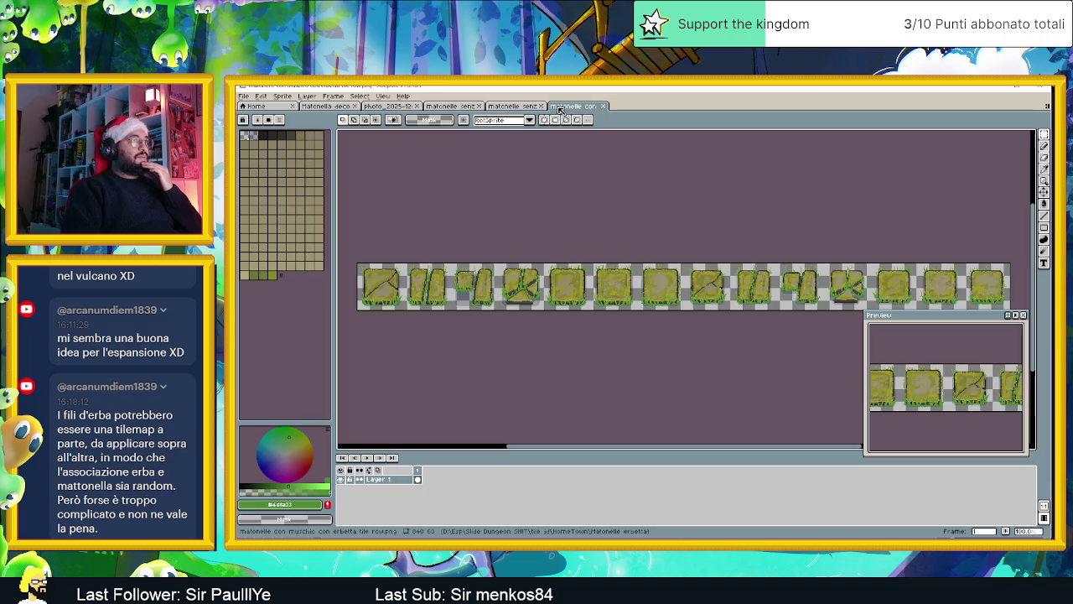
left_click(509, 106)
left_click(574, 106)
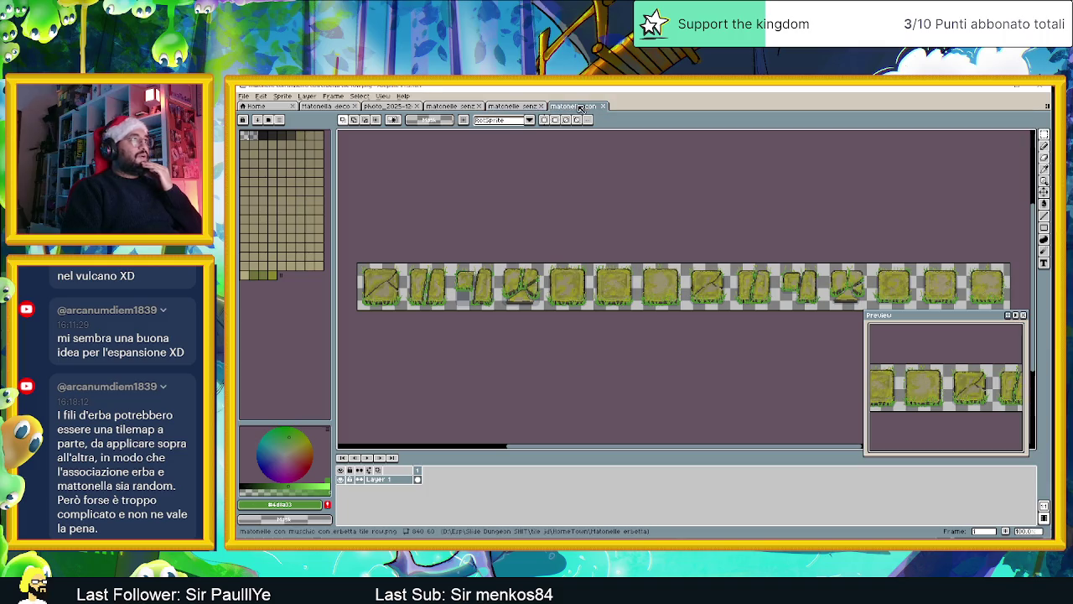
left_click(459, 106)
left_click(511, 107)
left_click(574, 106)
left_click(457, 106)
left_click(340, 107)
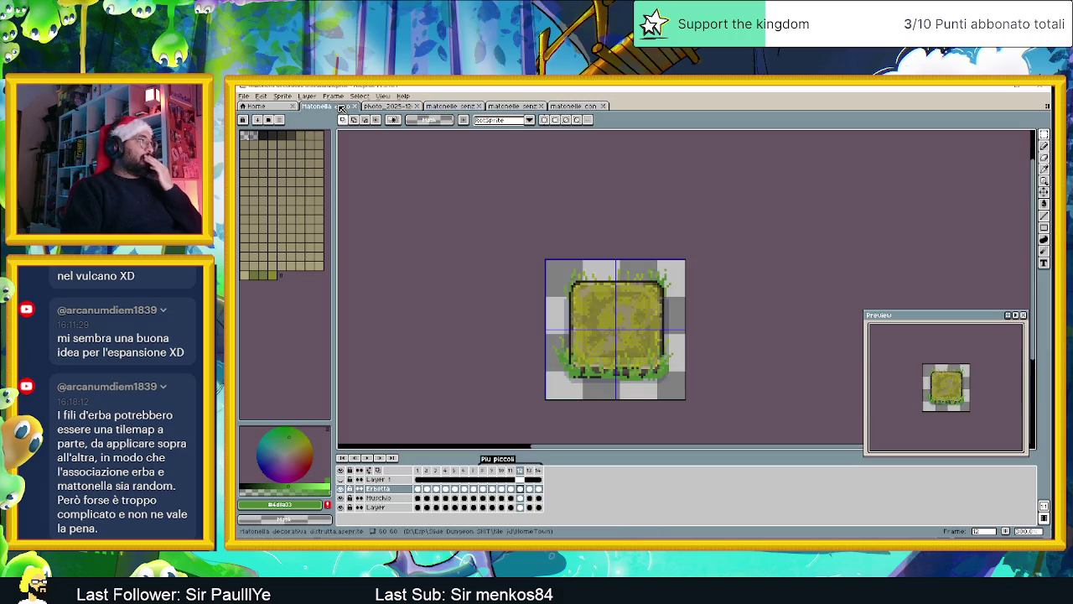
Step: Hide the Erbetta layer and start a sprite sheet export, browsing for the output file
left_click(340, 488)
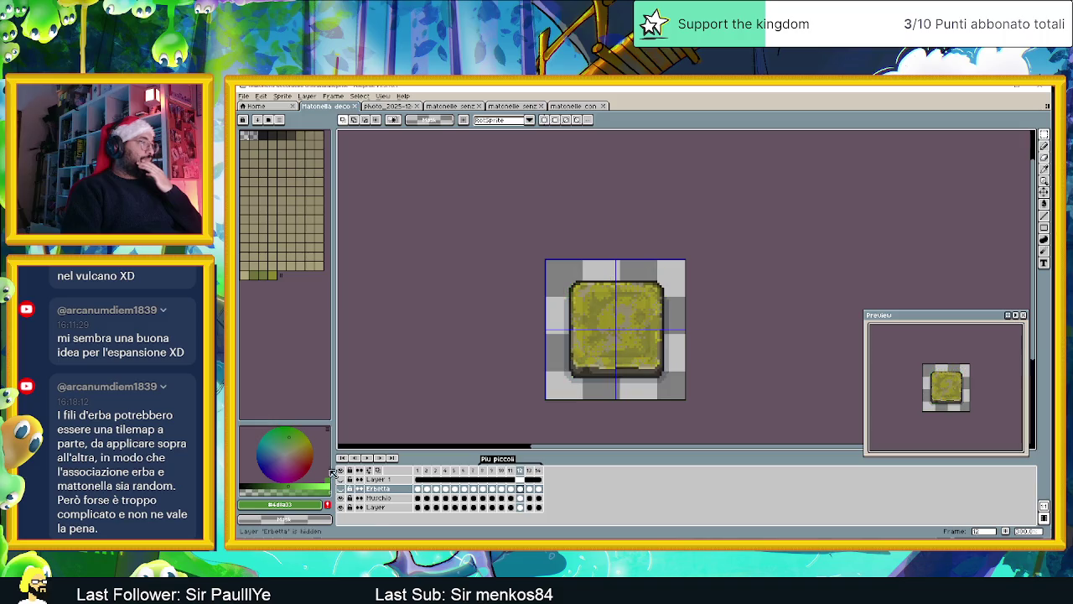
left_click(249, 98)
mouse_move(256, 173)
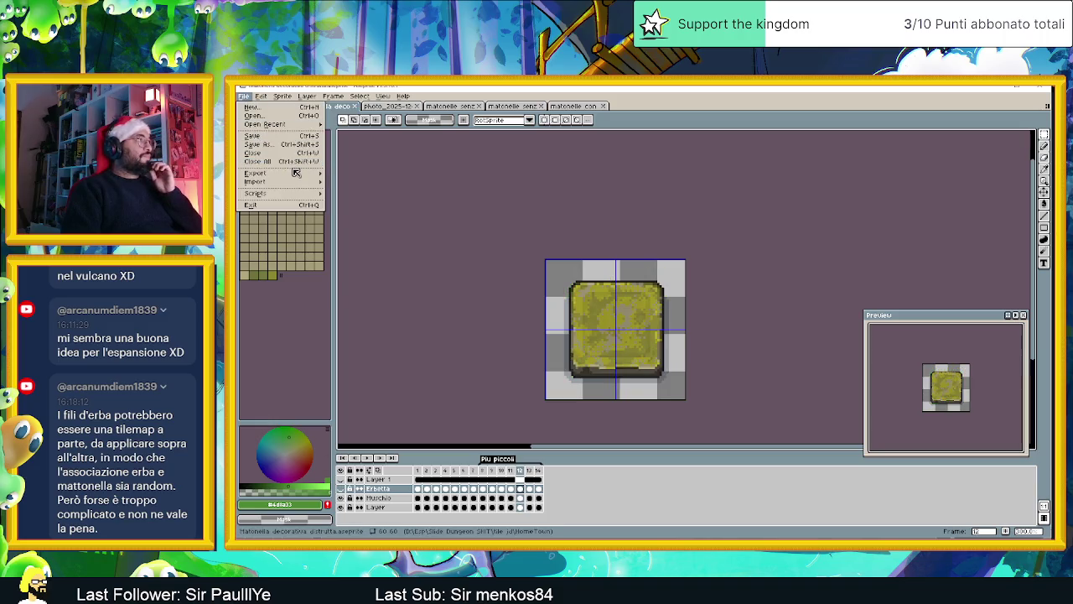
left_click(343, 182)
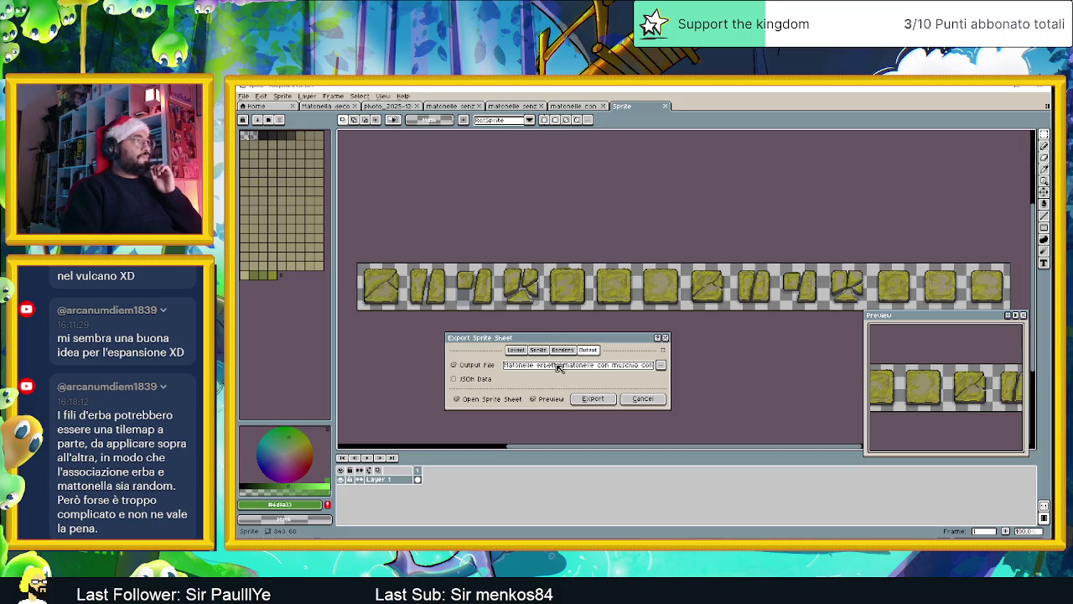
left_click(660, 366)
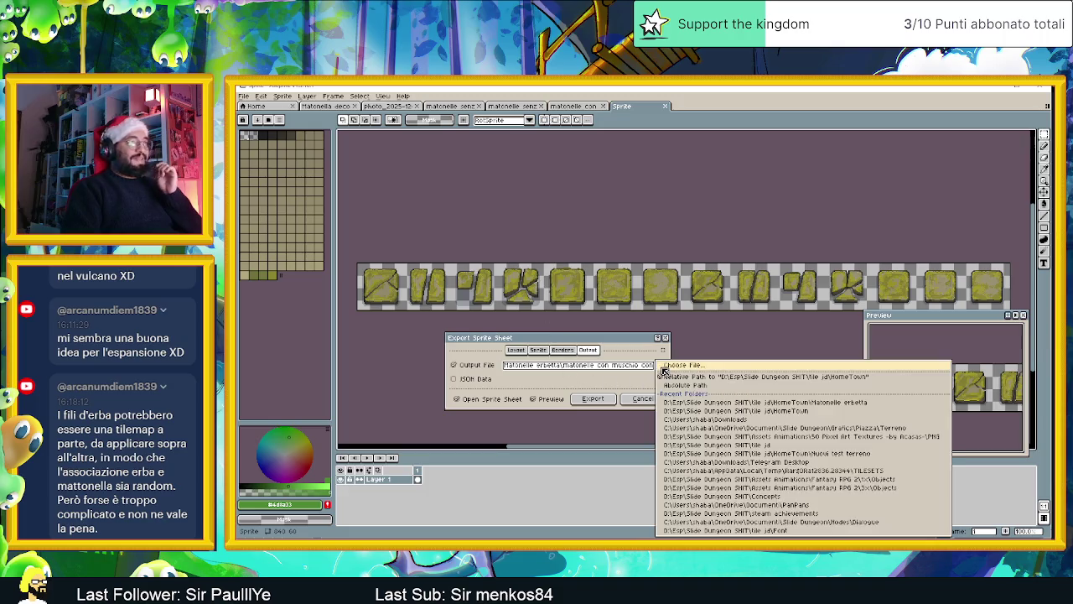
left_click(711, 366)
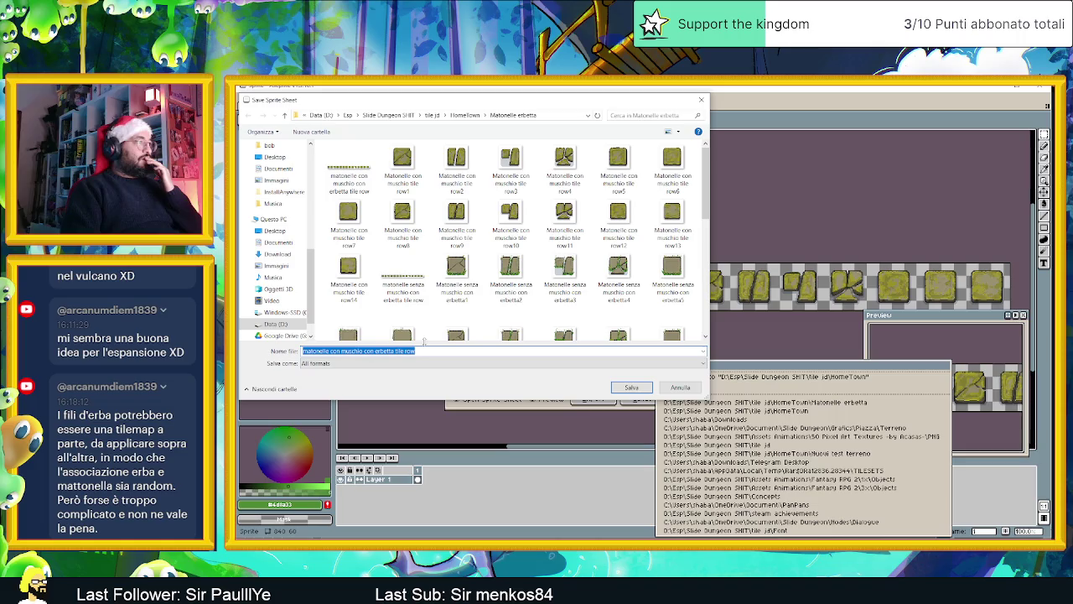
Step: Remove 'con erbetta' to export 'matonelle con muschio tile row', then reorder its tab
scroll(438, 338, "down", 3)
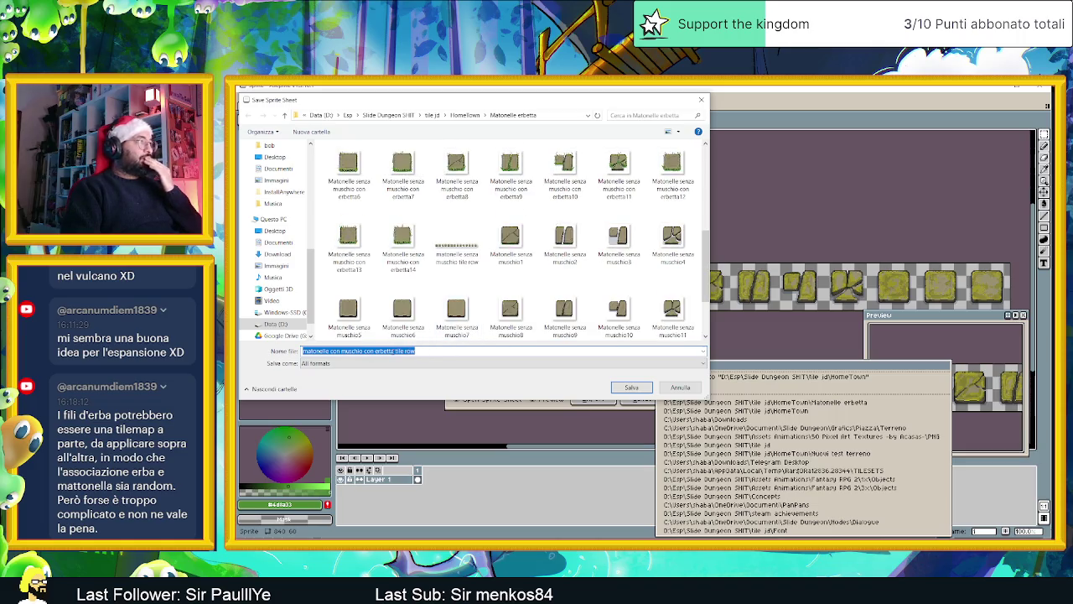
left_click(367, 351)
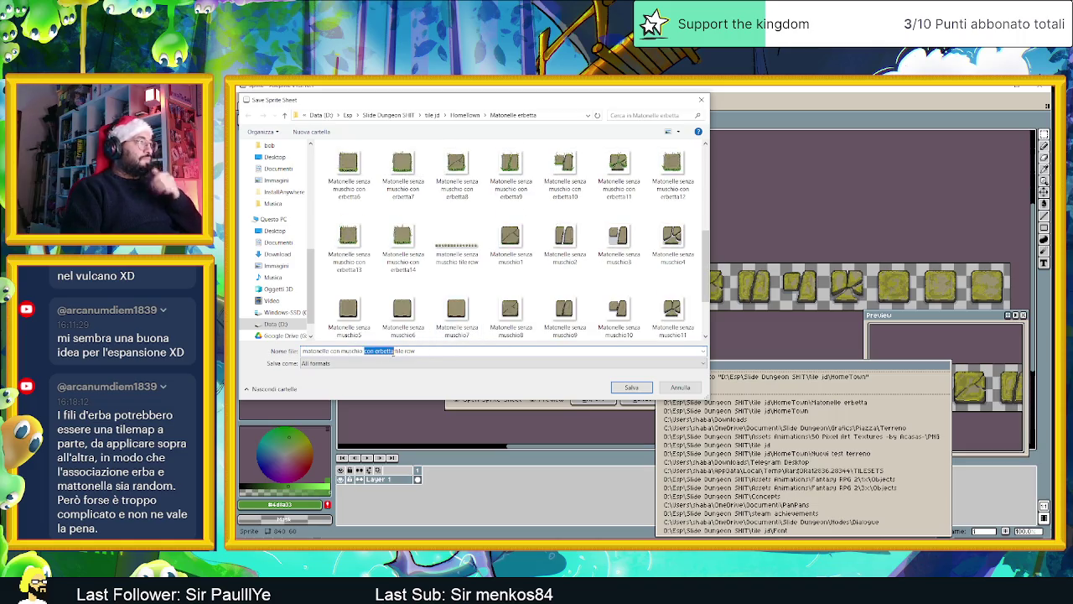
key("BackSpace")
left_click(645, 392)
left_click(595, 400)
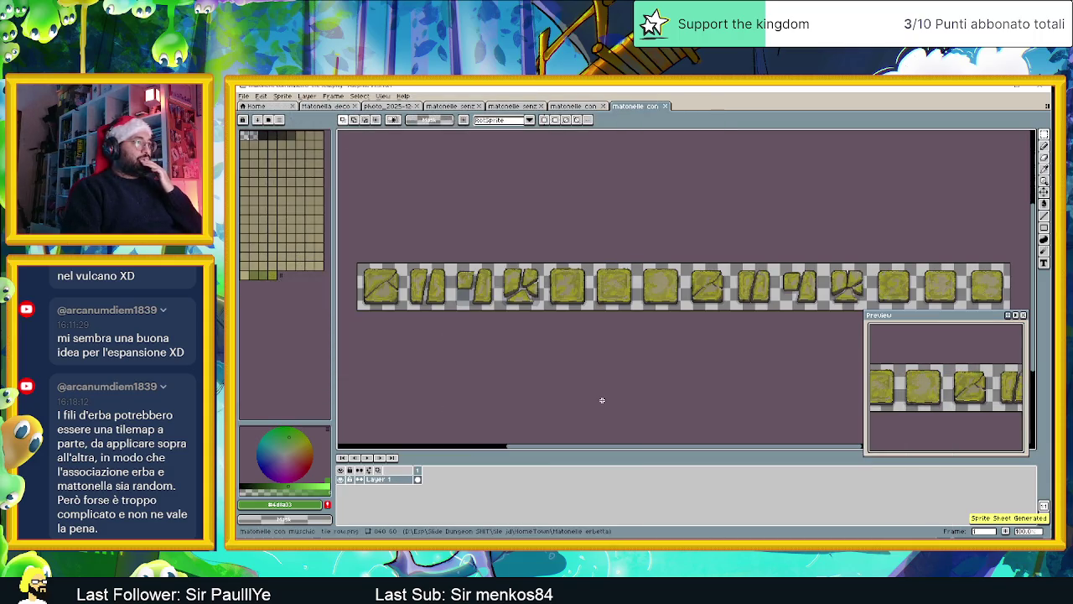
left_click_drag(602, 107, 546, 110)
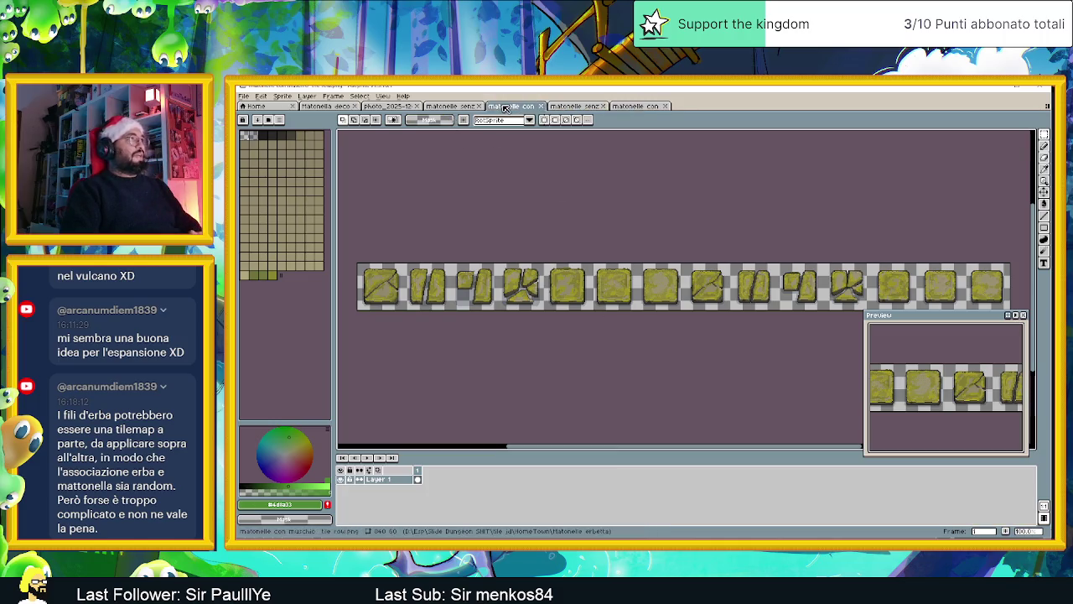
Step: Compare the grassy strip with the moss-and-grass strip, panning around the tiles
left_click(560, 108)
left_click(642, 108)
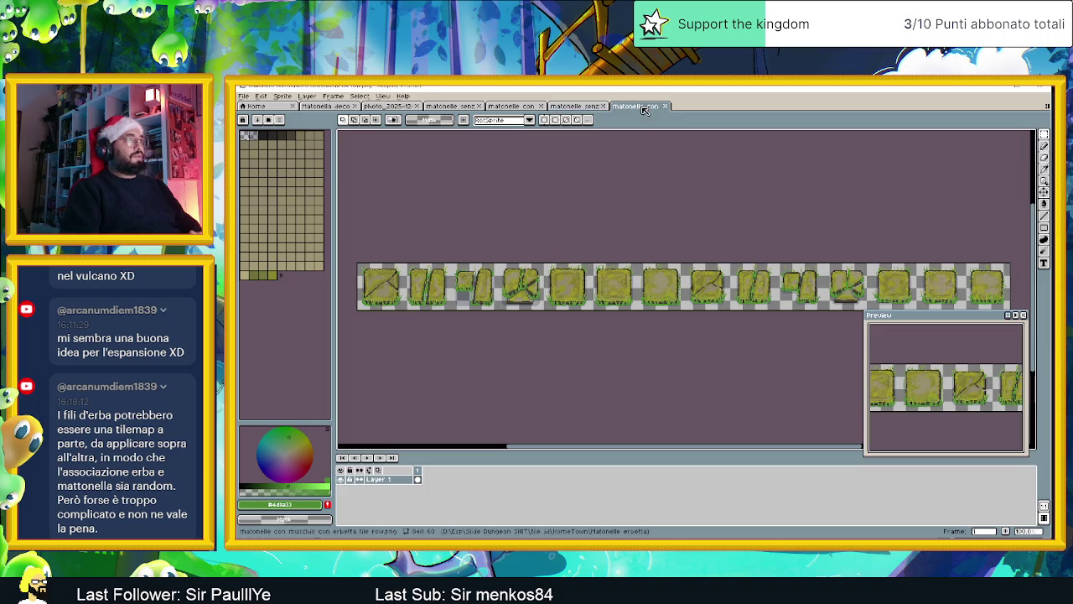
left_click_drag(629, 234, 646, 225)
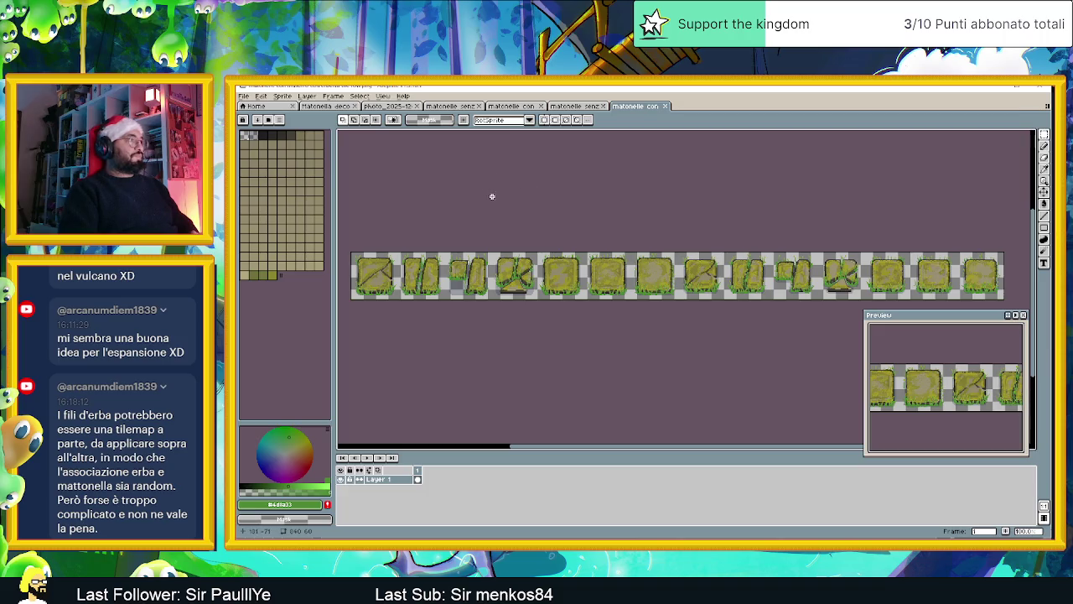
scroll(507, 222, "down", 1)
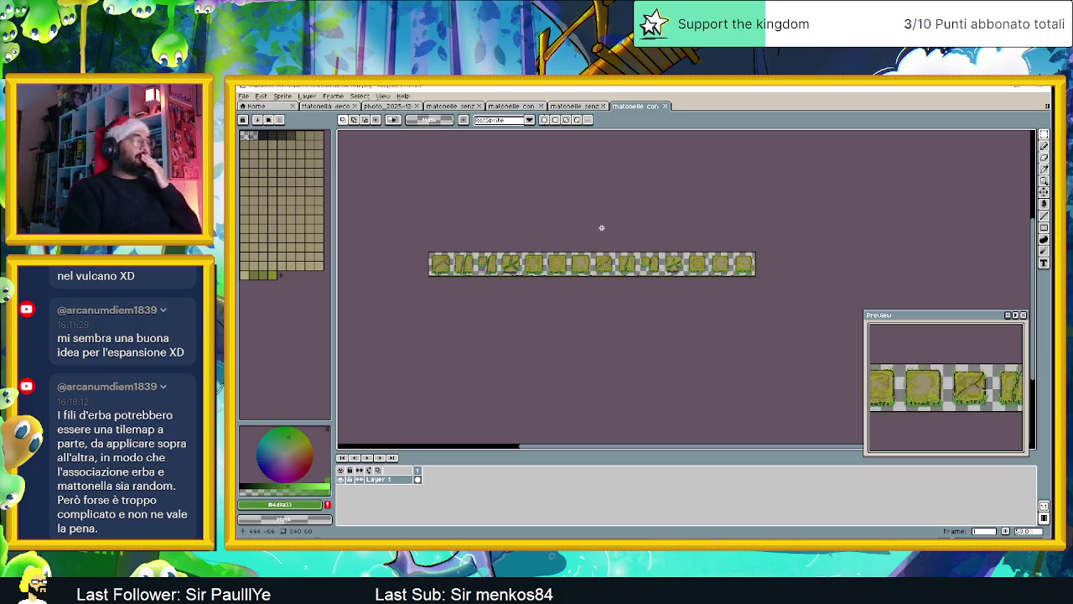
scroll(601, 229, "down", 1)
scroll(601, 229, "up", 1)
scroll(602, 229, "up", 1)
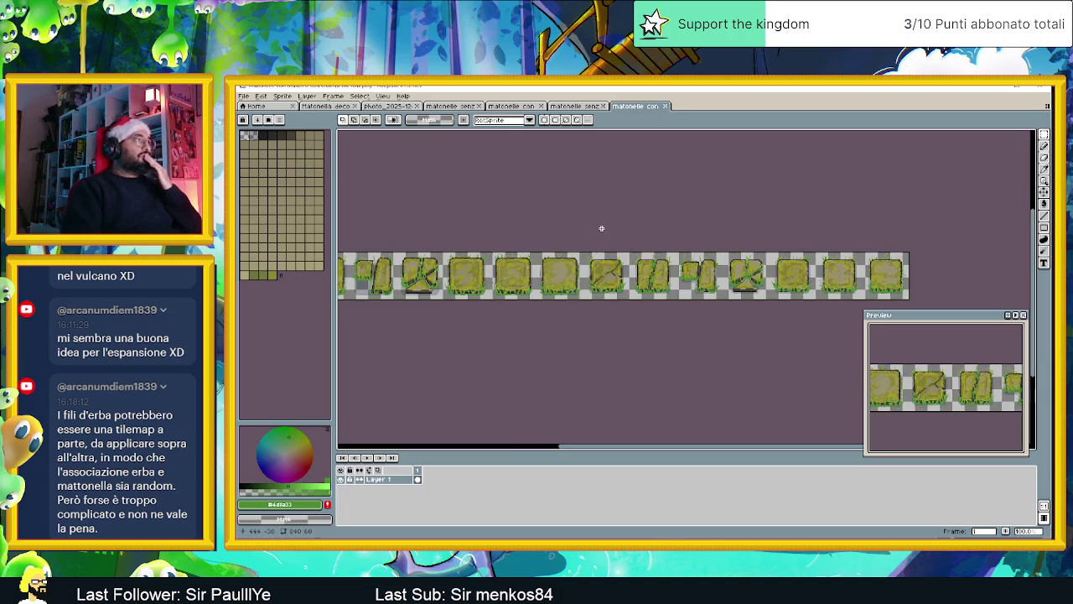
scroll(579, 229, "left", 2)
scroll(565, 235, "left", 2)
scroll(592, 229, "down", 1)
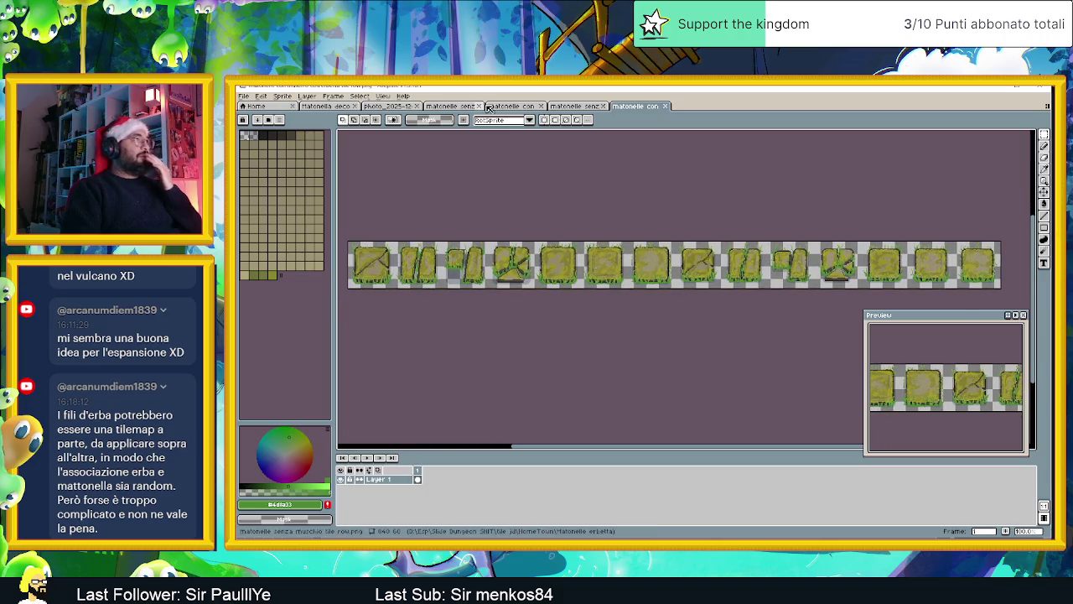
Step: Bring up the plain stone strip 'matonelle senza muschio tile row' and open the Sprite menu
left_click(450, 106)
scroll(537, 202, "down", 2)
scroll(579, 216, "right", 1)
scroll(577, 206, "left", 1)
left_click(262, 95)
mouse_move(298, 156)
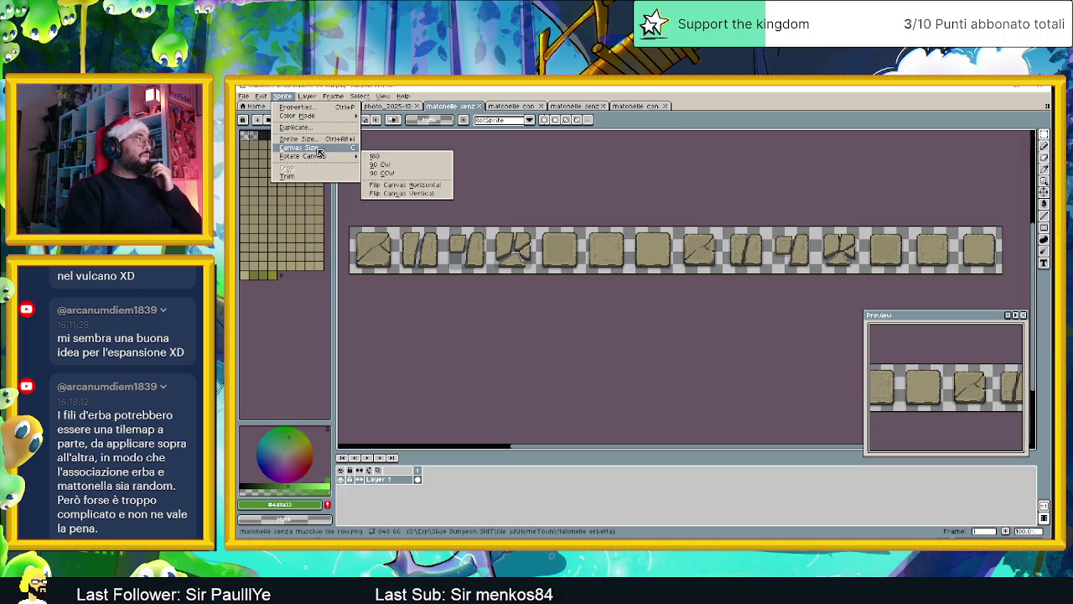
Step: Resize the canvas to 240 pixels tall, anchored at the top
left_click(312, 149)
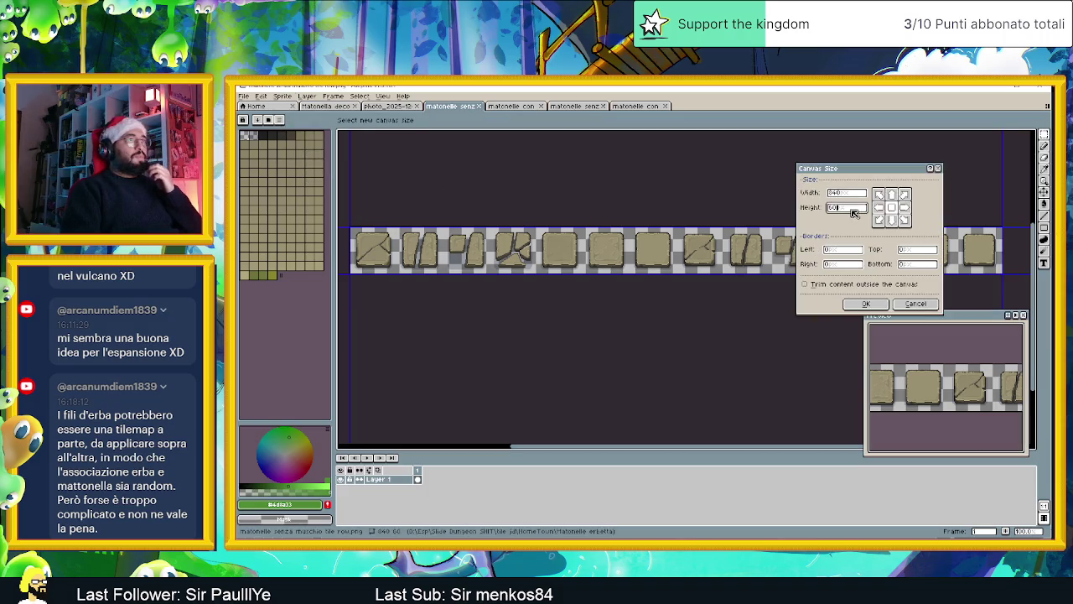
type("*4")
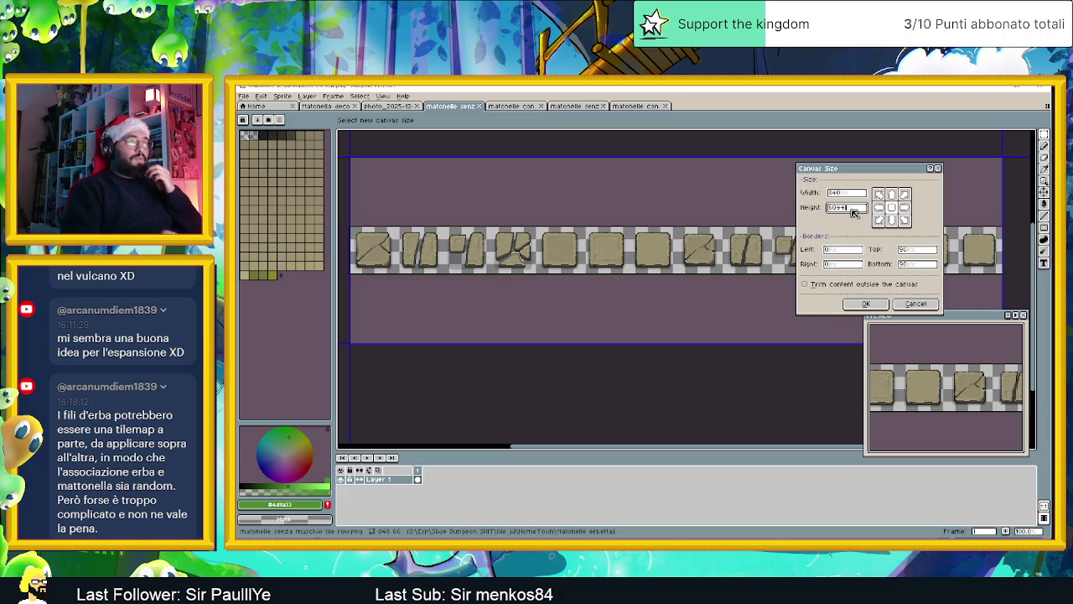
left_click(882, 195)
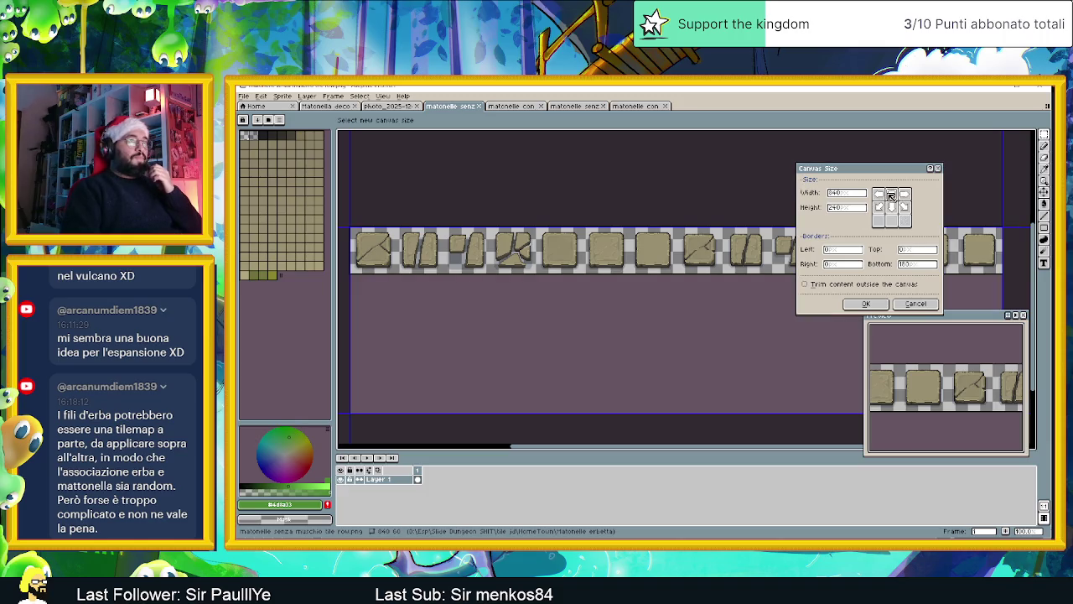
left_click(866, 303)
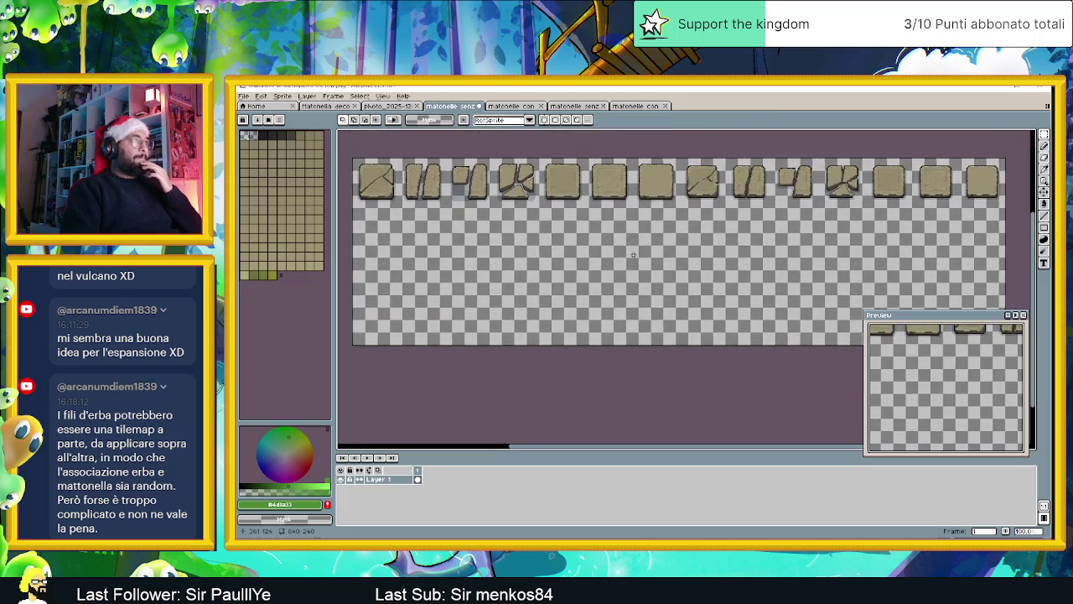
Step: Apply a tile-sized grid to the canvas through the grid settings
left_click(359, 96)
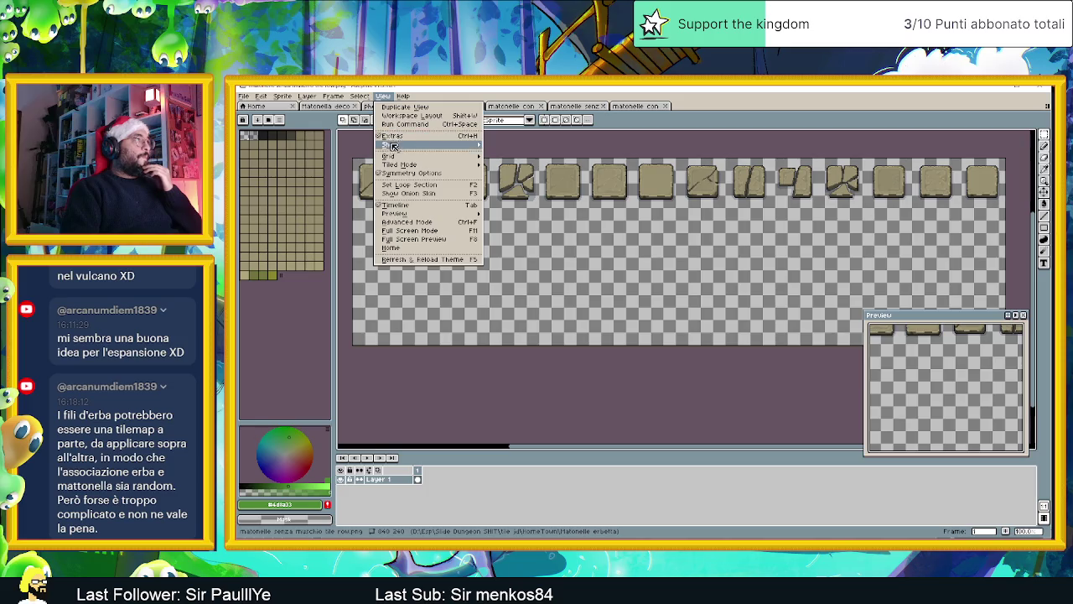
mouse_move(407, 156)
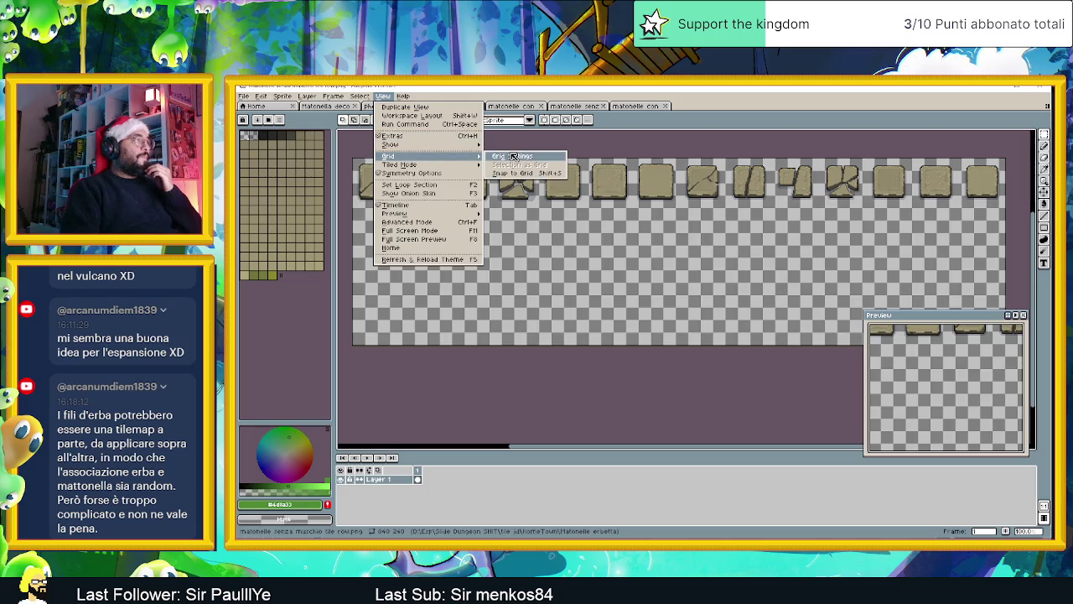
left_click(513, 157)
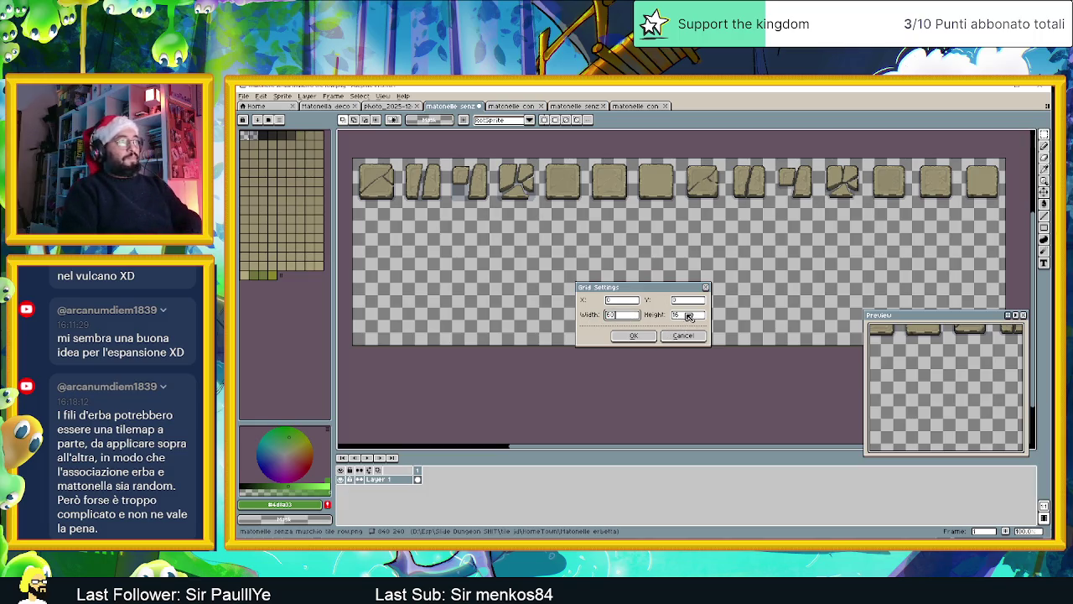
left_click(648, 337)
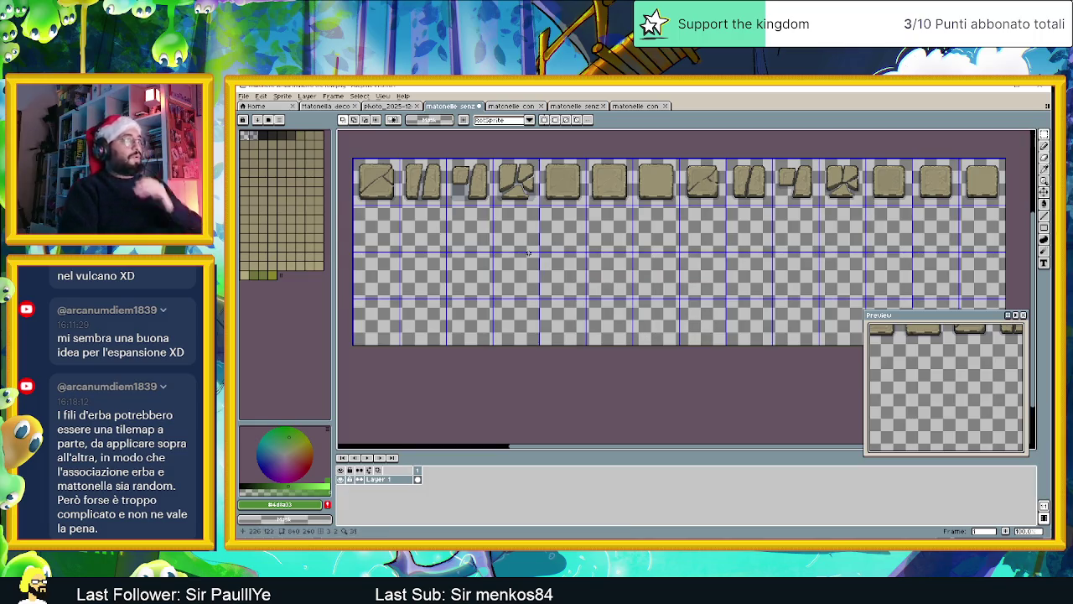
Step: Paste the mossy tile strip into the sheet and drop it into the second row
left_click(528, 109)
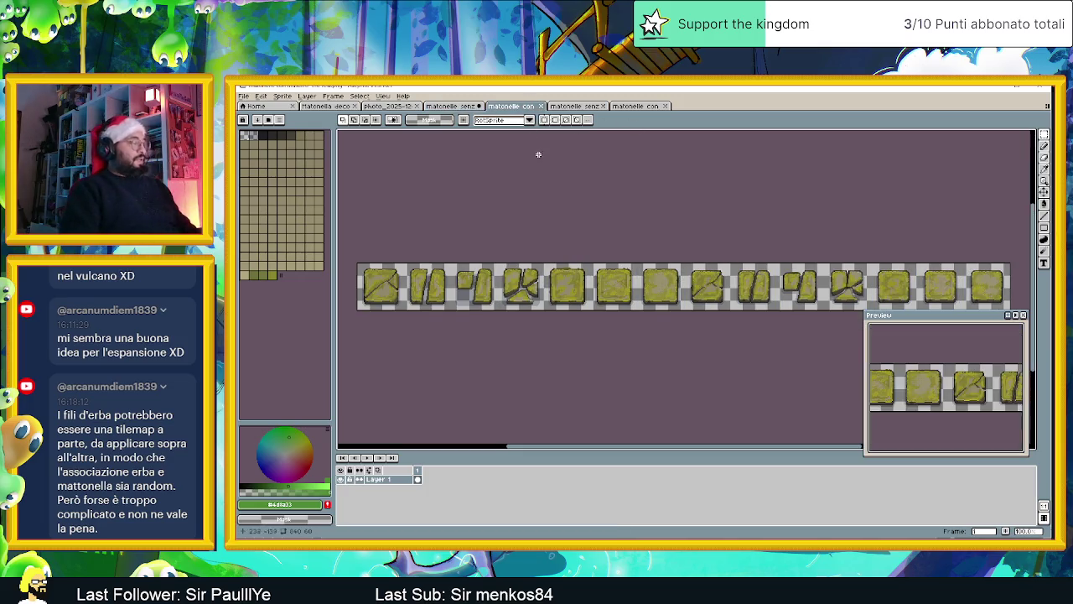
left_click(446, 107)
key("ctrl+v")
left_click_drag(481, 176, 374, 212)
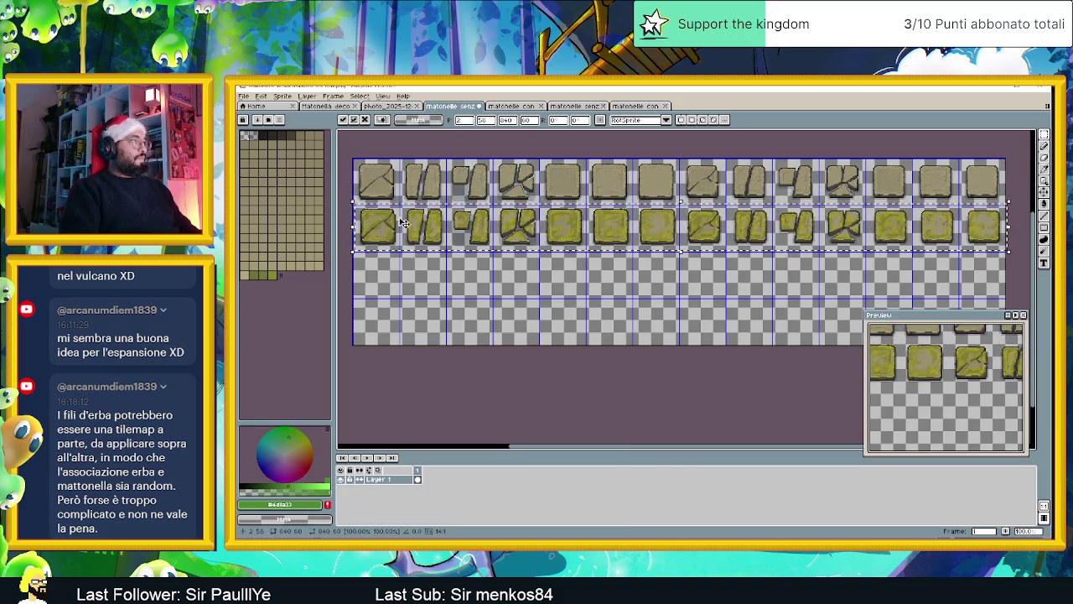
scroll(374, 212, "up", 1)
scroll(374, 214, "up", 1)
scroll(520, 243, "up", 1)
scroll(507, 247, "up", 1)
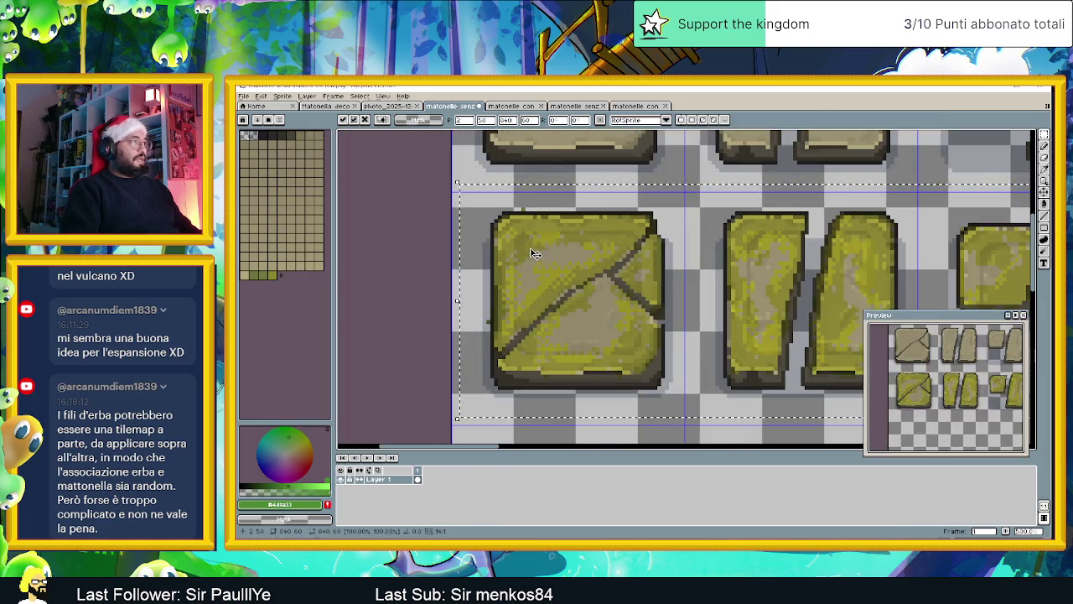
key("Return")
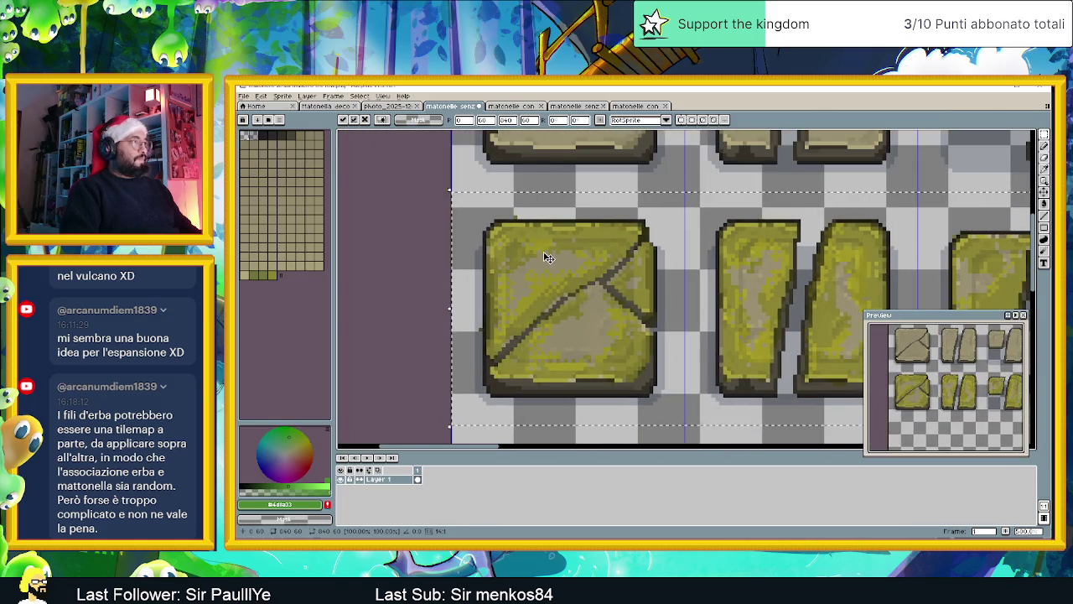
scroll(546, 258, "down", 4)
mouse_move(744, 301)
left_mouse_down()
mouse_move(614, 290)
mouse_move(541, 261)
mouse_move(571, 252)
left_mouse_up()
scroll(541, 261, "down", 1)
scroll(541, 261, "up", 1)
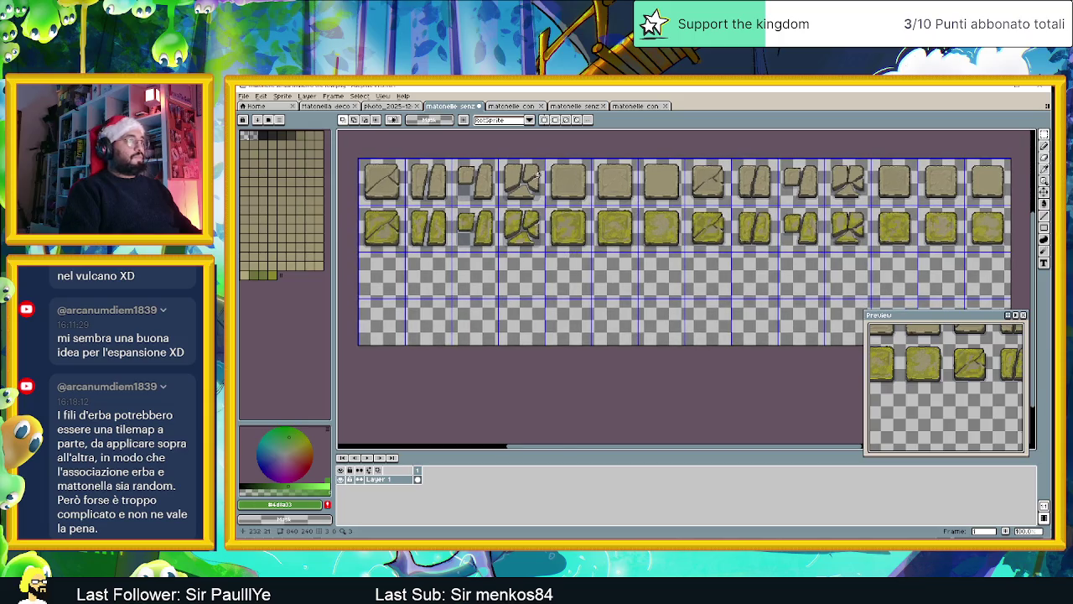
Step: Paste the grassy tile strip into the third row, then select all of the moss-and-grass strip
left_click(574, 105)
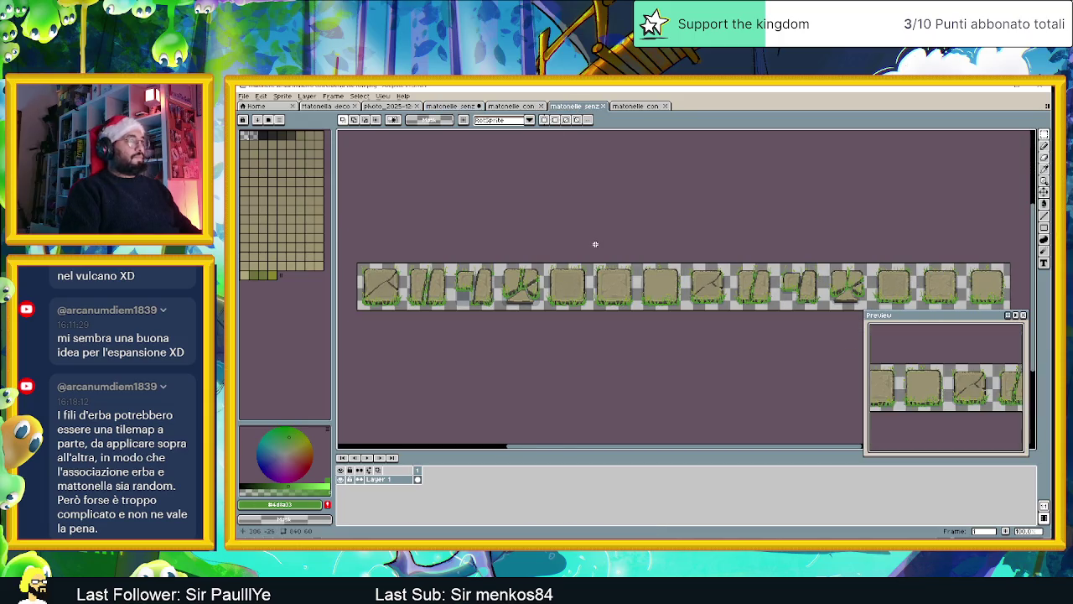
key("ctrl+a")
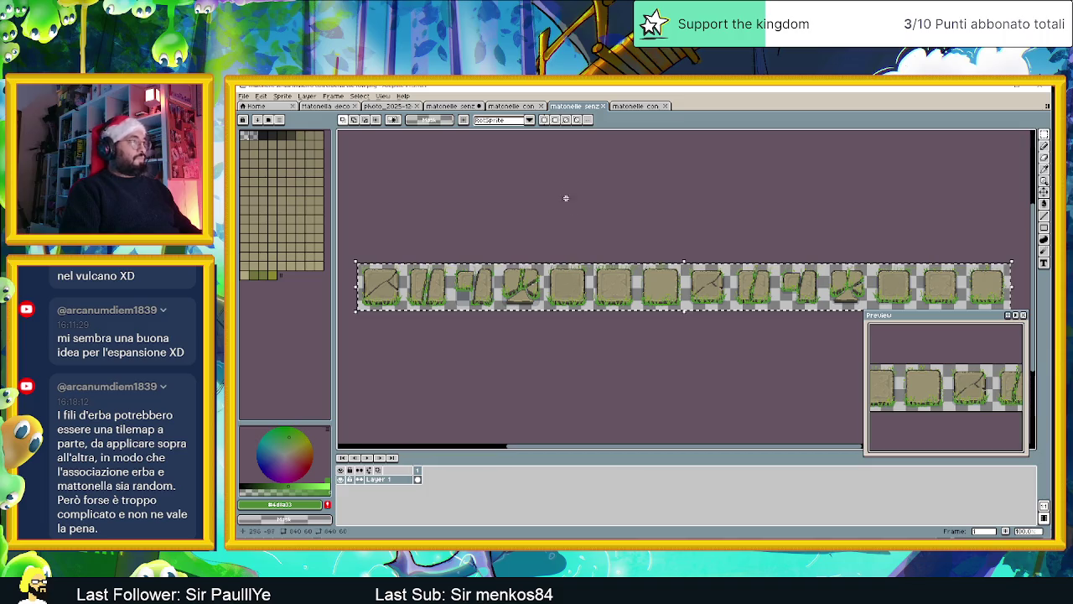
left_click(463, 107)
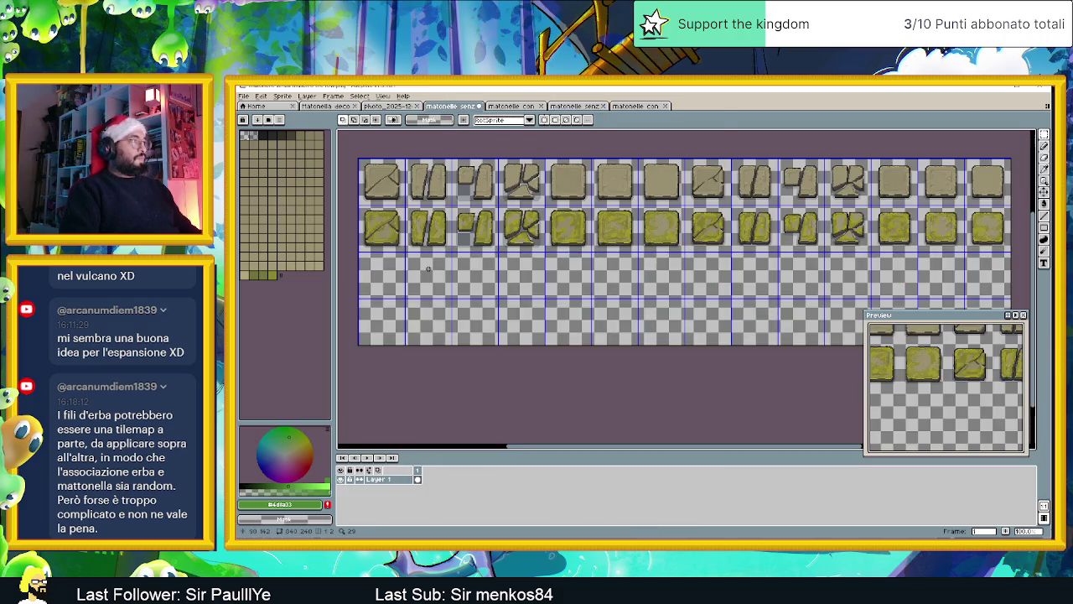
key("ctrl+v")
left_click_drag(393, 180, 393, 273)
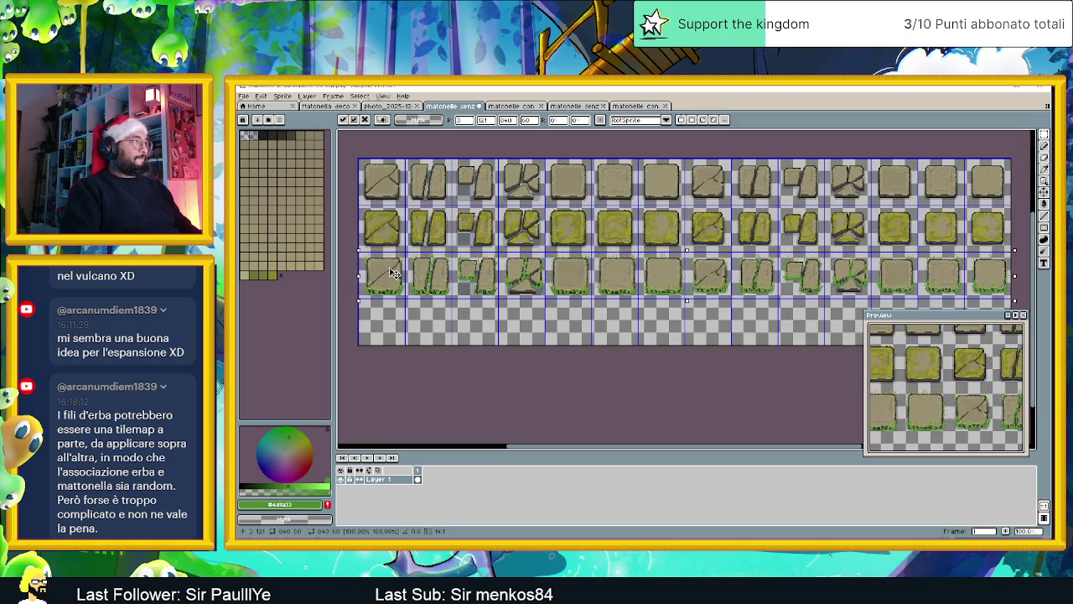
scroll(392, 273, "up", 3)
scroll(503, 264, "up", 1)
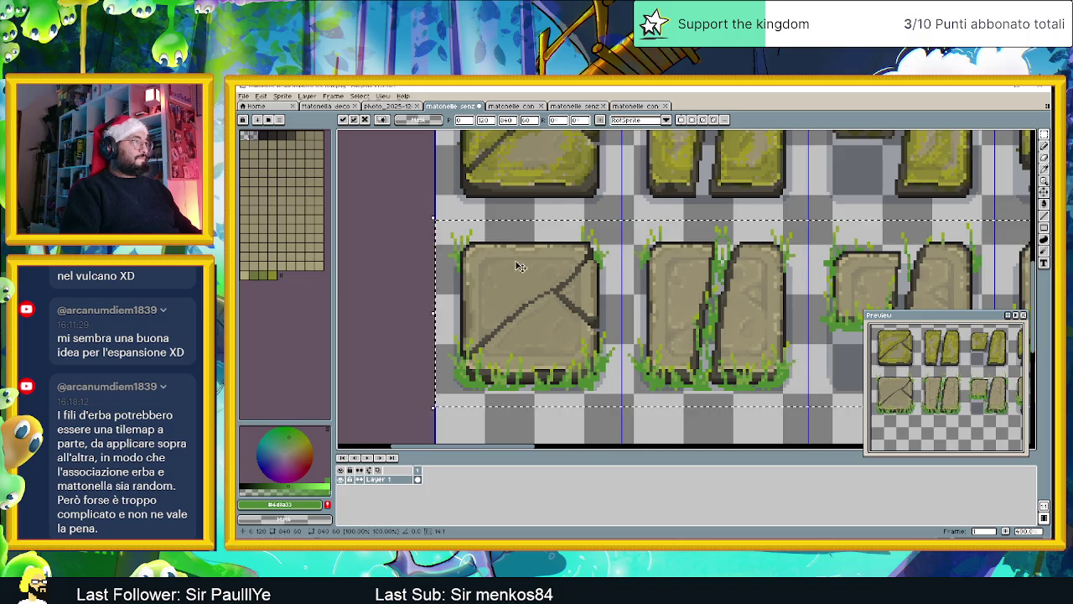
scroll(508, 264, "down", 3)
key("Return")
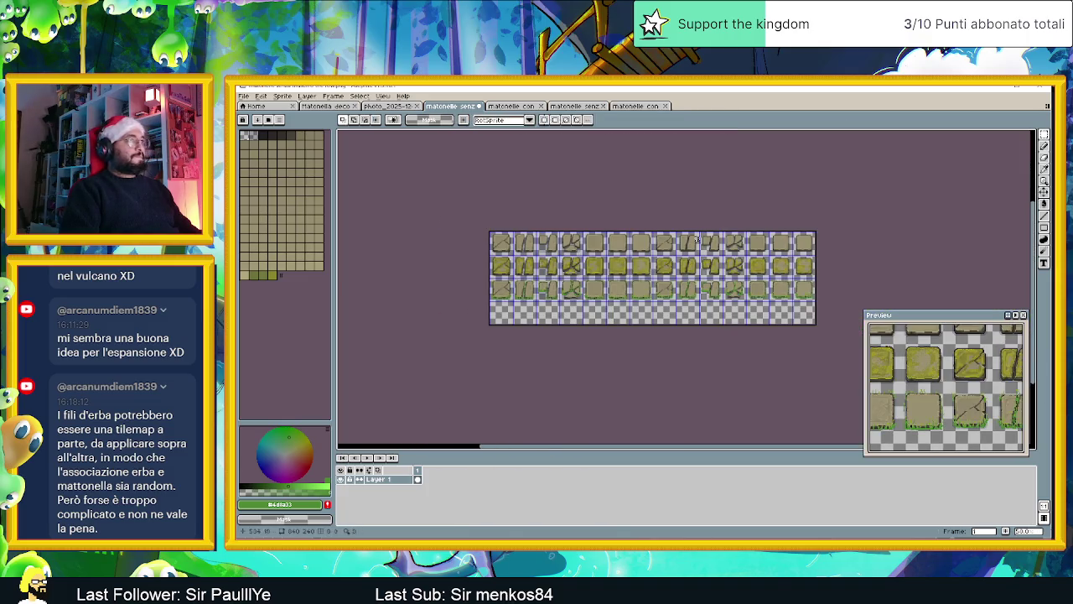
left_click(634, 106)
key("ctrl+a")
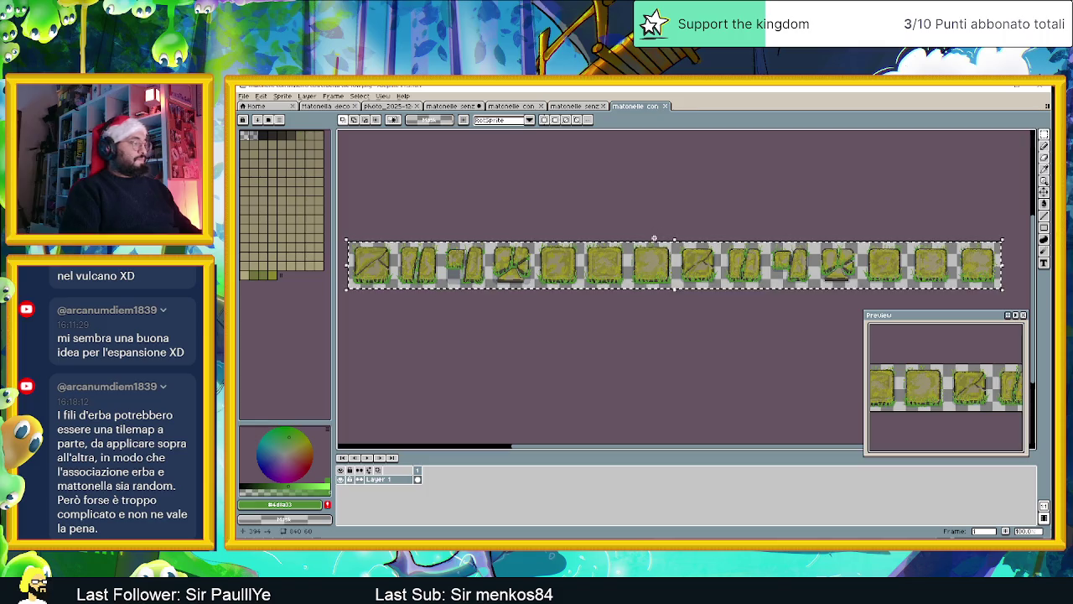
Step: Paste the moss-and-grass strip into the fourth row, aligned to the grid
key("ctrl+c")
key("ctrl+shift+Tab")
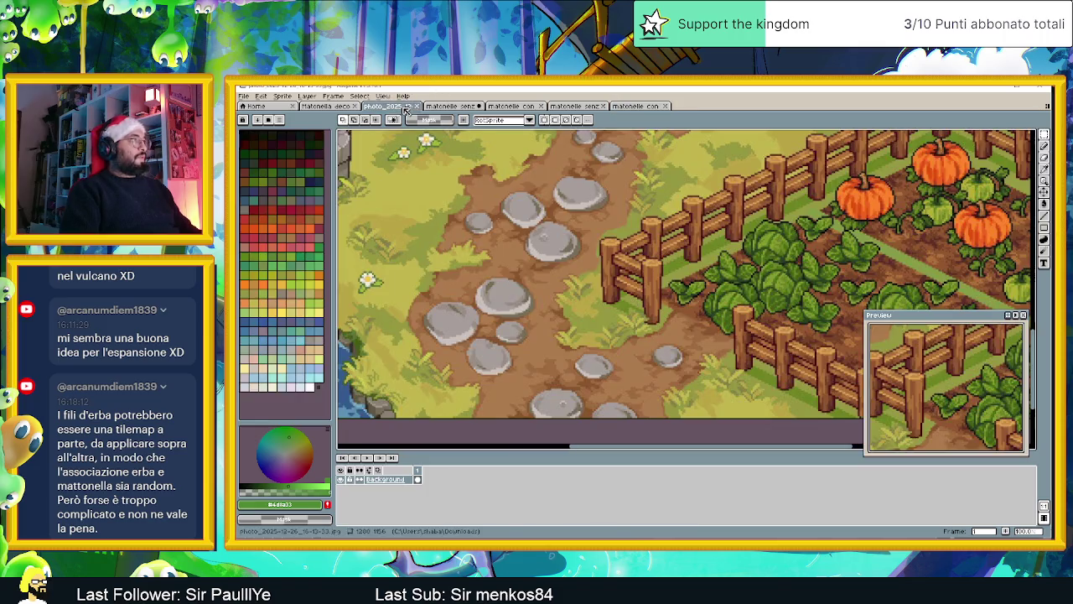
key("ctrl+shift+Tab")
key("ctrl+v")
key("plus")
key("plus")
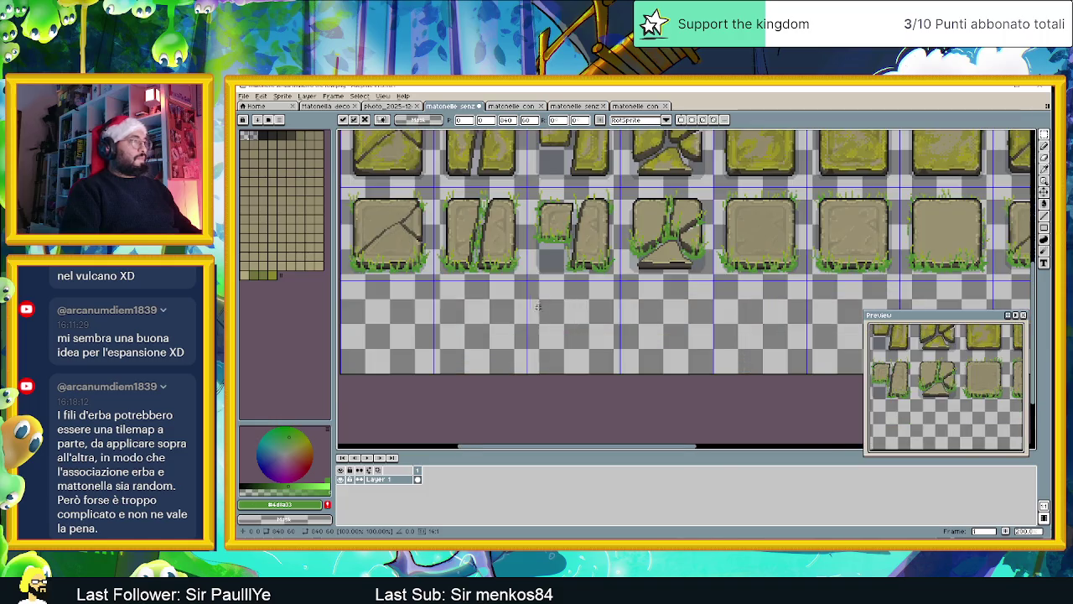
mouse_move(402, 145)
left_mouse_down()
mouse_move(515, 308)
mouse_move(497, 380)
left_mouse_up()
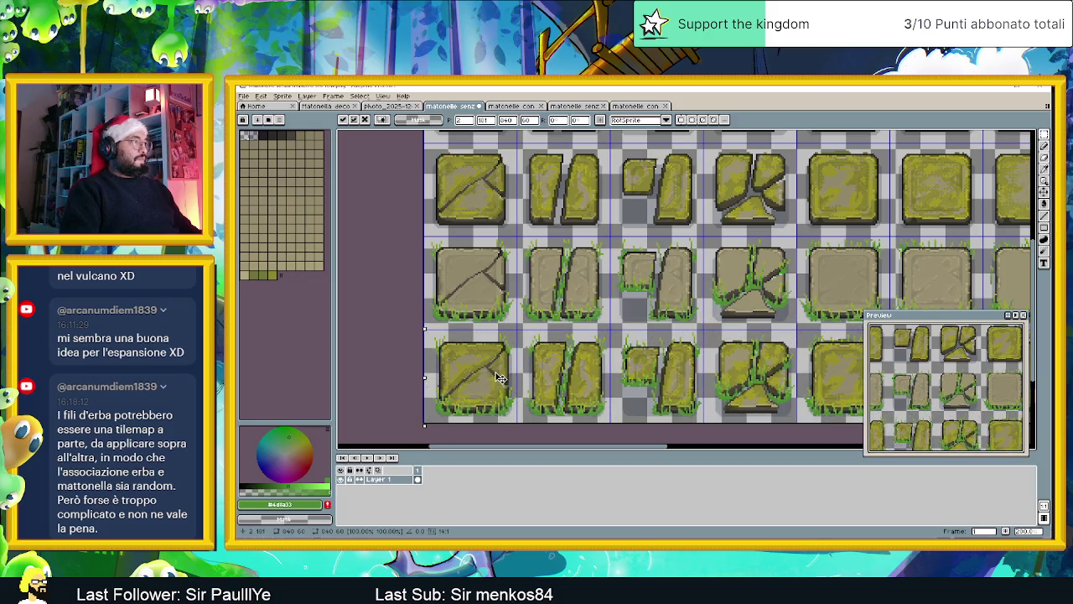
left_click_drag(497, 380, 497, 378)
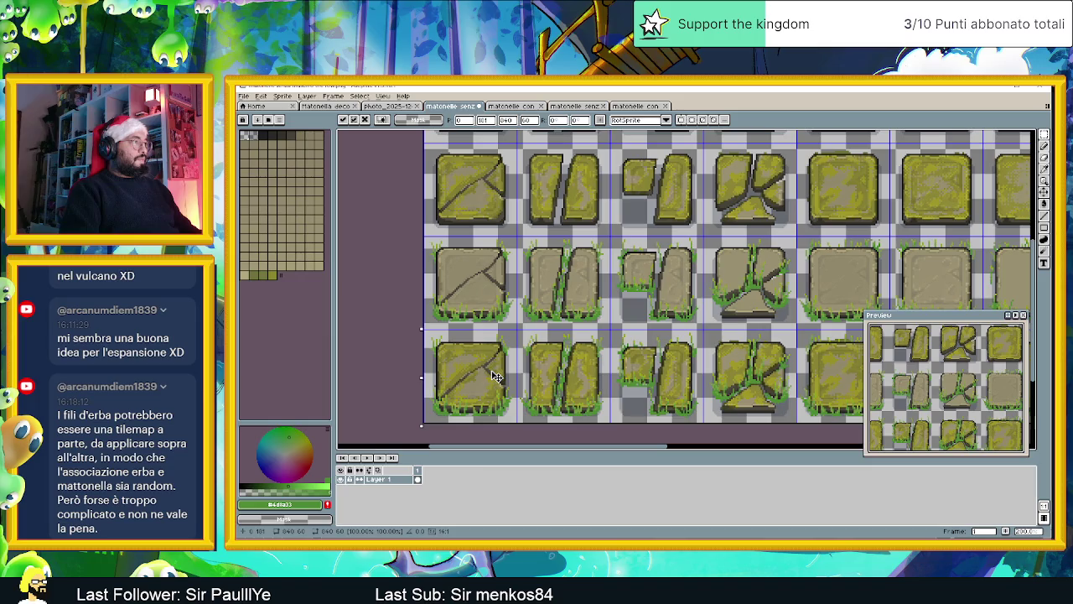
key("ctrl+d")
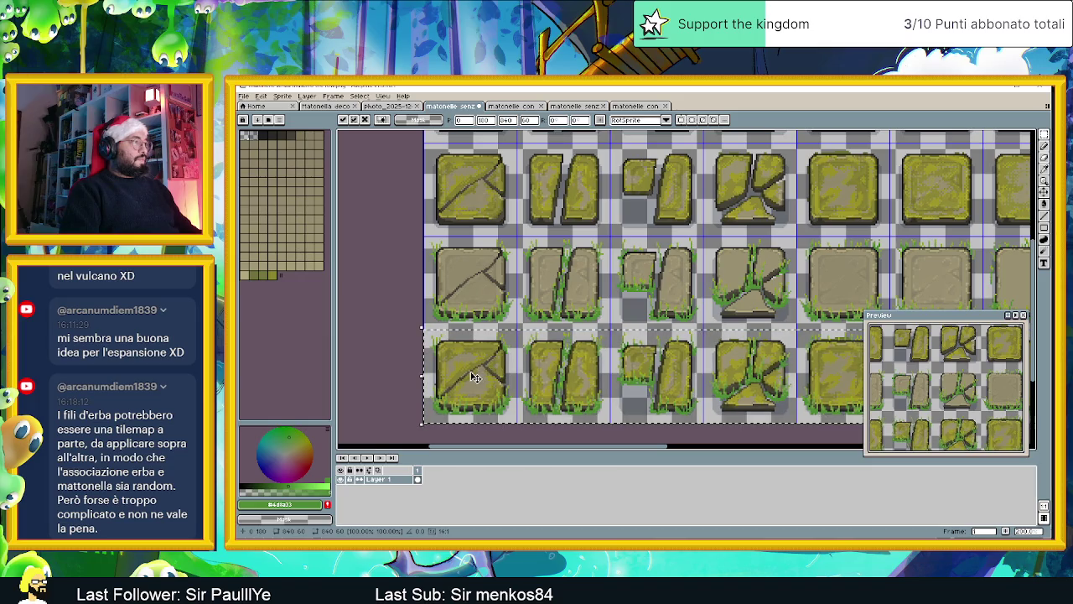
scroll(609, 397, "down", 3)
left_click_drag(610, 397, 453, 318)
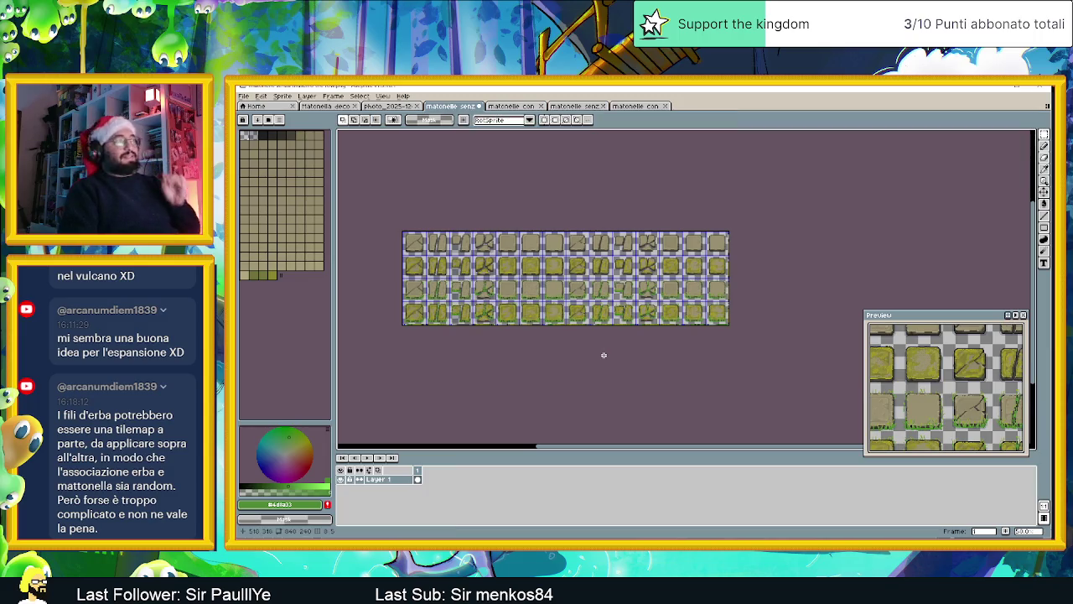
key("ctrl+shift+s")
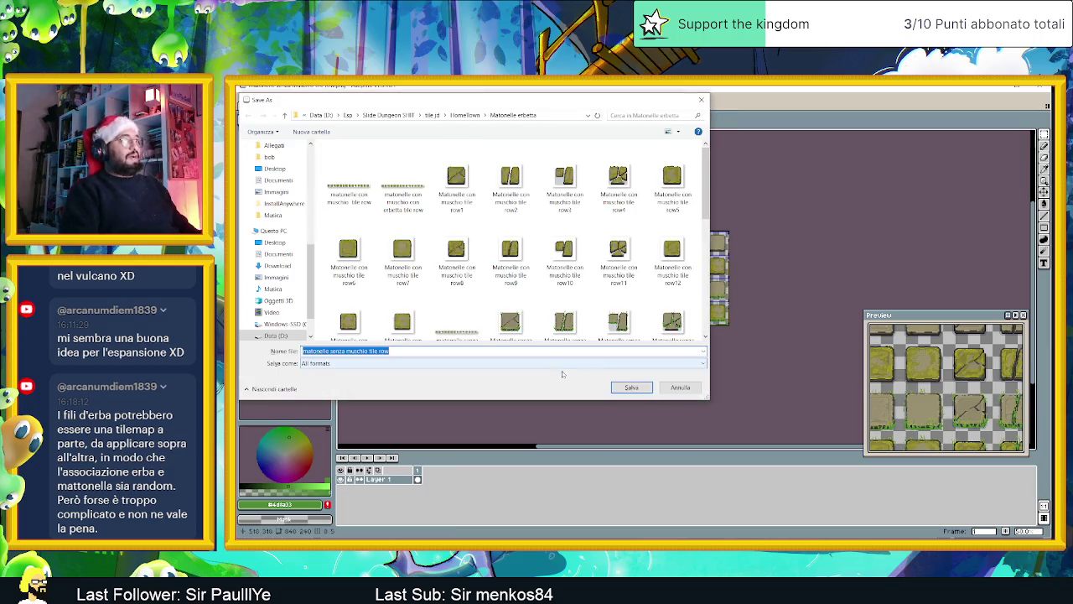
Step: Save the sheet as PNG 'Matonelle decorative fullTileSet', then switch to Godot
left_click(386, 363)
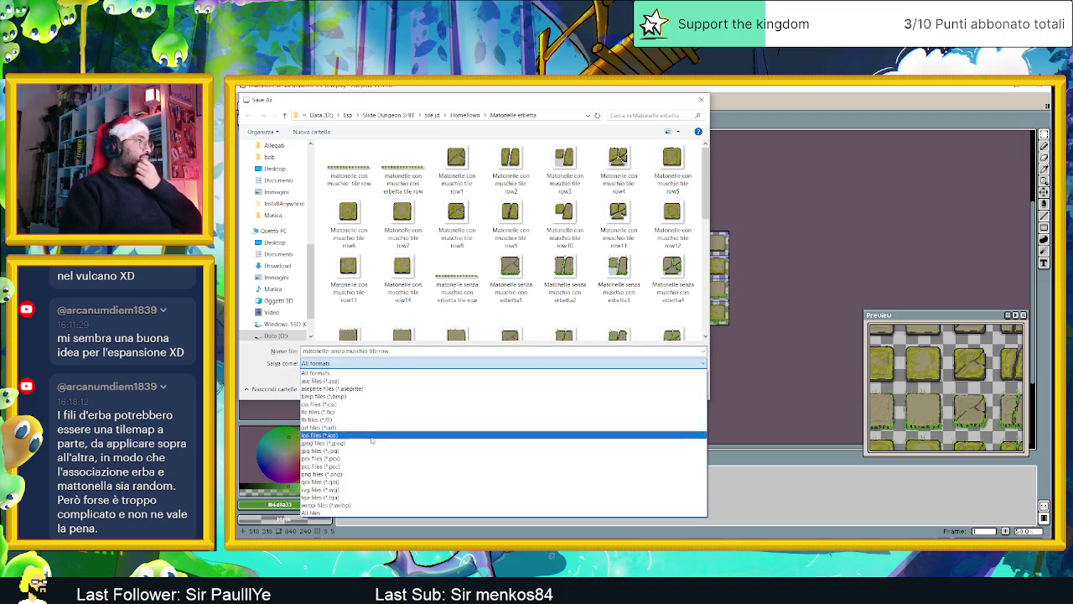
left_click(375, 474)
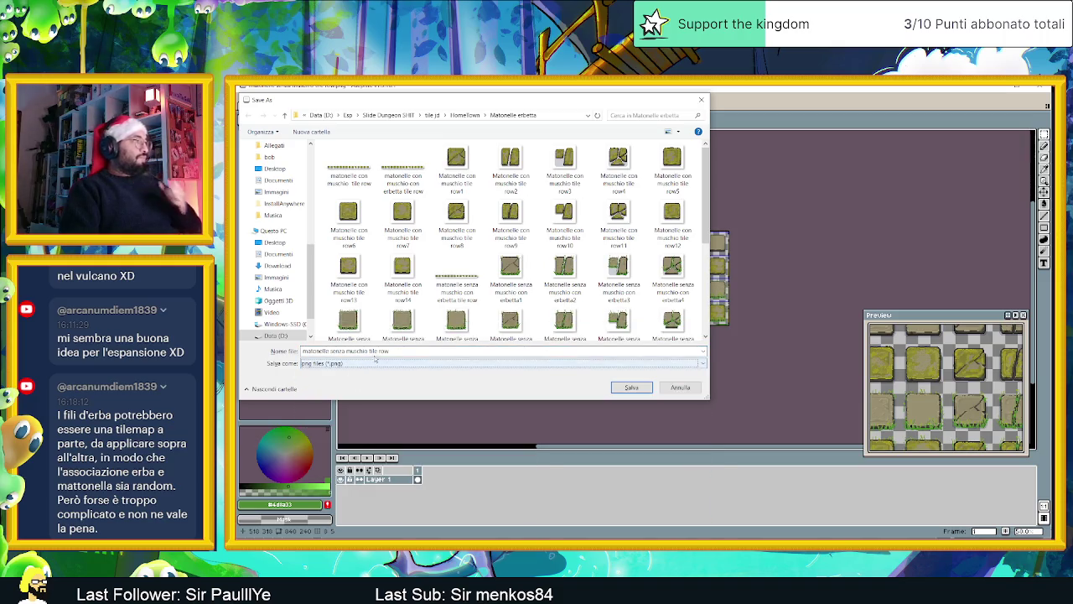
left_click_drag(391, 351, 295, 351)
type("M")
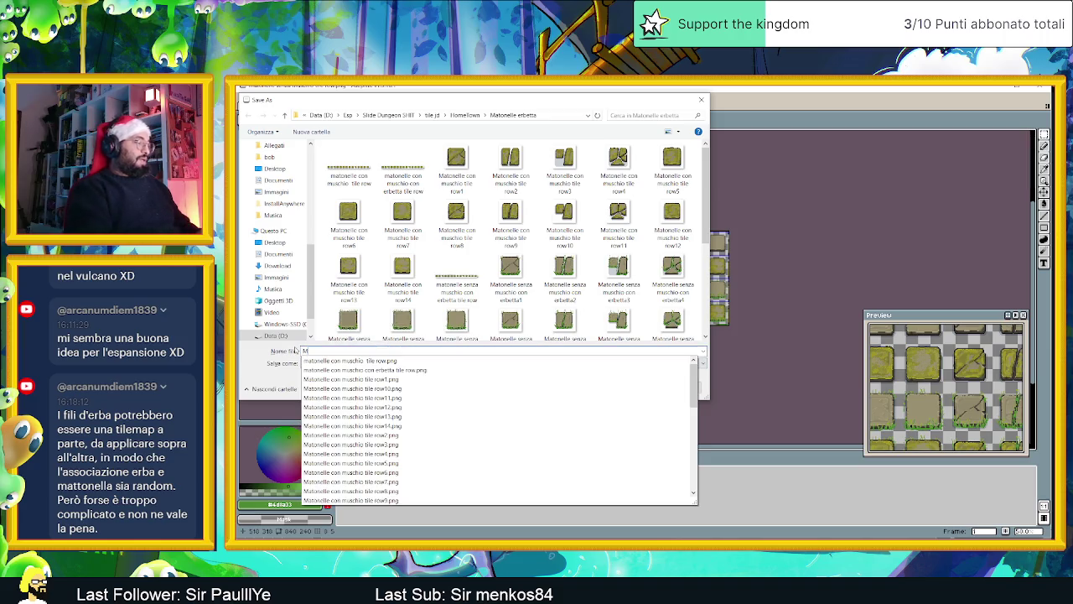
type(" decorative fullTileSet")
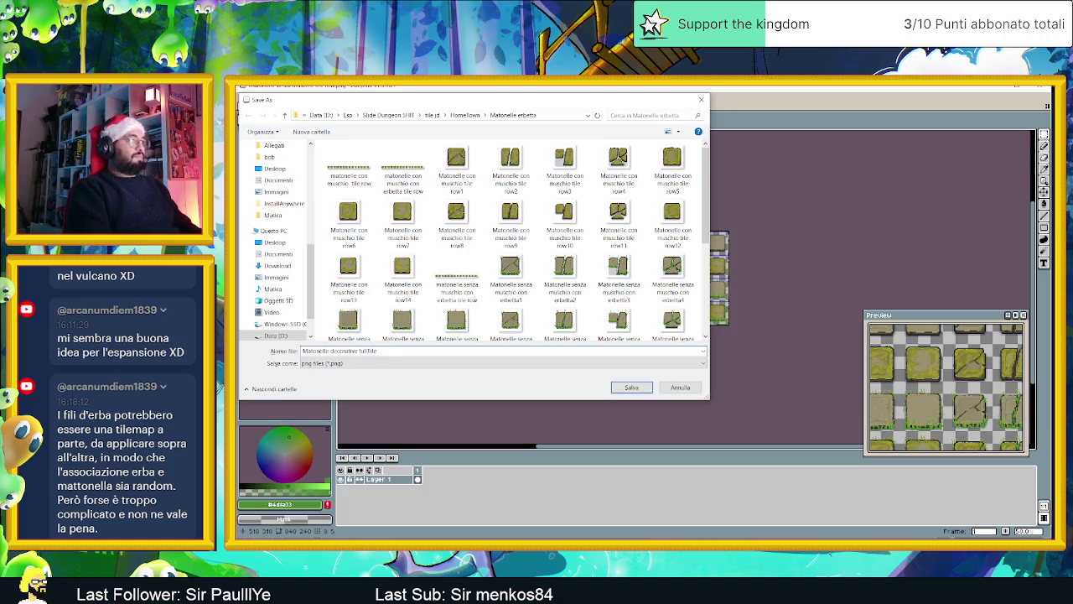
left_click(625, 387)
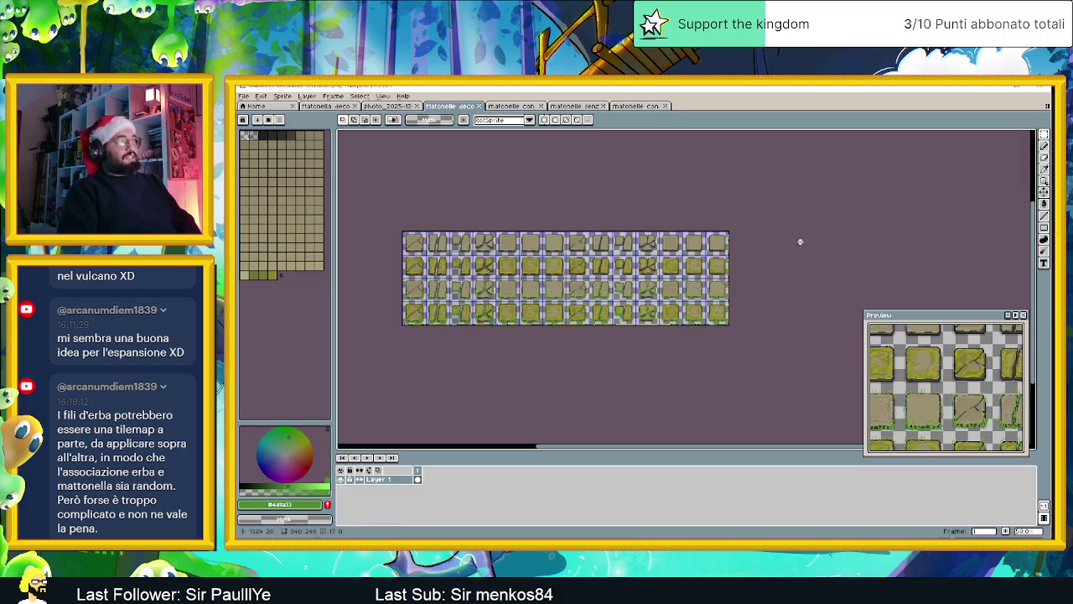
scroll(673, 266, "up", 1)
scroll(673, 266, "up", 2)
scroll(673, 267, "down", 2)
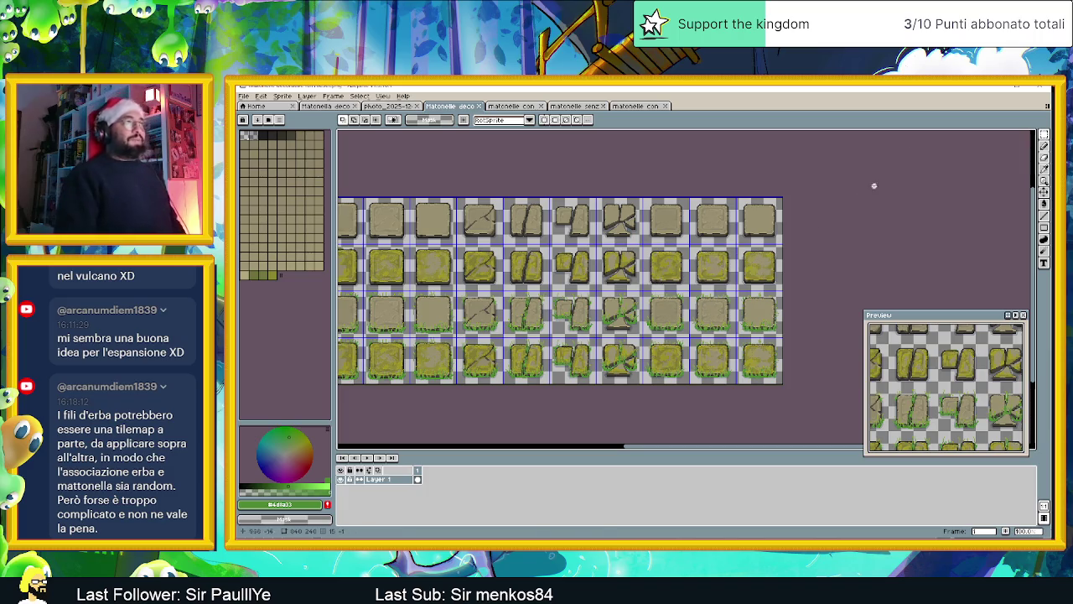
key("alt+Tab")
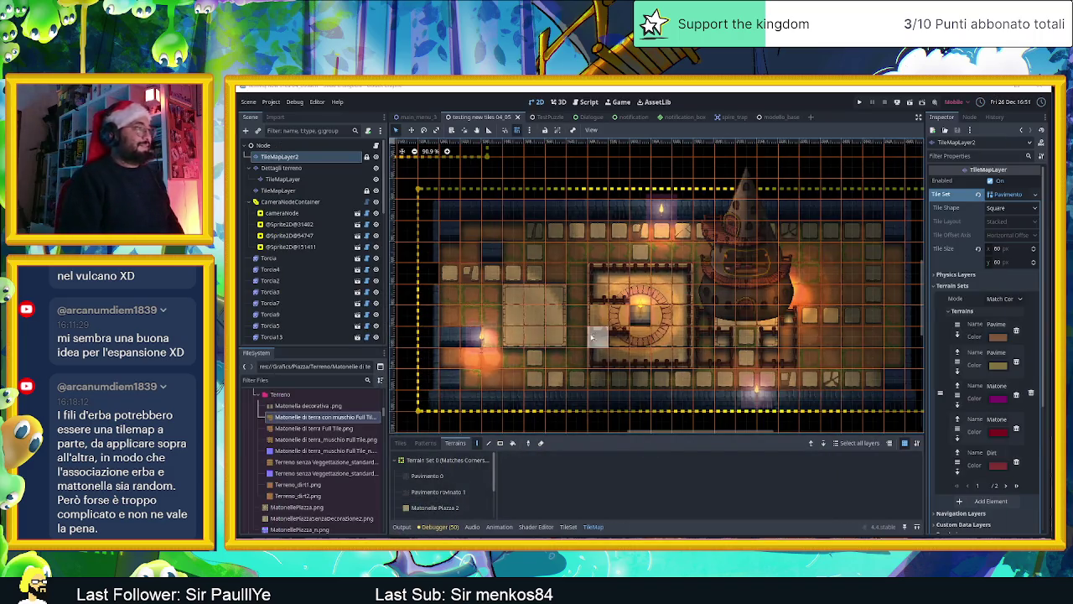
Step: Open the Terreno folder in Godot's FileSystem dock, then bring up File Explorer on Downloads
scroll(450, 495, "down", 3)
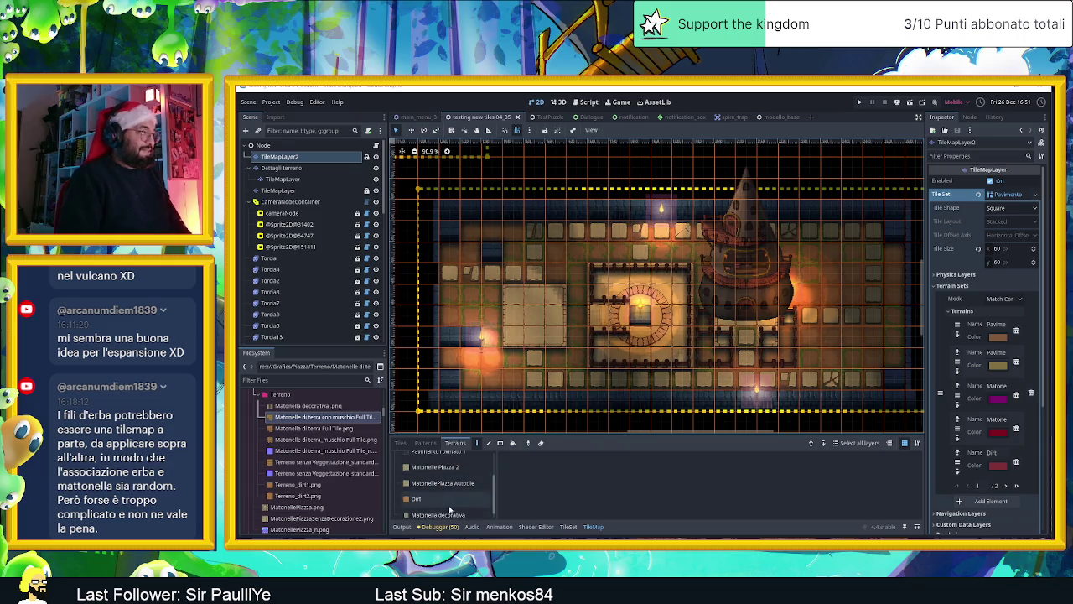
scroll(461, 503, "down", 1)
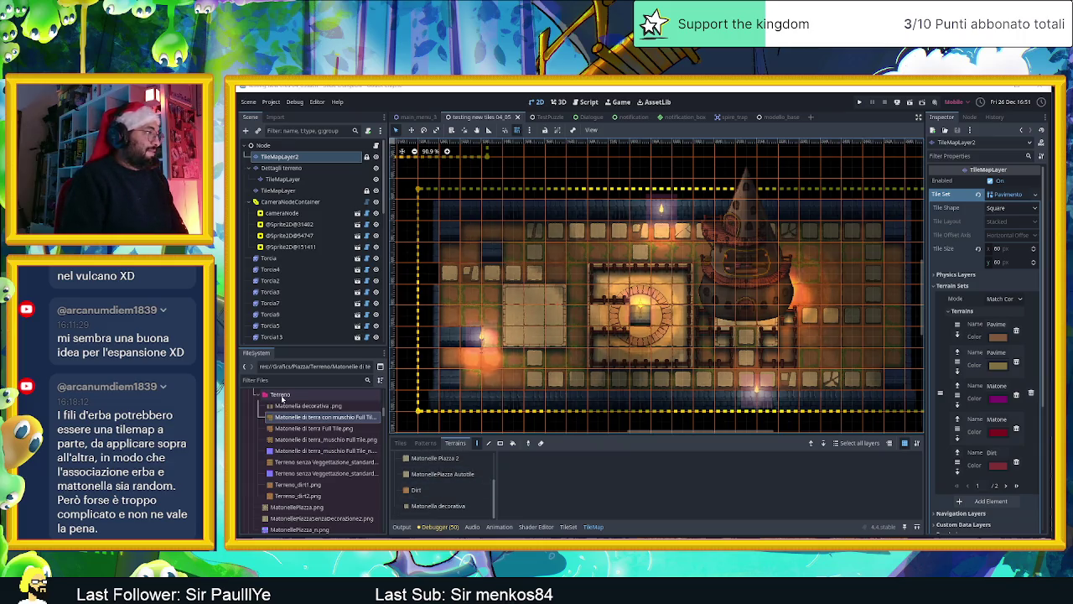
left_click(280, 395)
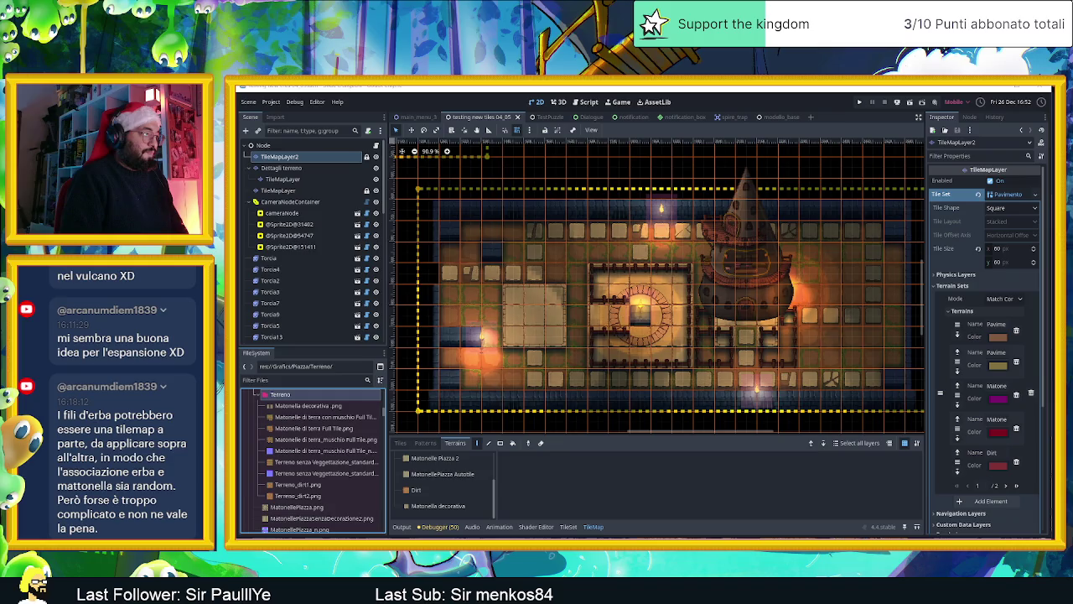
key("alt+Tab")
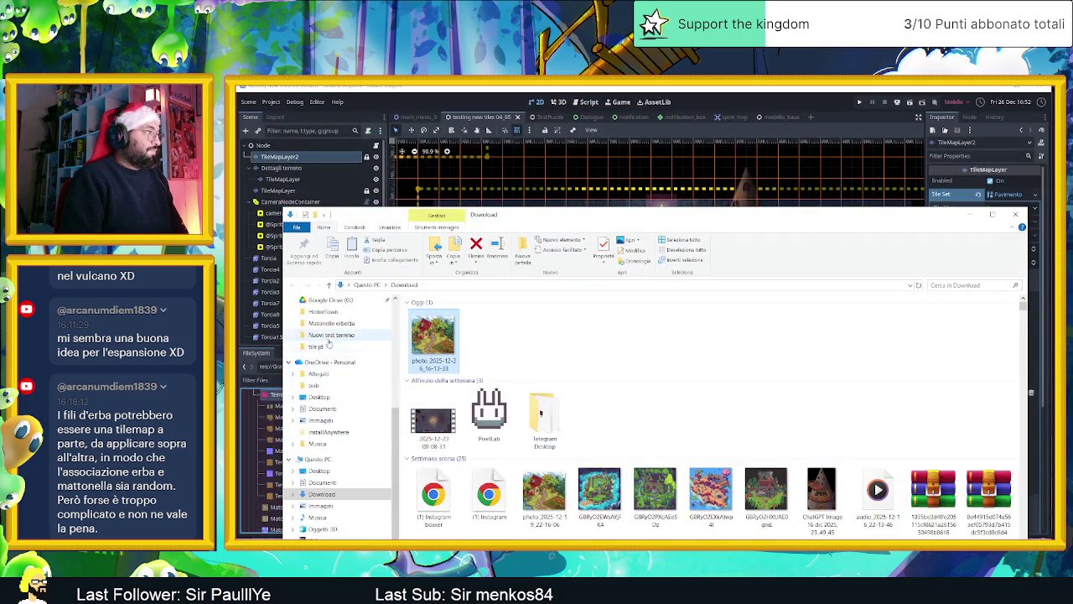
Step: Copy Matonelle decorative fullTileSet from Matonelle erbetta into the project's Terreno folder, opened from Godot
left_click(335, 336)
left_click(339, 323)
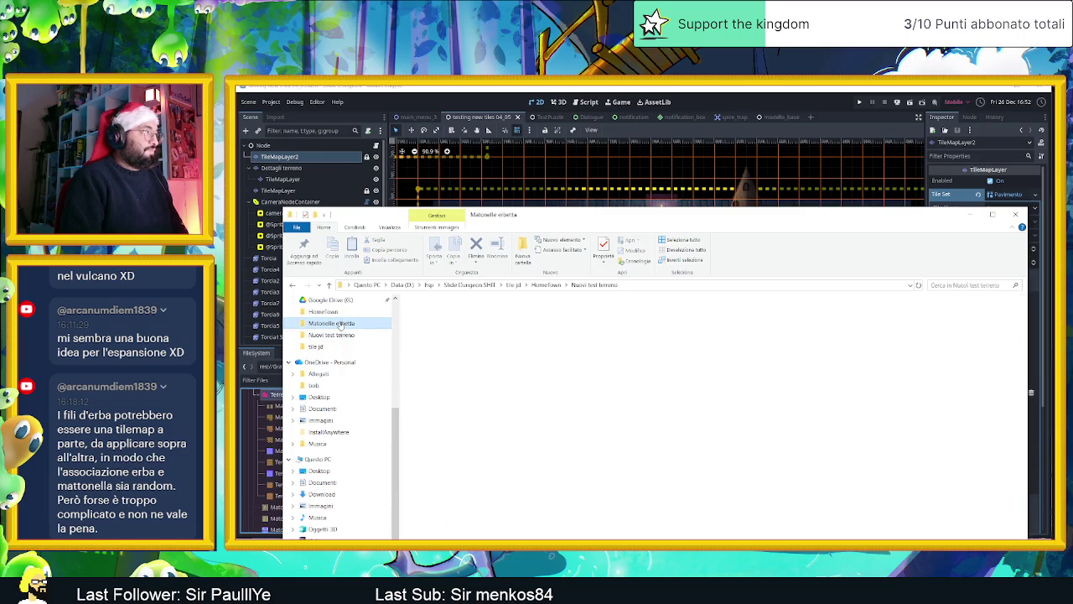
left_click(639, 390)
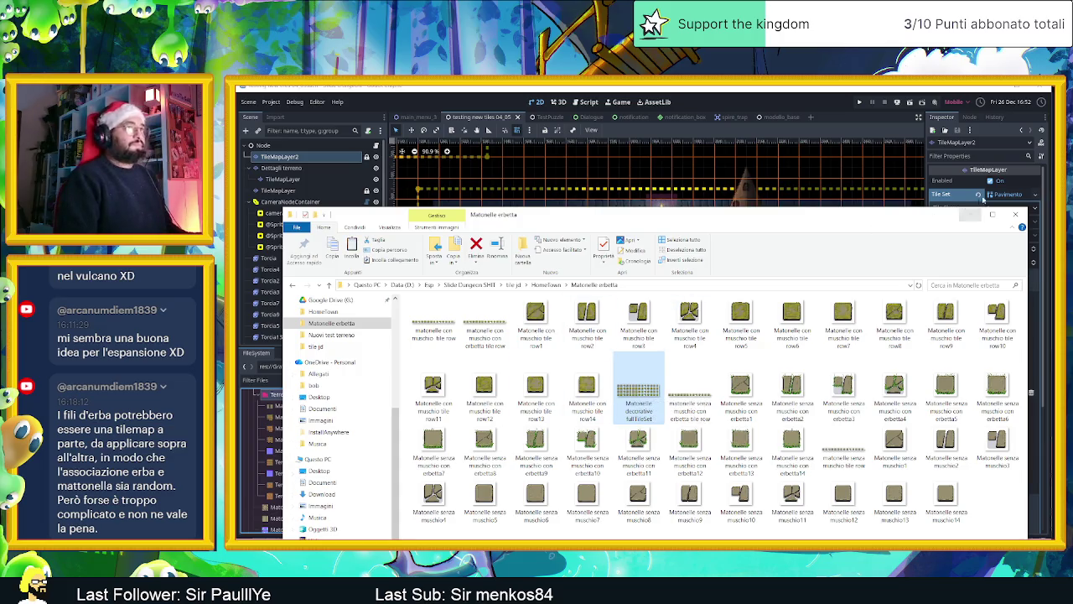
left_click(966, 218)
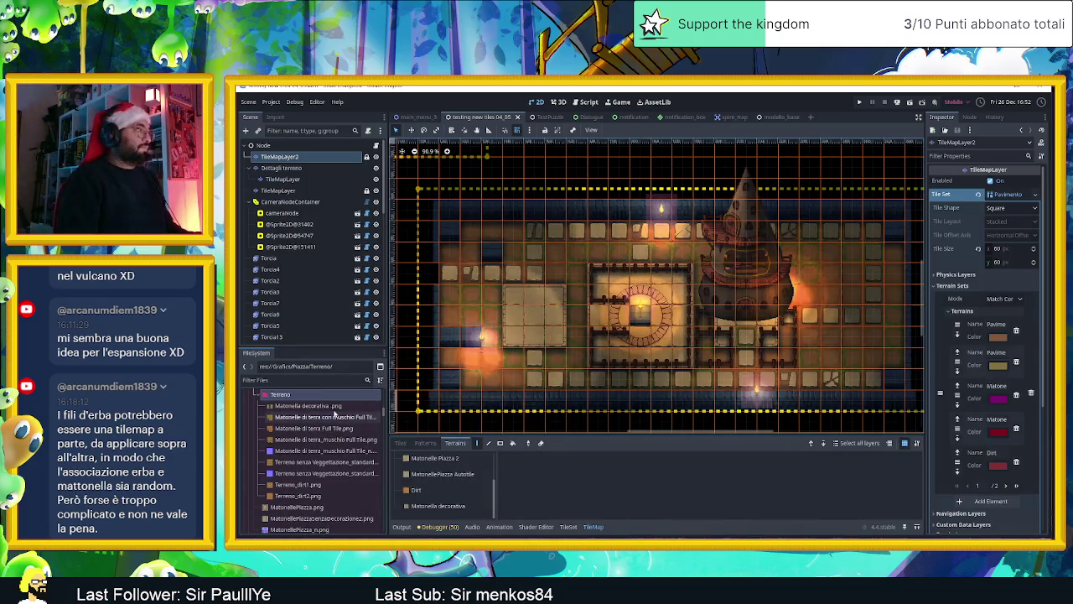
right_click(307, 396)
left_click(320, 428)
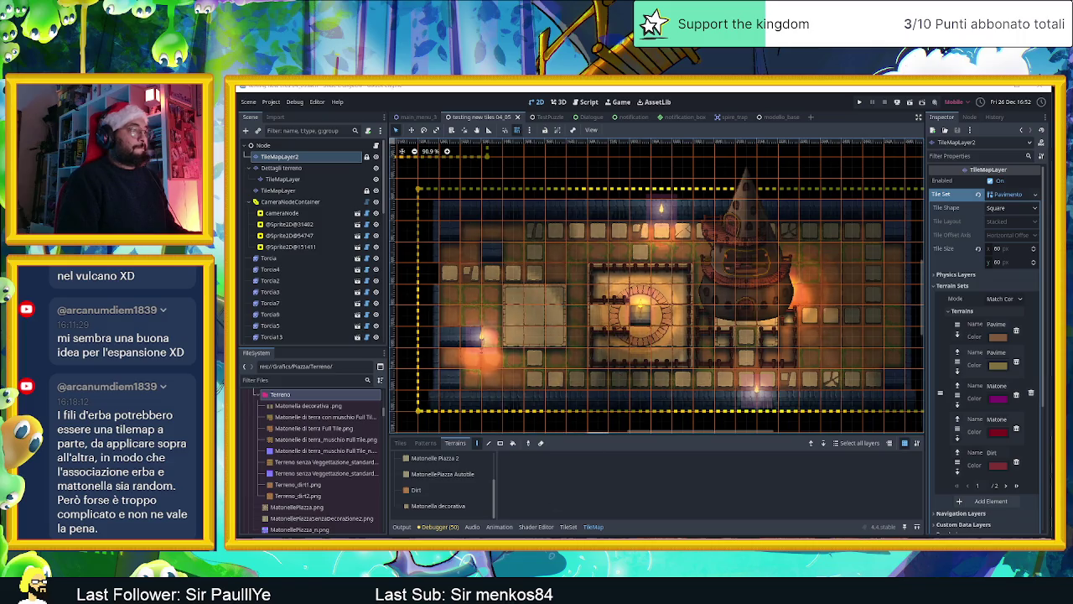
key("alt+Tab")
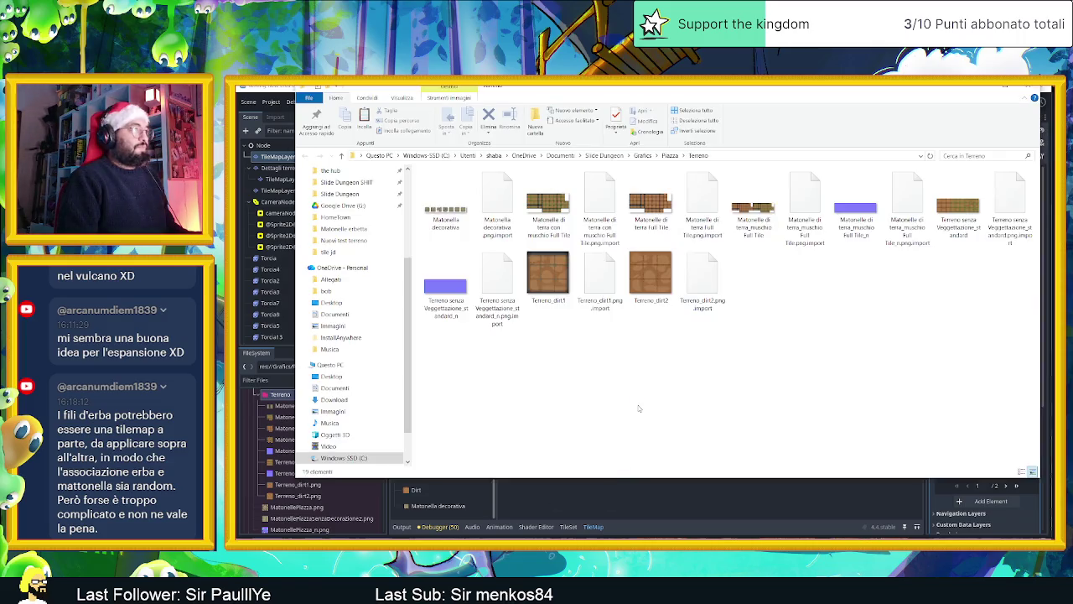
key("ctrl+v")
Step: Preview the Matonella decorativa and new fullTileSet images in Photos, then close the viewer
left_click(765, 380)
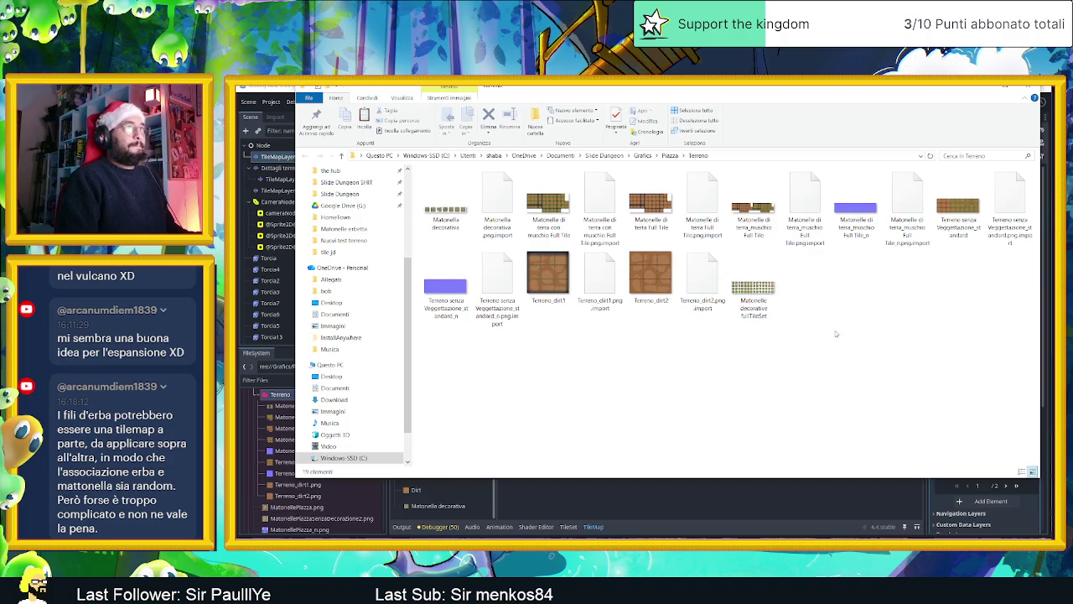
double_click(471, 209)
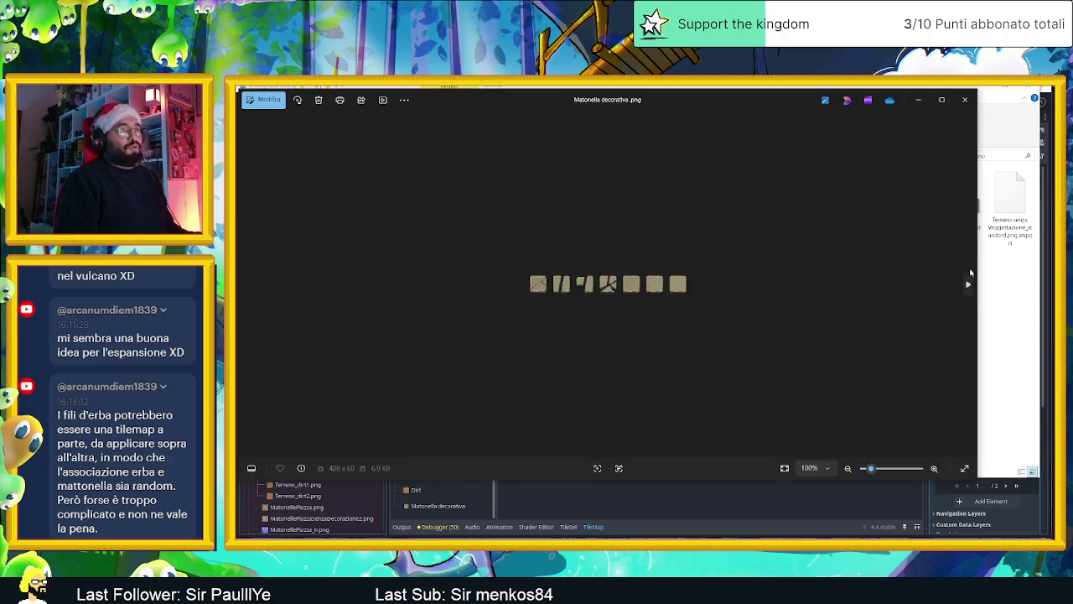
left_click(968, 282)
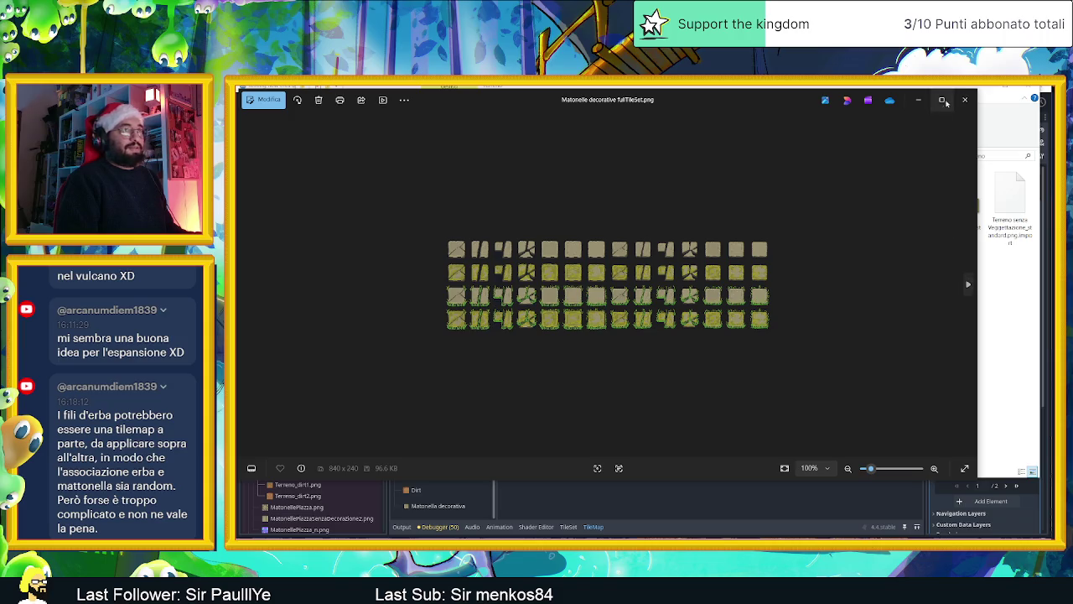
scroll(765, 249, "up", 3)
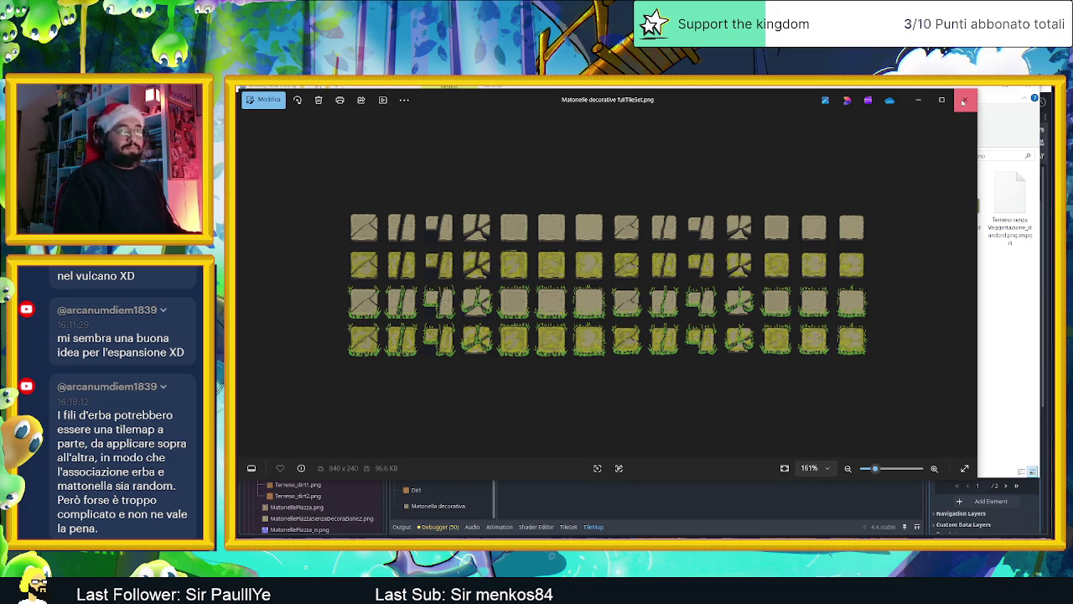
left_click(964, 101)
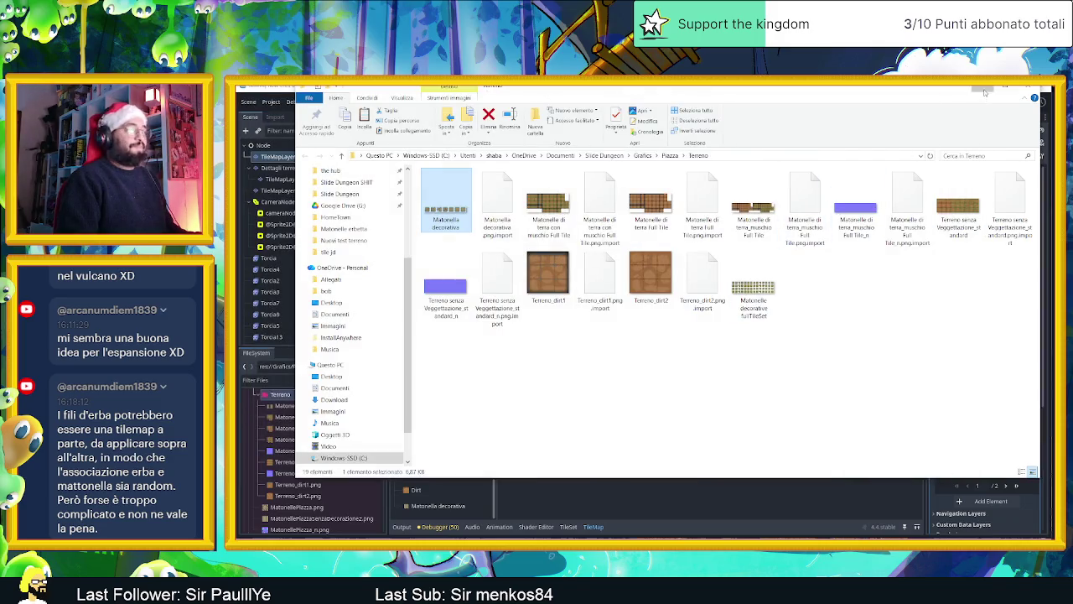
left_click(983, 89)
Step: Select the Dettagli terreno layer and Matonella decorativa terrain, and show the decorative tile source in the TileSet editor
left_click(415, 491)
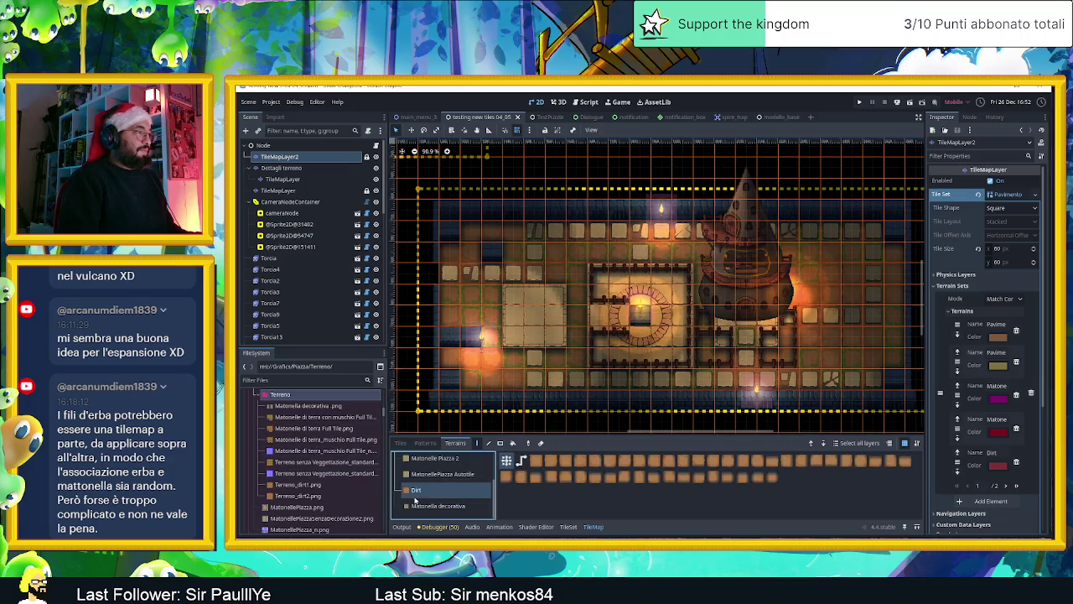
left_click(440, 507)
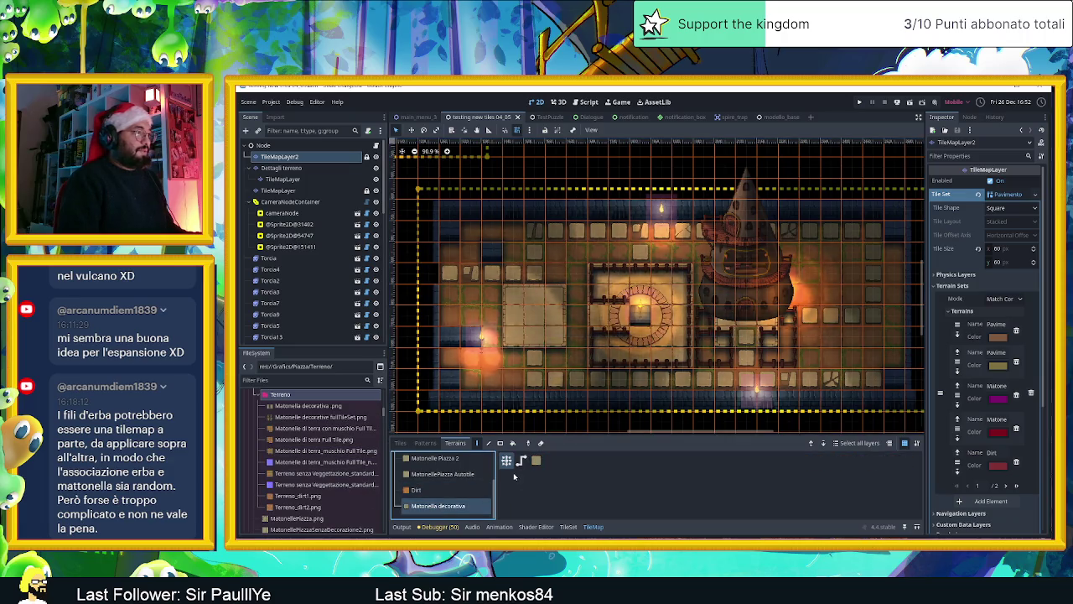
left_click(568, 526)
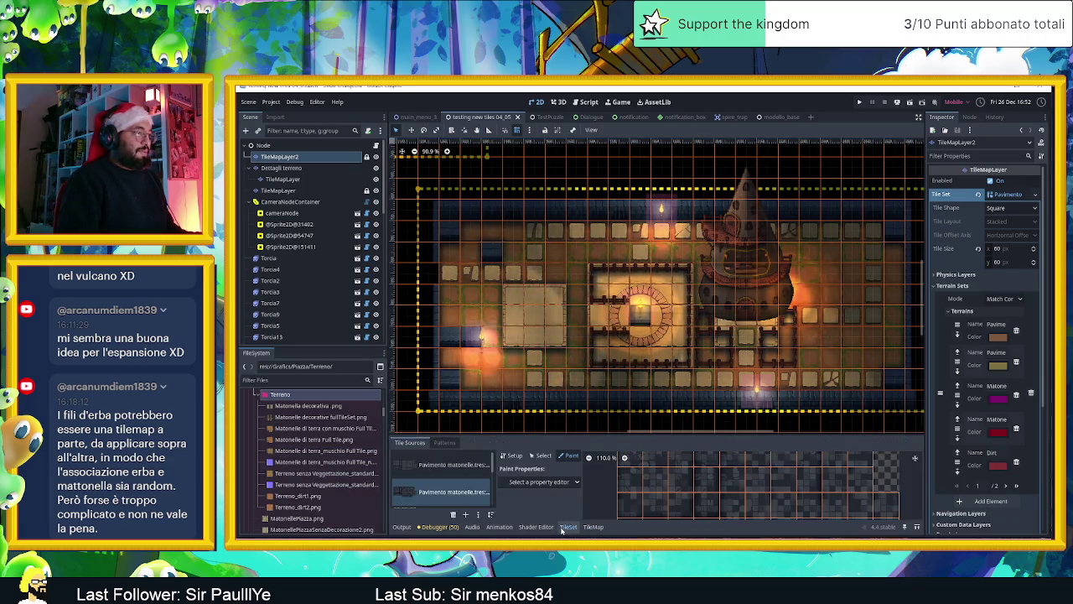
left_click(439, 487)
scroll(449, 484, "down", 3)
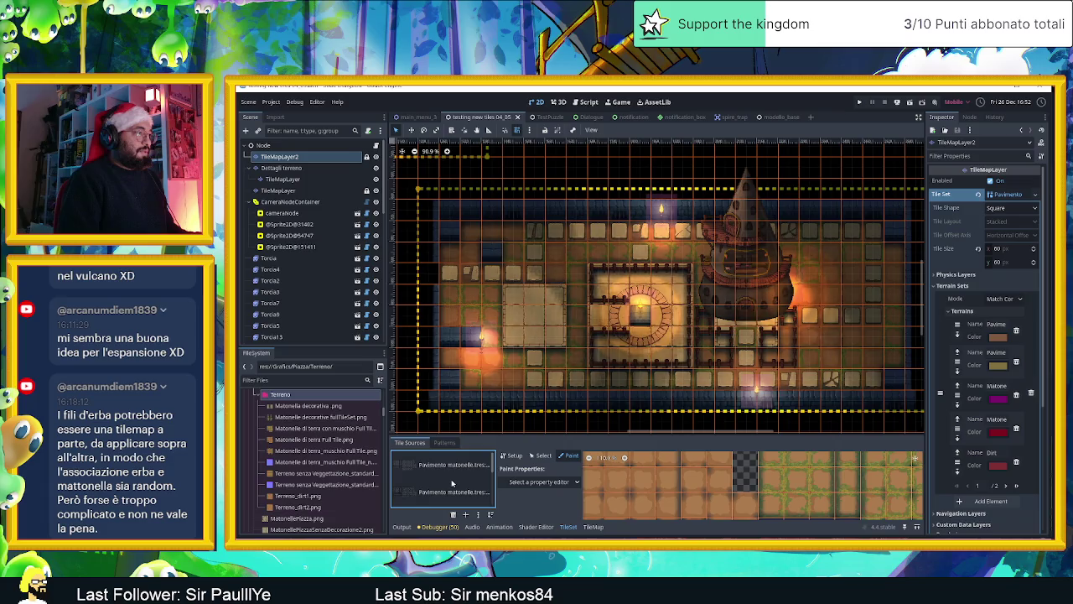
scroll(451, 483, "up", 3)
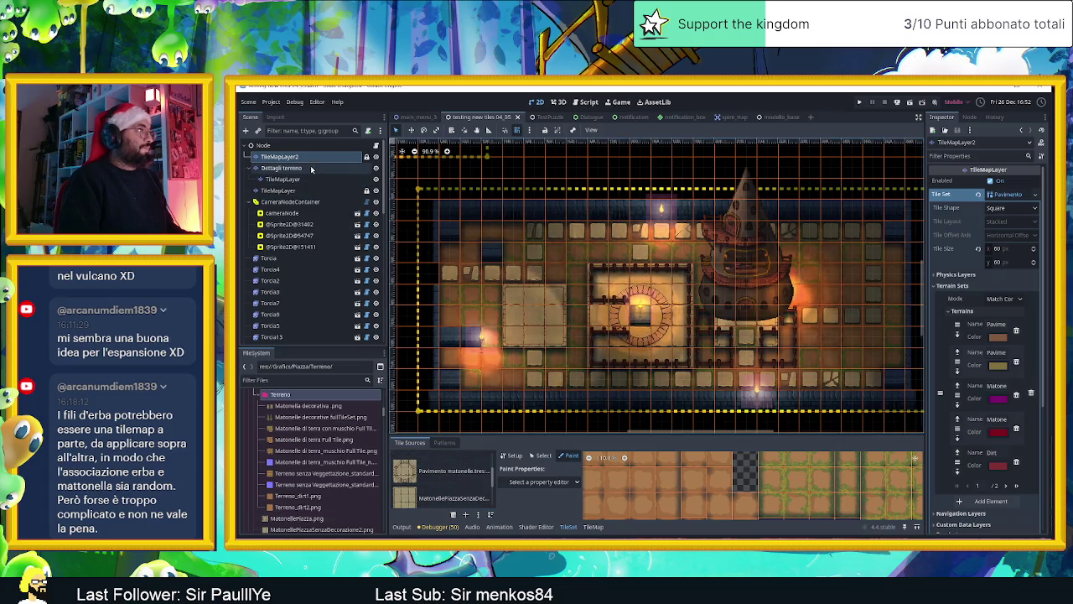
left_click(281, 168)
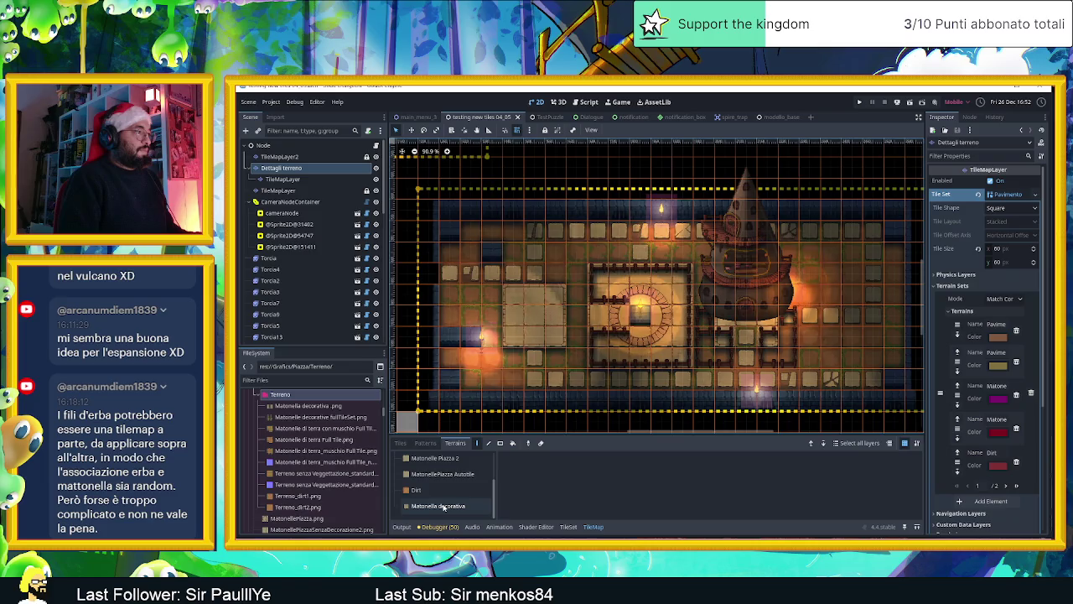
left_click(443, 506)
left_click(568, 526)
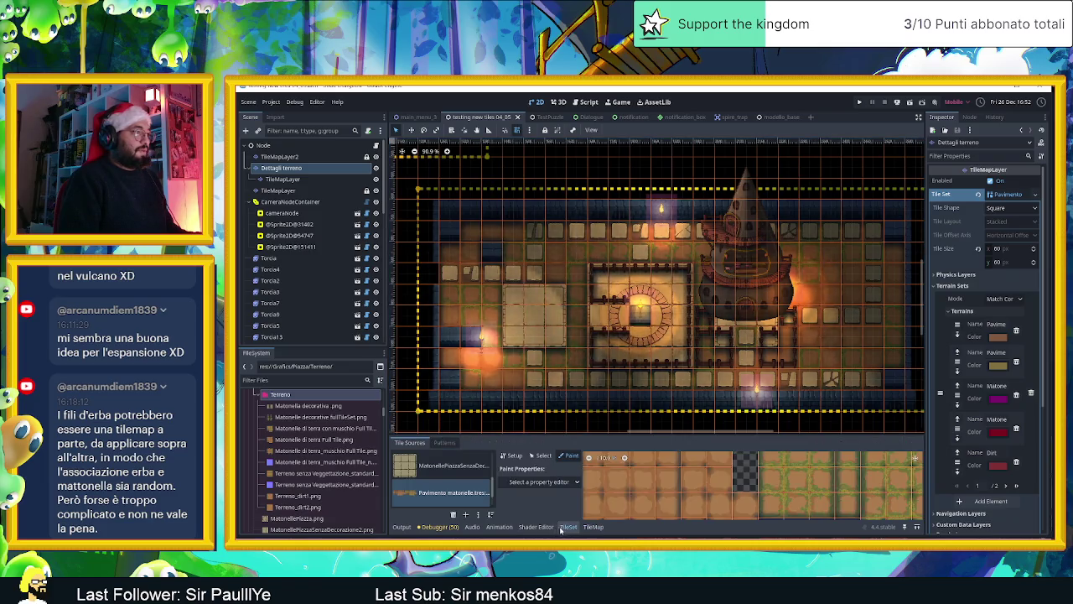
left_click(444, 495)
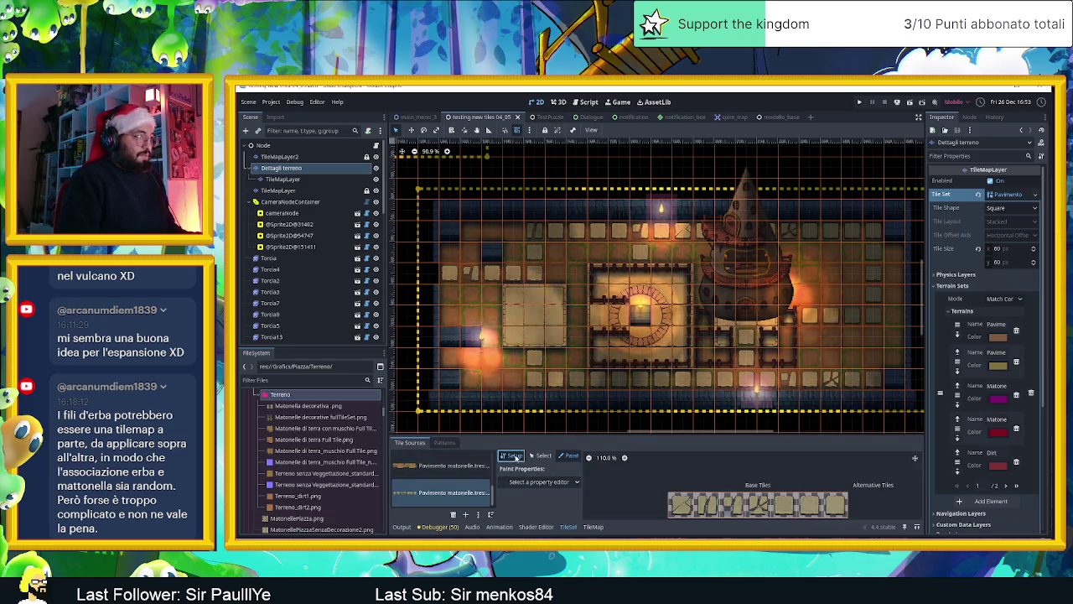
Step: Load Matonelle decorative fullTileSet.png as the atlas texture and create its tiles
left_click(512, 455)
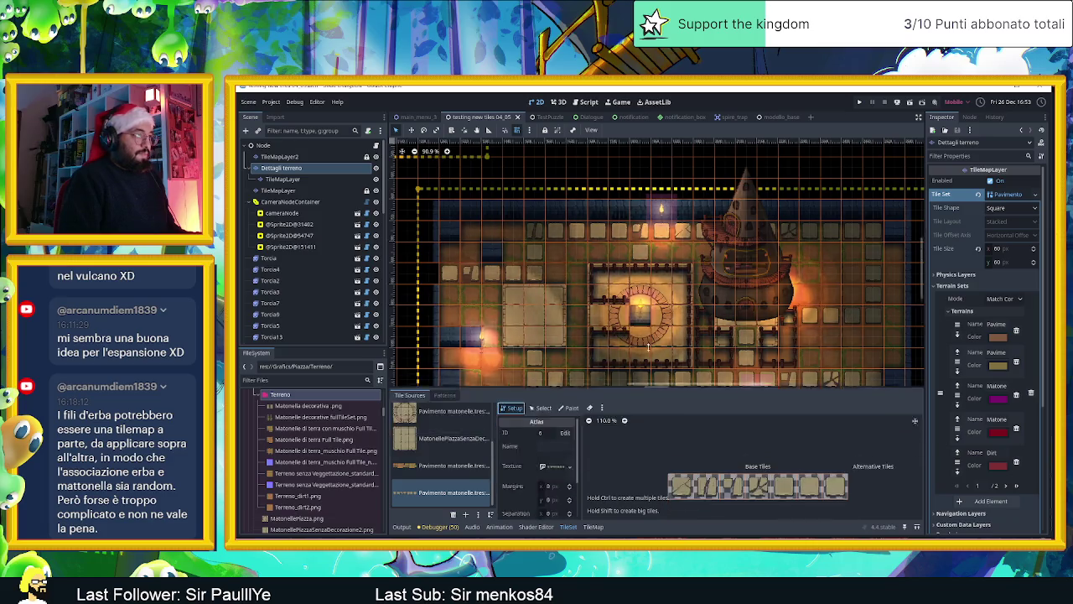
left_click_drag(582, 337, 643, 342)
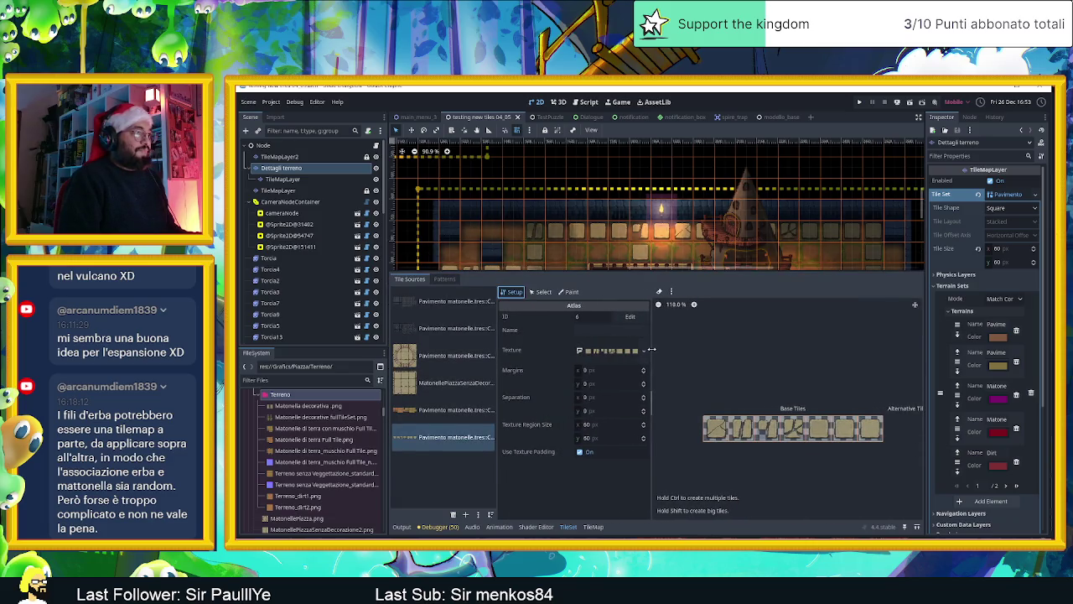
left_click(606, 350)
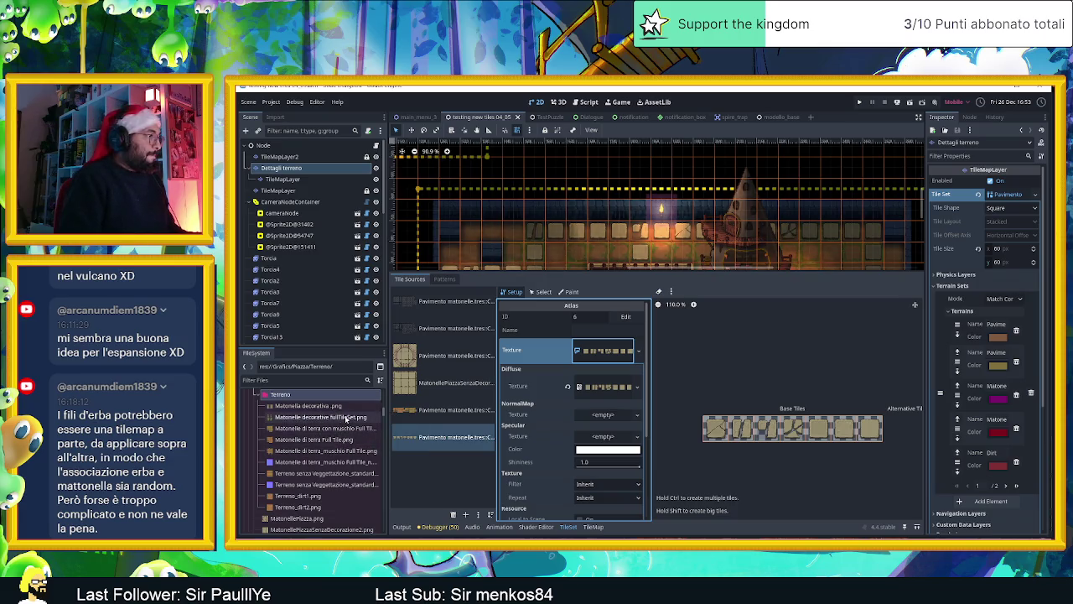
mouse_move(345, 420)
left_mouse_down()
mouse_move(585, 402)
mouse_move(597, 389)
left_mouse_up()
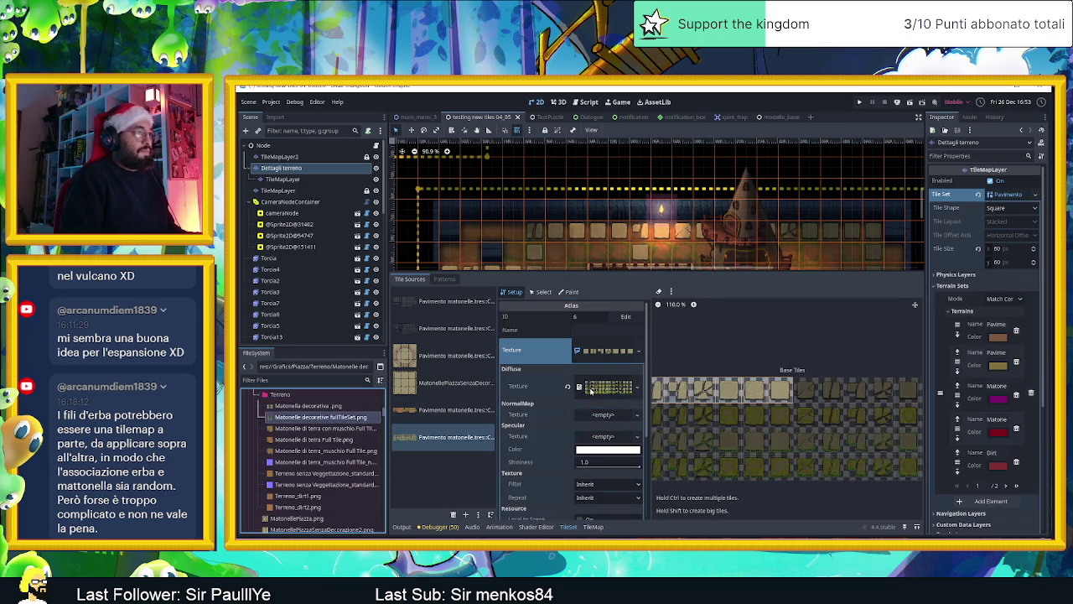
left_click(834, 393)
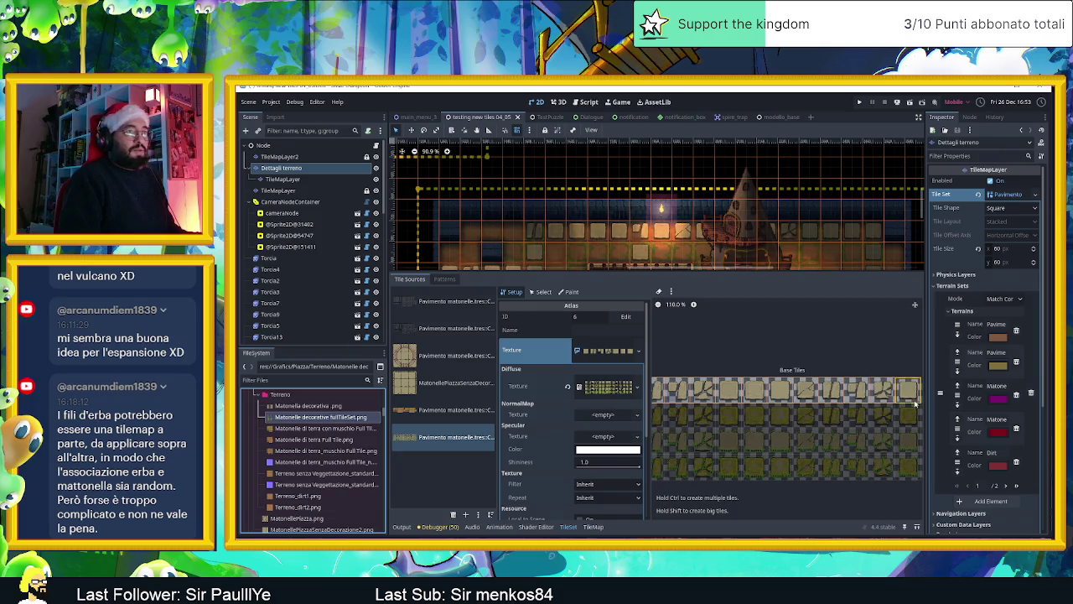
scroll(887, 412, "down", 1)
scroll(889, 419, "down", 1)
scroll(885, 424, "down", 2)
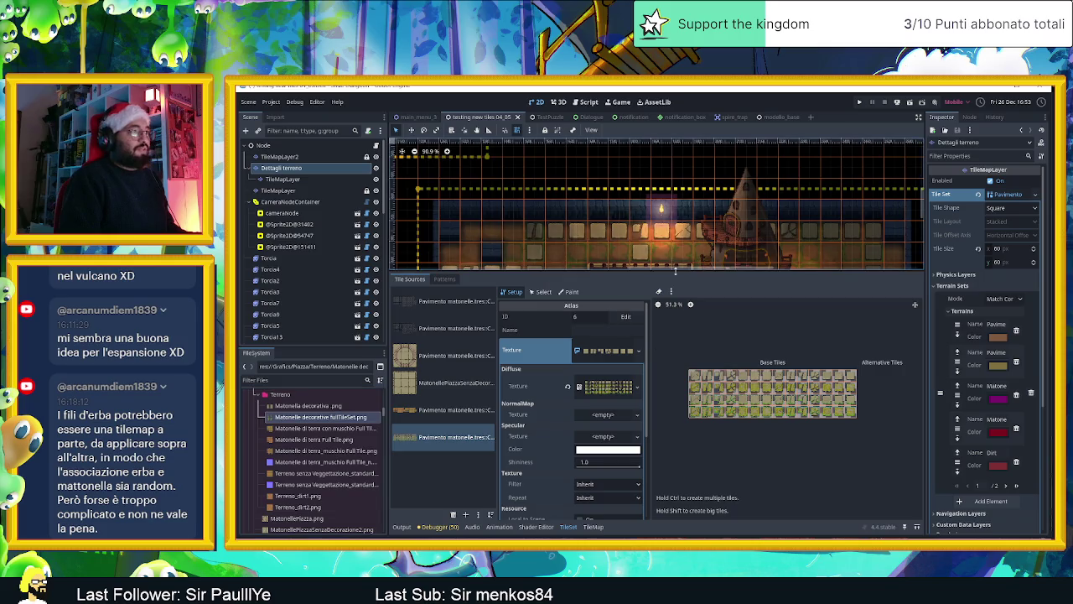
left_click_drag(683, 270, 684, 366)
scroll(679, 241, "up", 5)
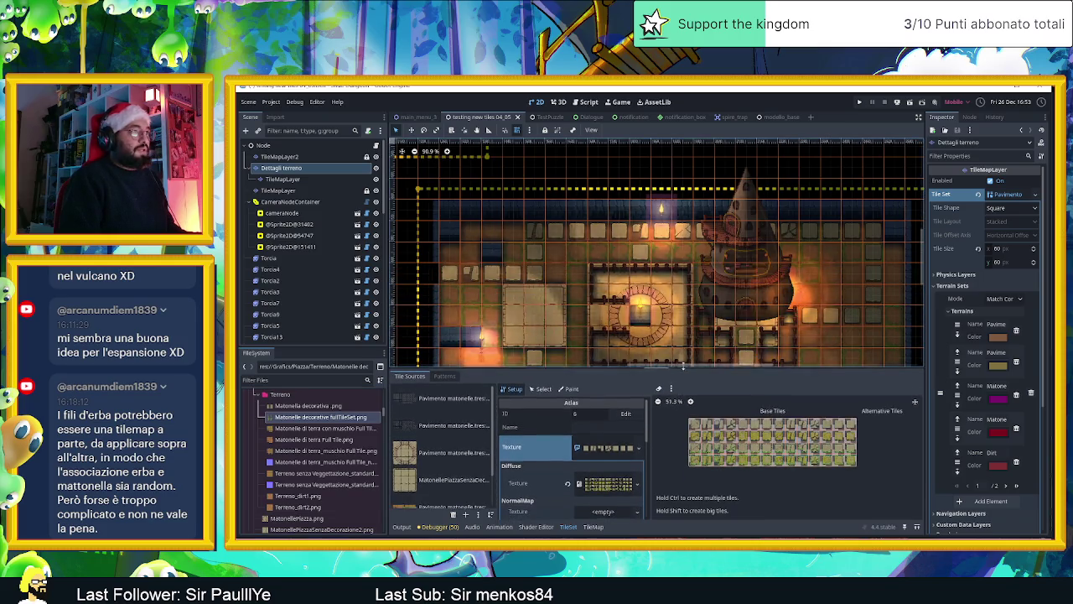
scroll(679, 242, "up", 3)
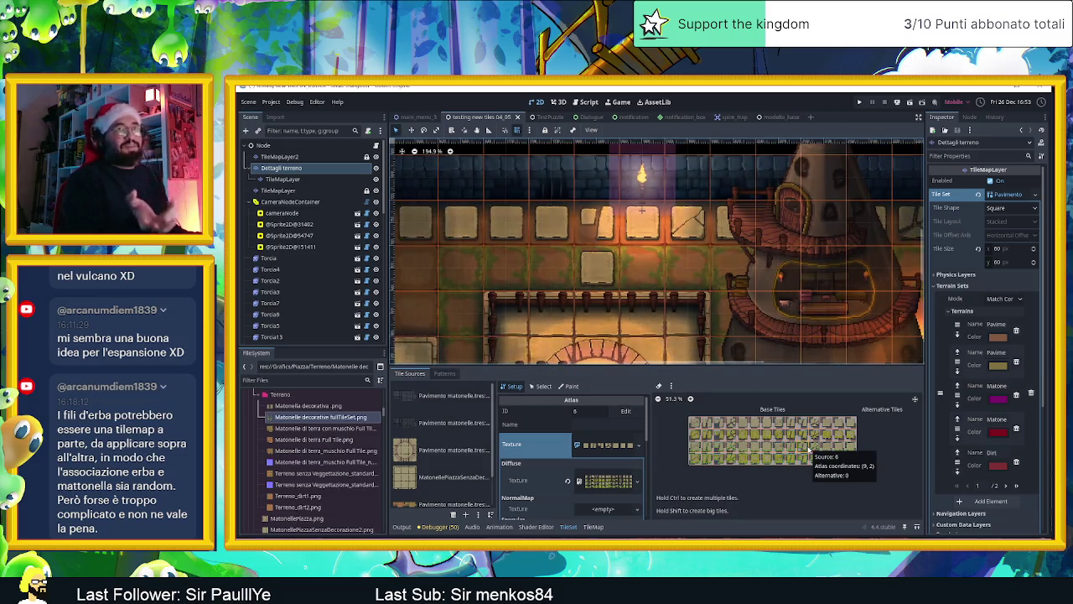
mouse_move(810, 451)
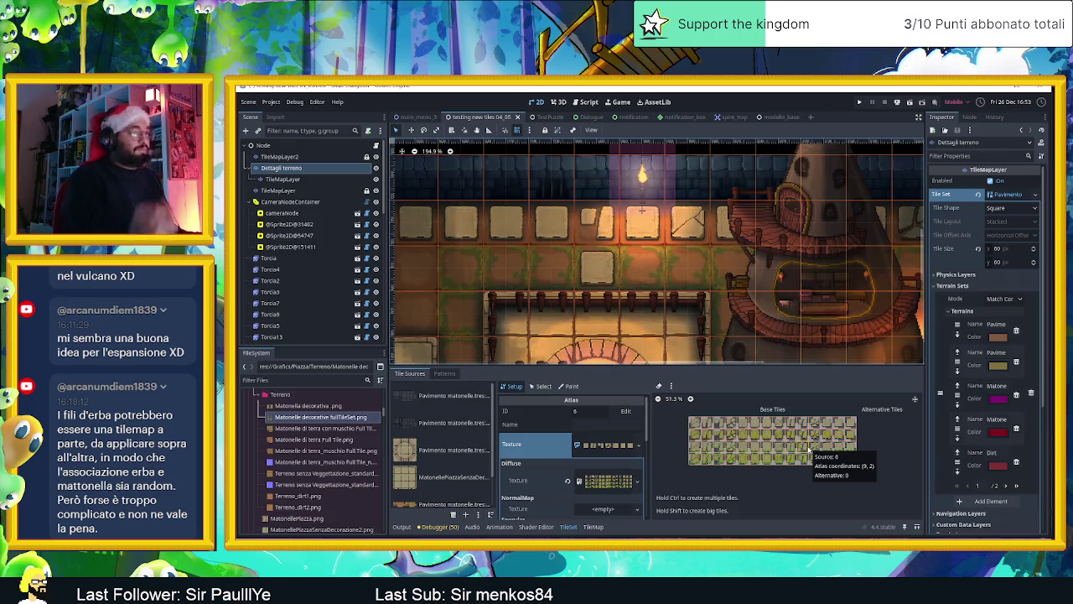
scroll(602, 224, "down", 2)
scroll(602, 222, "down", 1)
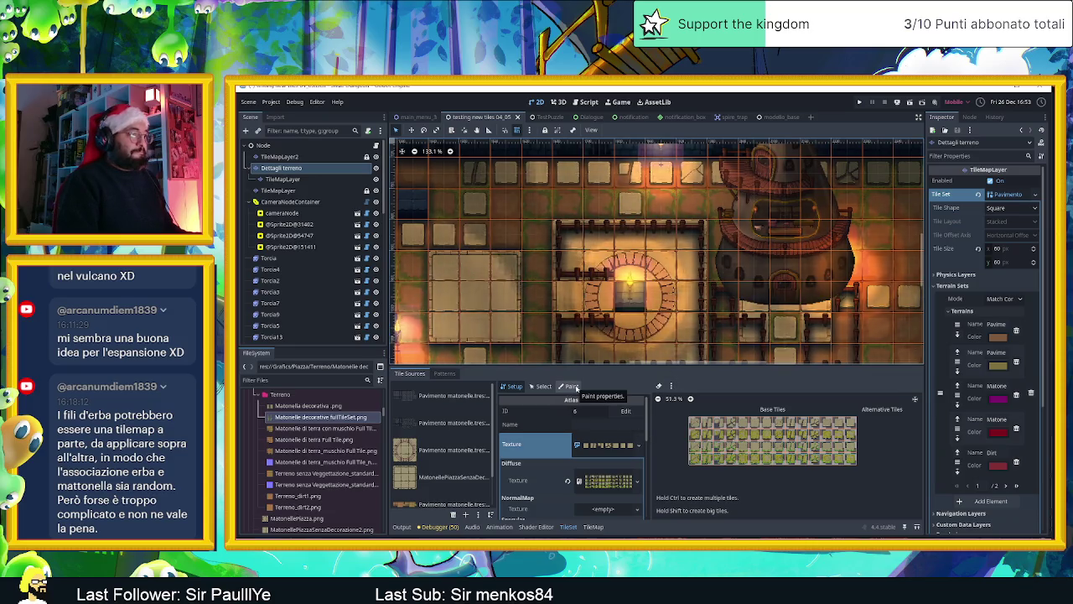
left_click(570, 387)
Step: Set the TileSet paint property to Terrains, Terrain Set 0, terrain Matonella decorativa
left_click(573, 412)
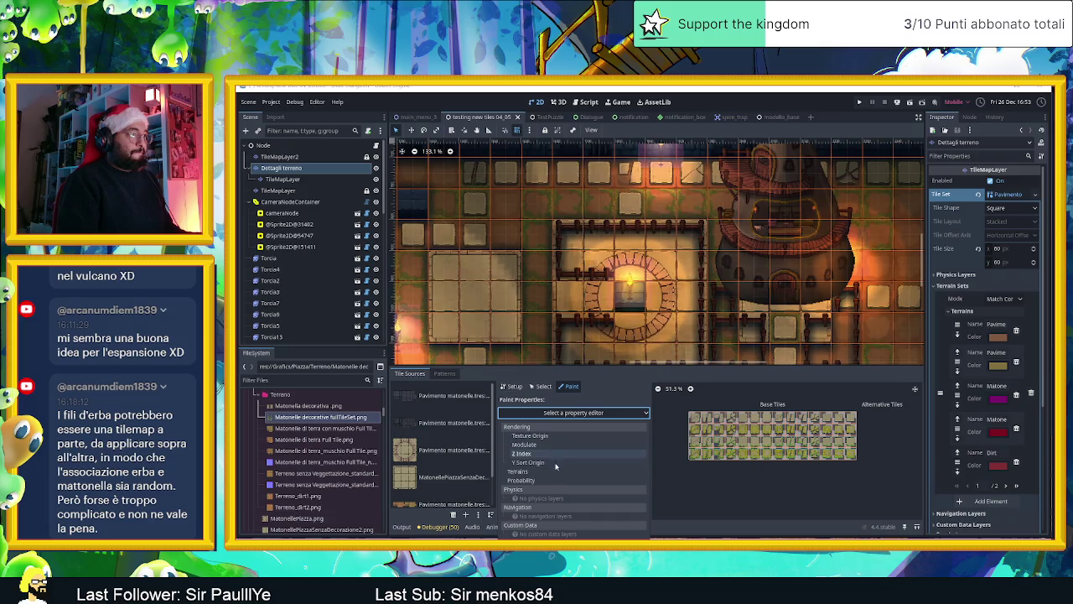
left_click(546, 472)
left_click(610, 439)
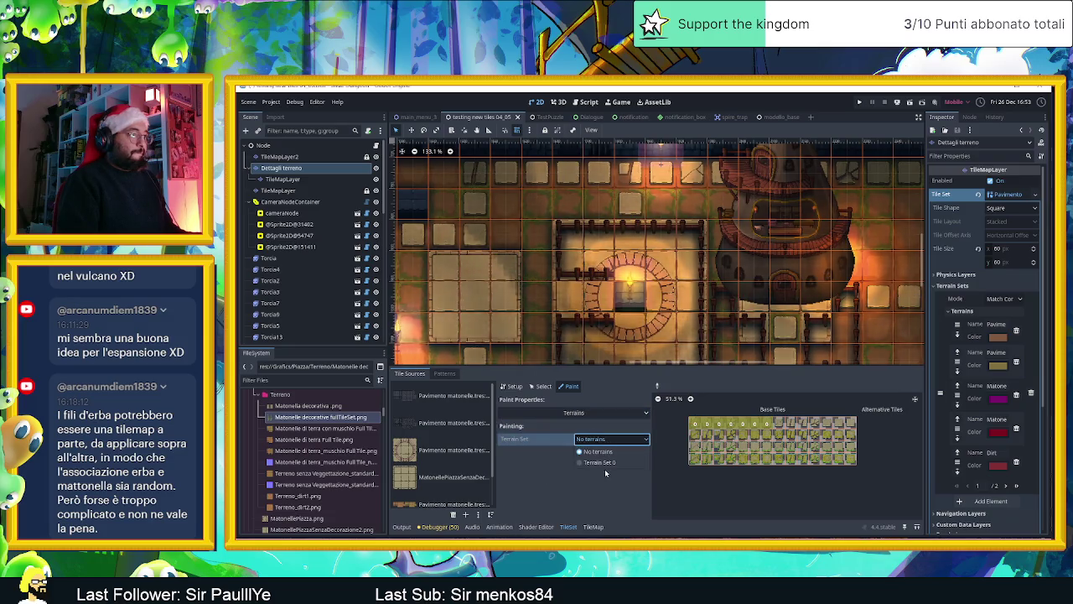
left_click(599, 462)
left_click(609, 454)
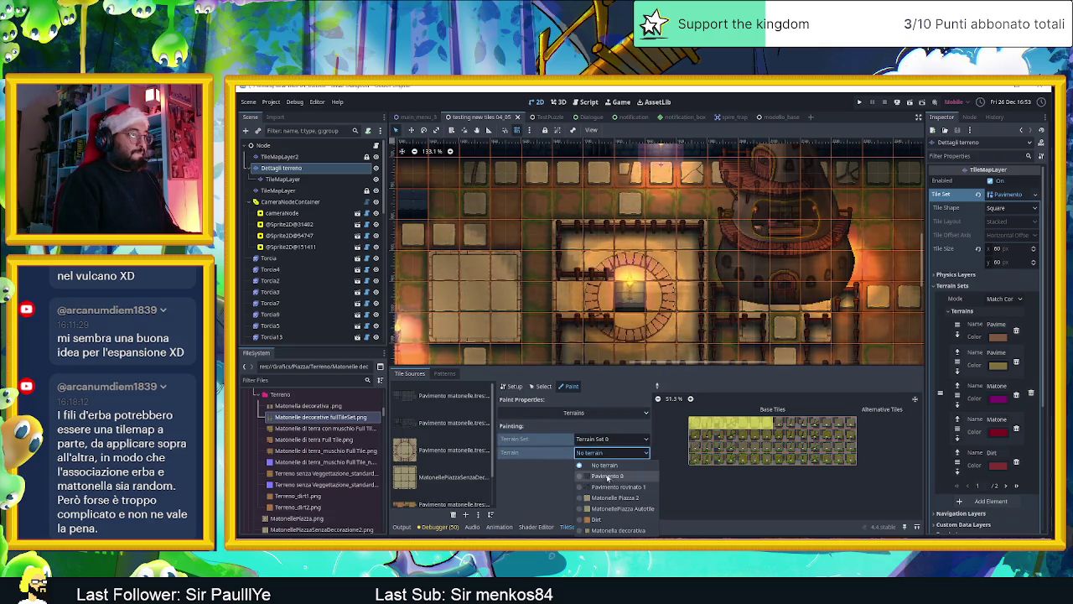
left_click(629, 530)
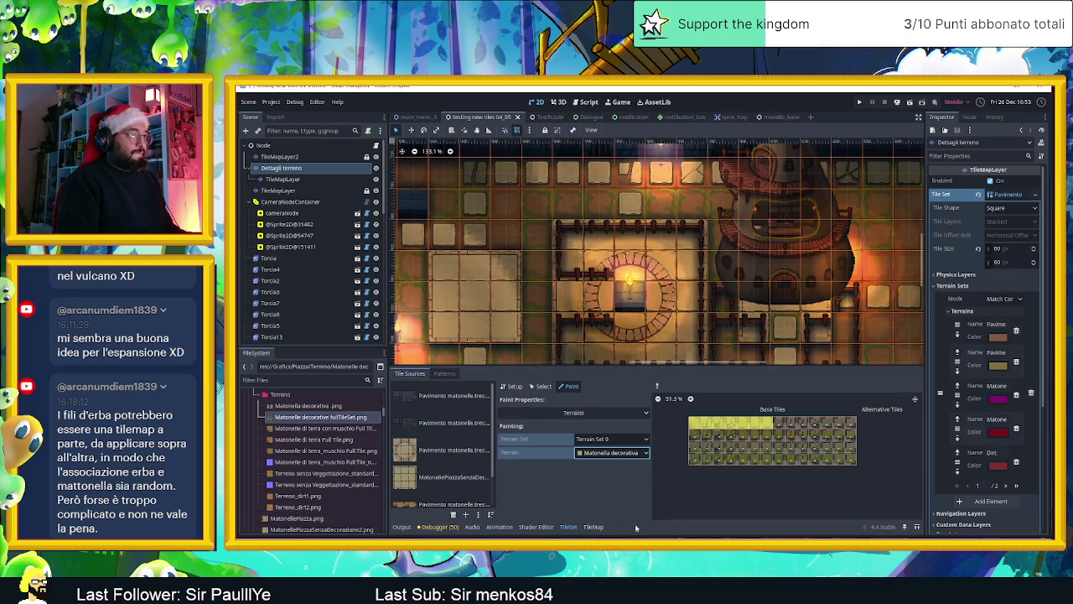
scroll(748, 445, "up", 2)
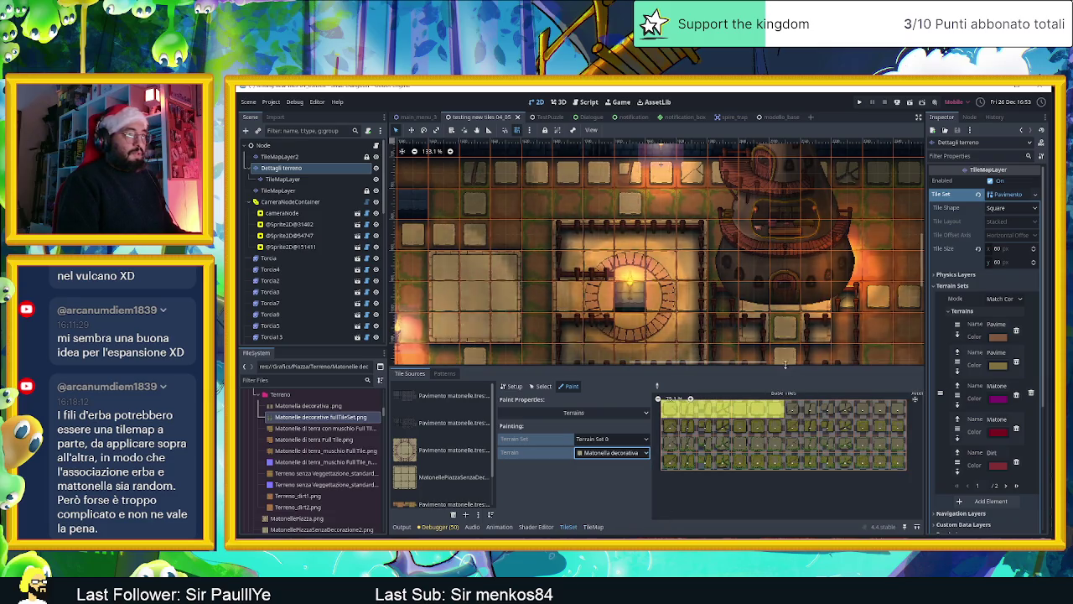
left_click_drag(726, 365, 743, 300)
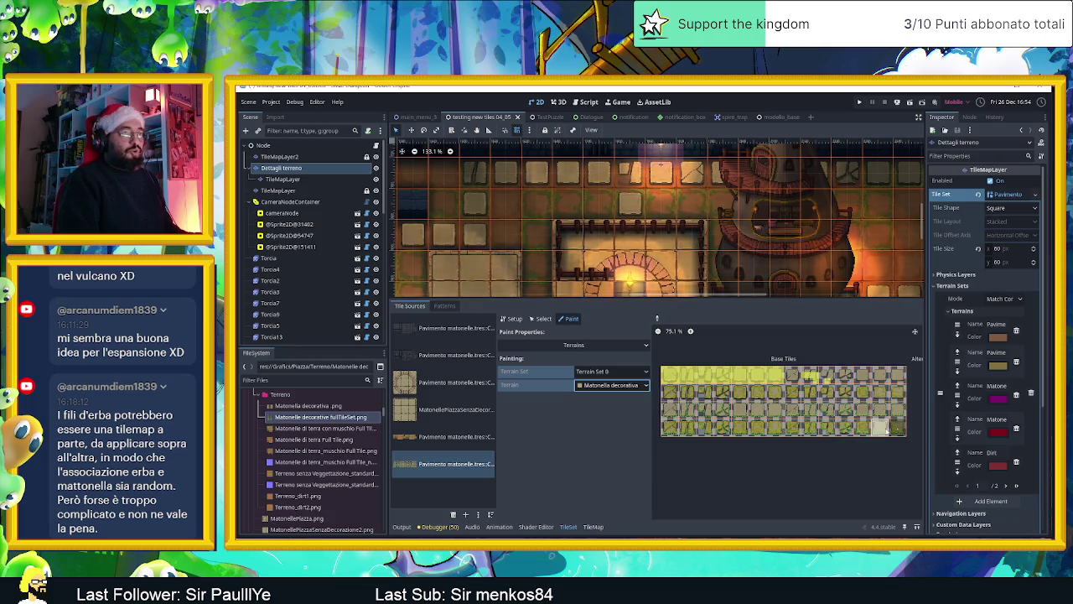
Step: Paint the decorative atlas tile rows with the Matonella decorativa terrain
left_click_drag(901, 426, 651, 432)
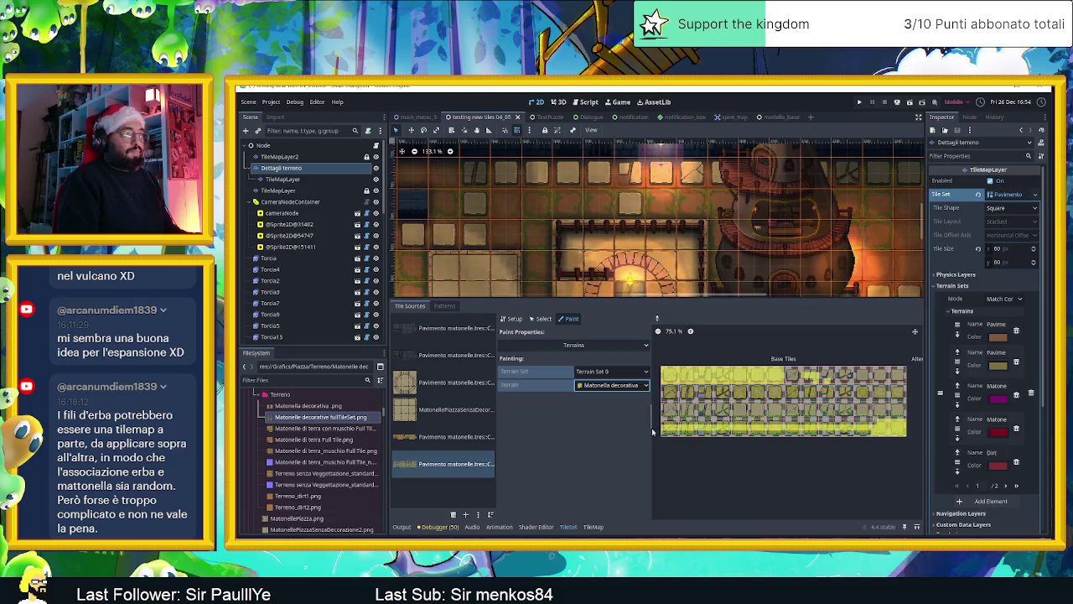
left_click_drag(899, 426, 680, 429)
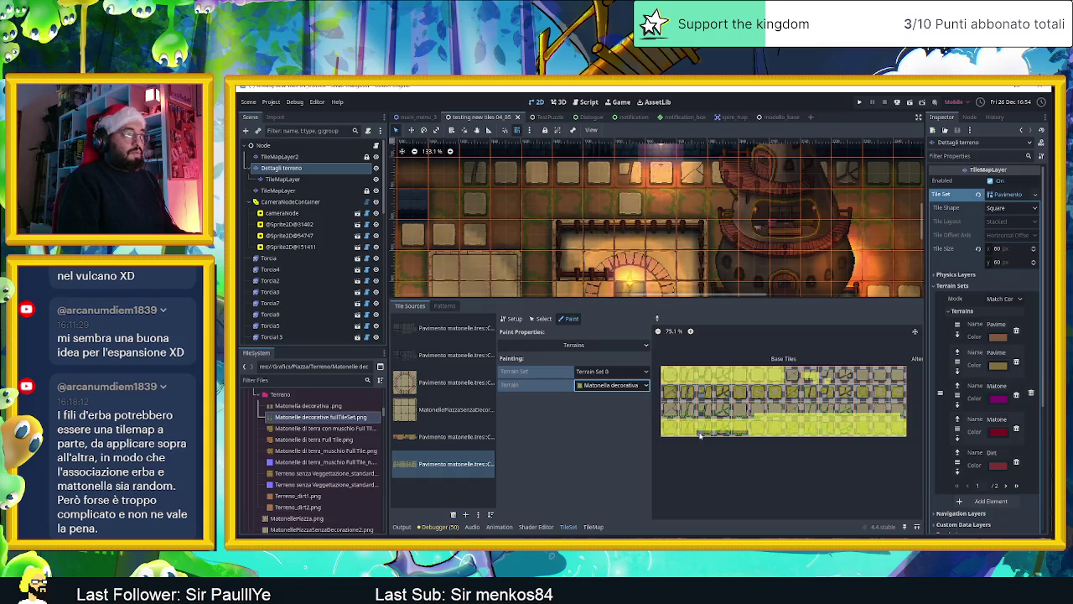
left_click_drag(711, 412, 732, 412)
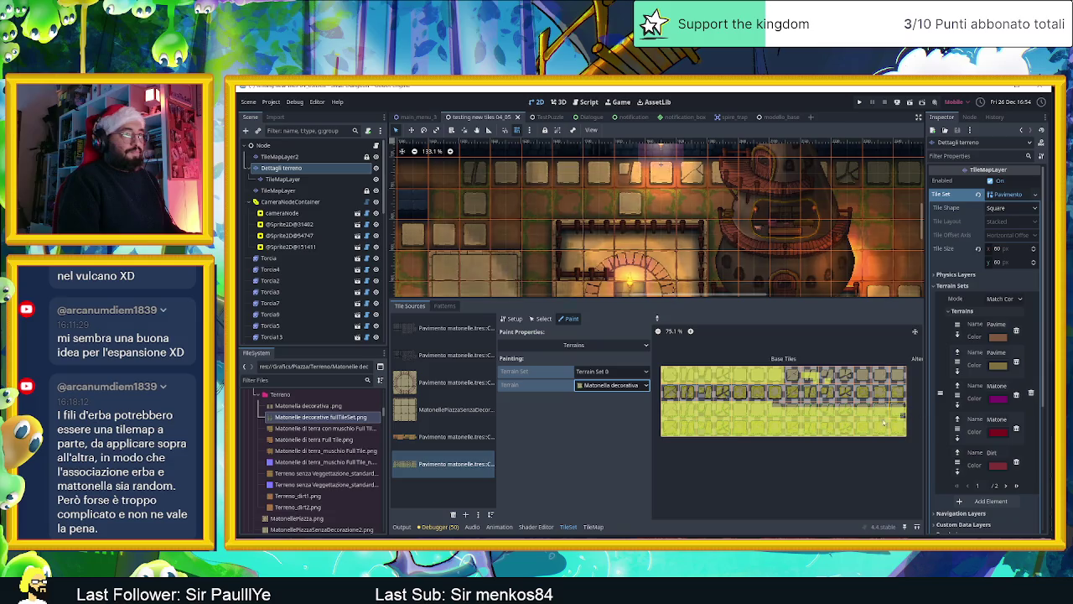
left_click_drag(905, 424, 828, 408)
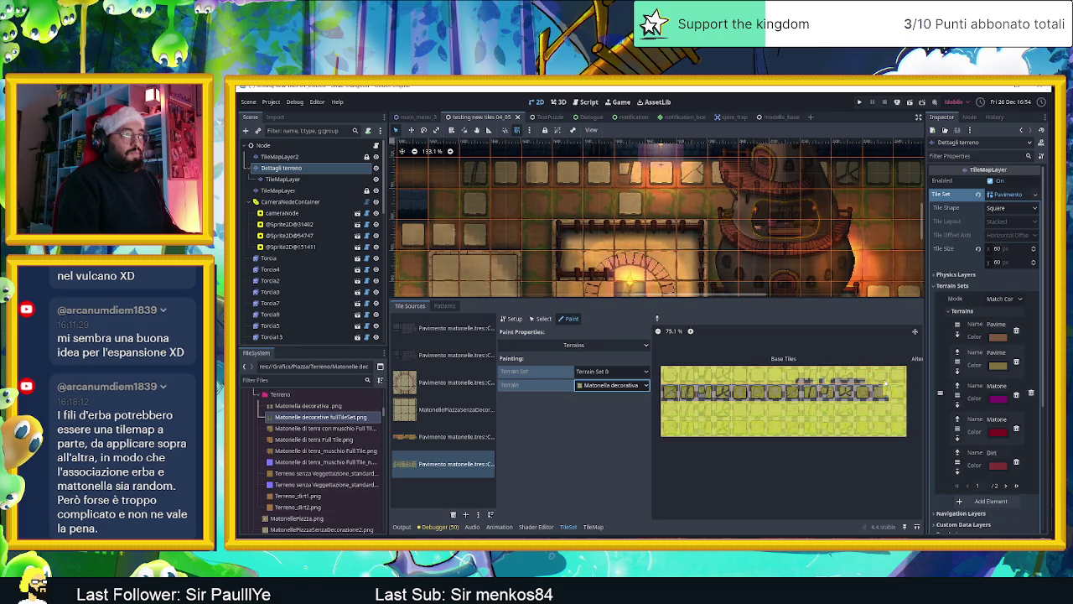
left_click_drag(872, 393, 668, 390)
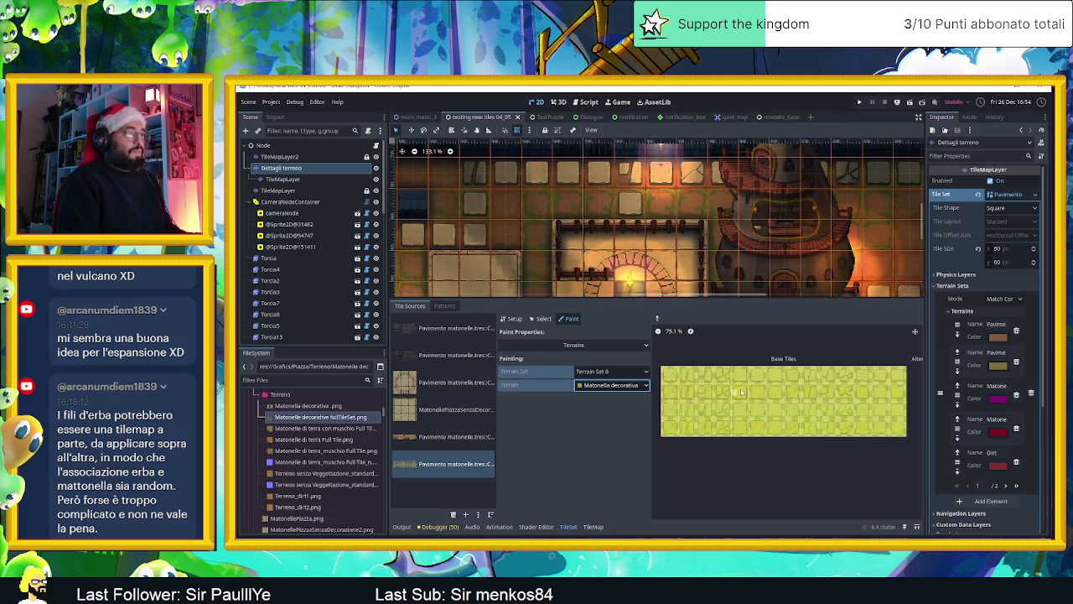
left_click_drag(721, 298, 714, 455)
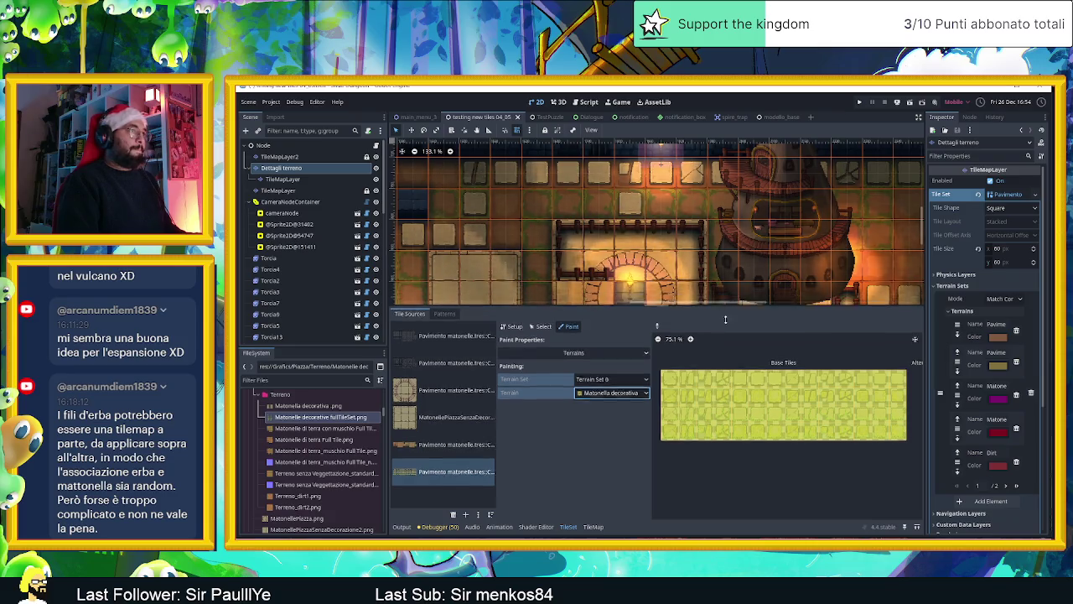
left_click(593, 526)
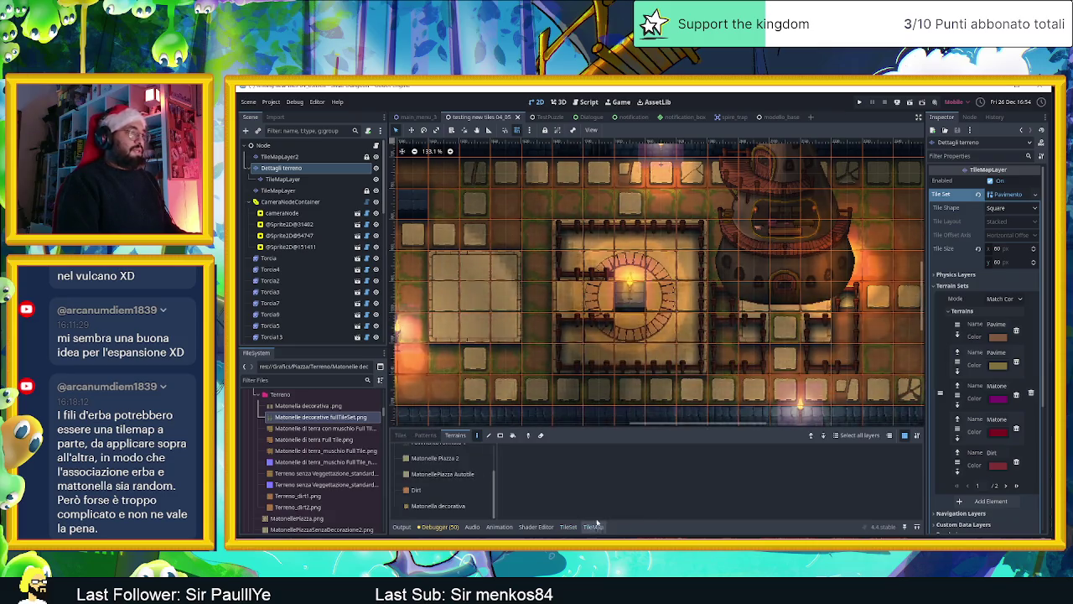
Step: Paint Matonella decorativa tiles along the top and bottom floor rows of the level
left_click(445, 506)
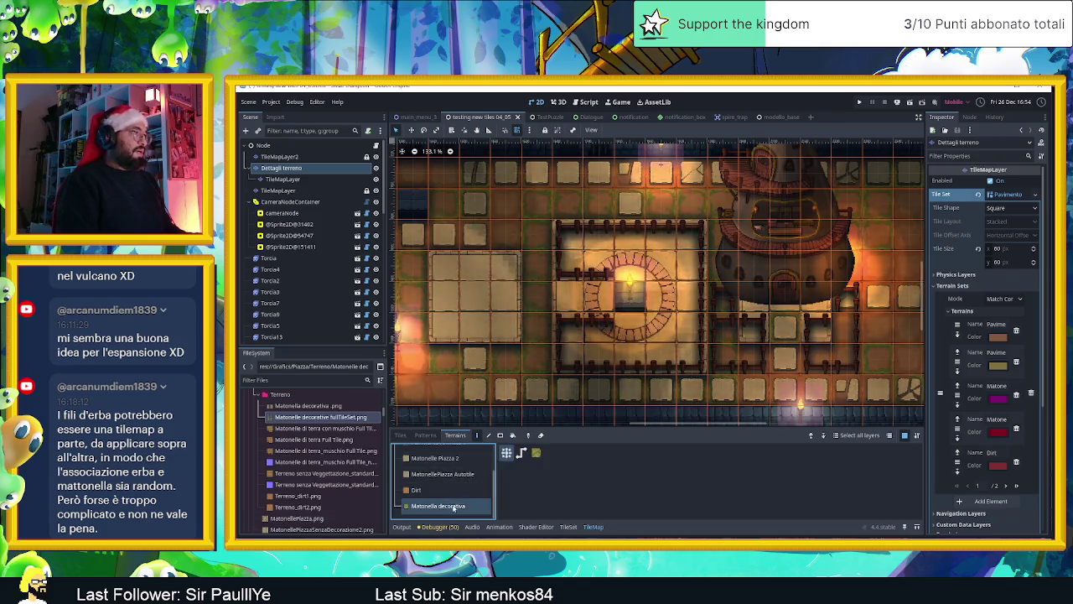
left_click_drag(474, 171, 646, 177)
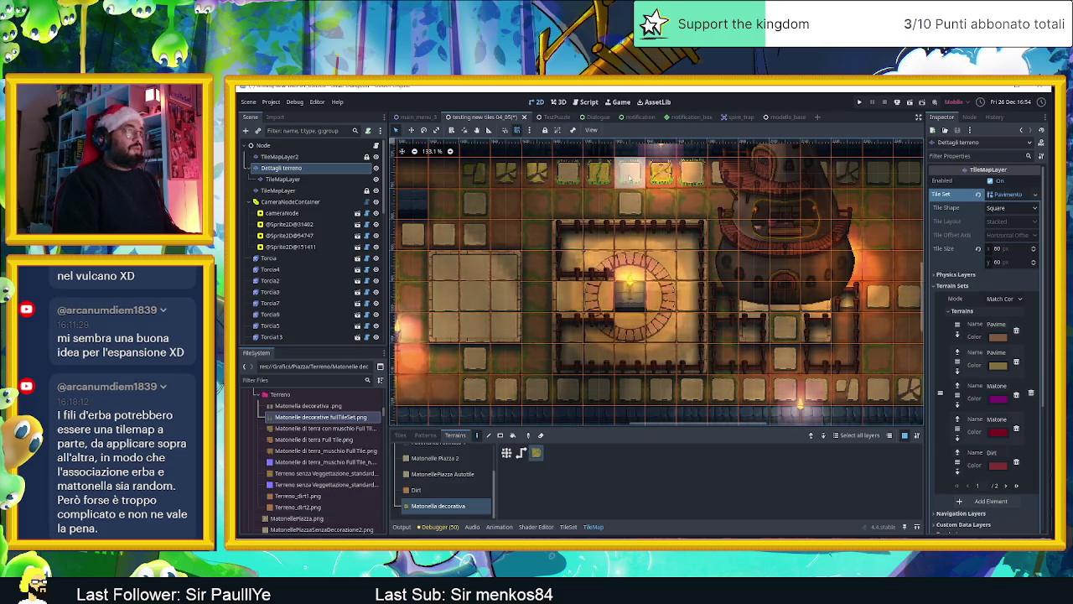
left_click_drag(632, 175, 728, 224)
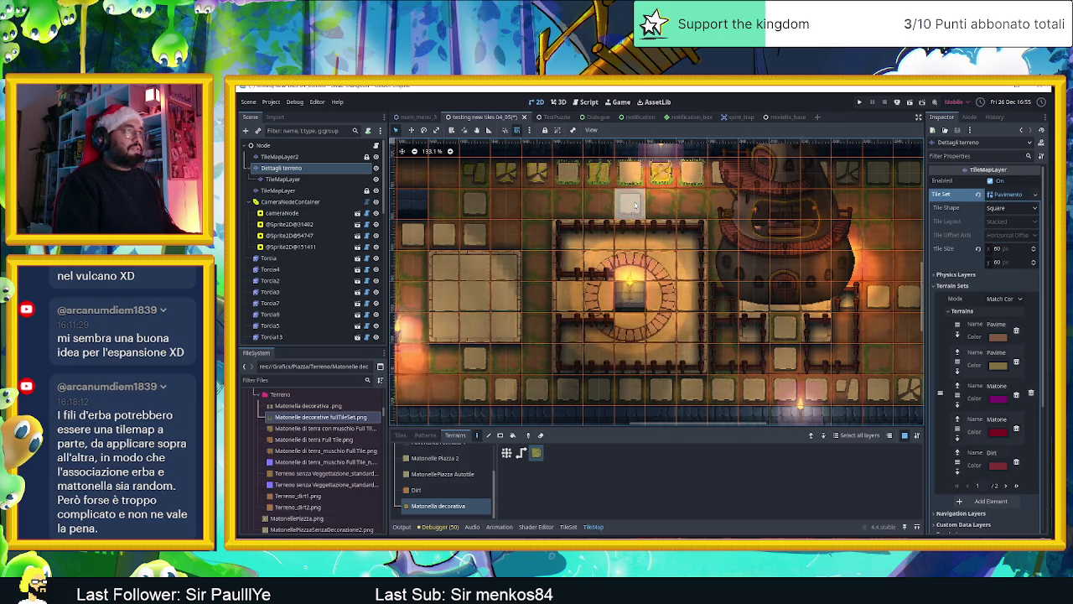
scroll(775, 286, "down", 2)
scroll(472, 287, "down", 2)
left_click_drag(452, 290, 694, 293)
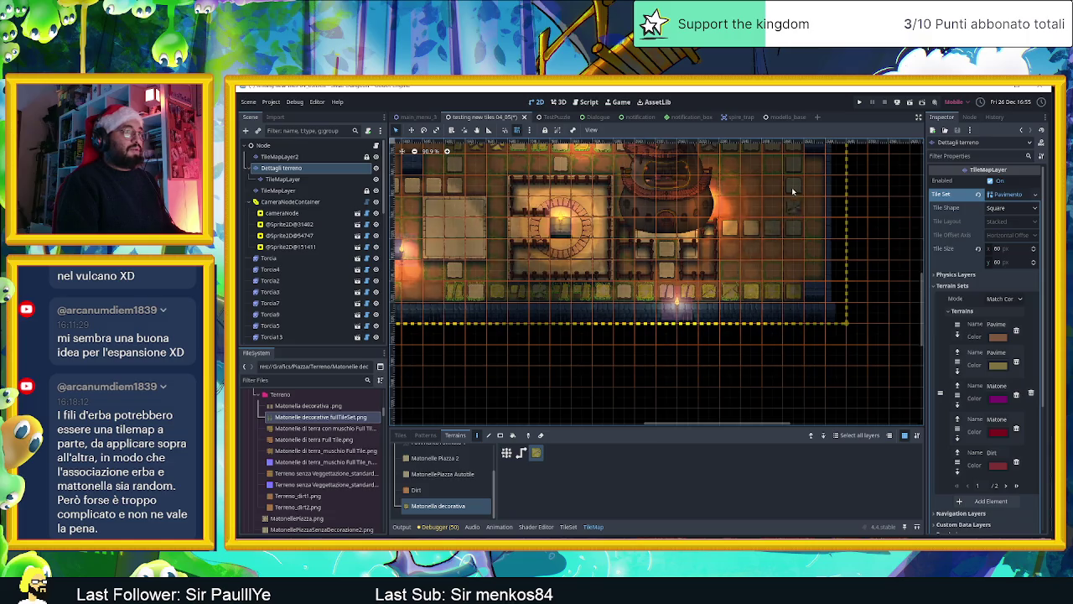
left_click_drag(796, 159, 818, 298)
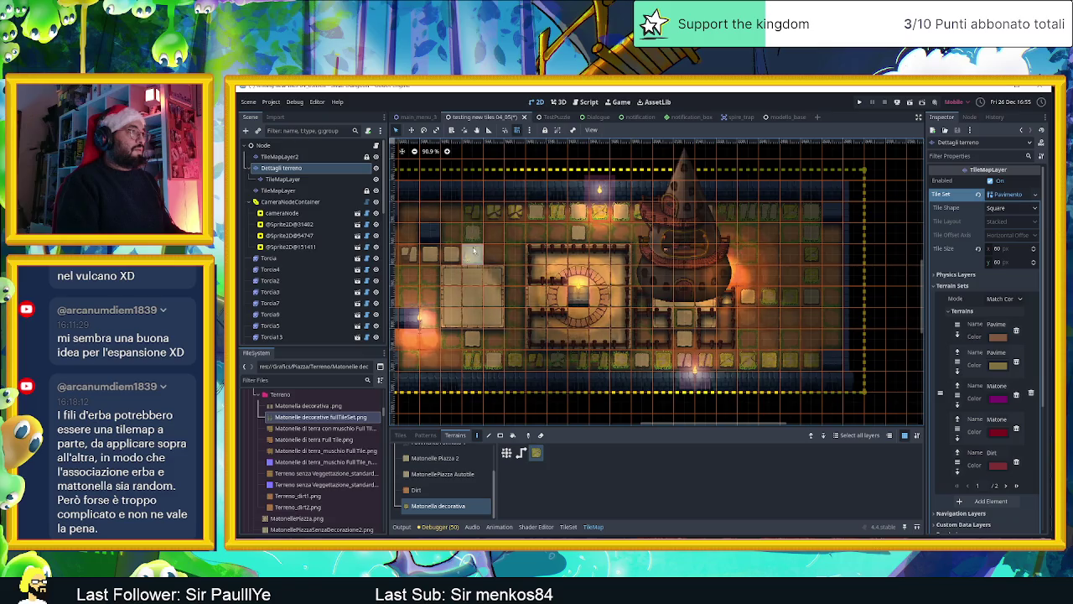
scroll(474, 250, "up", 2)
scroll(503, 257, "up", 1)
scroll(536, 265, "up", 1)
Step: Touch up individual floor cells with the decorative terrain
left_click(557, 270)
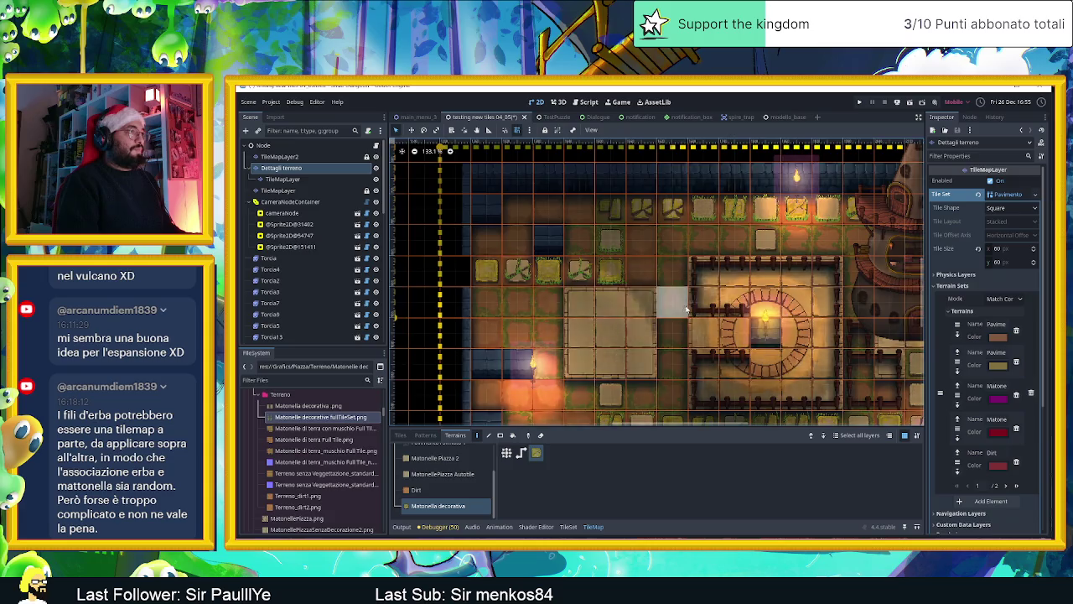
scroll(654, 311, "down", 3)
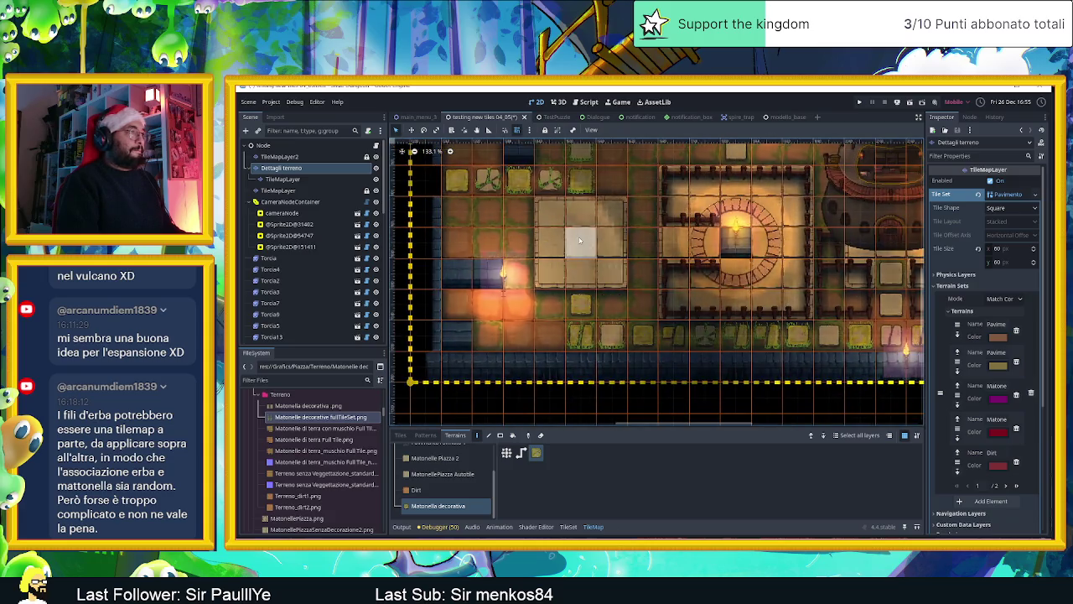
left_click(578, 240)
scroll(659, 253, "down", 1)
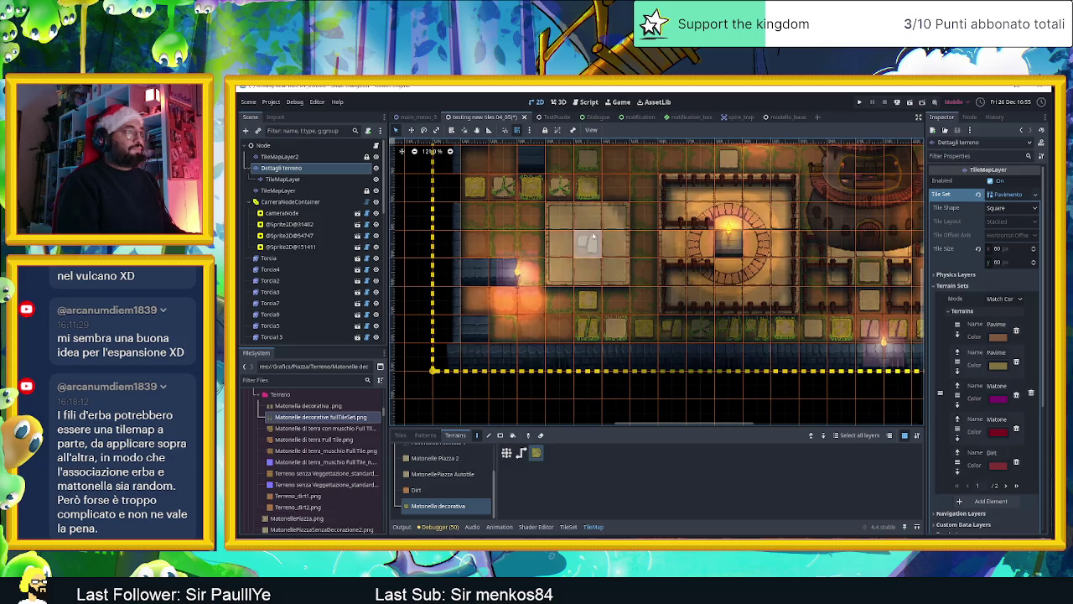
scroll(696, 244, "up", 2)
scroll(695, 244, "up", 2)
scroll(693, 244, "up", 1)
scroll(692, 244, "up", 2)
scroll(693, 244, "down", 5)
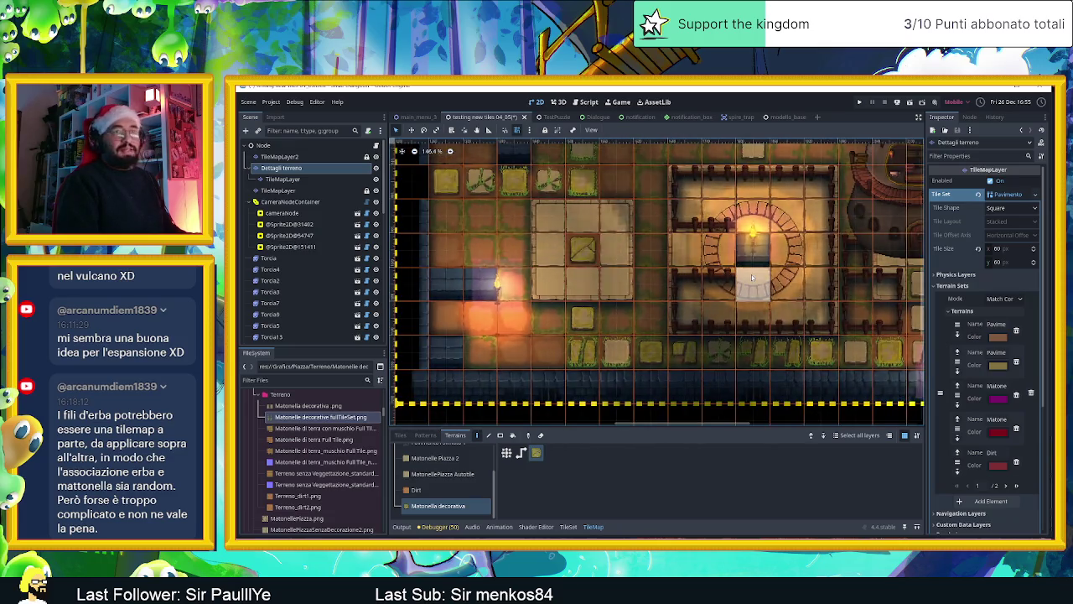
scroll(751, 279, "down", 1)
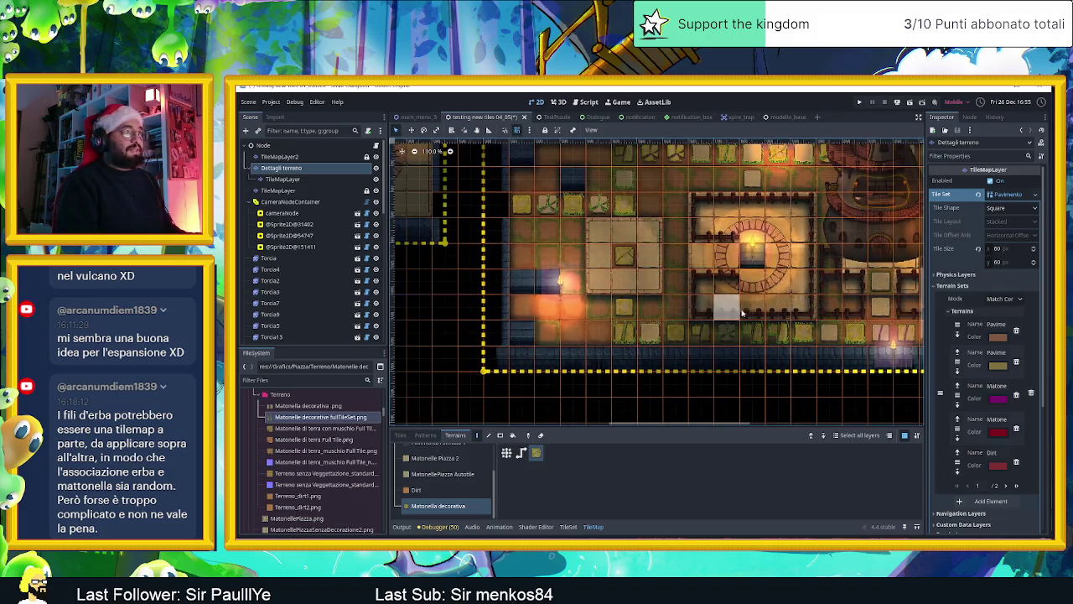
scroll(747, 283, "down", 1)
scroll(744, 288, "down", 1)
scroll(744, 287, "up", 5)
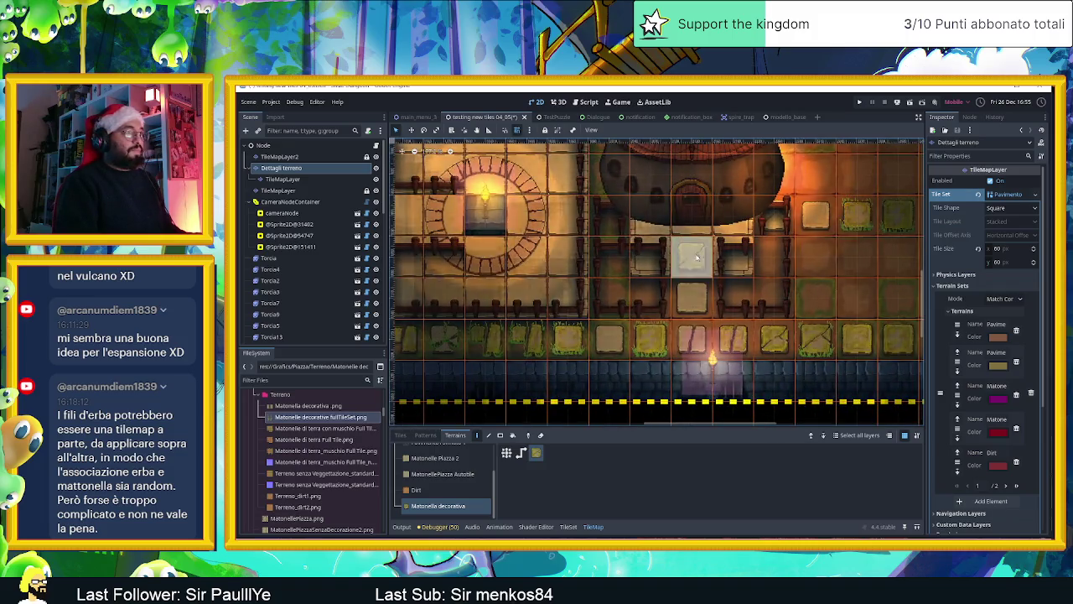
Step: Repaint the striped grass cell repeatedly until the plain pale stone variant appears
left_click(697, 303)
left_click(698, 304)
left_click(698, 306)
left_click(699, 308)
left_click(699, 308)
left_click(698, 308)
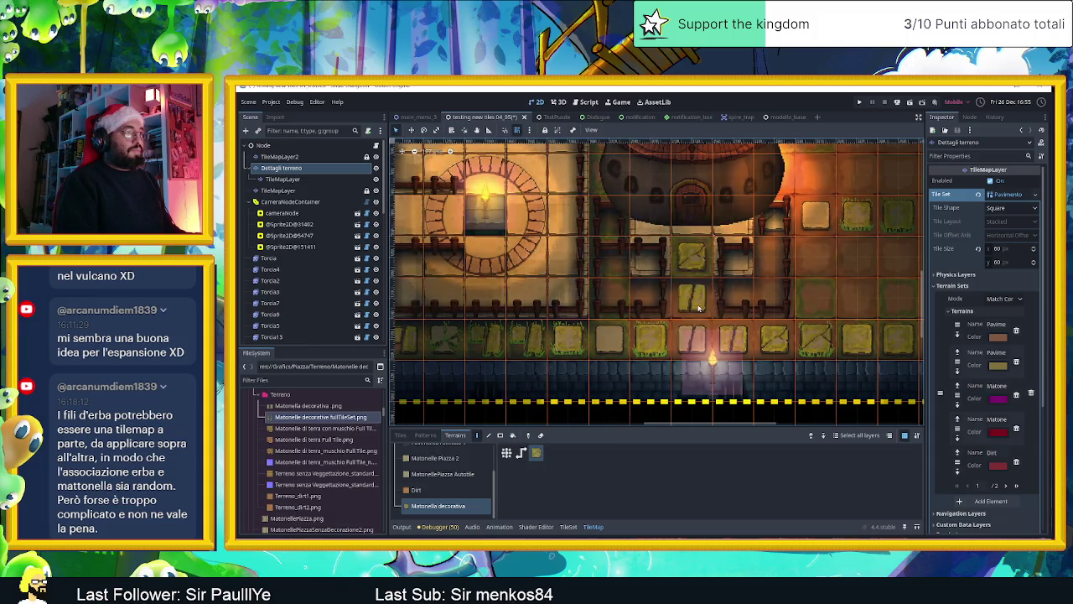
left_click(698, 308)
left_click(698, 308)
left_click(698, 307)
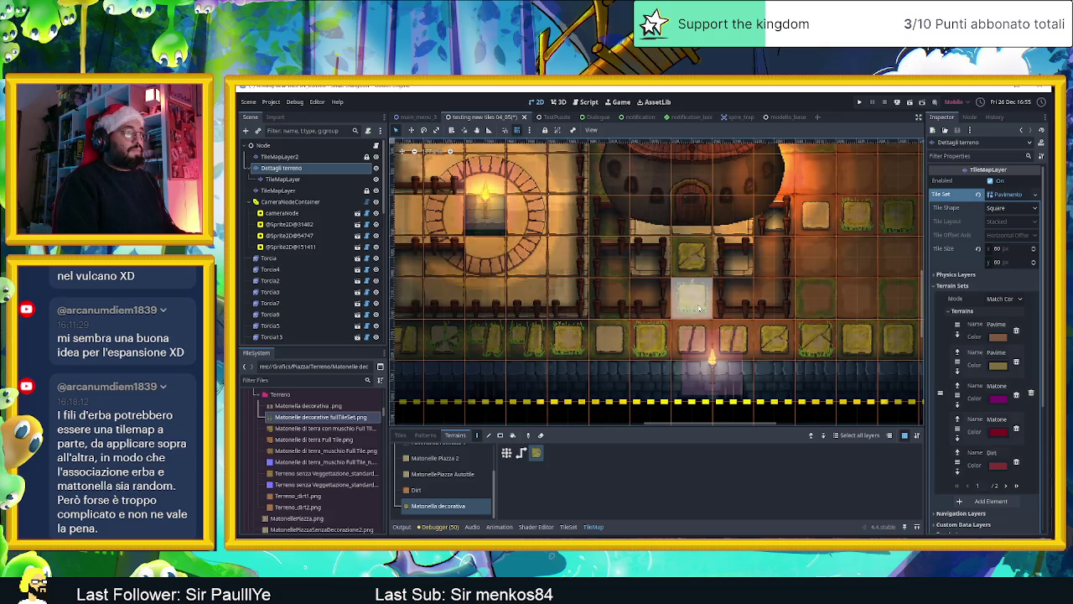
left_click(699, 308)
left_click(698, 308)
left_click(698, 308)
left_click(698, 308)
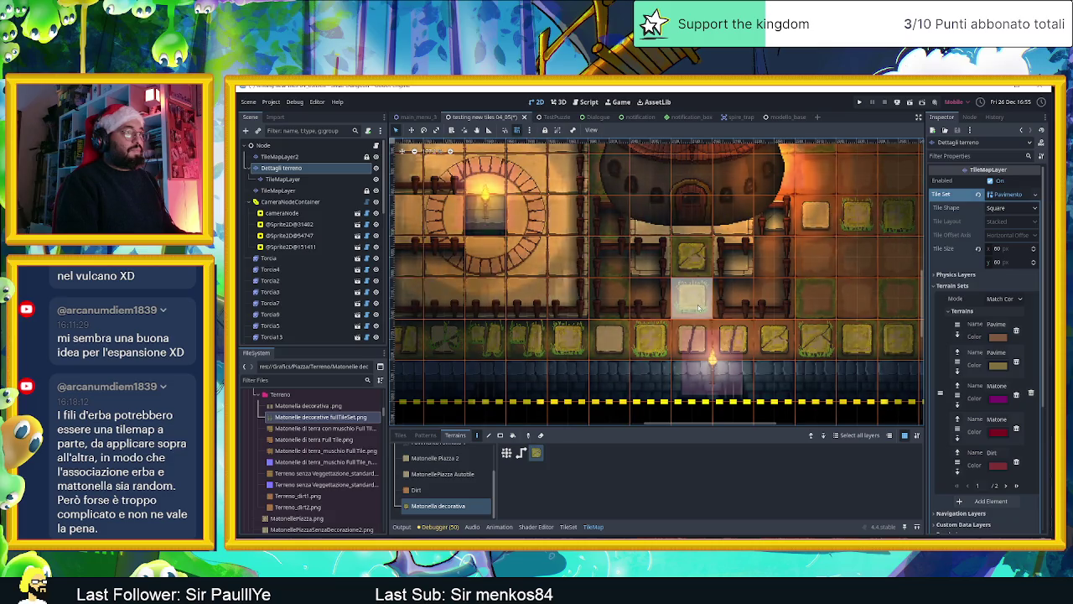
left_click(699, 307)
left_click(699, 308)
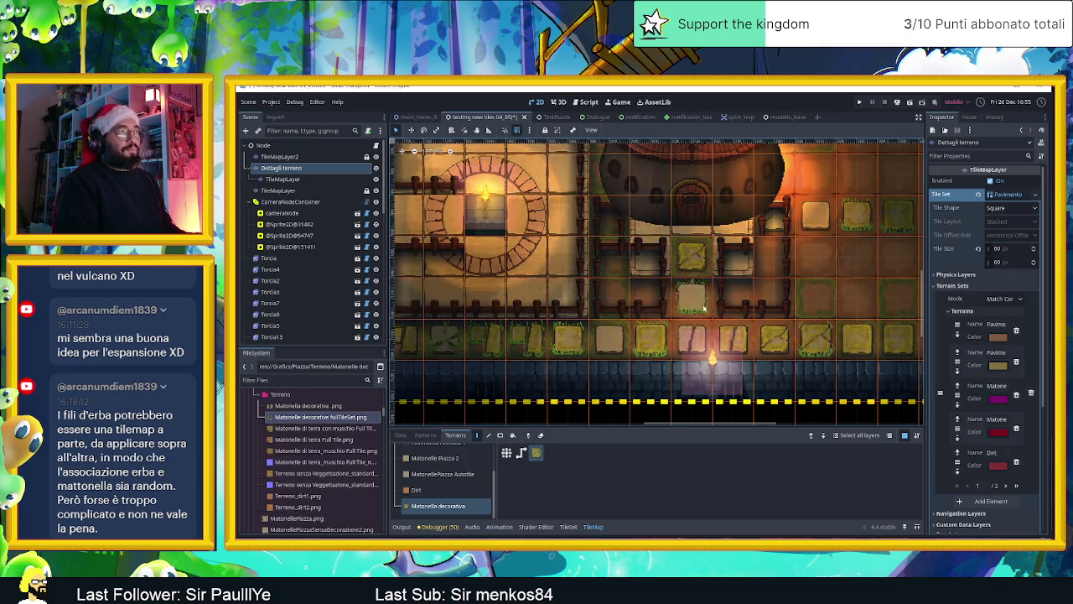
scroll(842, 278, "down", 1)
scroll(841, 278, "down", 1)
scroll(746, 297, "up", 3)
scroll(868, 279, "up", 2)
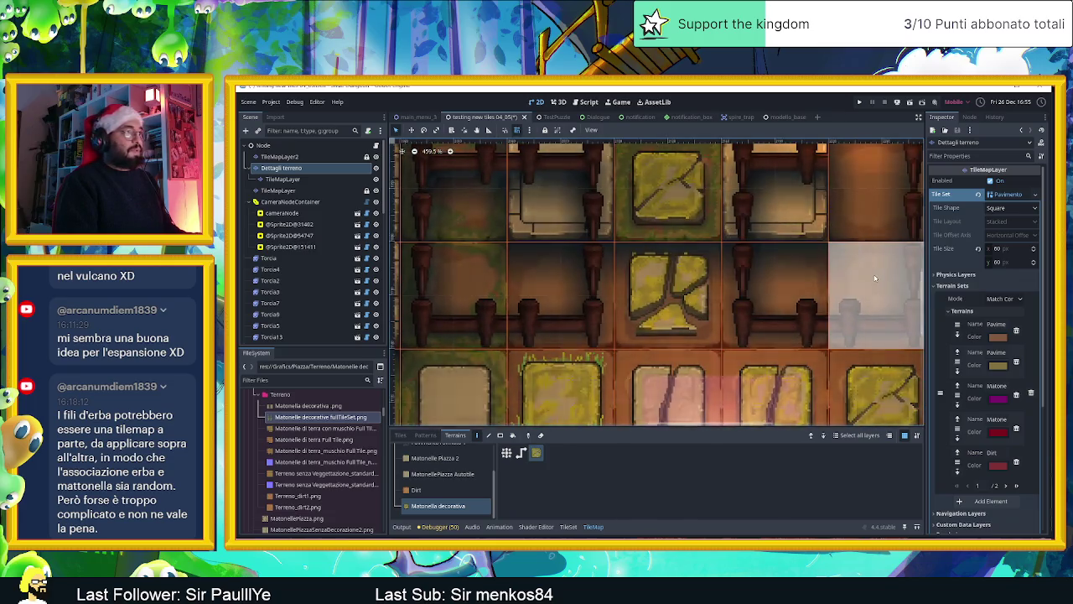
scroll(846, 273, "down", 2)
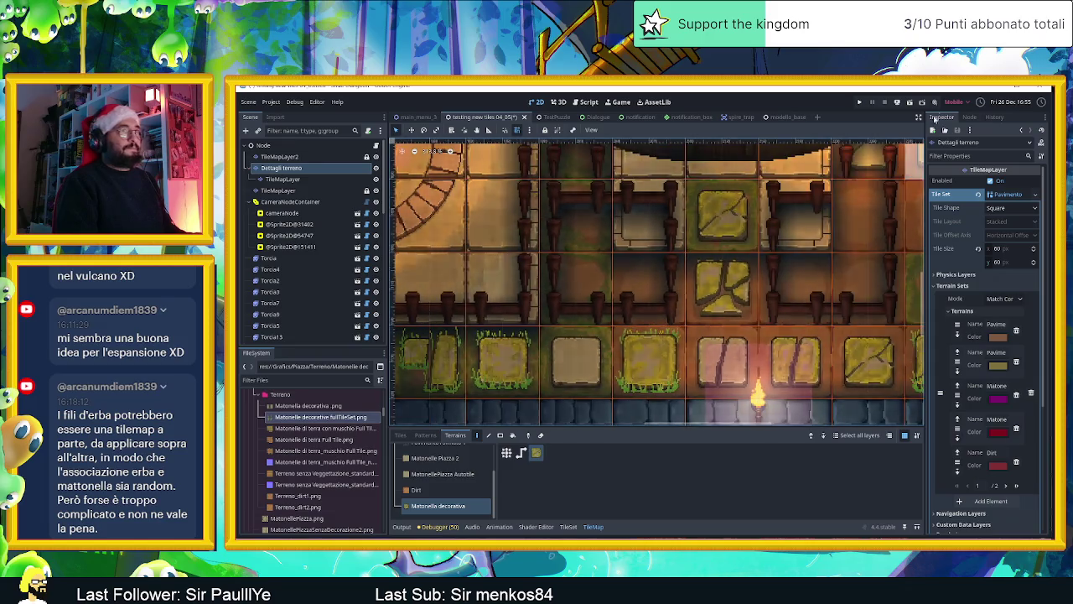
Step: Save the scene, play-test by moving the red slime up and right, then close the game
key("ctrl+s")
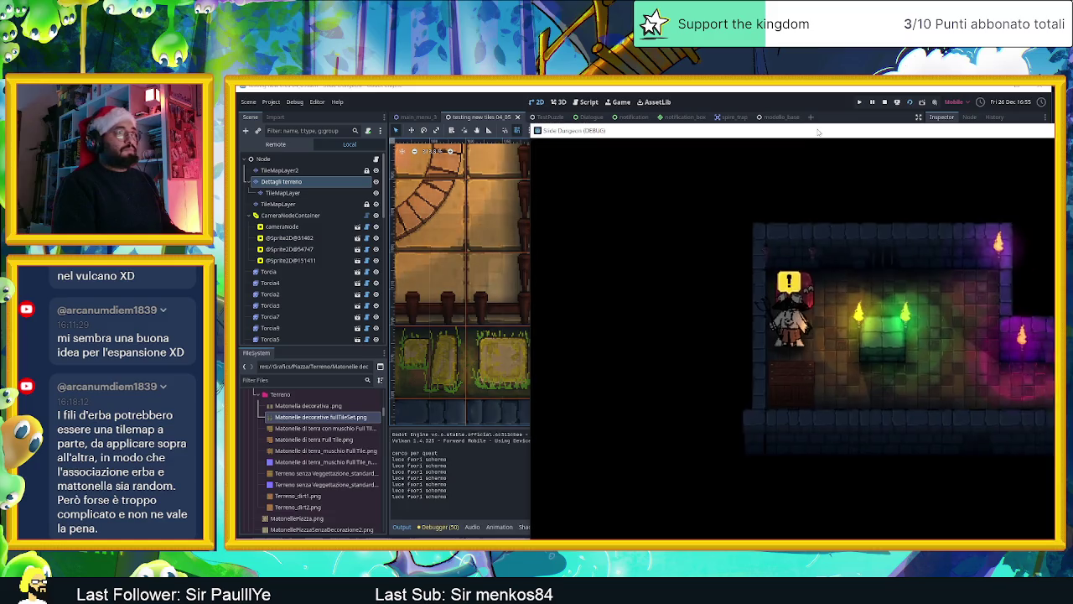
left_click_drag(817, 132, 562, 128)
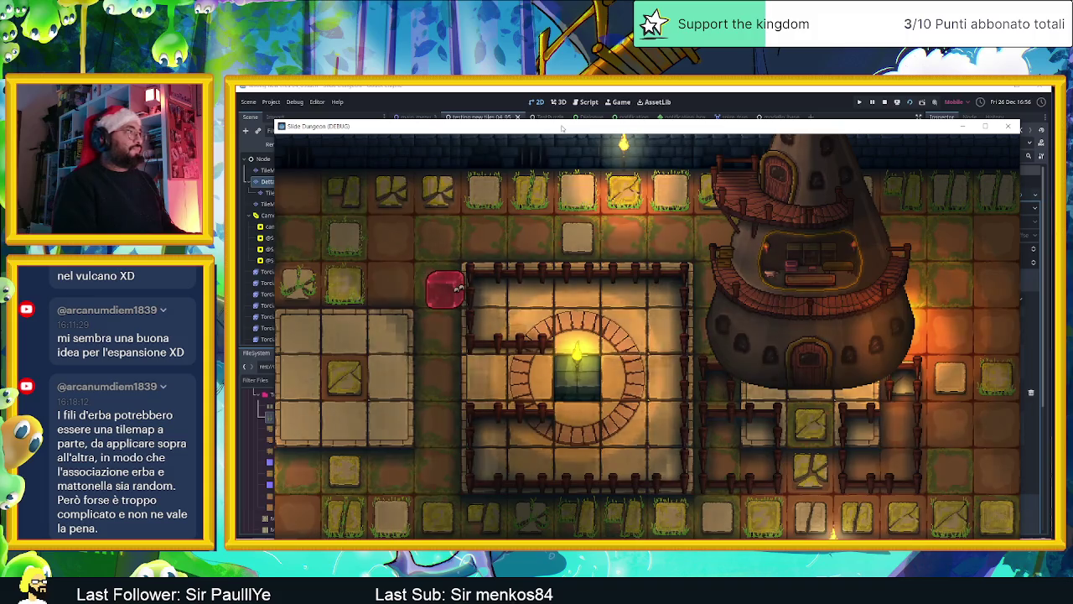
key("Up")
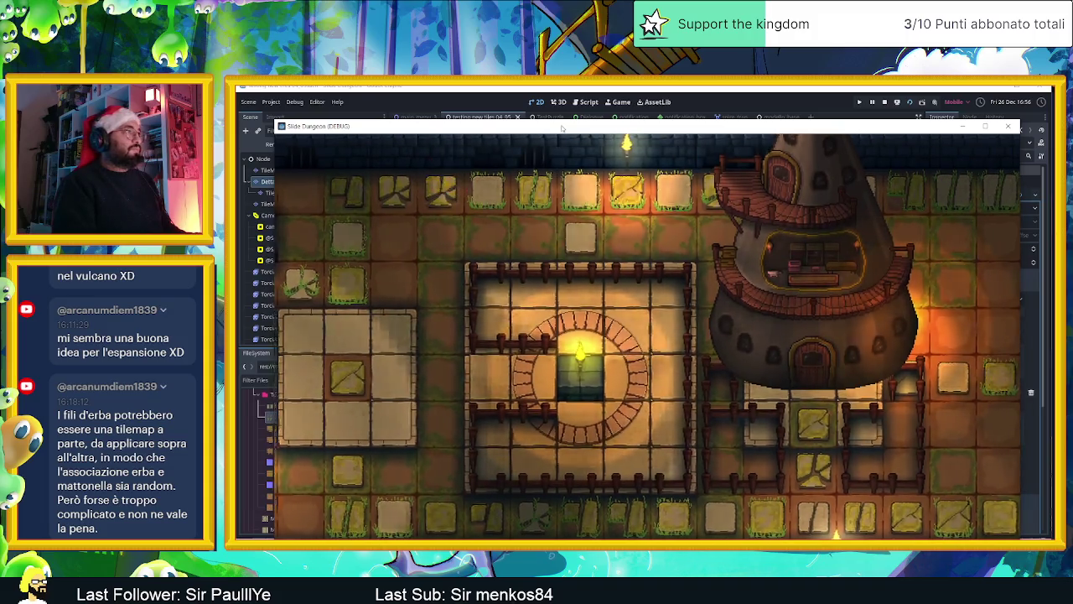
key("Right")
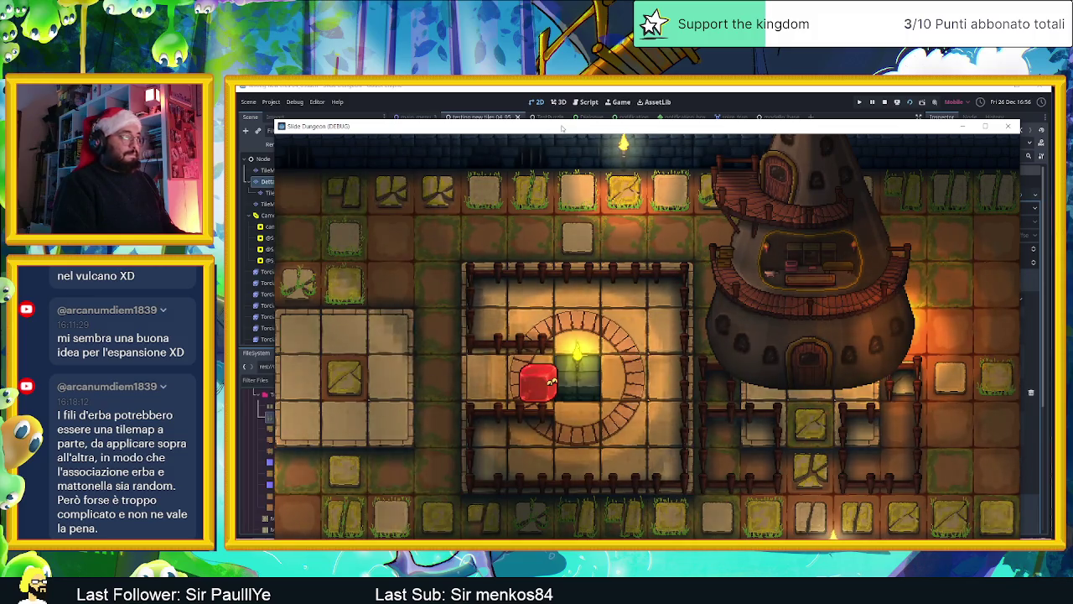
key("Right")
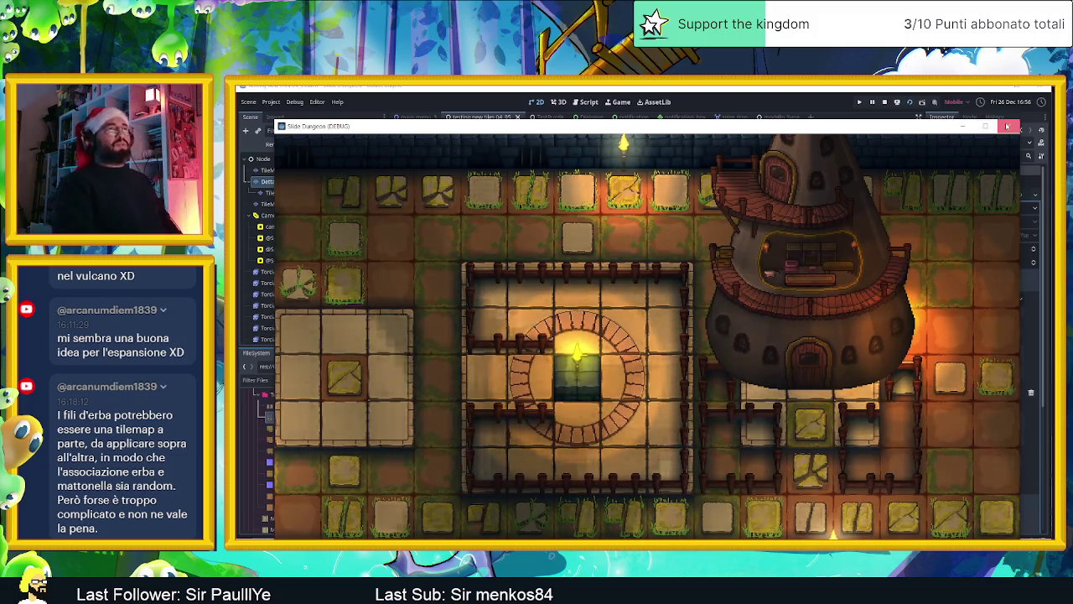
left_click(1008, 126)
scroll(658, 333, "down", 1)
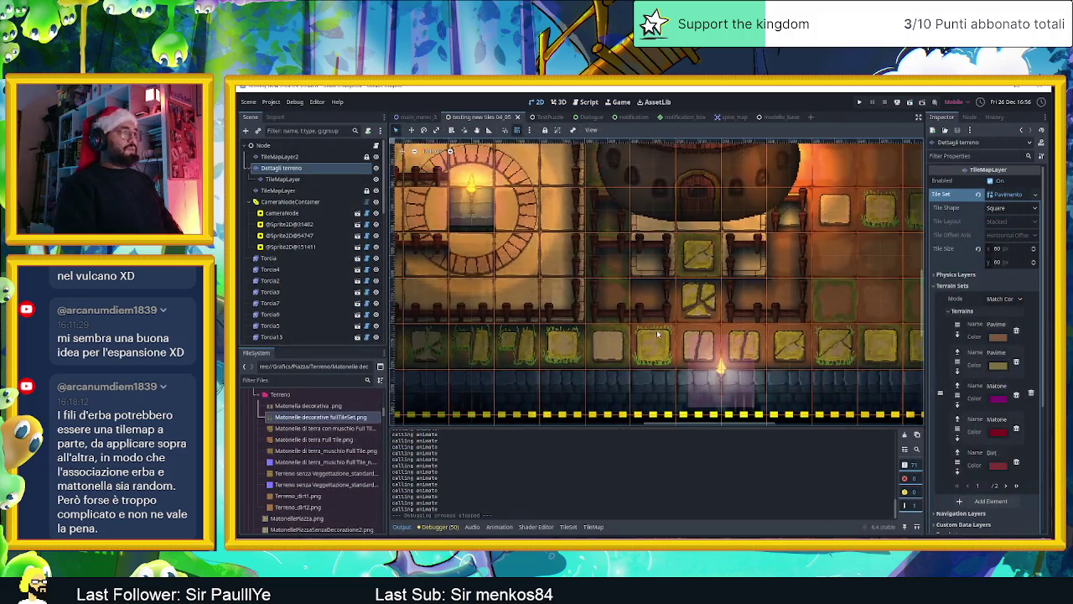
Step: Zoom around the level to inspect the decorative tiles, then leave the editor with F6
scroll(658, 333, "down", 1)
scroll(647, 332, "down", 1)
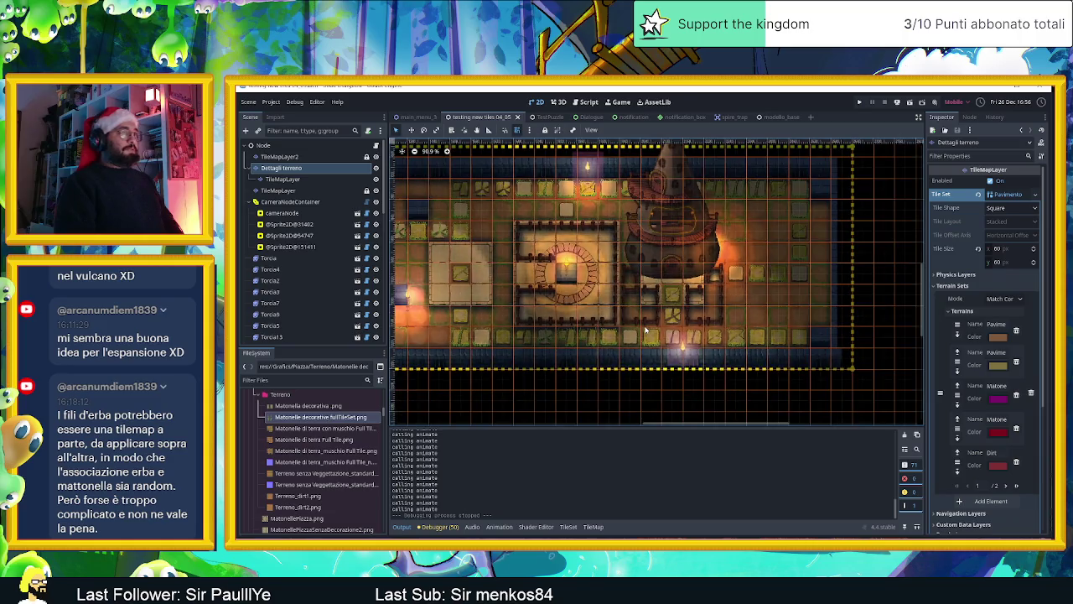
scroll(637, 311, "up", 2)
scroll(620, 269, "up", 2)
scroll(614, 256, "up", 2)
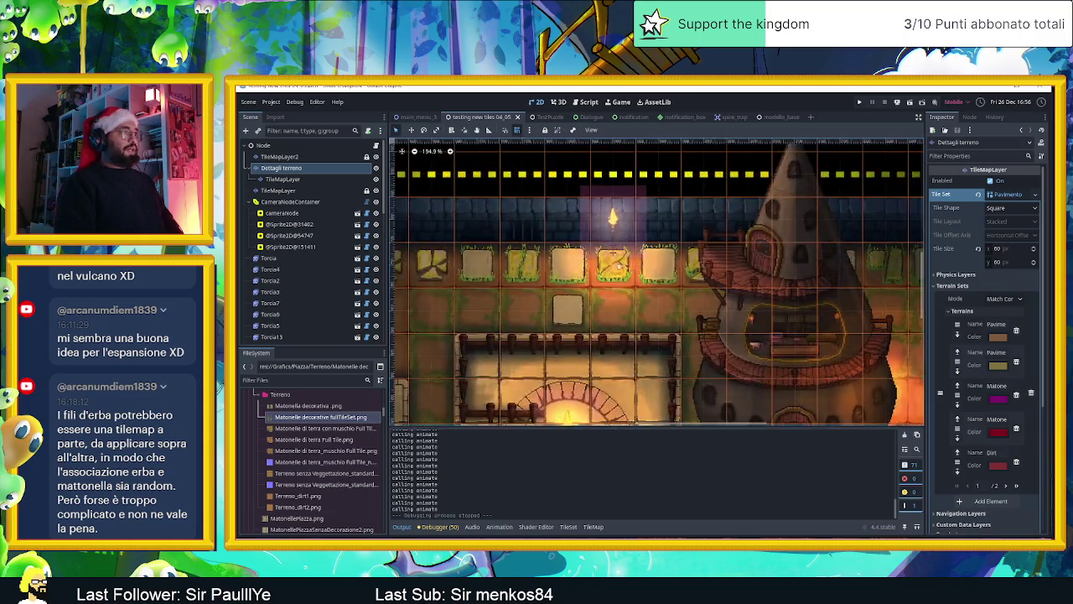
scroll(615, 256, "up", 4)
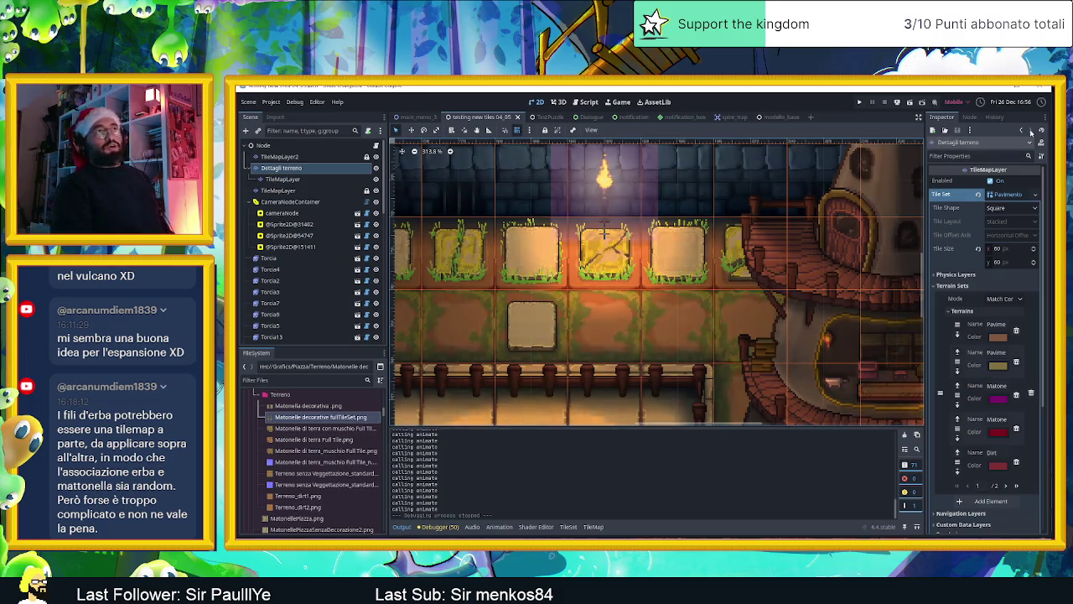
key("F6")
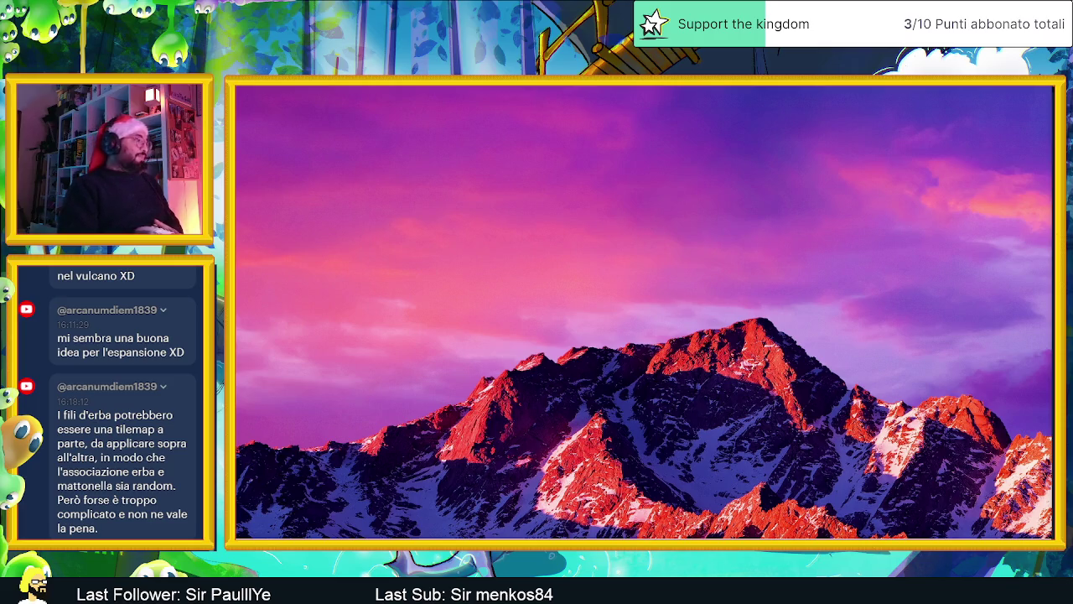
Step: Search Start for 'bluetooth', correcting the misspelling, and open Bluetooth and other devices settings
key("super")
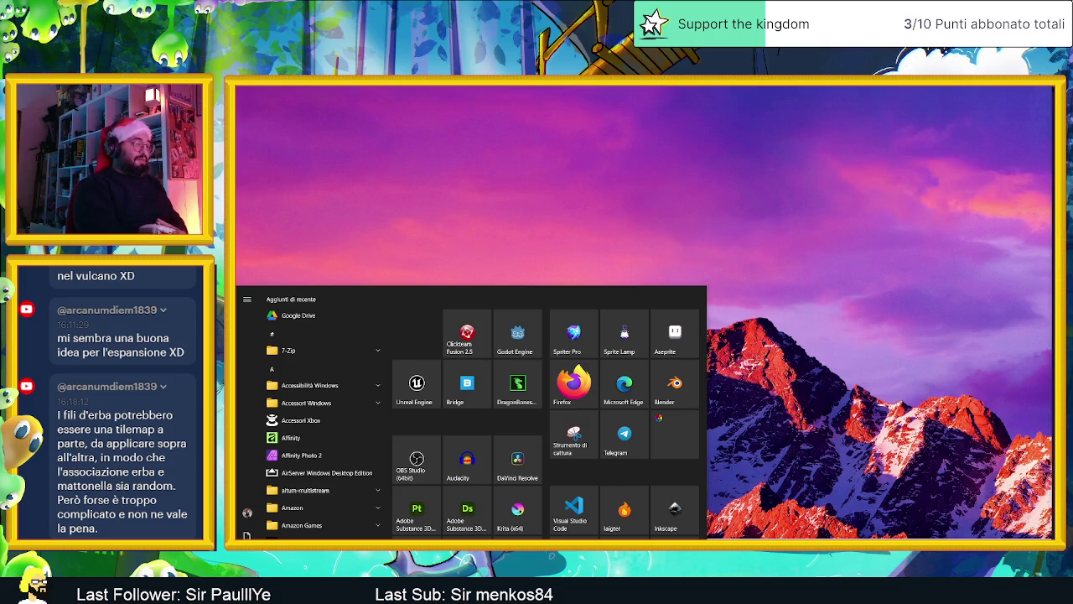
type("bl")
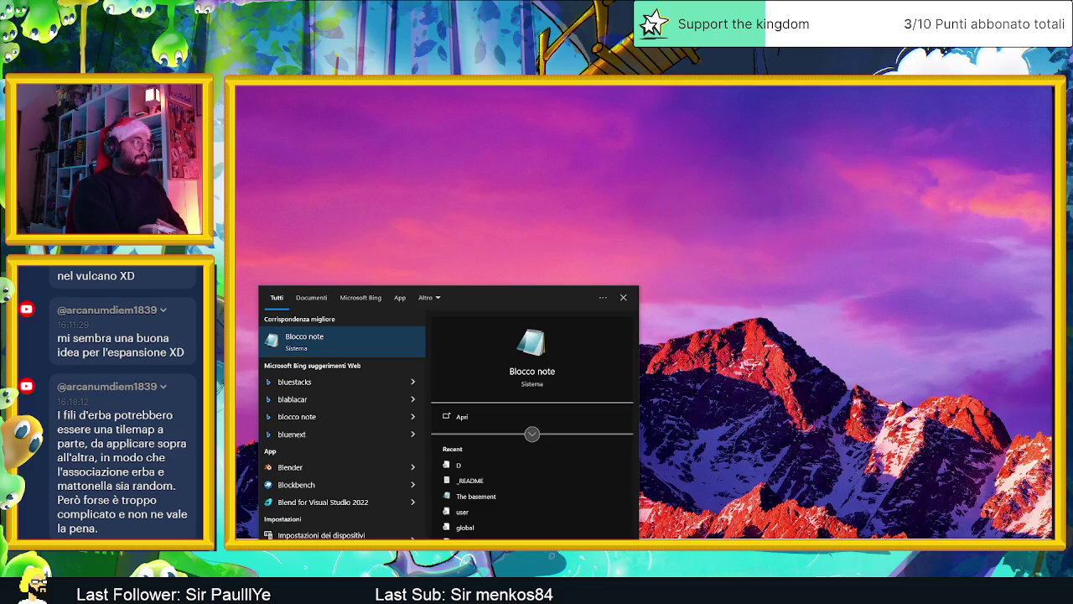
type("ue")
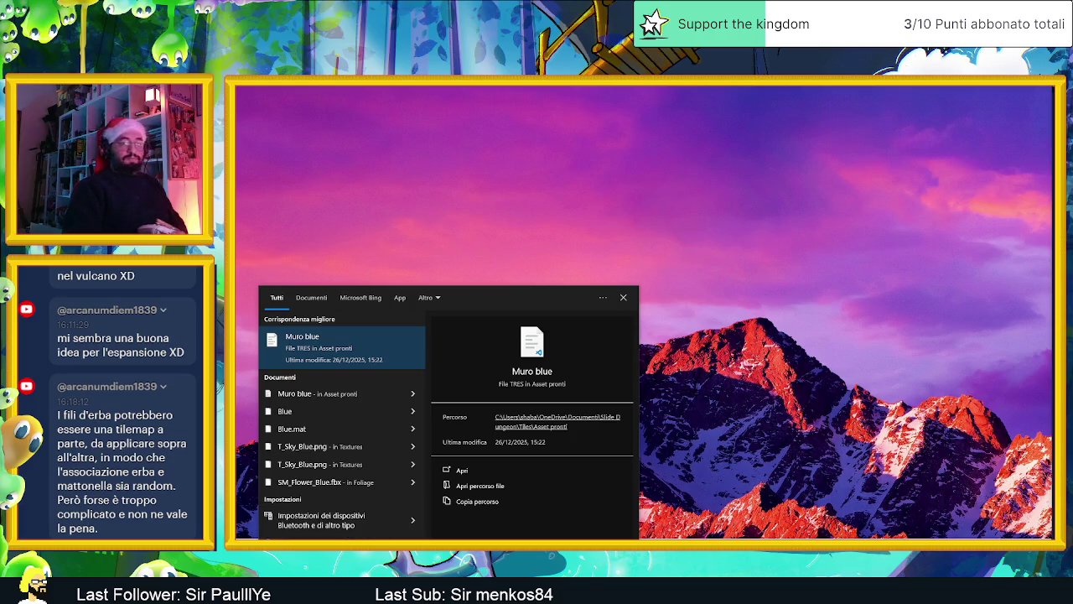
key("Return")
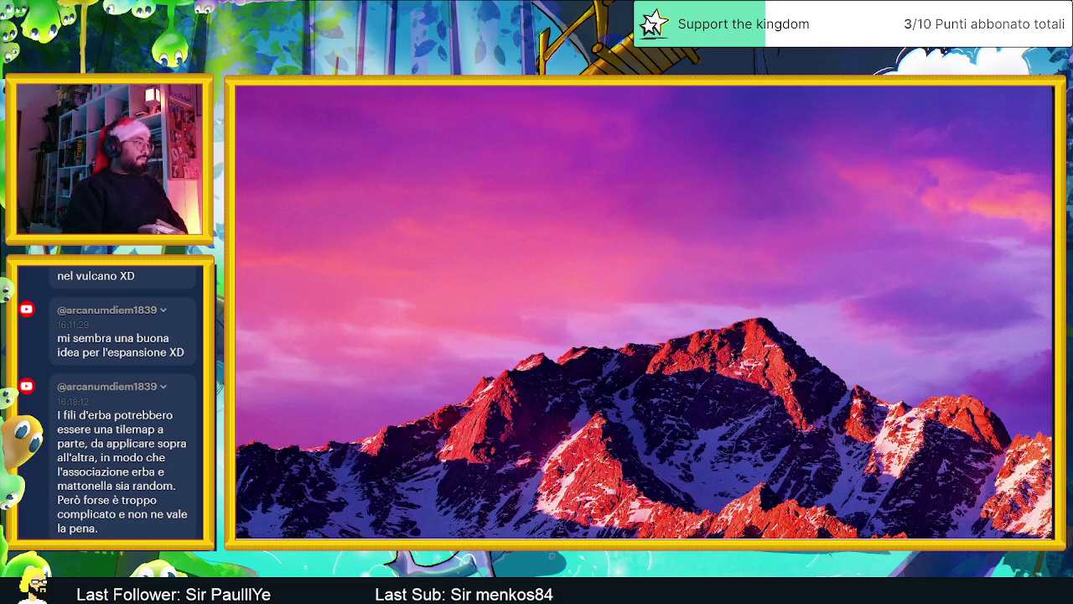
key("super")
type("blu")
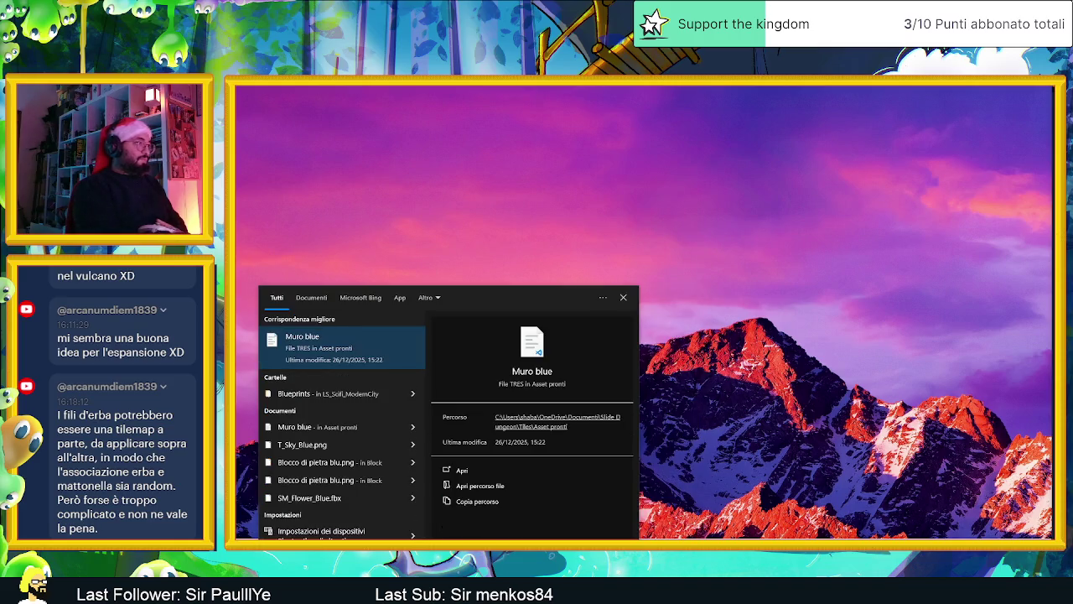
type("t")
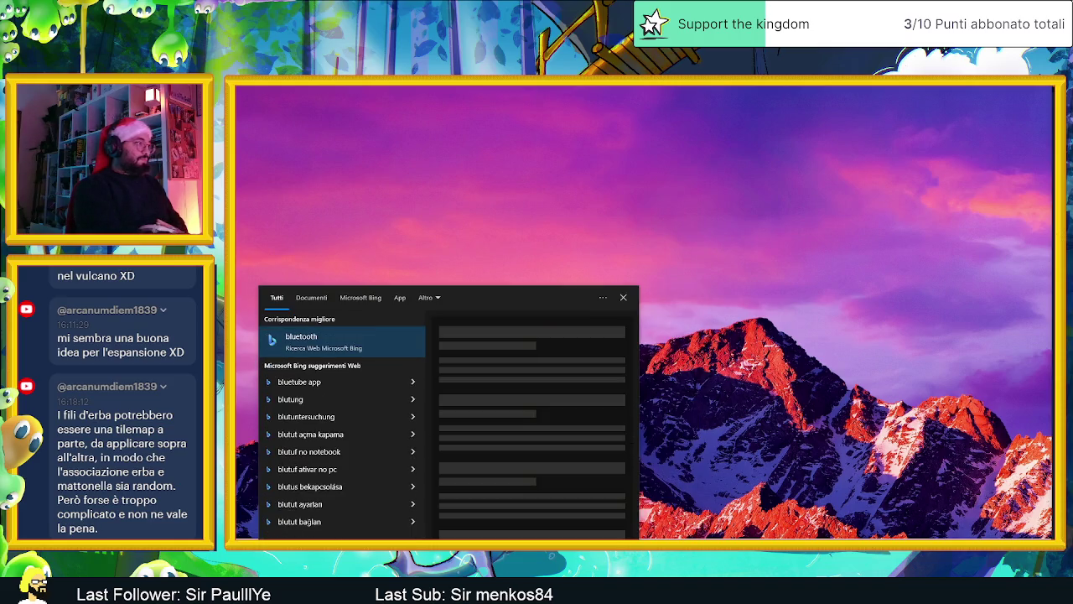
type("u")
key("BackSpace")
key("BackSpace")
type("e")
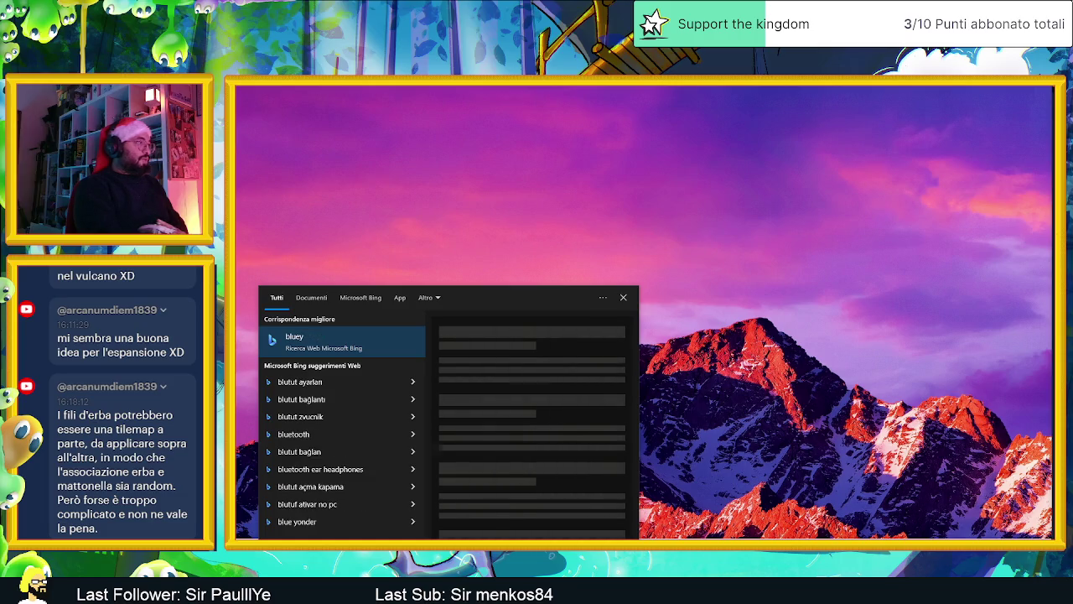
key("BackSpace")
key("BackSpace")
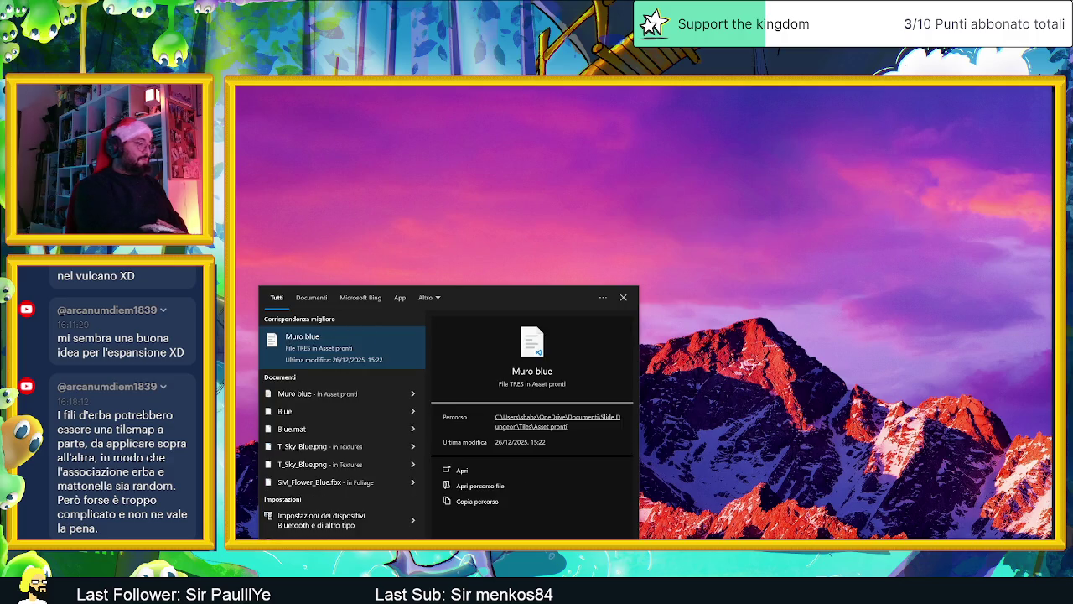
type("etooth")
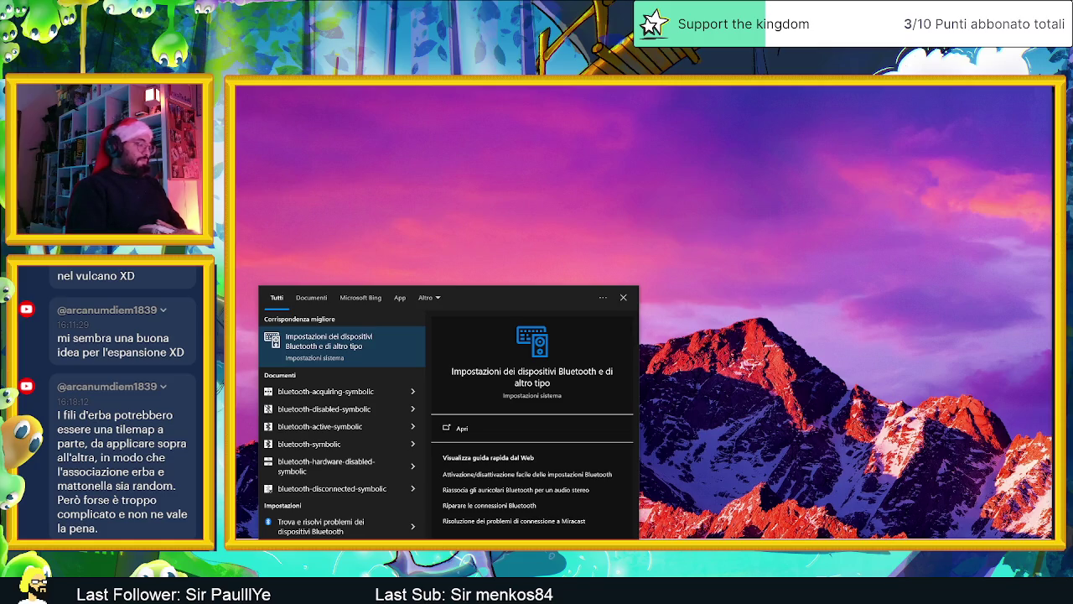
key("Return")
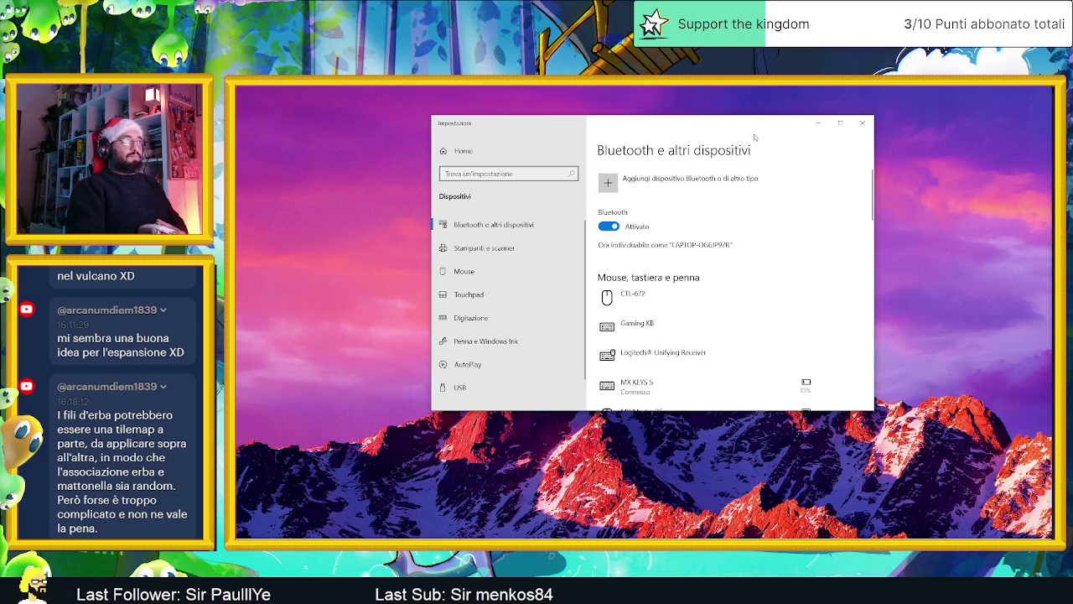
Step: Remove the first Xbox Wireless Controller from the paired devices
scroll(769, 255, "down", 1)
scroll(730, 260, "down", 1)
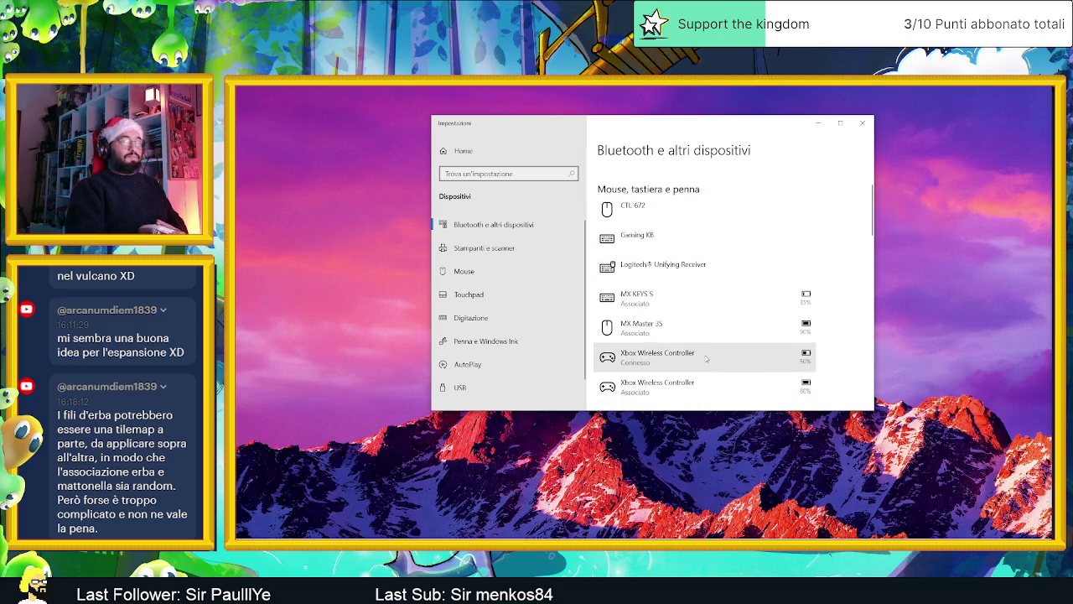
left_click(706, 358)
scroll(743, 375, "down", 3)
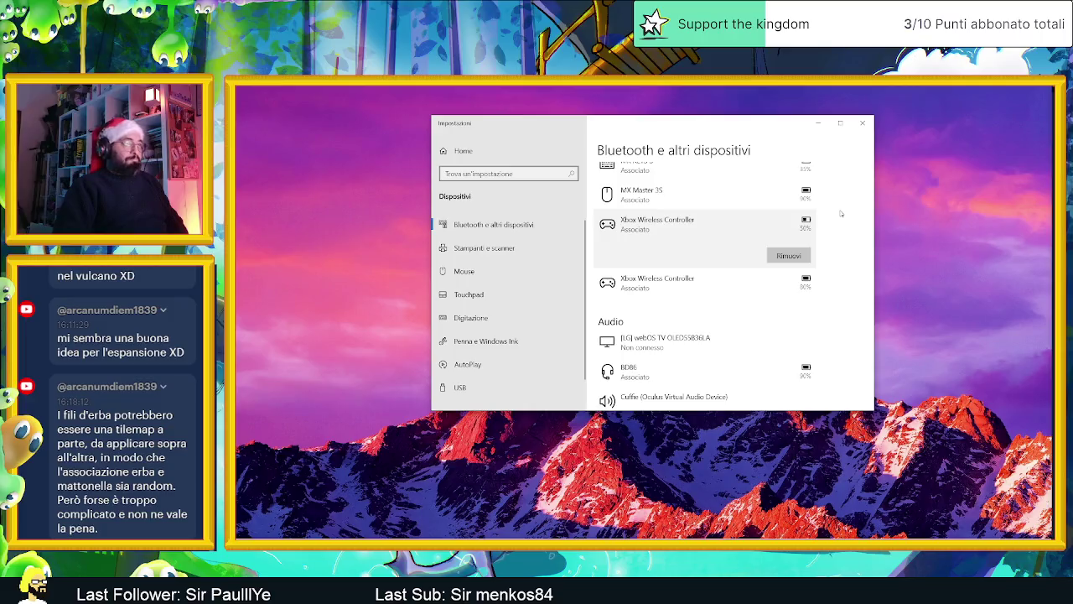
left_click(787, 256)
left_click(830, 227)
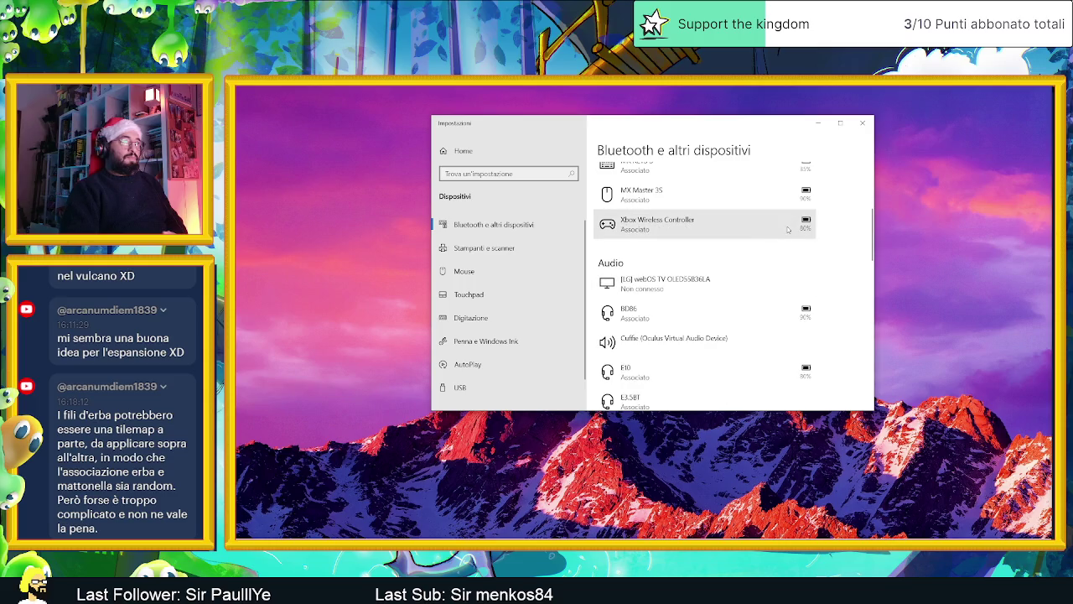
Step: Remove the second Xbox Wireless Controller and start adding a new Bluetooth device
left_click(787, 230)
left_click(803, 256)
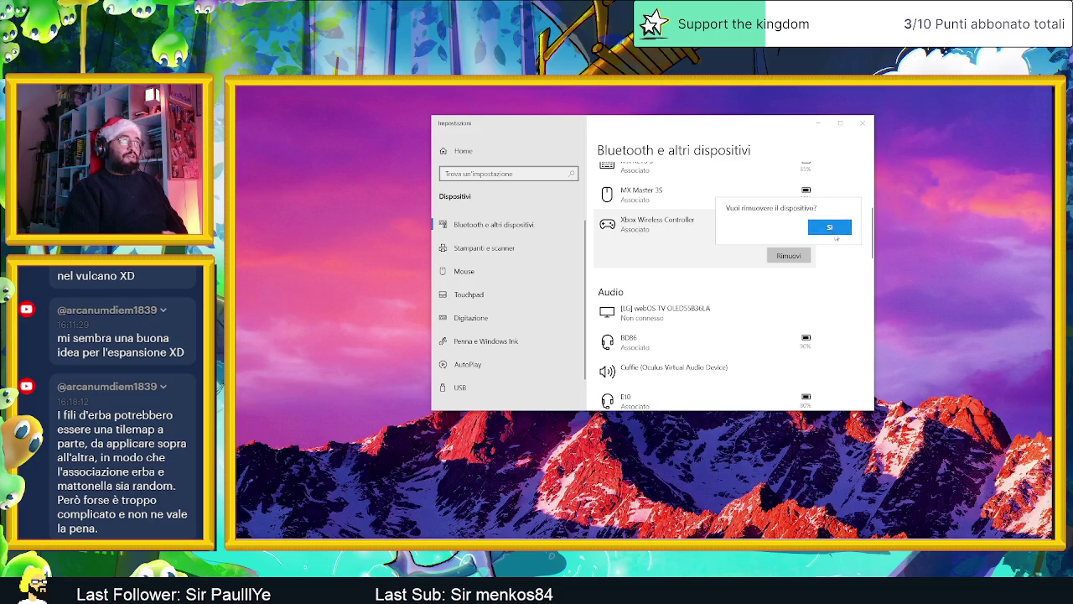
left_click(835, 232)
scroll(692, 231, "up", 3)
scroll(693, 230, "up", 3)
scroll(693, 231, "up", 2)
left_click(637, 178)
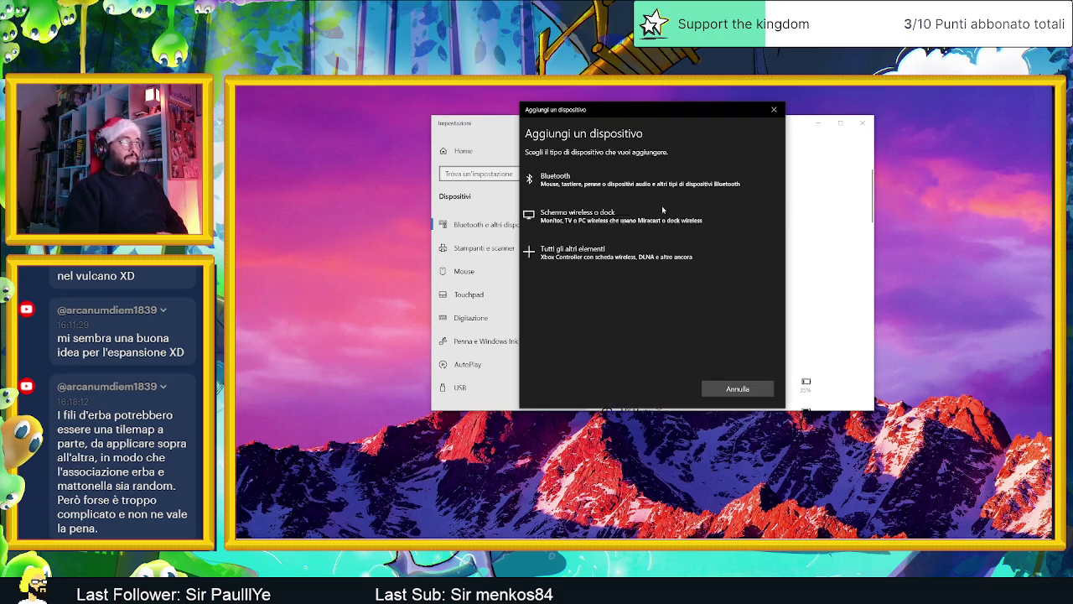
Step: Pair the Xbox Wireless Controller, cancel the Add device dialog and close Settings
left_click(580, 193)
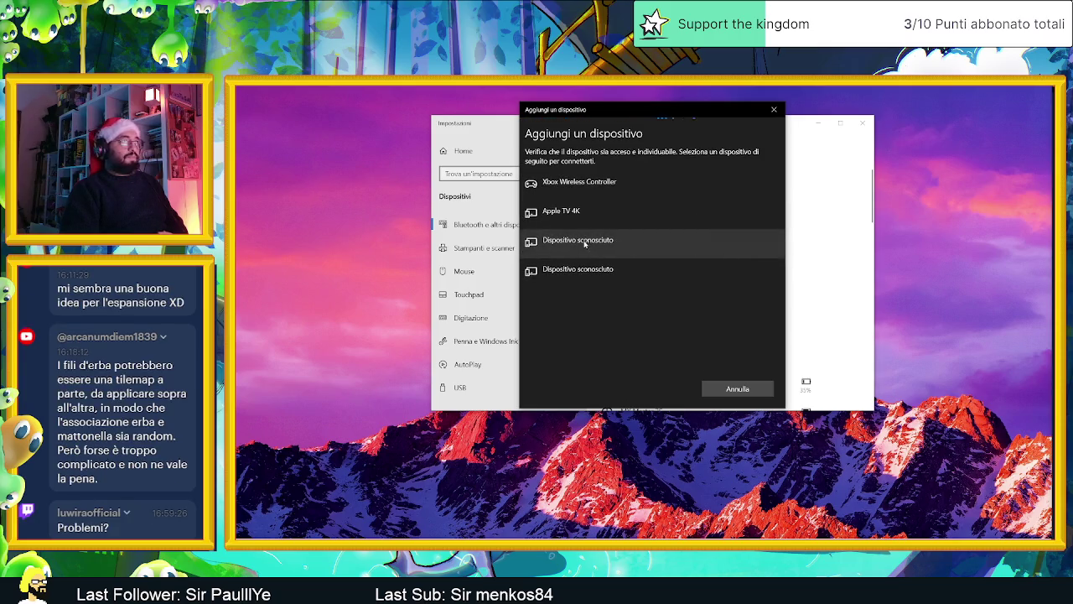
left_click(578, 184)
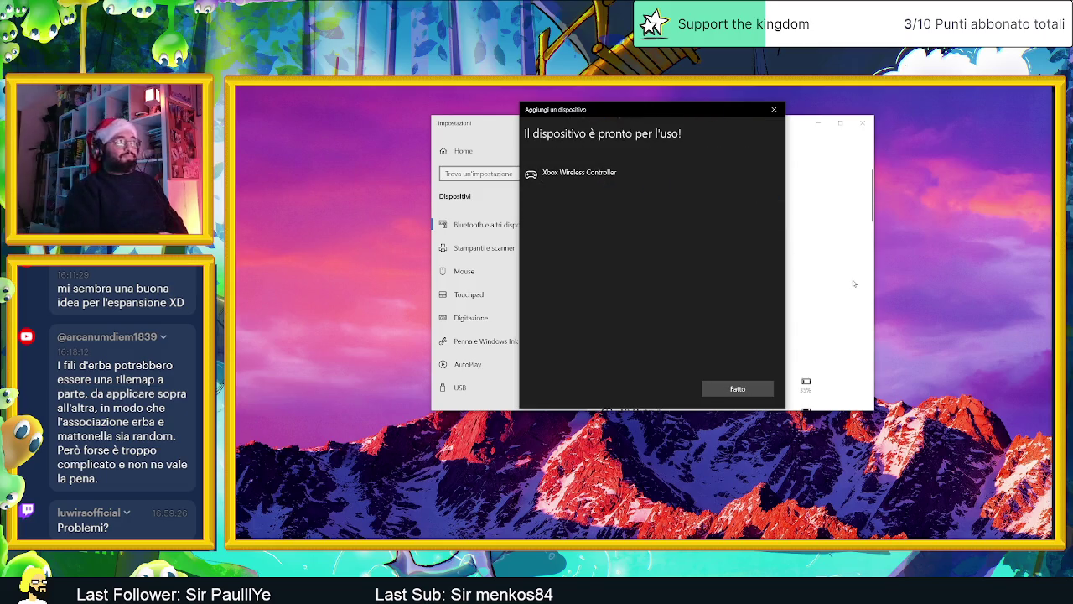
left_click(764, 391)
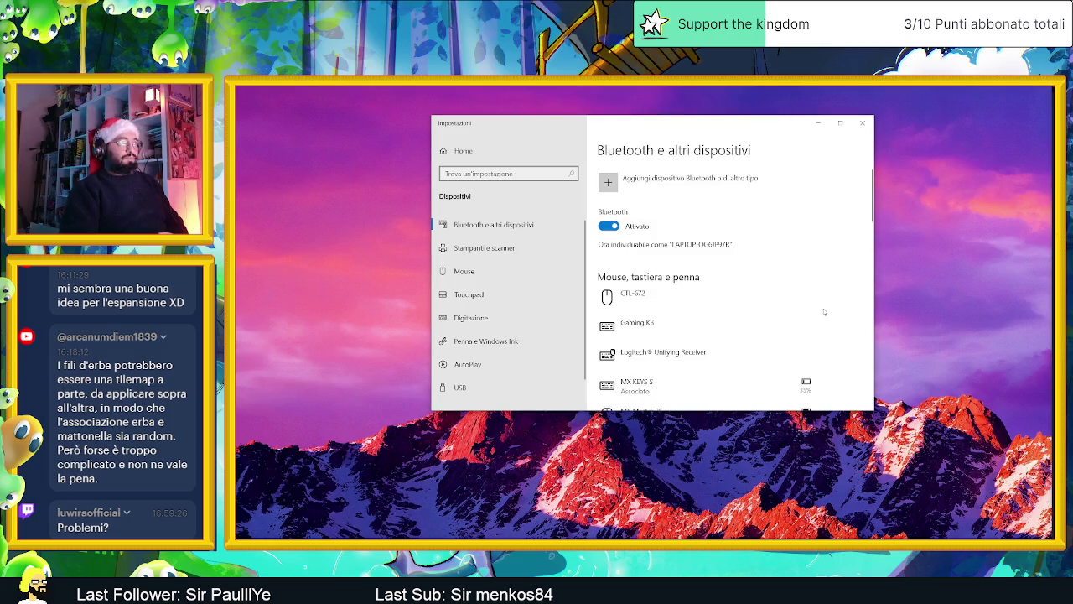
left_click(868, 124)
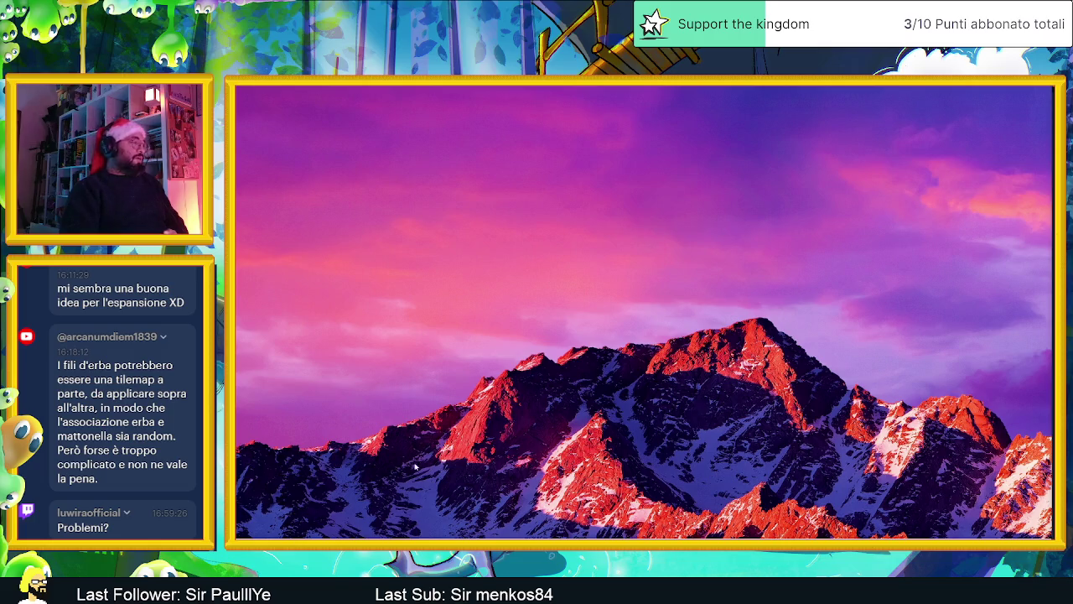
Step: Search Start for 'lu' and launch Amazon Luna
key("super")
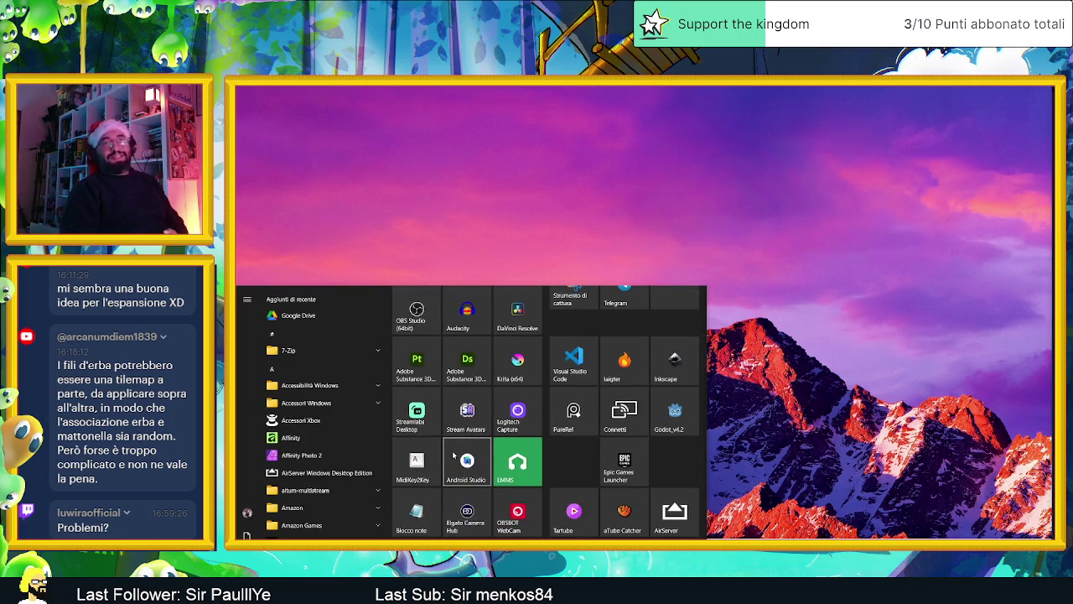
type("lu")
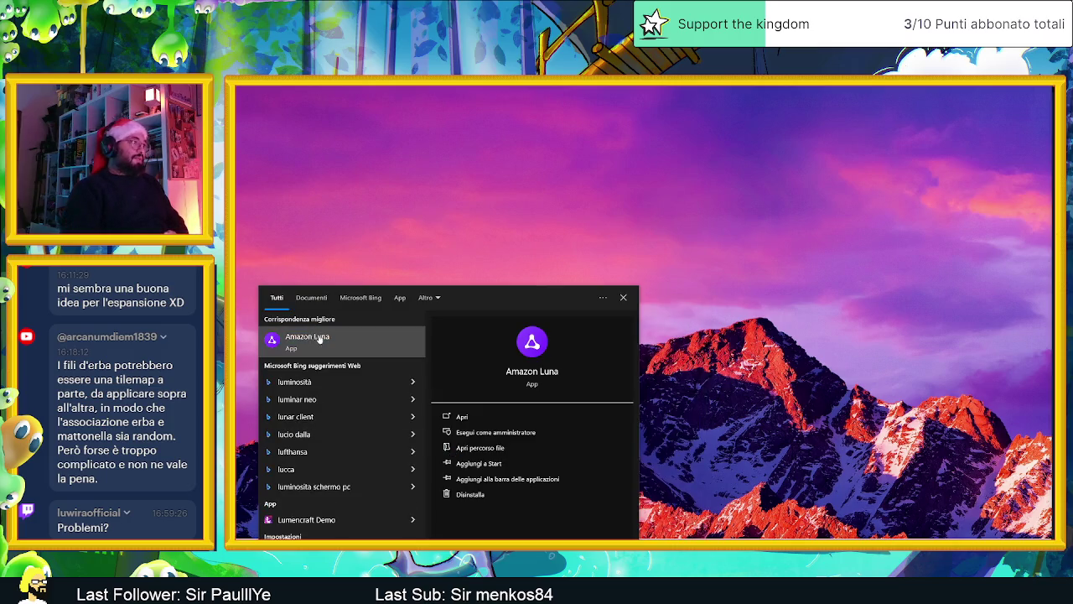
left_click(319, 338)
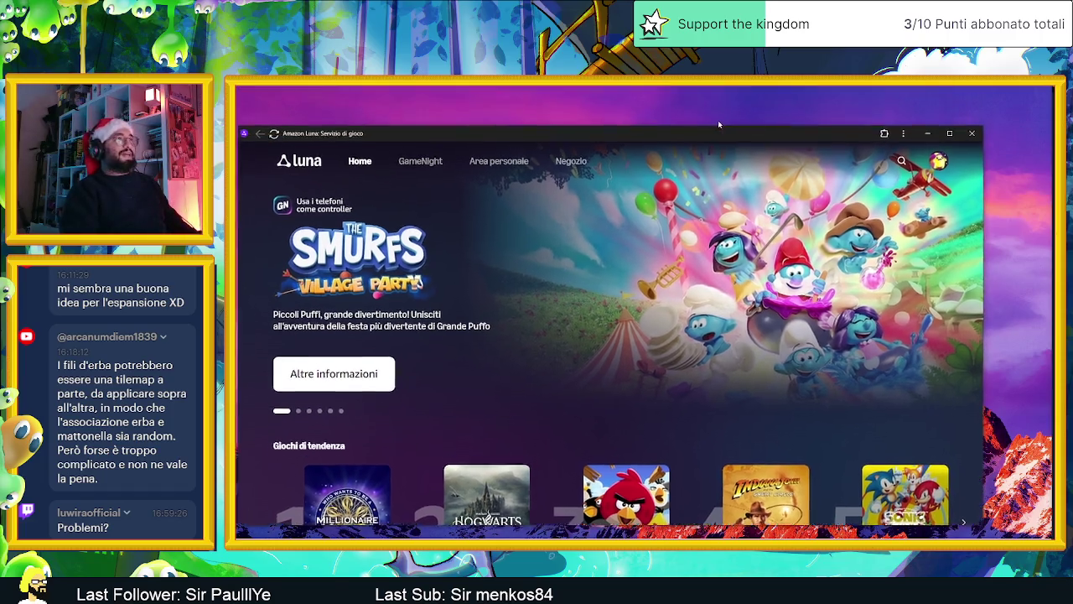
Step: Maximize the Amazon Luna window and scroll down through the home page
left_click_drag(717, 89, 718, 85)
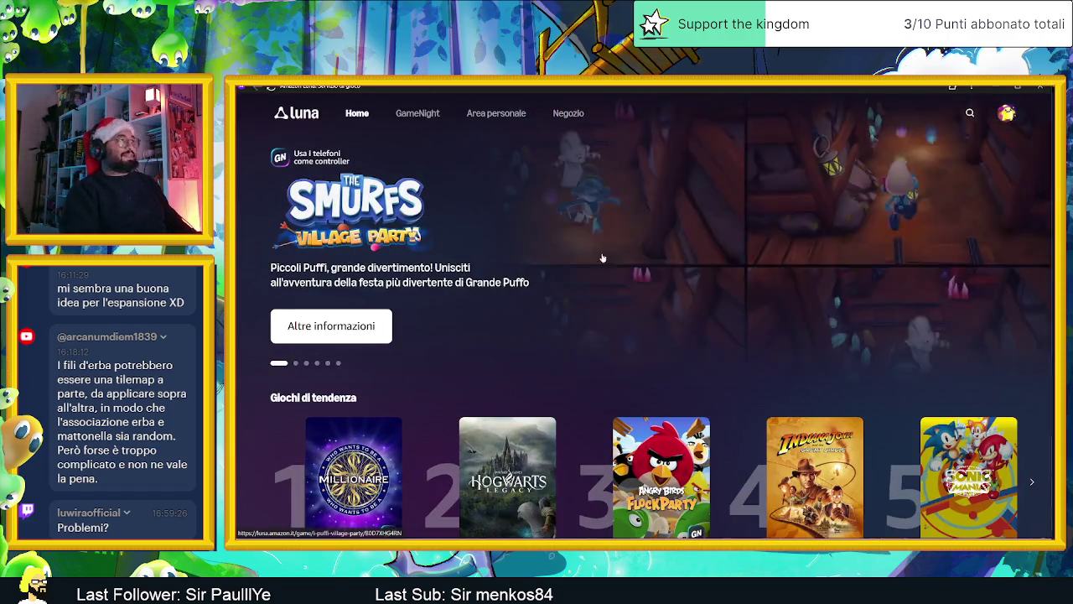
scroll(456, 271, "down", 2)
scroll(455, 271, "down", 1)
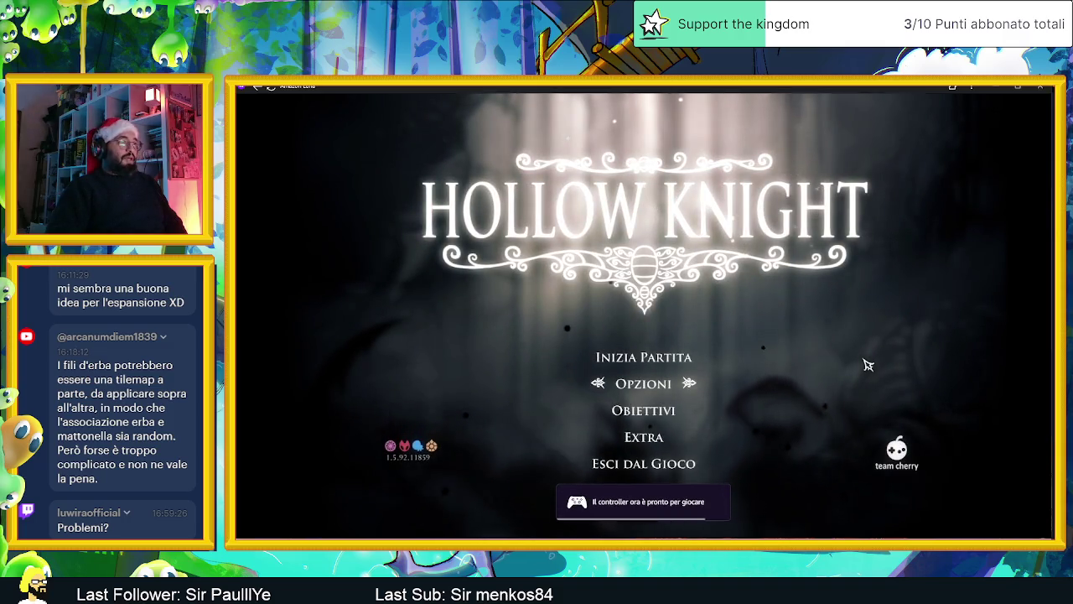
Step: Open the Extra section and view the Hidden Dreams - Dettagli page
key("Down")
key("Down")
key("Down")
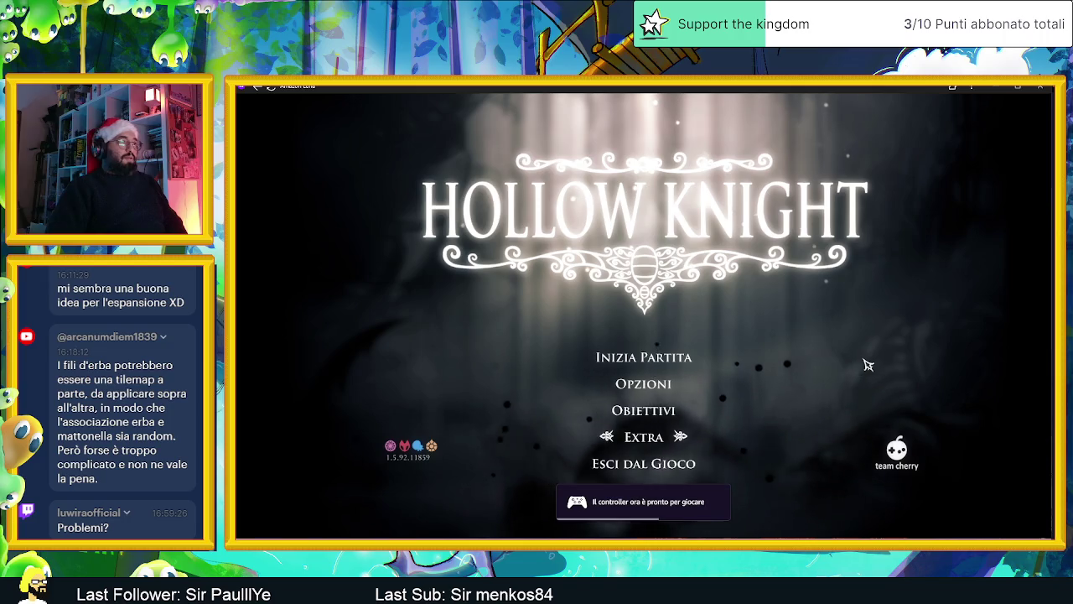
key("Return")
key("Down")
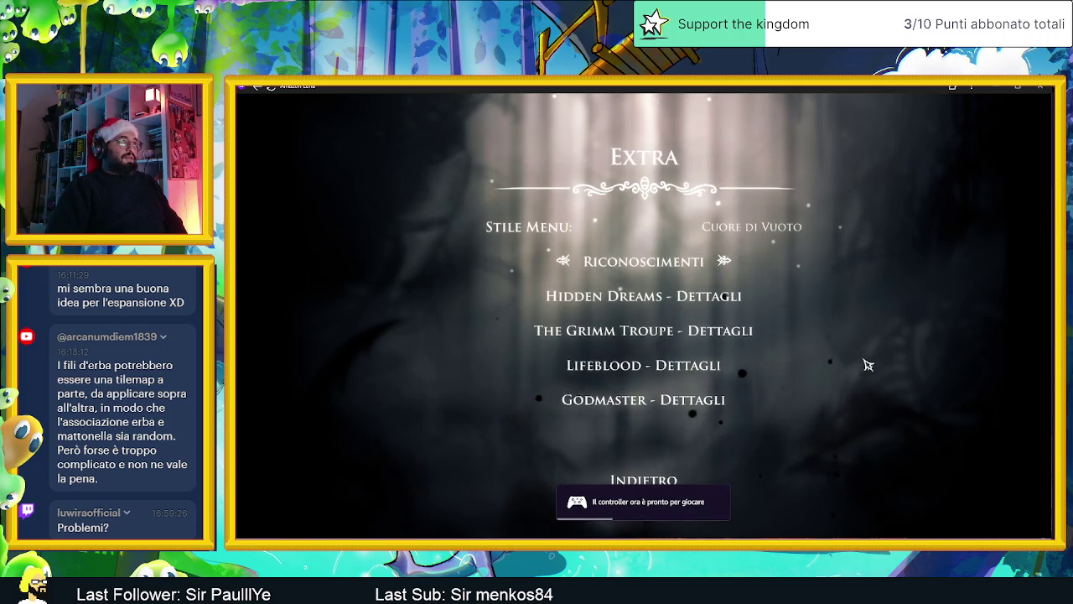
key("Down")
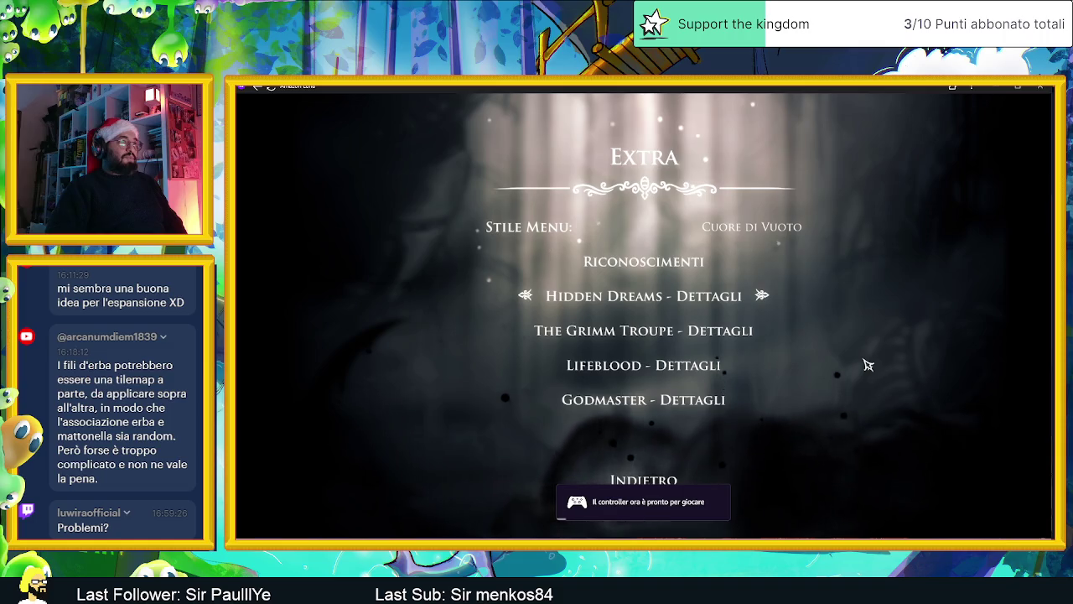
key("Return")
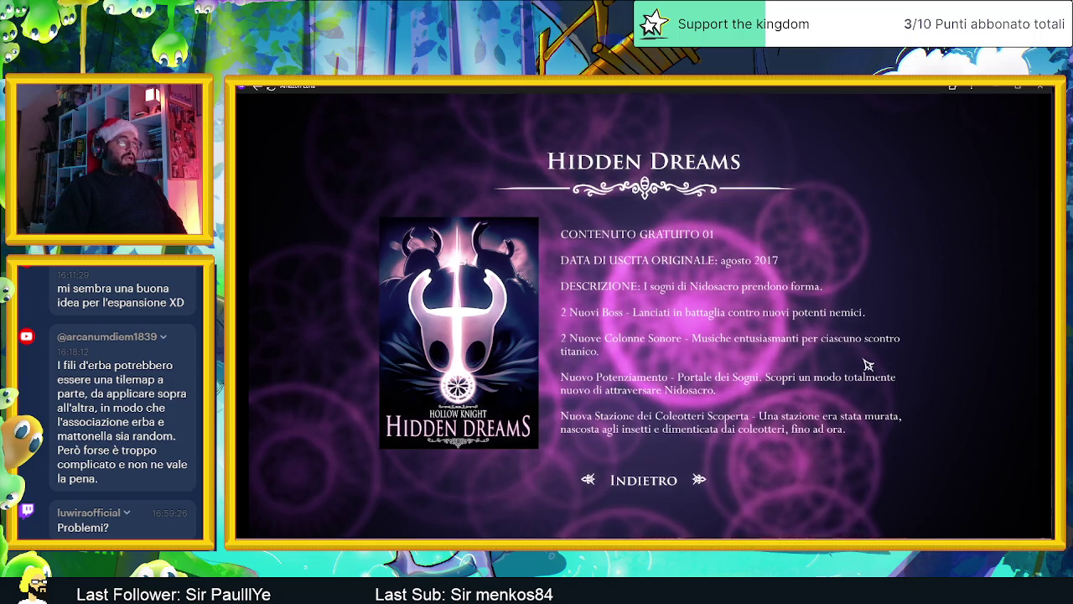
key("Return")
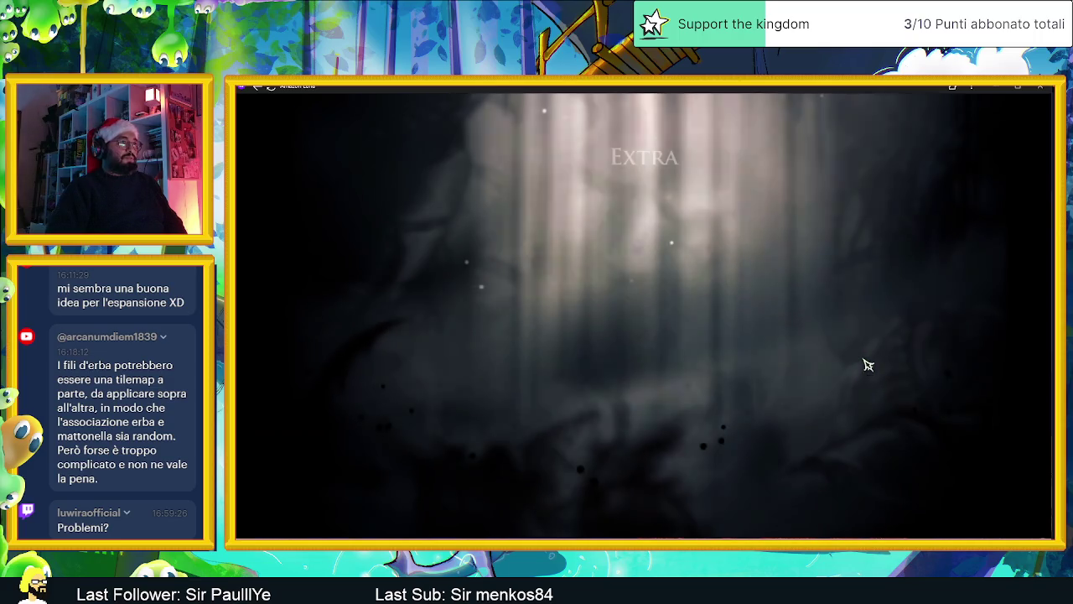
Step: Go down to the Lifeblood entry, return to the main menu and choose Inizia Partita
key("Down")
key("Down")
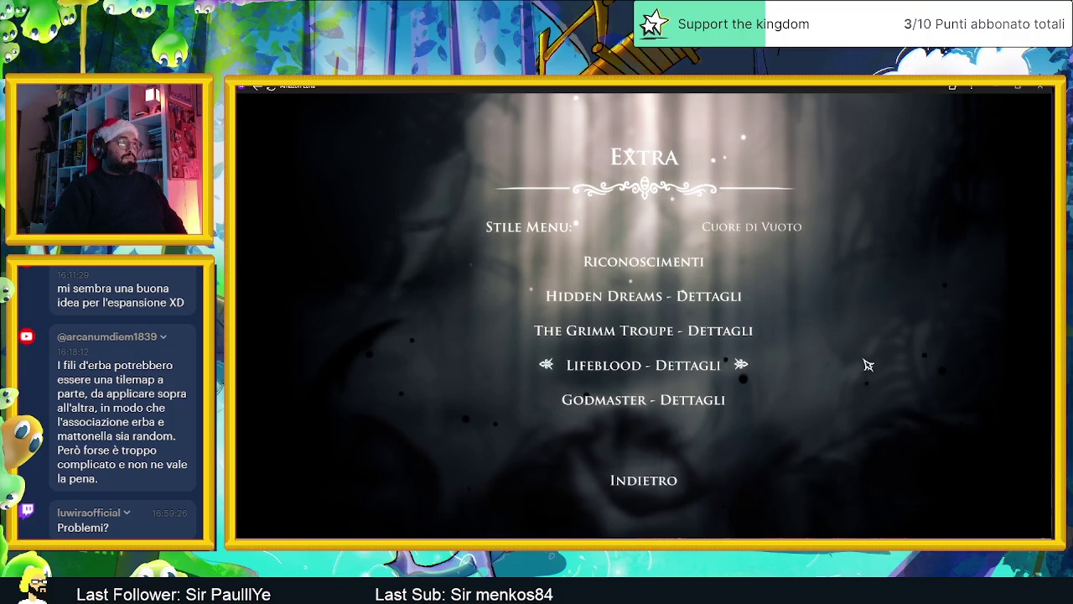
key("Down")
key("Escape")
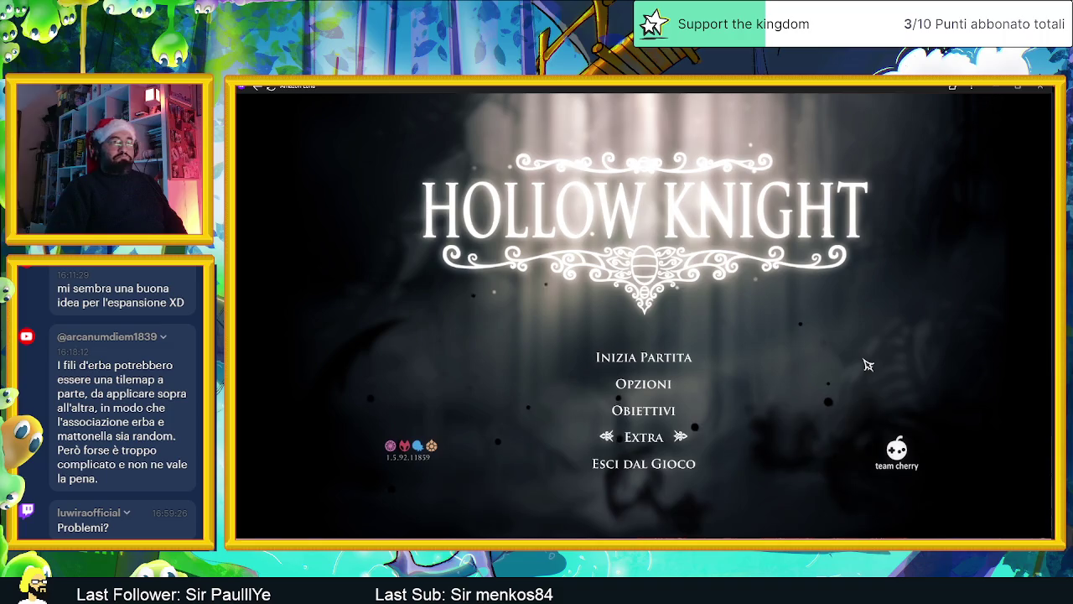
key("Up")
key("Up")
key("Up")
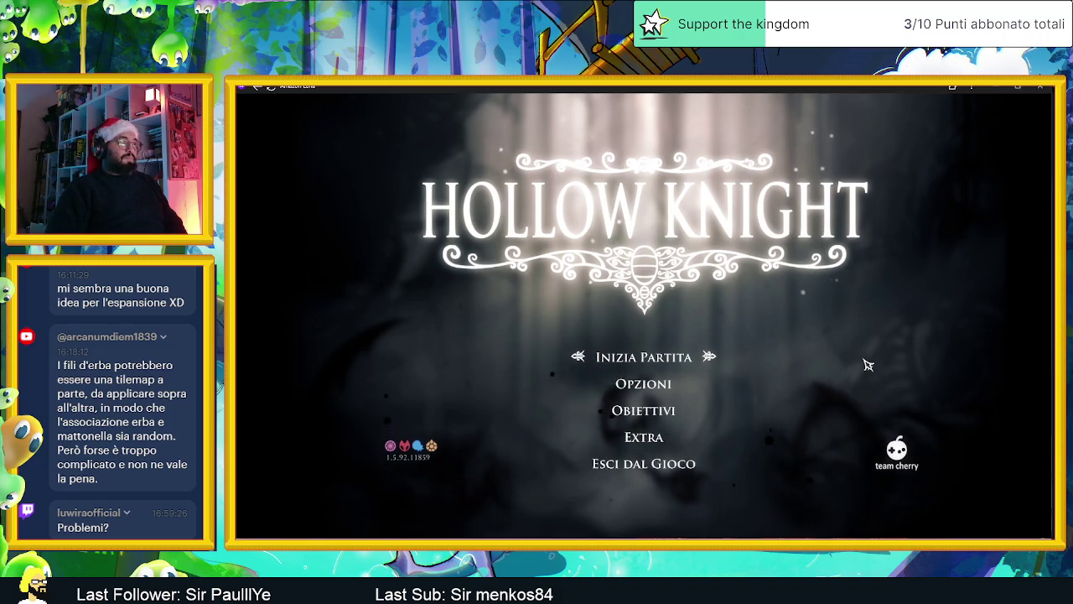
key("Return")
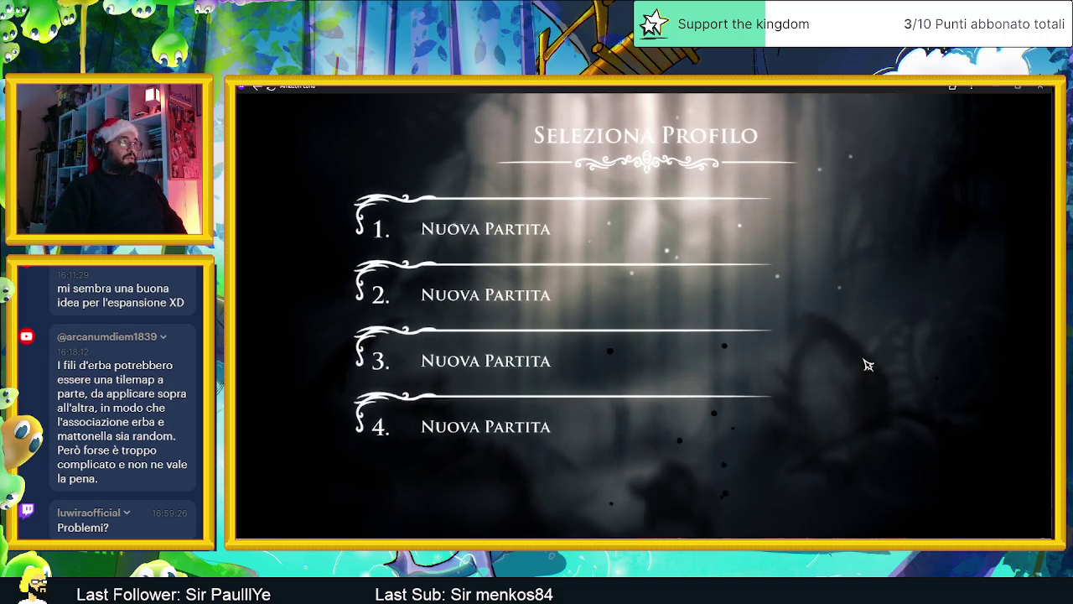
Step: Start a Nuova Partita slot and confirm the screen border size (Dimensione) at 0 with Fatto
key("Return")
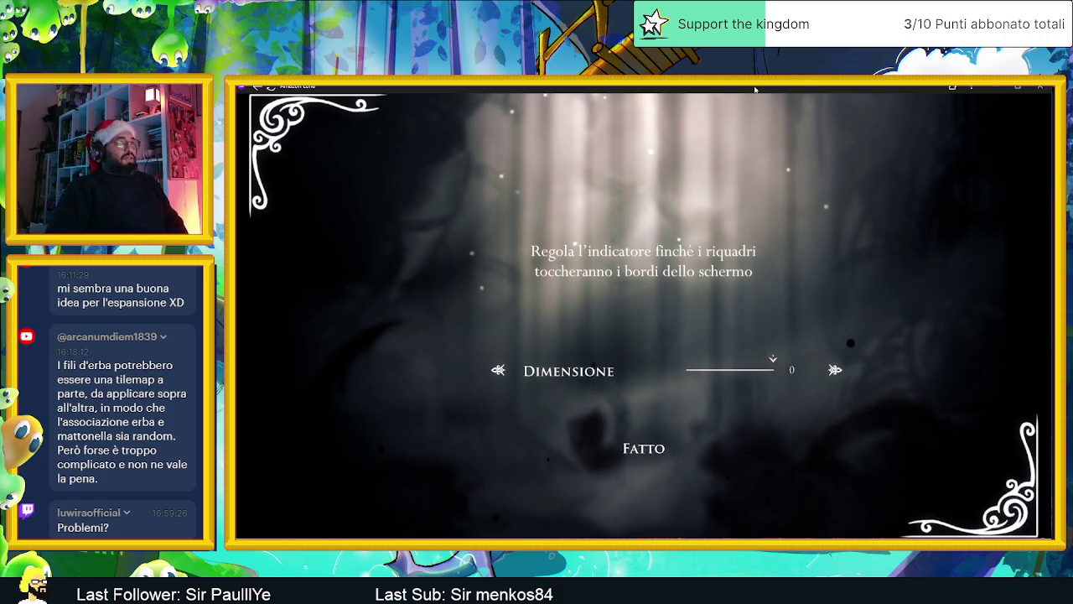
key("Left")
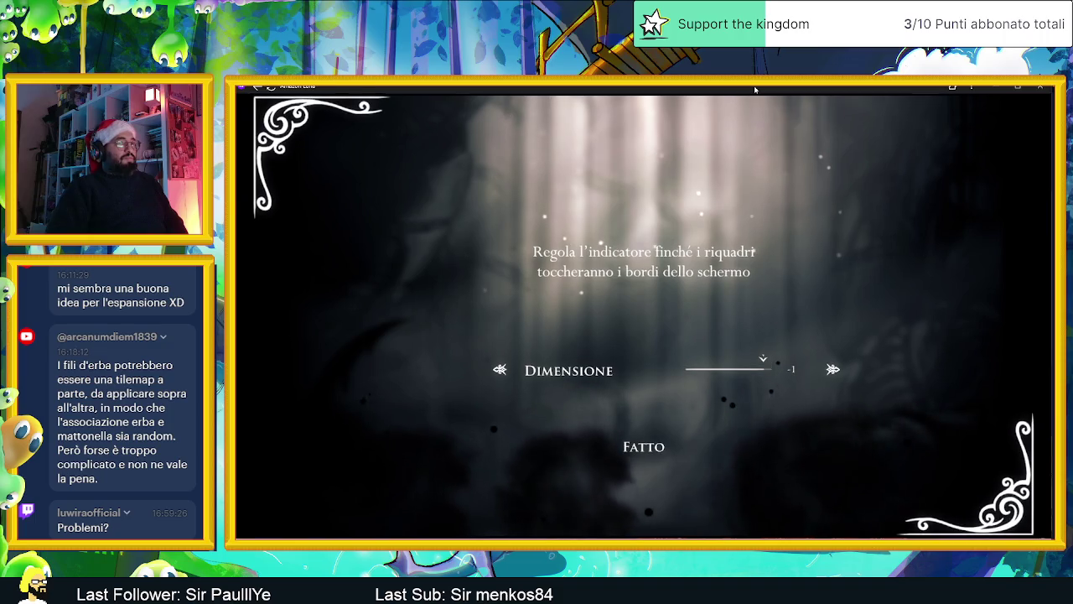
key("Left")
key("Left")
key("Left")
key("Left")
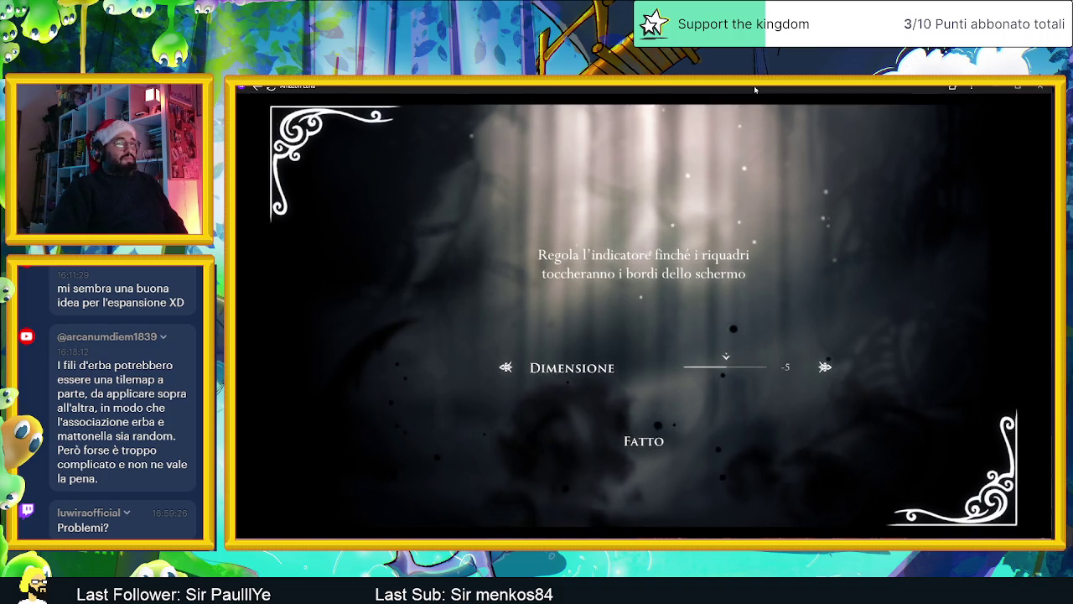
key("Right")
key("Right")
key("Right")
key("Right")
key("Right")
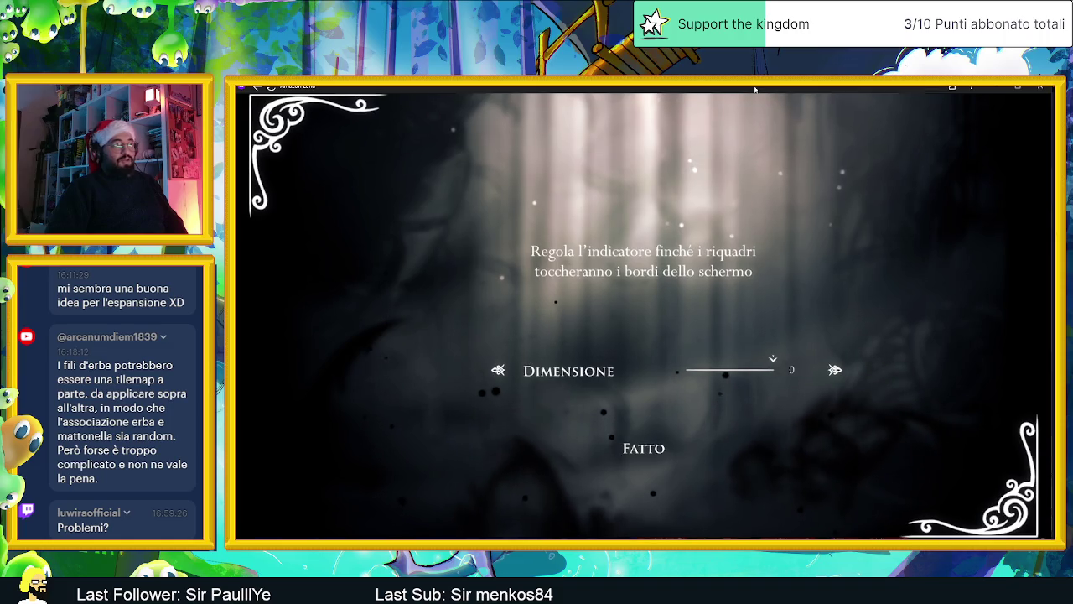
key("Down")
key("Return")
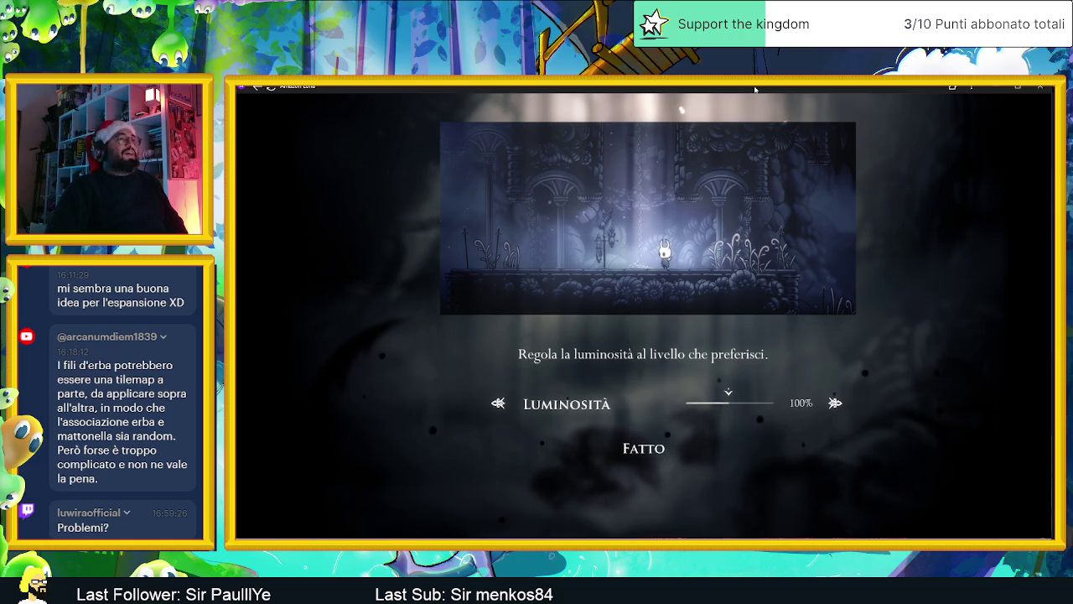
Step: Set Luminosità back to 100% after testing lower values, then confirm with Fatto
key("Left")
key("Left")
key("Left")
key("Left")
key("Left")
key("Left")
key("Left")
key("Left")
key("Left")
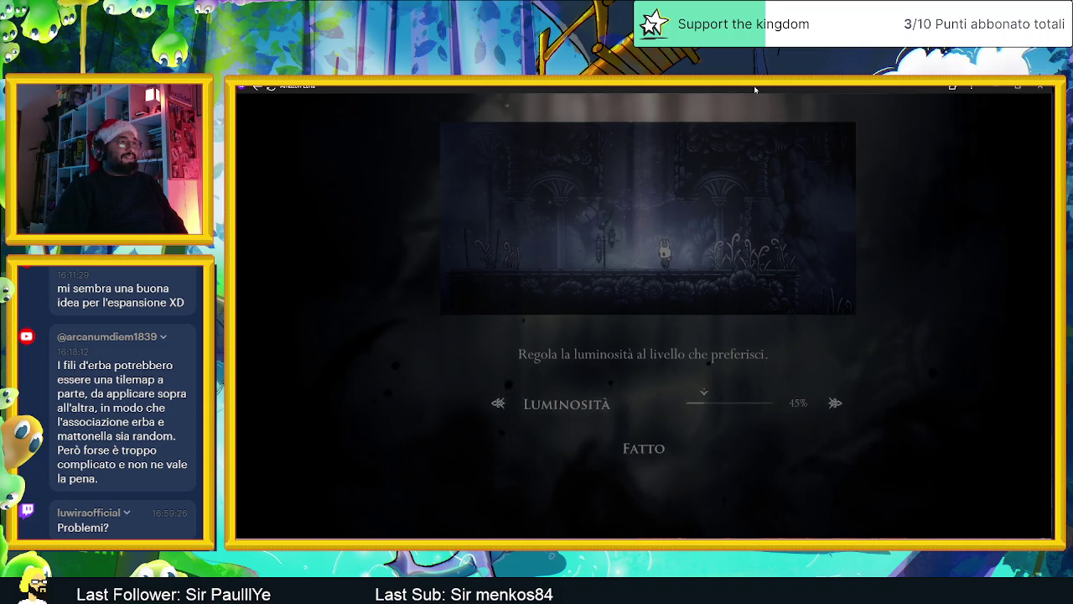
key("Left")
key("Left")
key("Left")
key("Left")
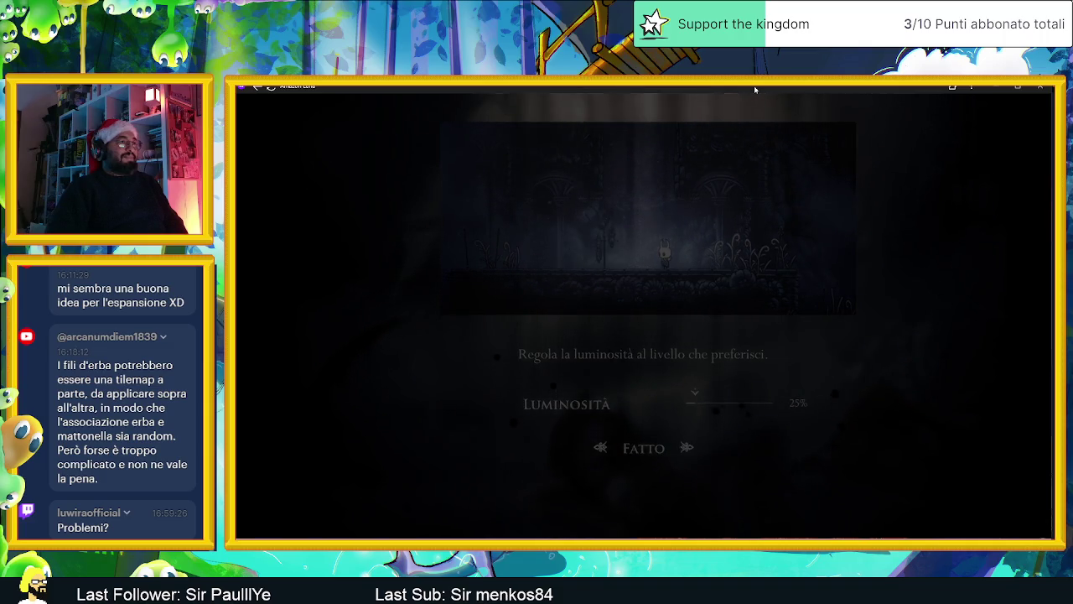
key("Up")
key("Right")
key("Right")
key("Right")
key("Right")
key("Right")
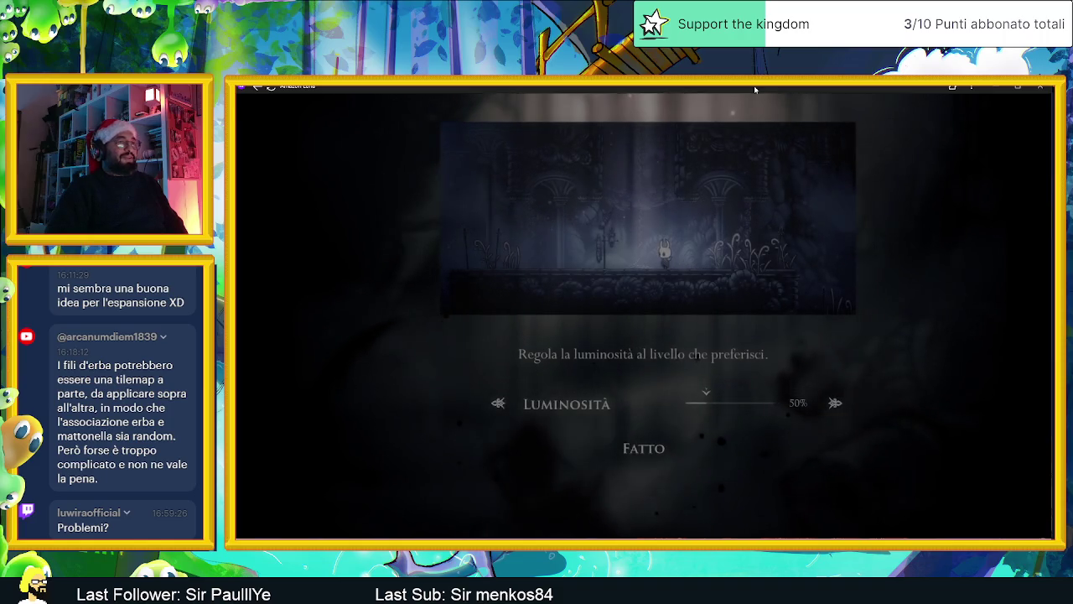
key("Right")
key("Right")
key("Right")
key("Right")
key("Right")
key("Right")
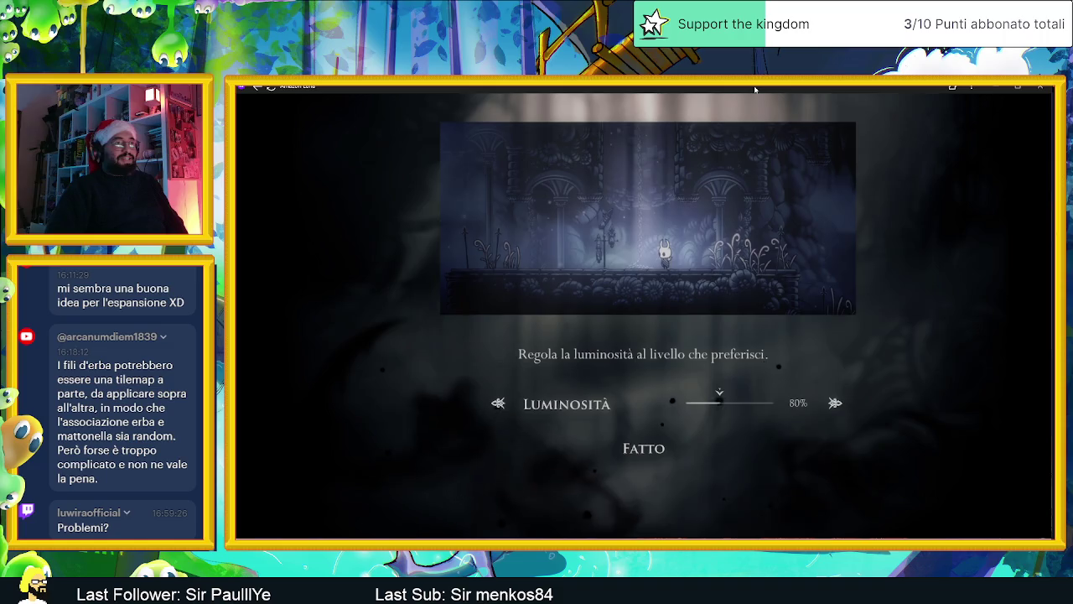
key("Right")
key("Right")
key("Right")
key("Right")
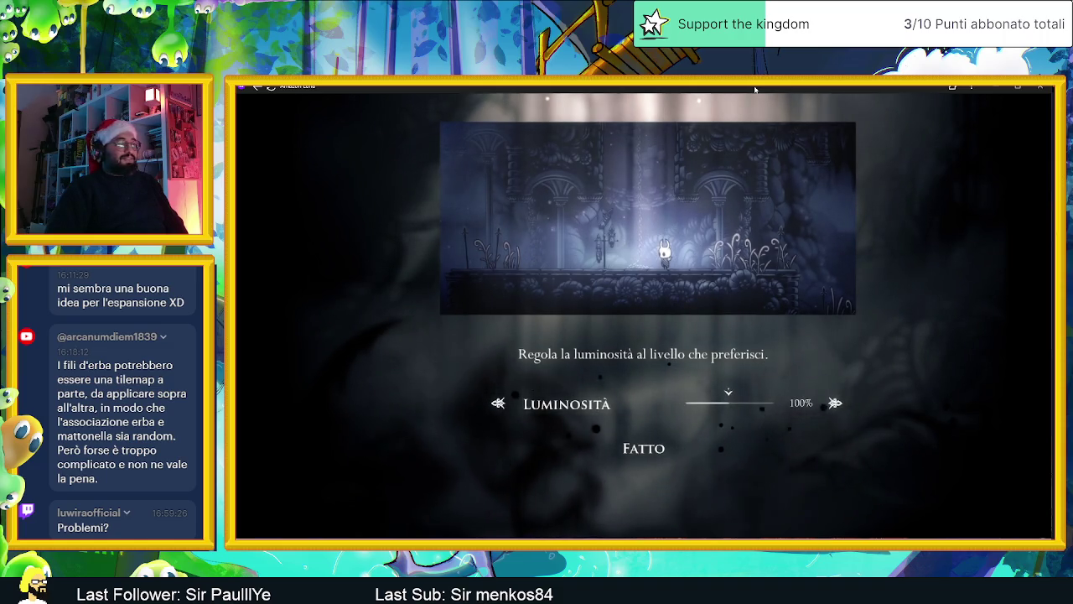
key("Down")
key("Return")
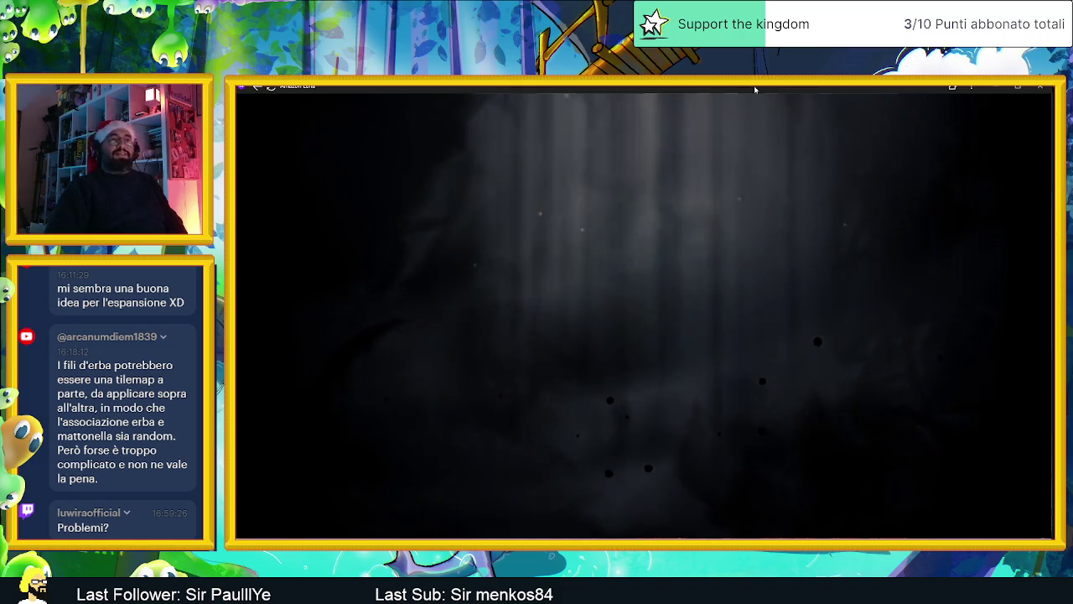
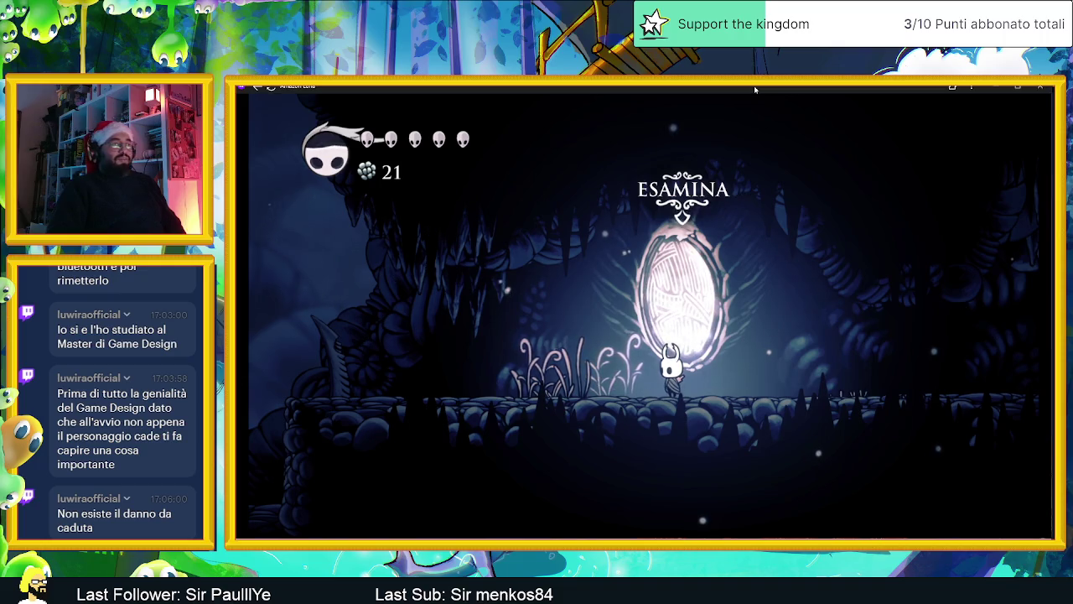
Step: Read the lore tablet by the shrine, then leave the shrine room to the left
key("z")
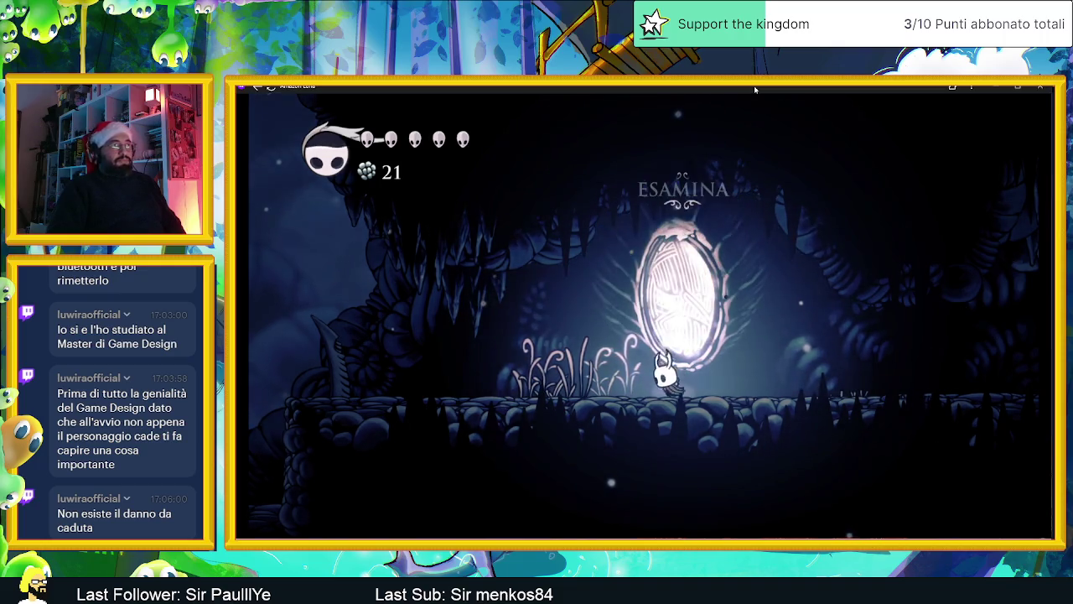
key("Up")
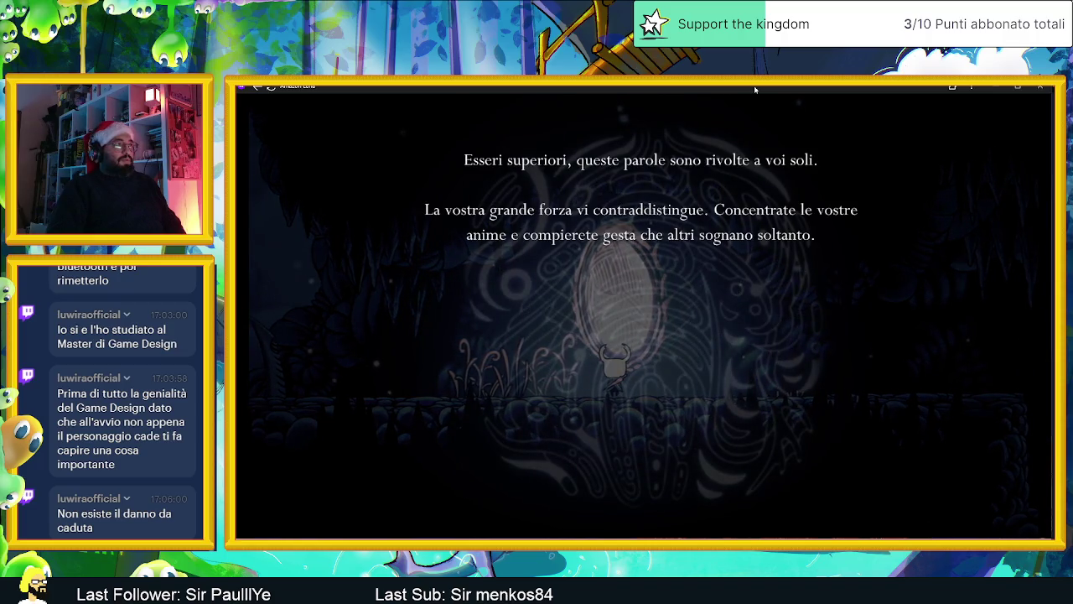
key("Left")
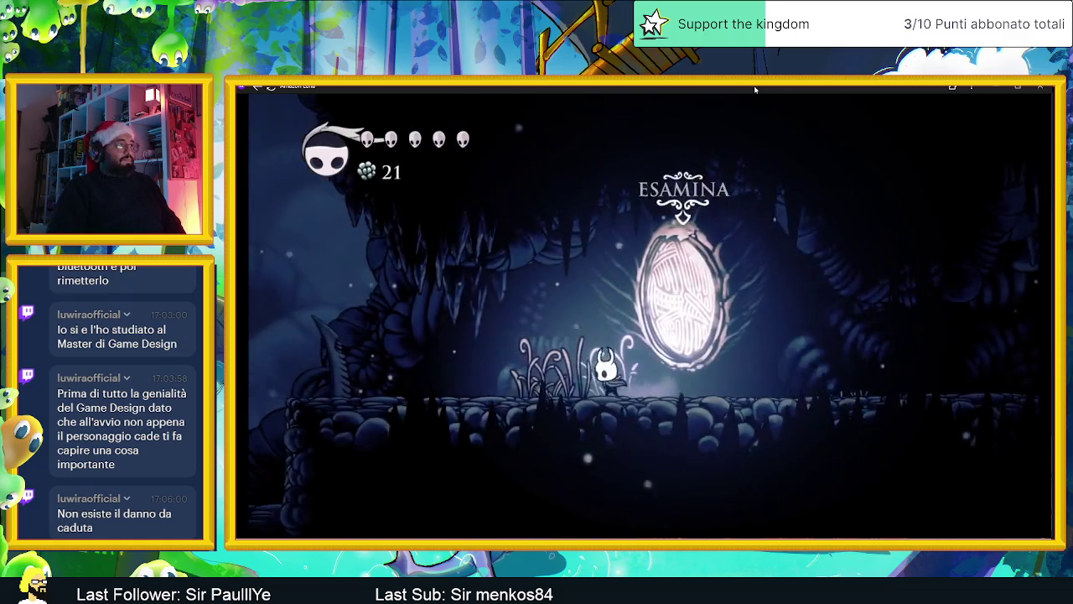
key("Right")
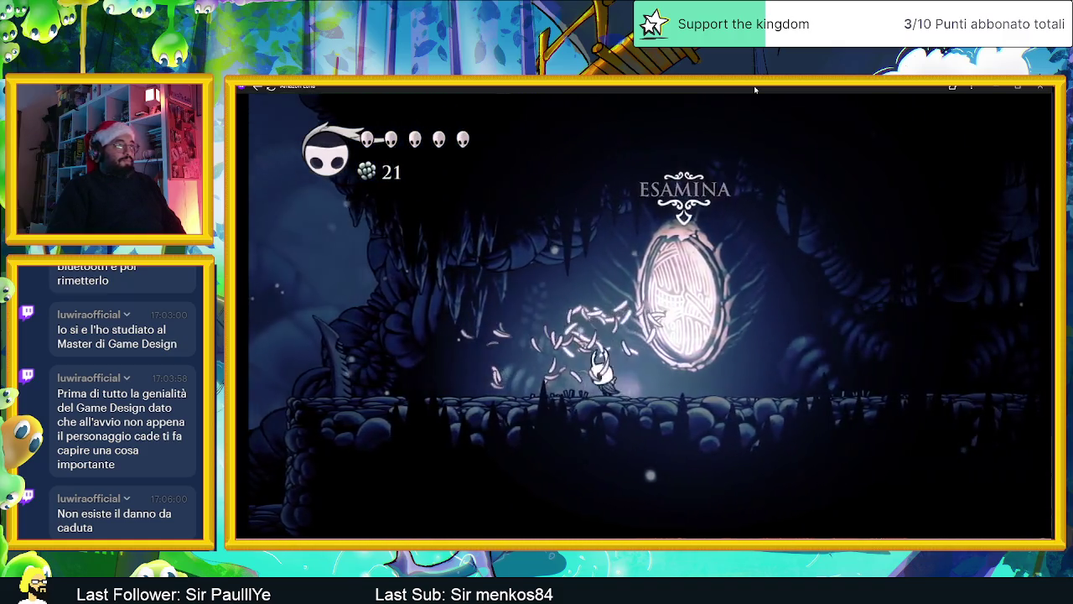
key("Left")
key("x")
key("Left")
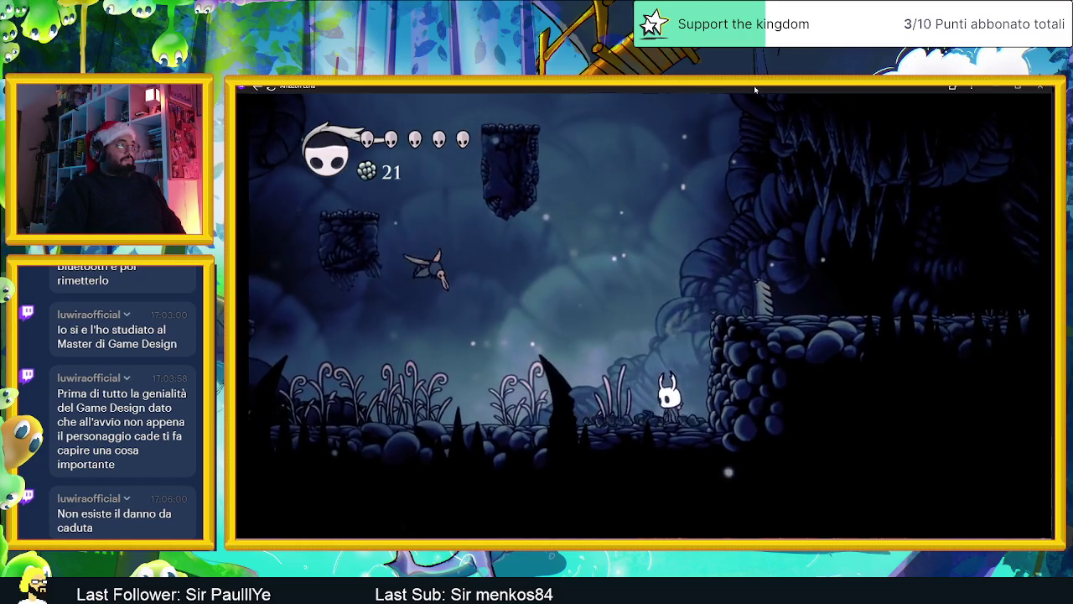
Step: Slay the Vengefly and collect the geo it drops
key("x")
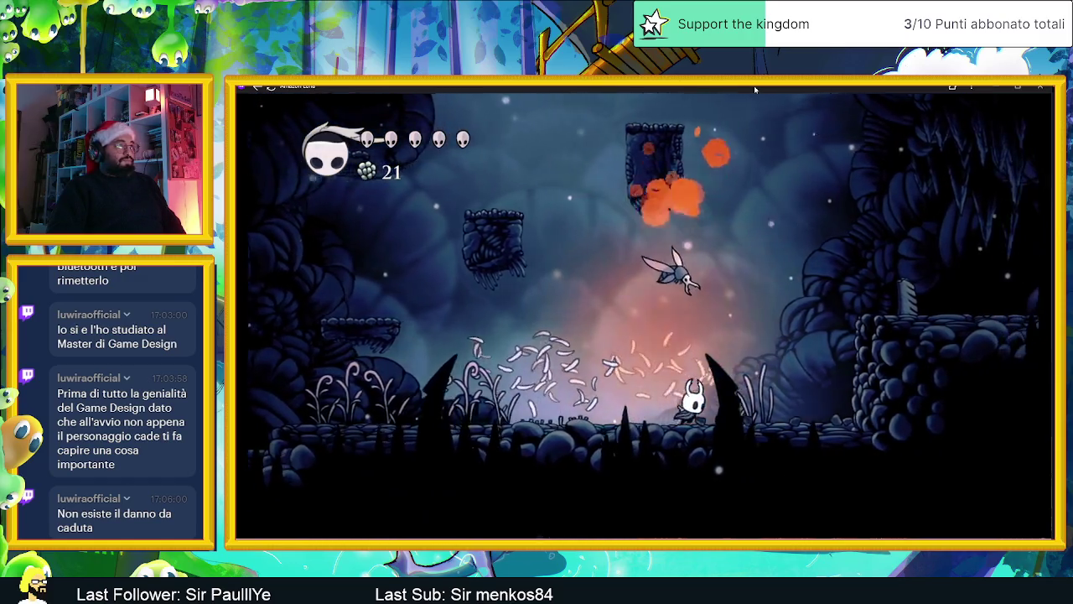
key("Right")
key("Right")
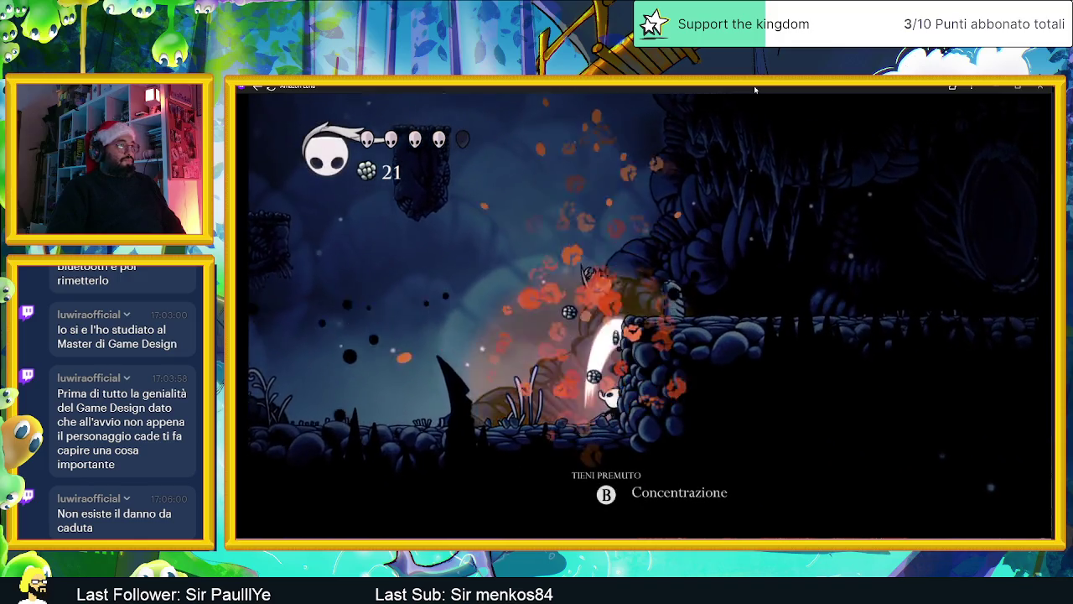
key("Left")
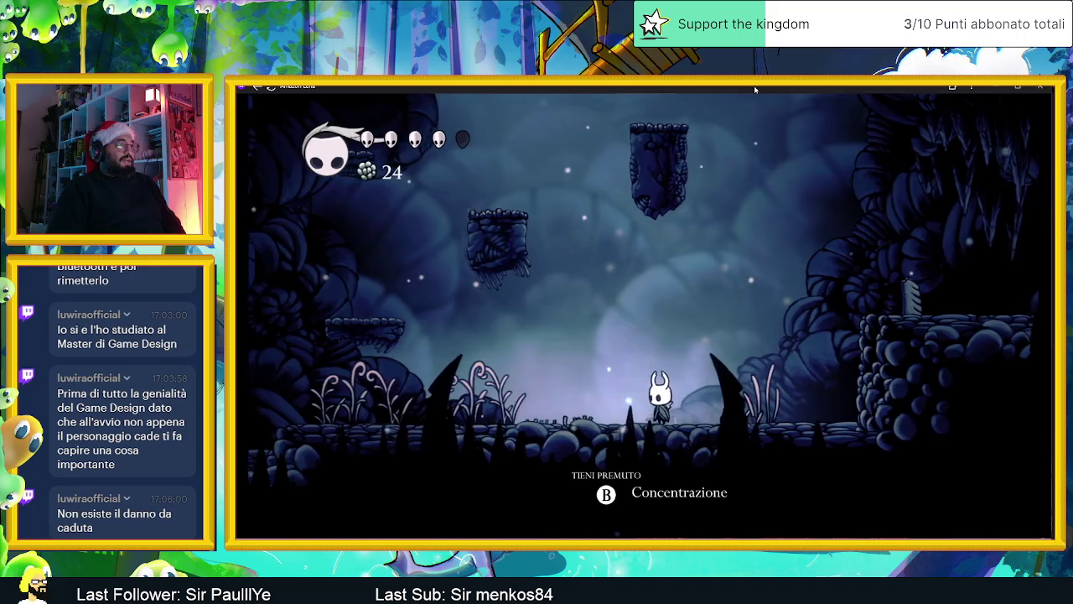
key("Left")
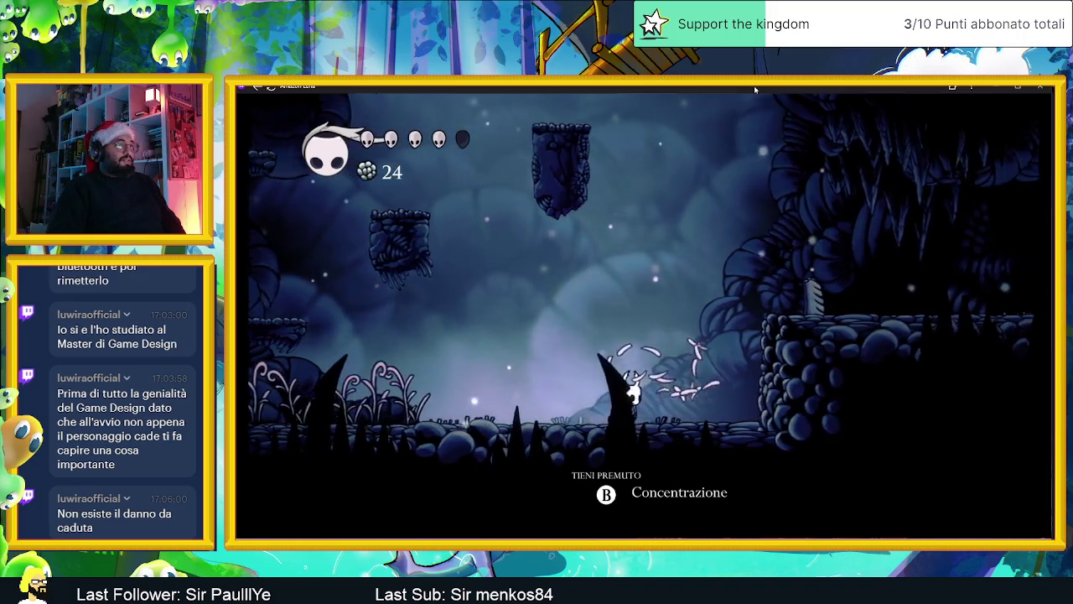
key("Left")
key("x")
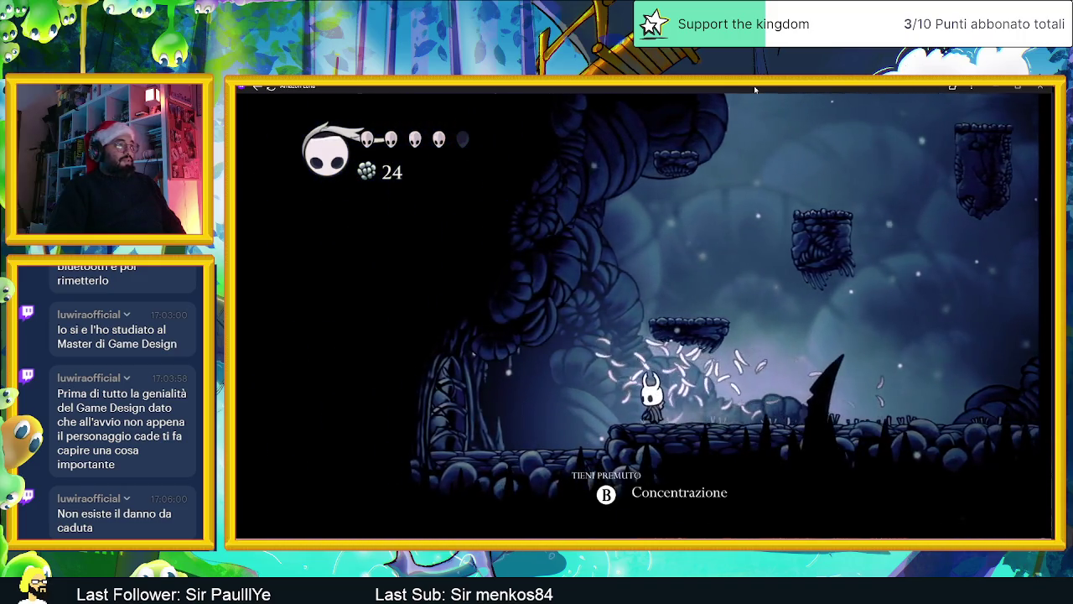
key("Right")
Step: Climb the floating platforms, kill the flying enemy, and drop to the cavern floor
key("z")
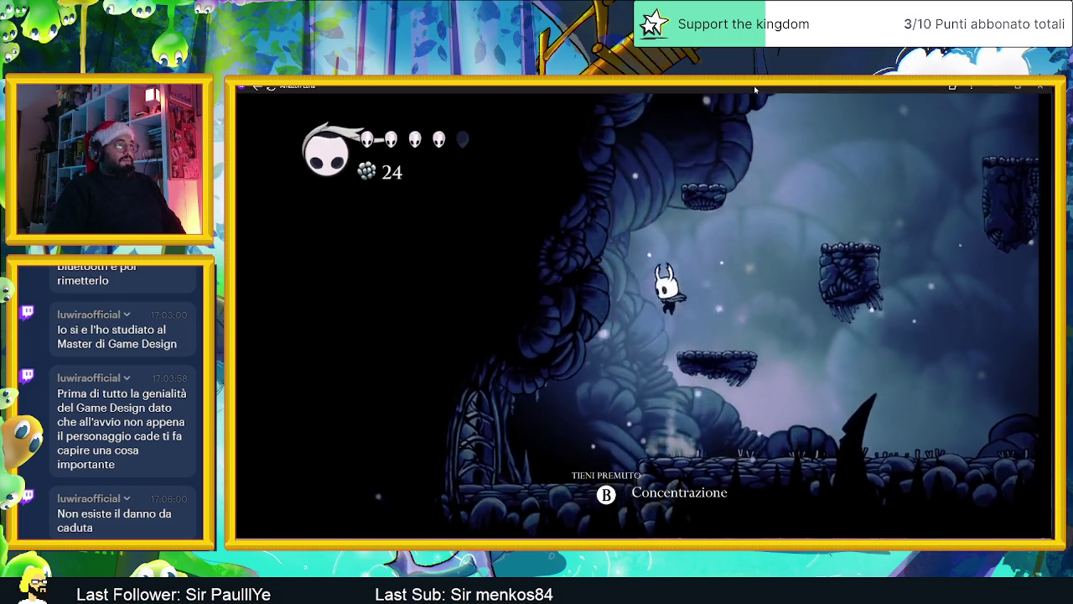
key("z")
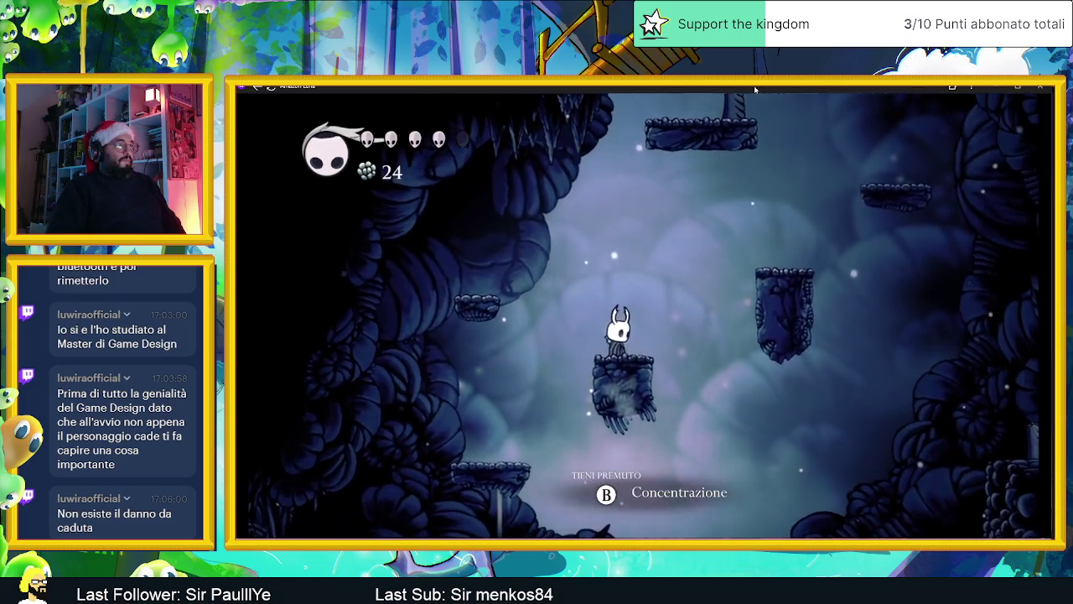
key("z")
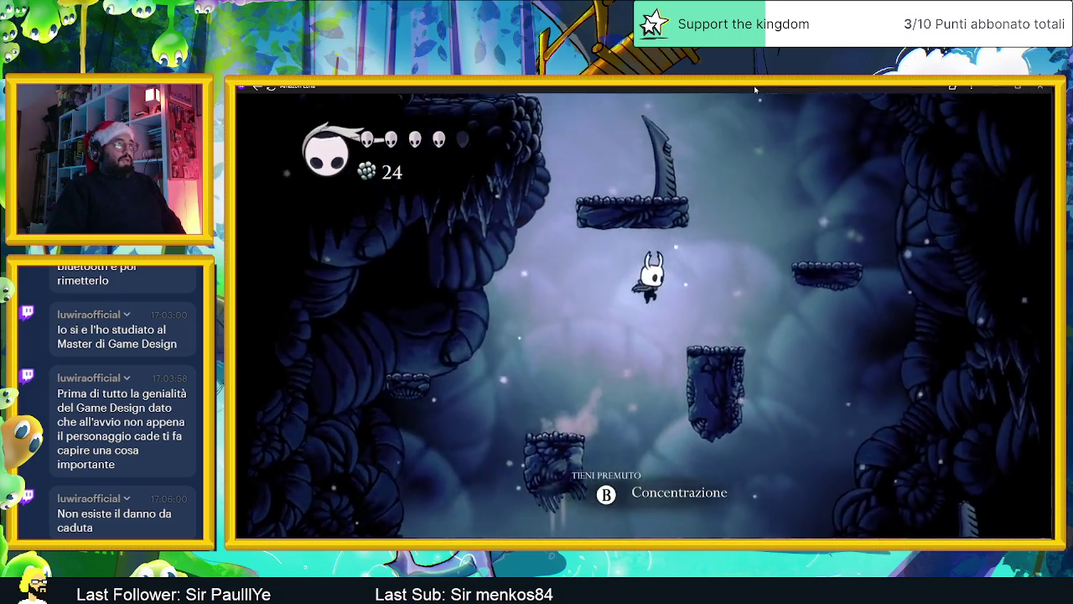
key("z")
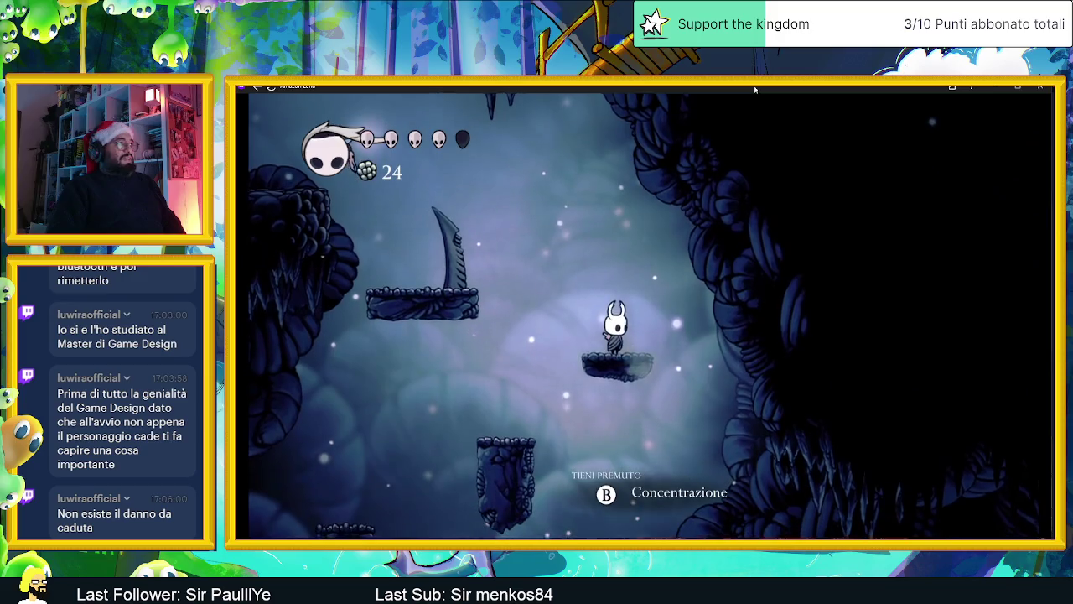
key("z")
key("x")
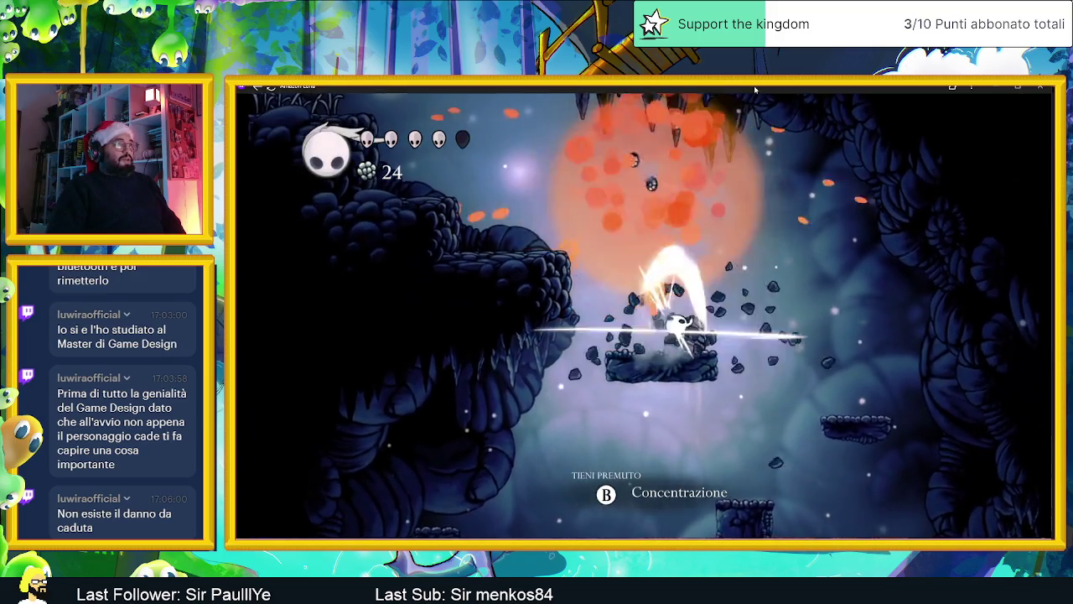
key("x")
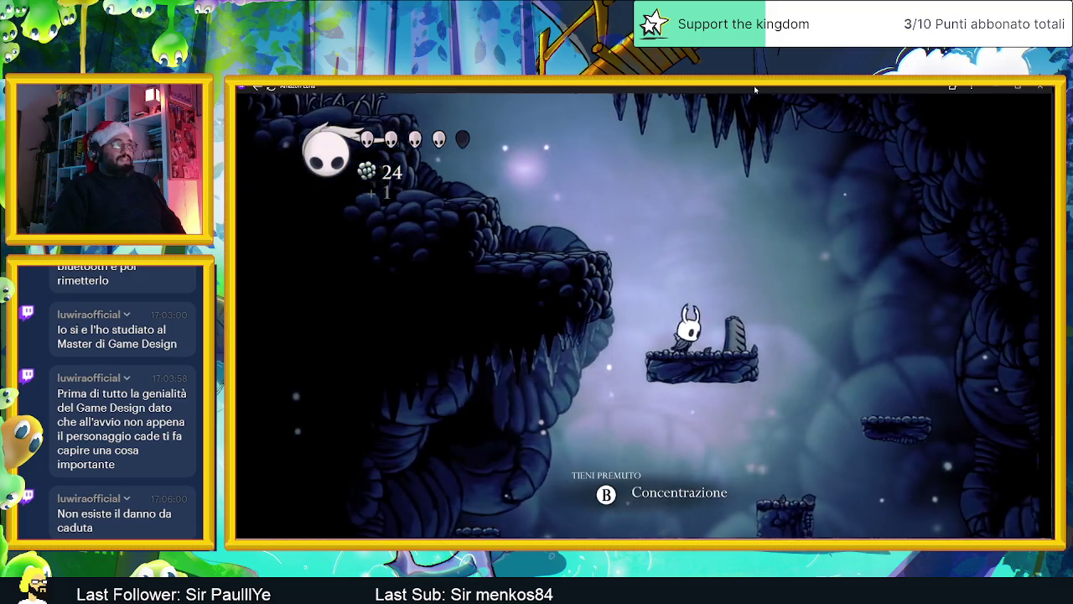
key("Right")
key("z")
key("Right")
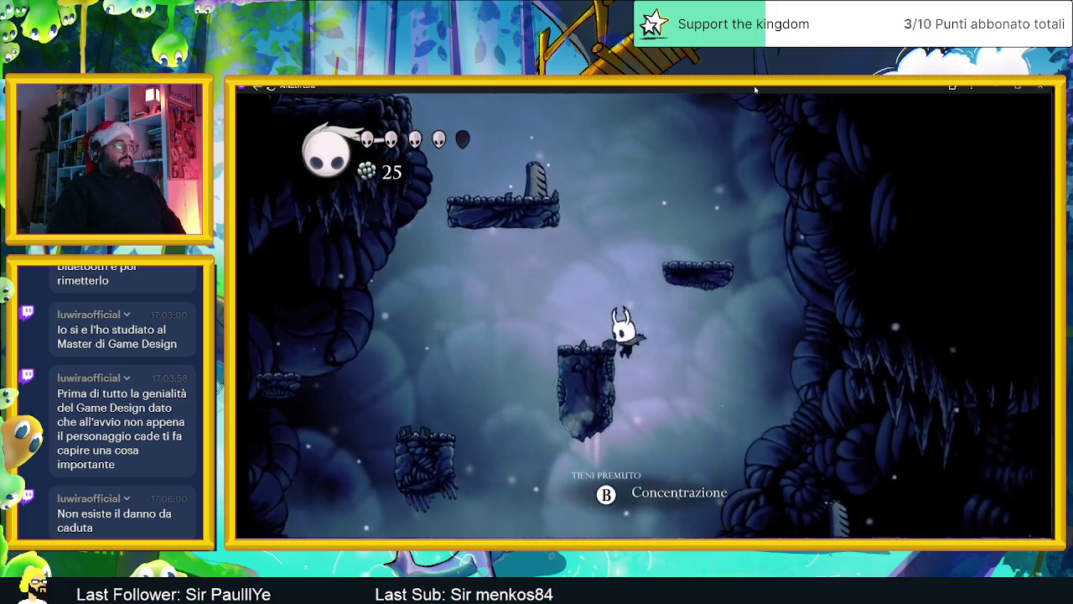
Step: Gather the geo on the floor and the left platform, reaching 27
key("Left")
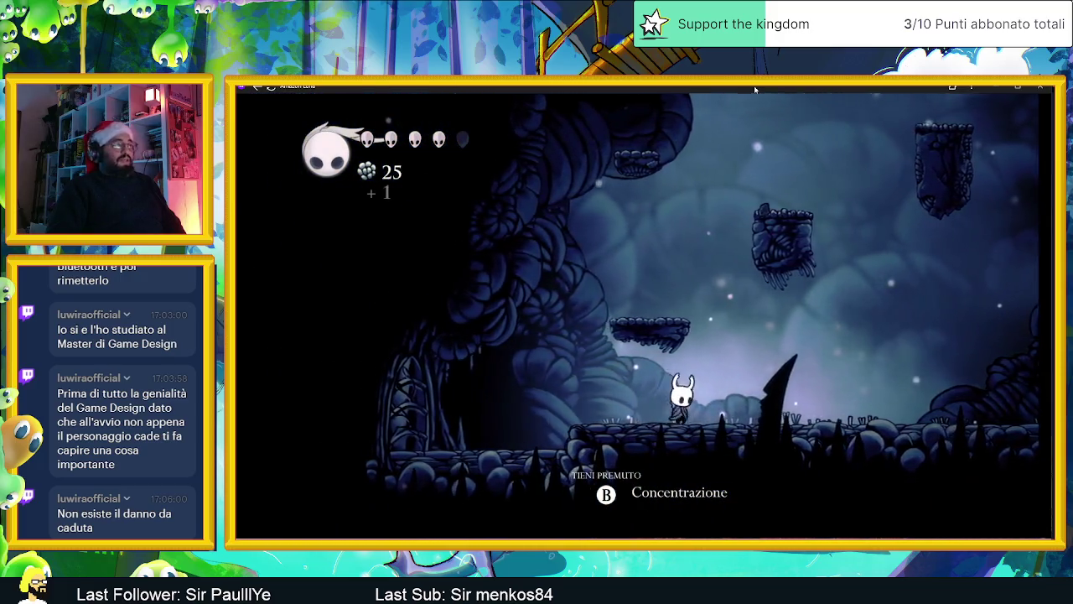
key("Left")
key("z")
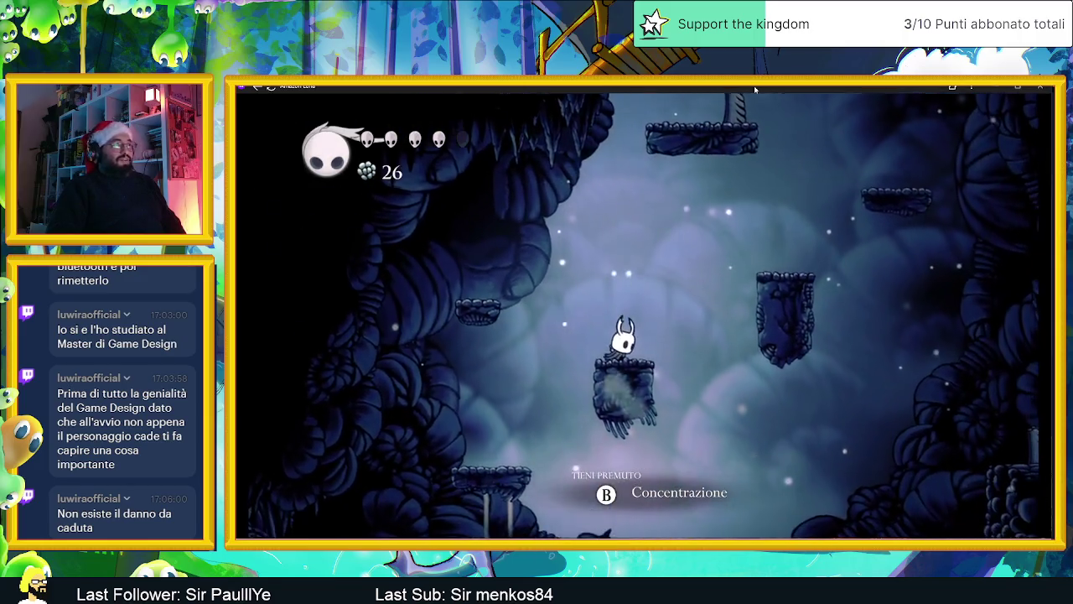
key("Right")
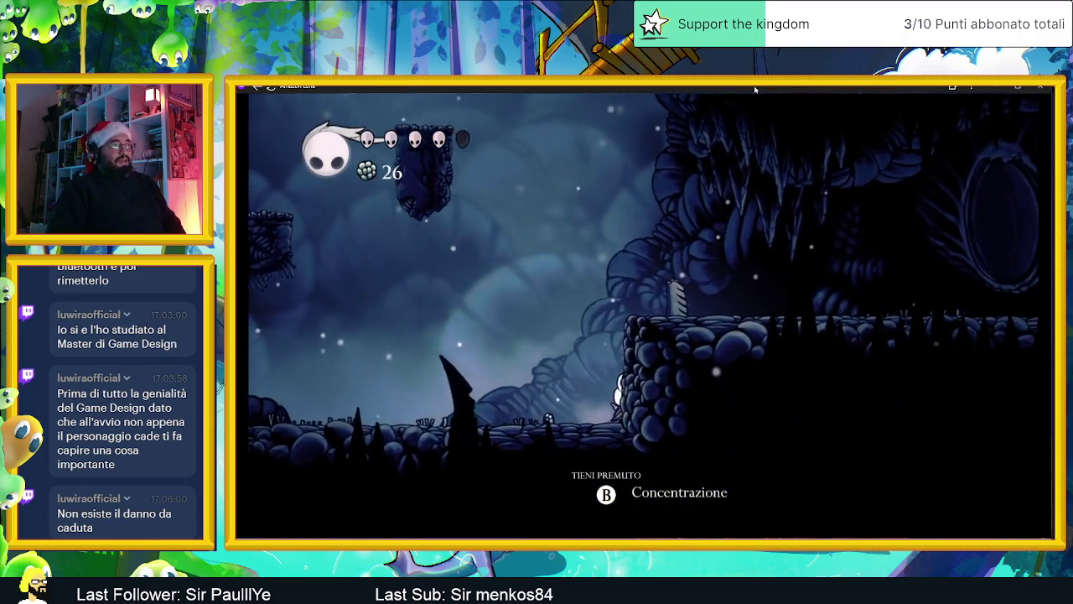
key("Left")
key("z")
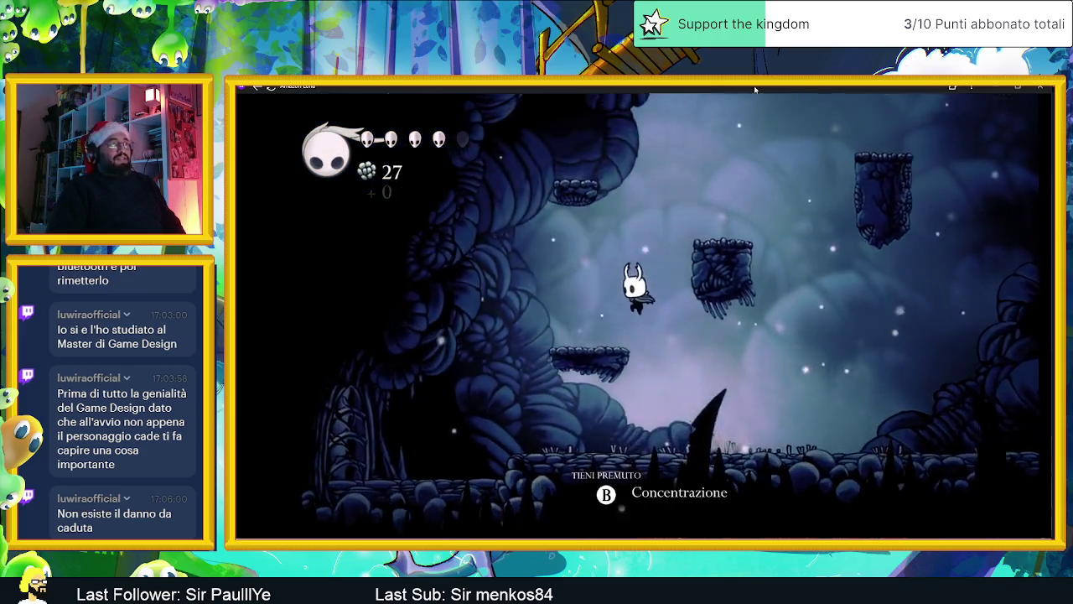
key("z")
key("z")
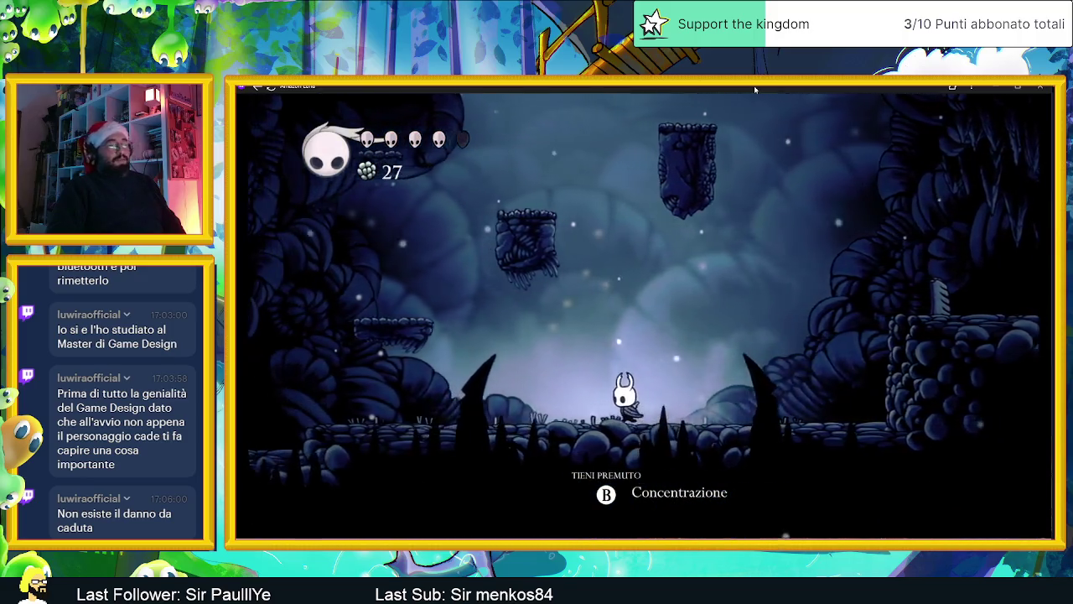
Step: Hop up the floating platforms onto the higher rocky ledge
key("Left")
key("z")
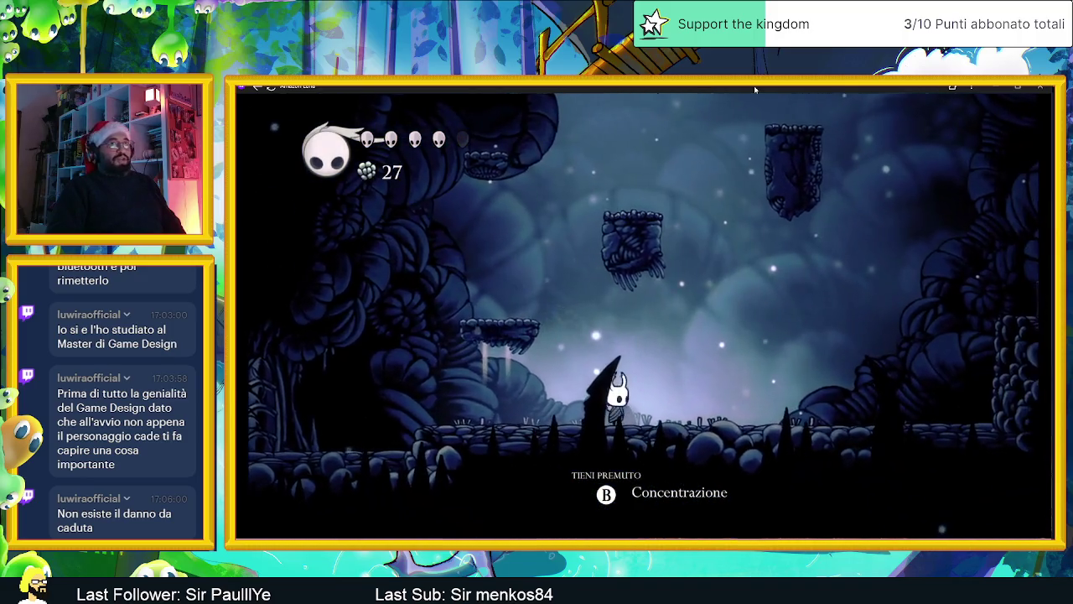
key("z")
key("z")
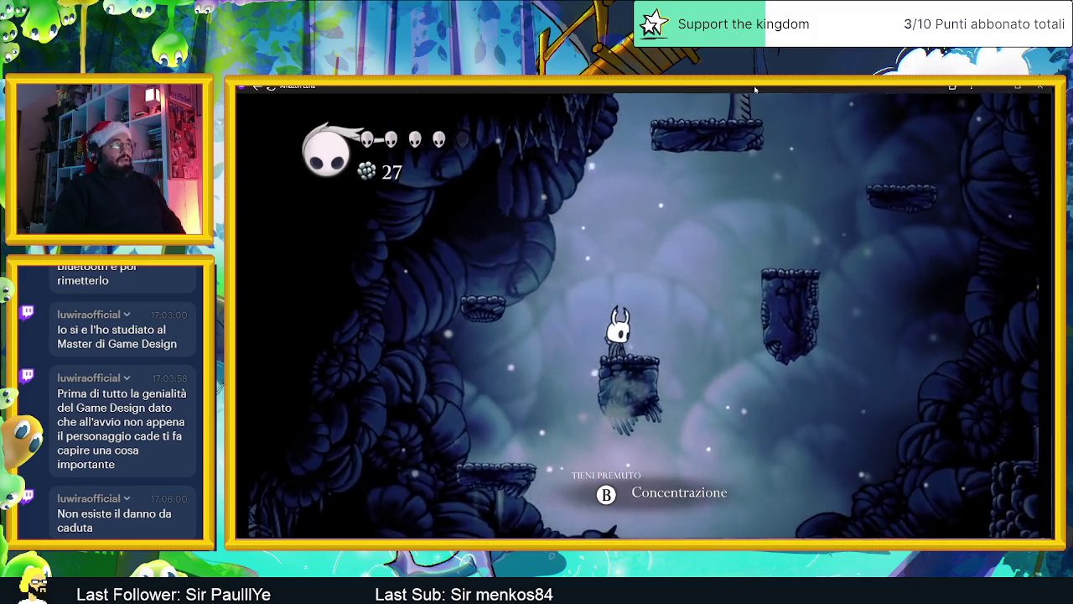
key("z")
key("z")
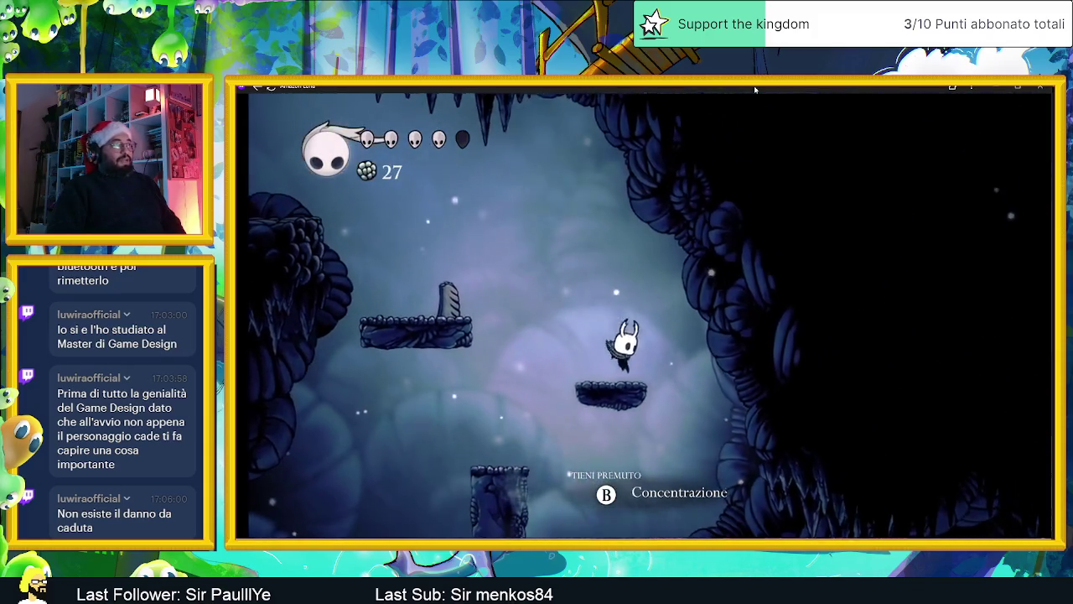
key("z")
key("z")
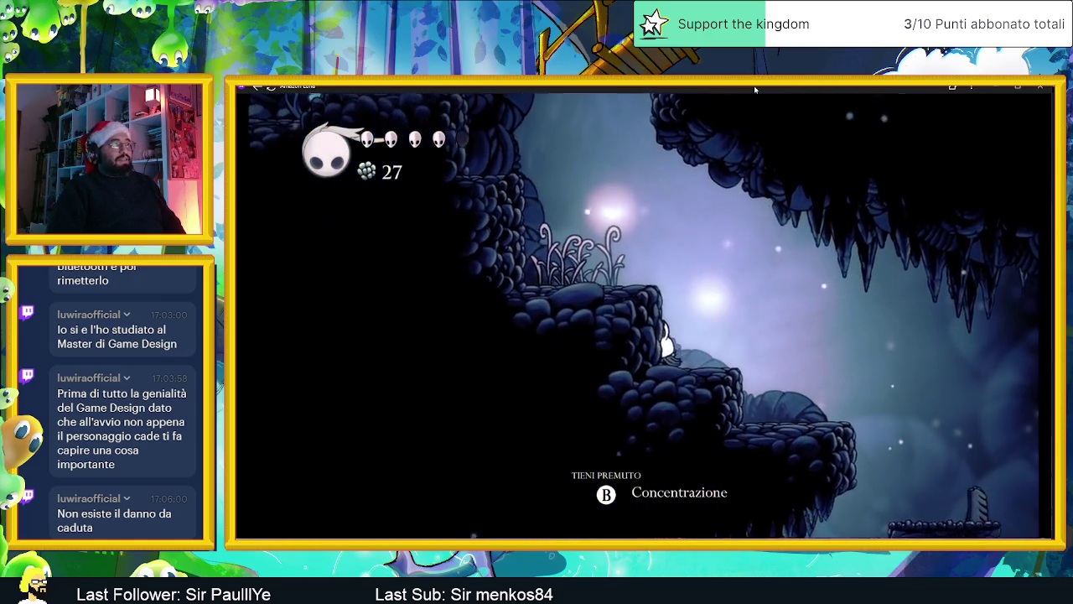
key("z")
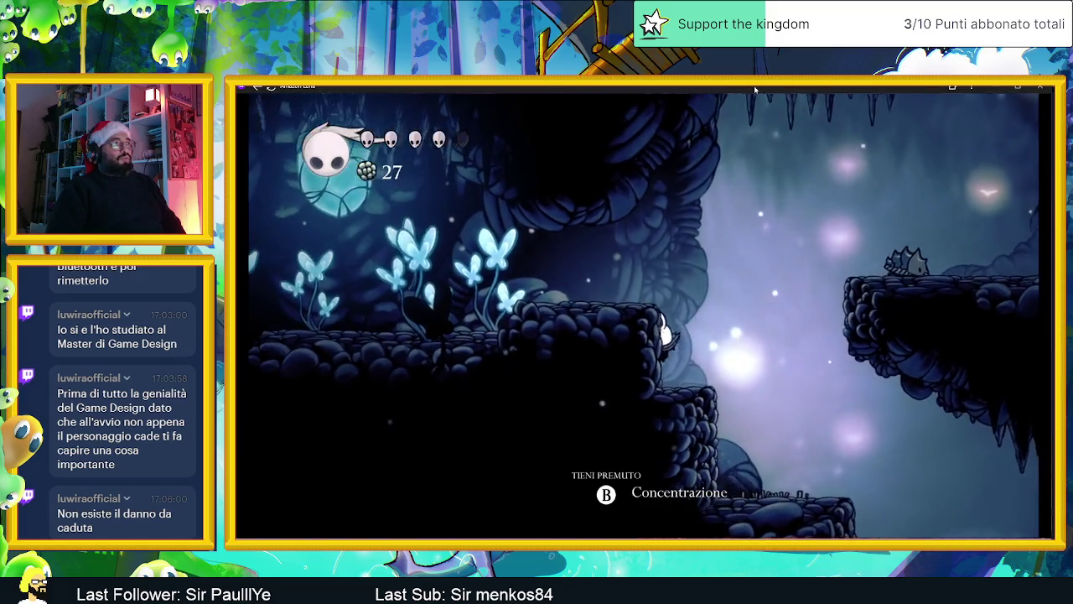
Step: Kill the enemy on the lower ledge and collect its geo
key("Right")
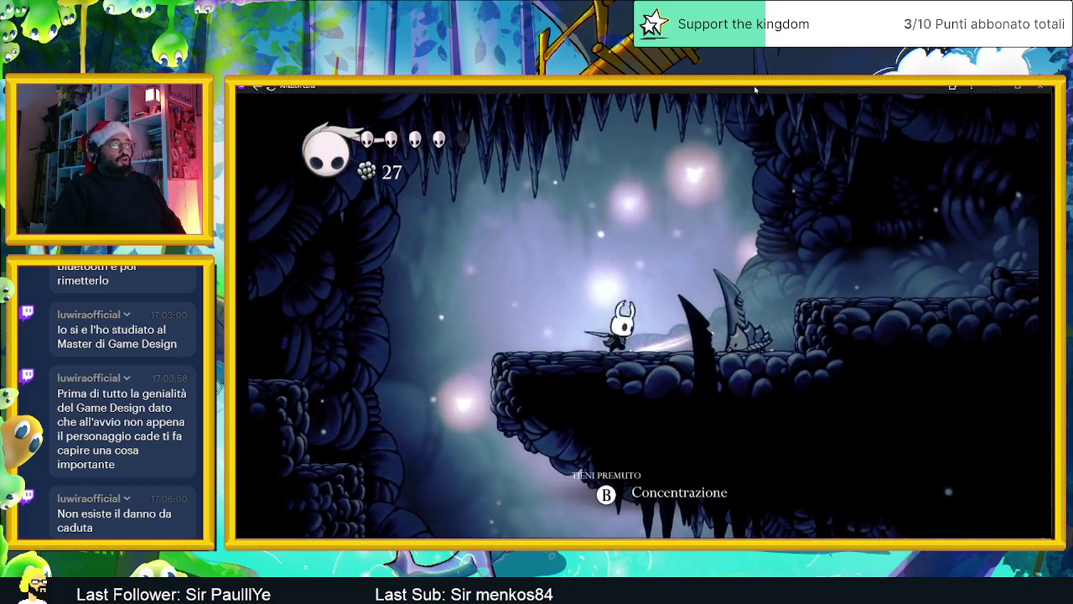
key("x")
key("x")
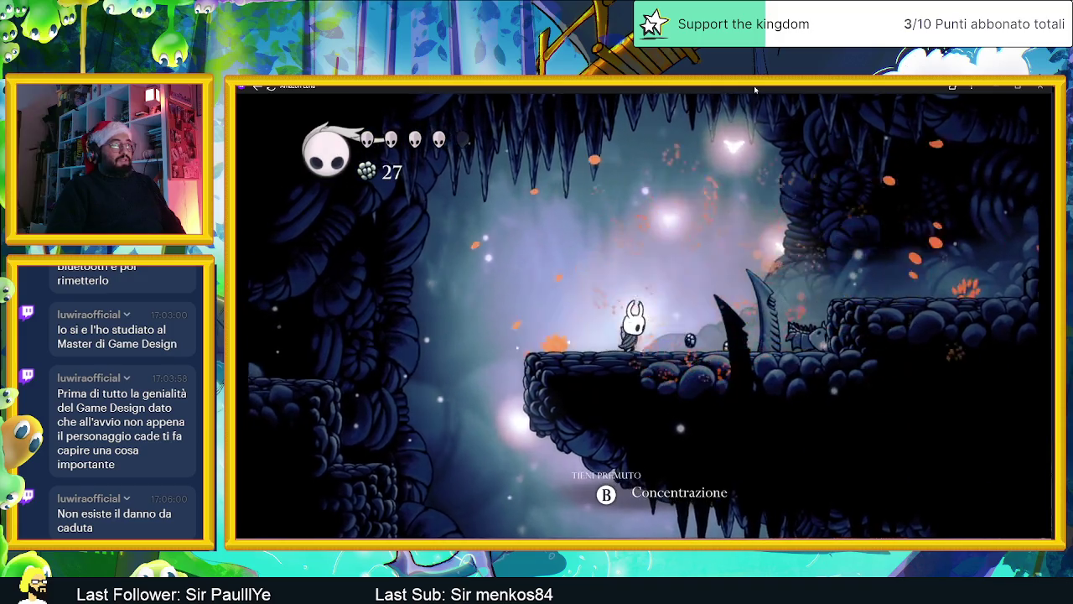
key("x")
key("Right")
key("Right")
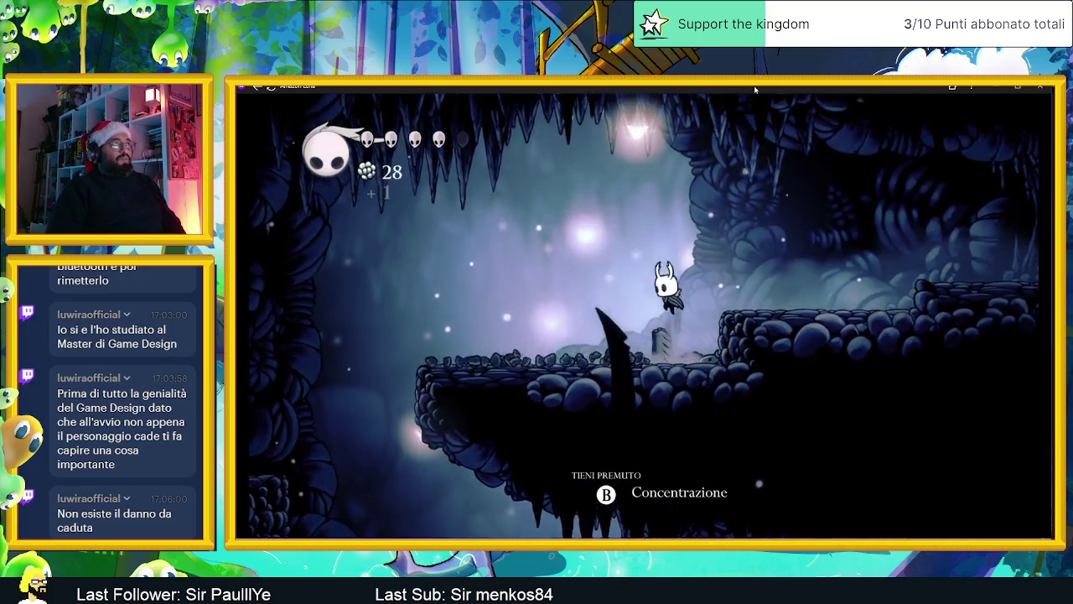
key("z")
key("Right")
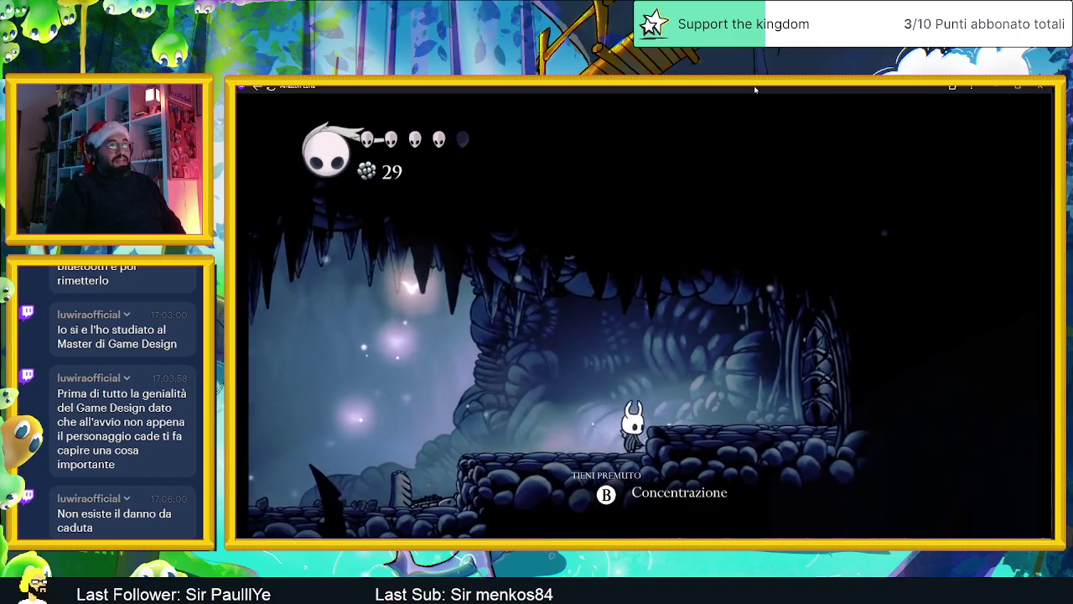
Step: Travel right through the cave, dropping past the rock wall to the ground
key("z")
key("Right")
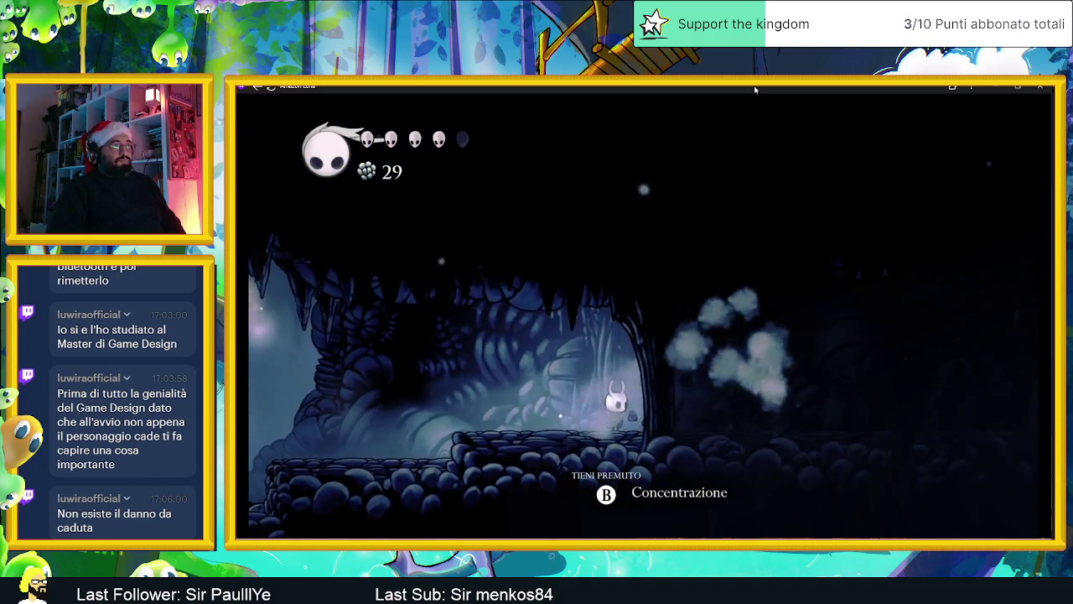
key("Right")
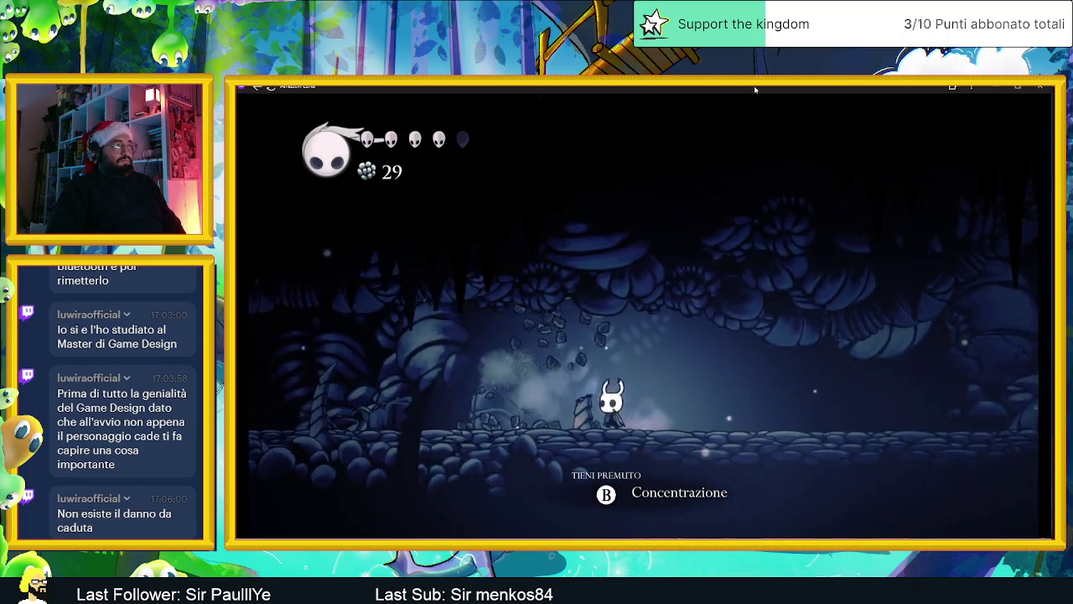
key("Right")
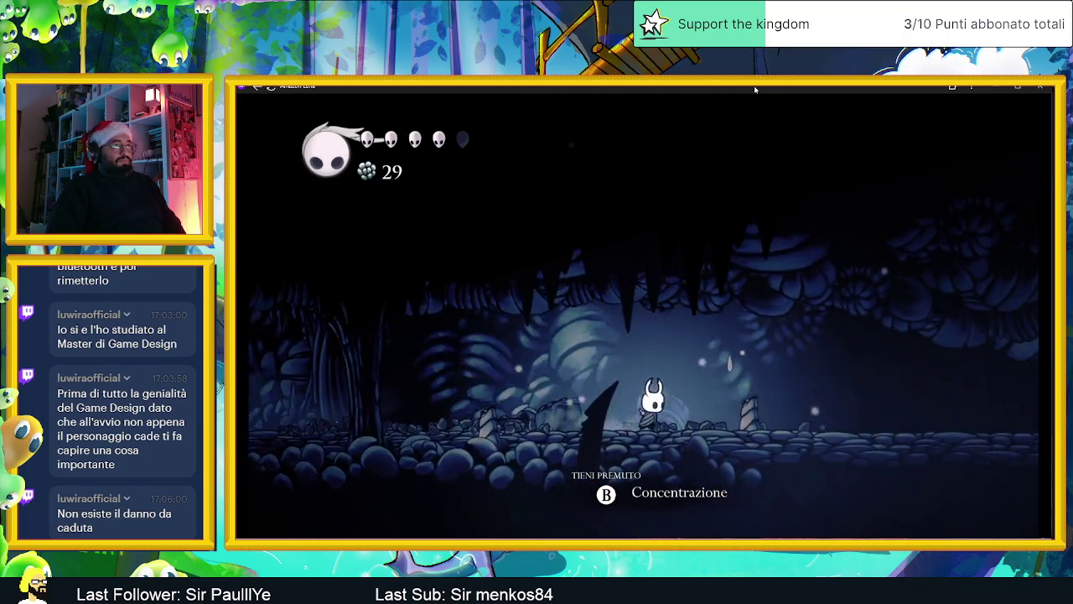
key("Right")
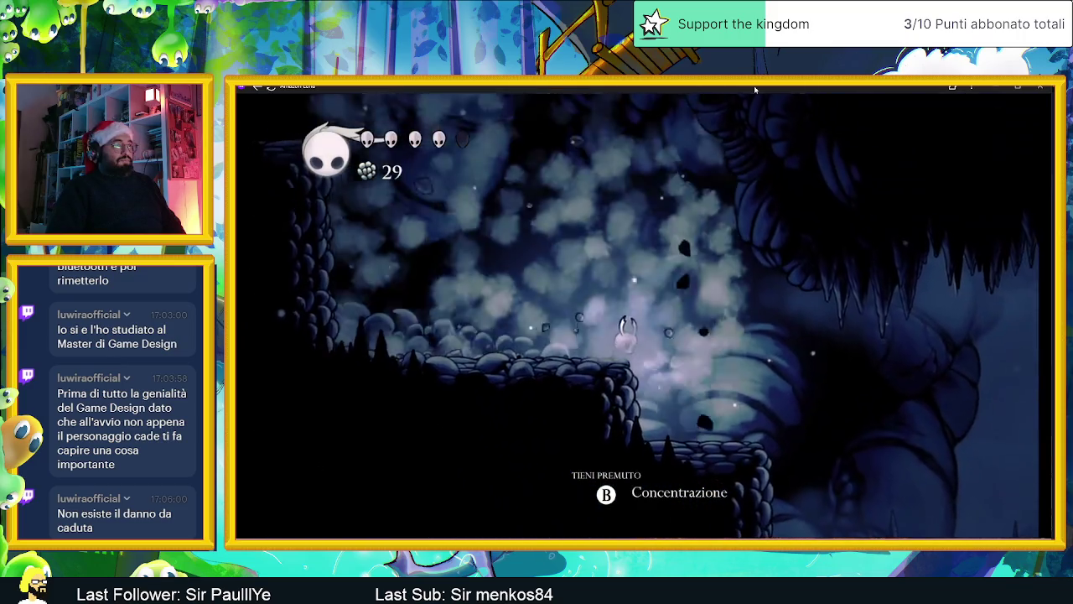
key("Right")
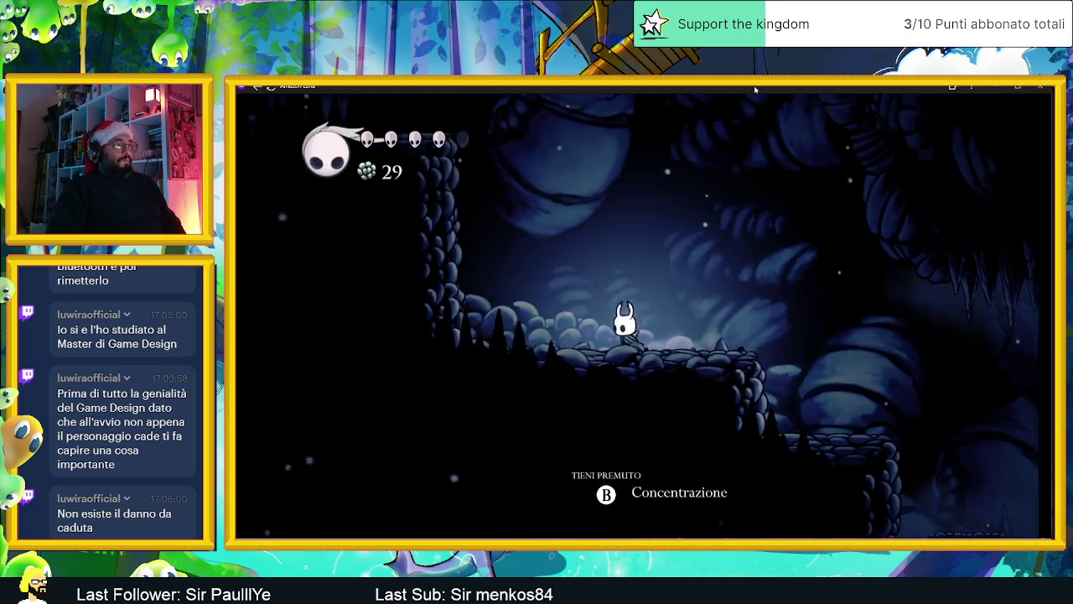
key("Left")
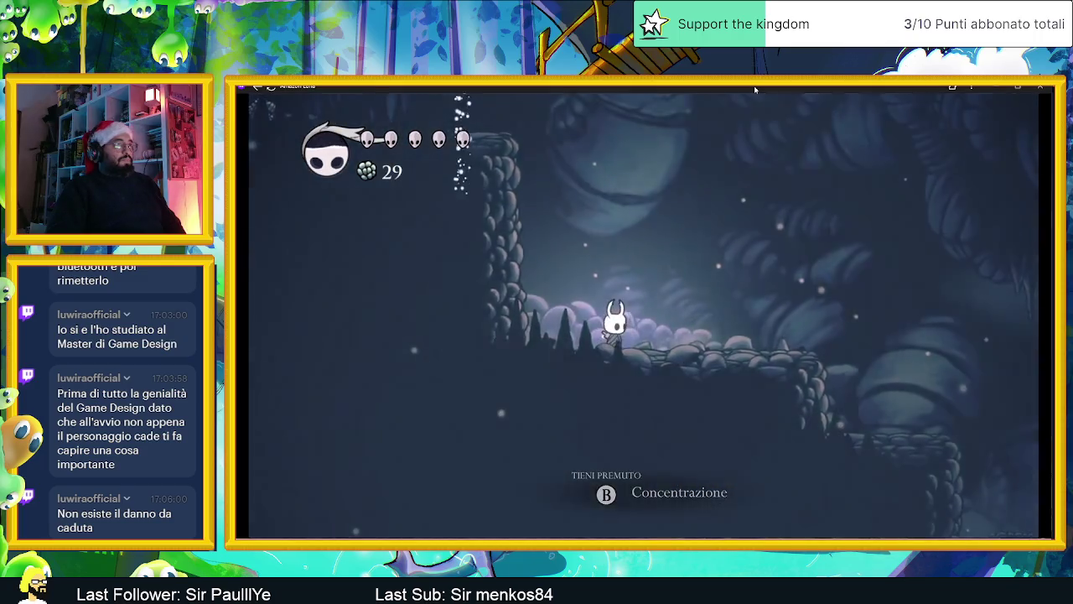
key("Right")
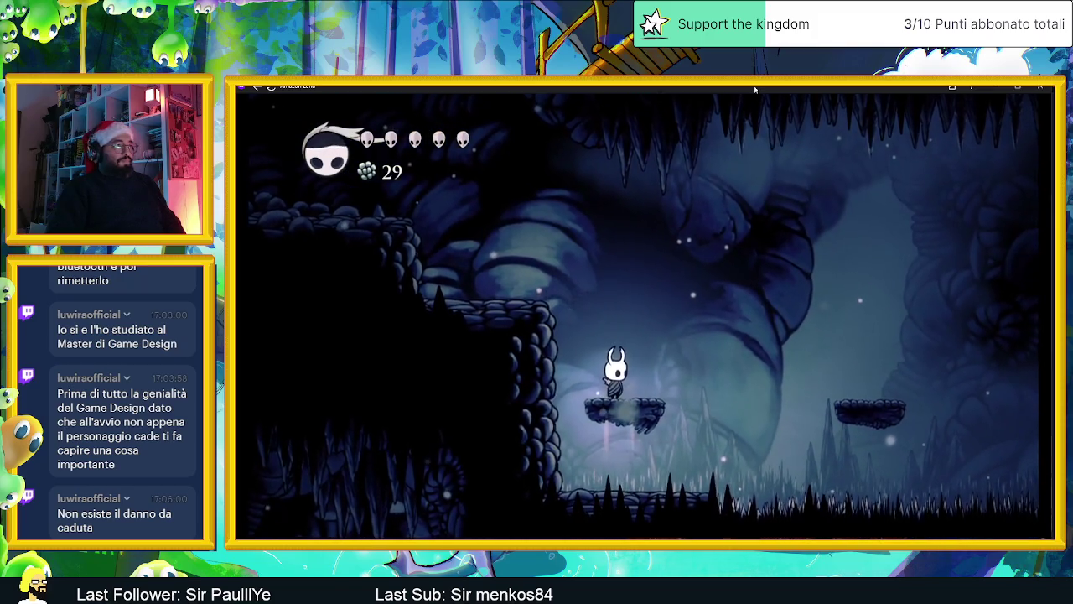
key("Right")
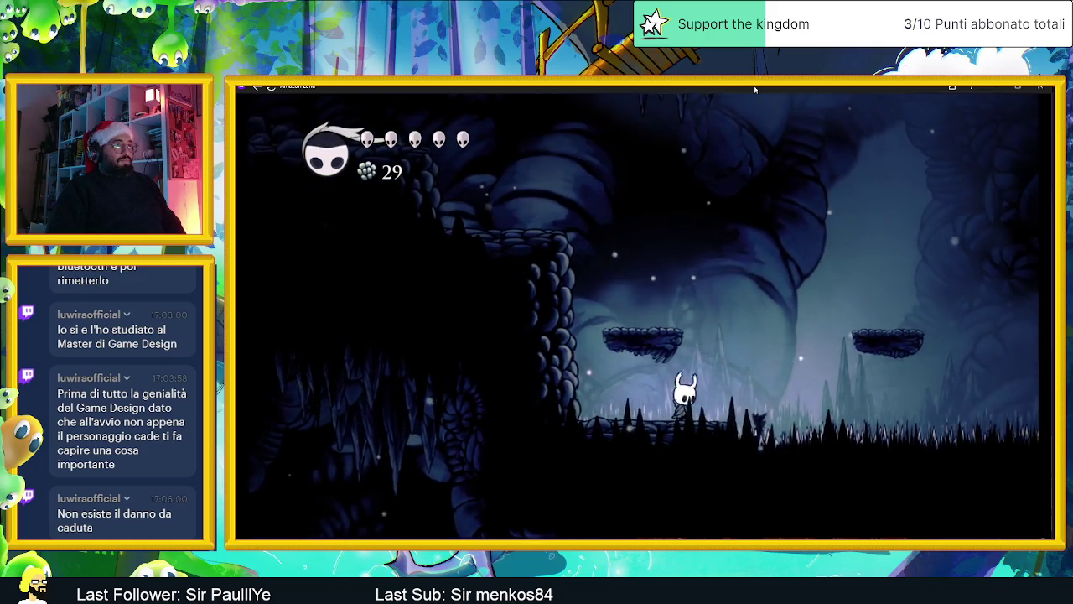
Step: Jump across the floating platforms onto the rocky ledge and into the brighter cave
key("z")
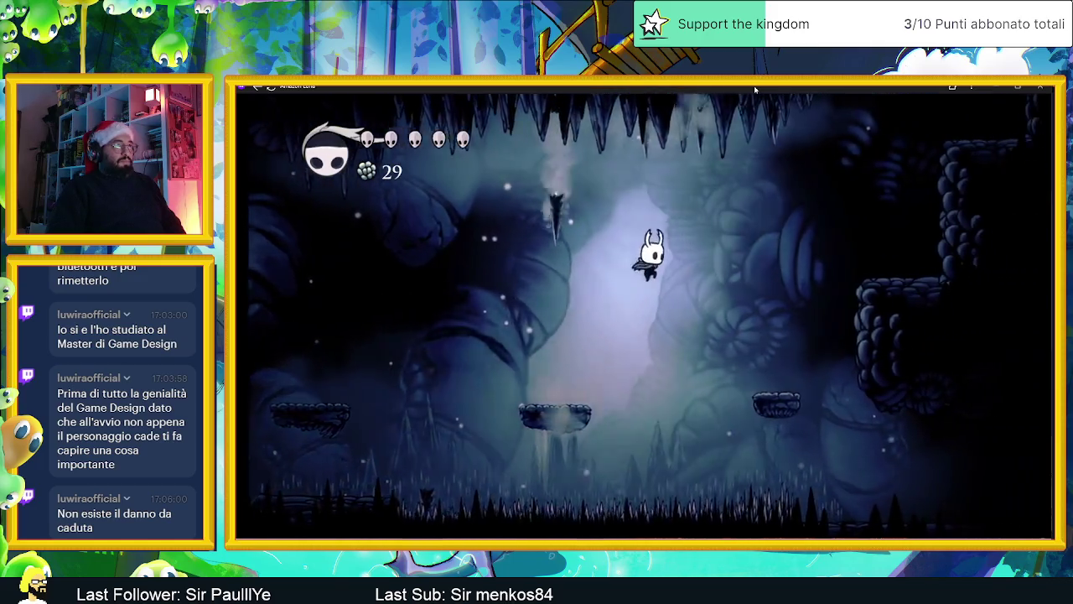
key("Right")
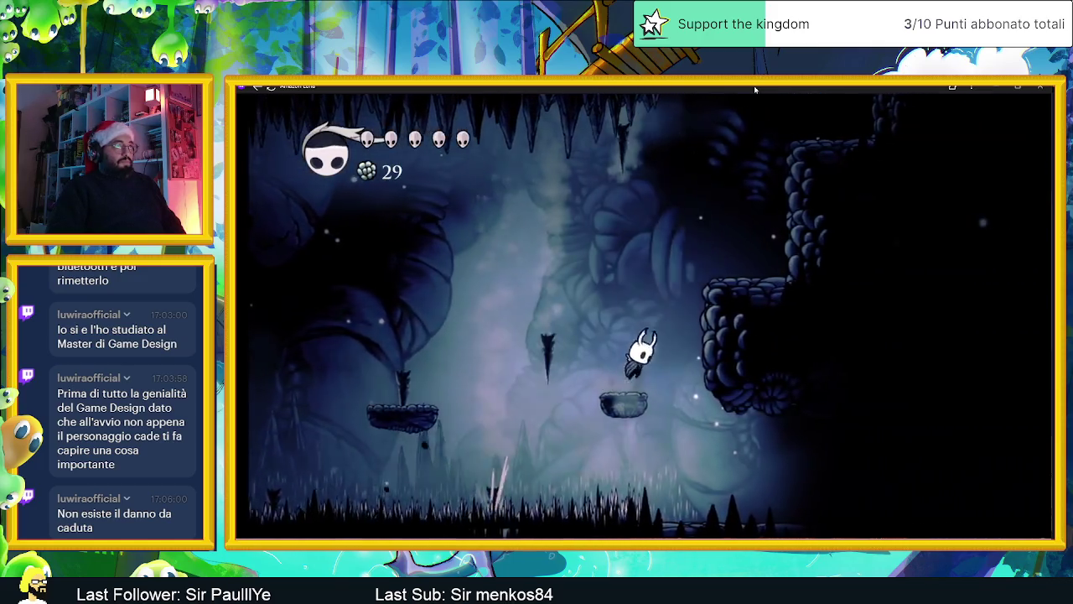
key("z")
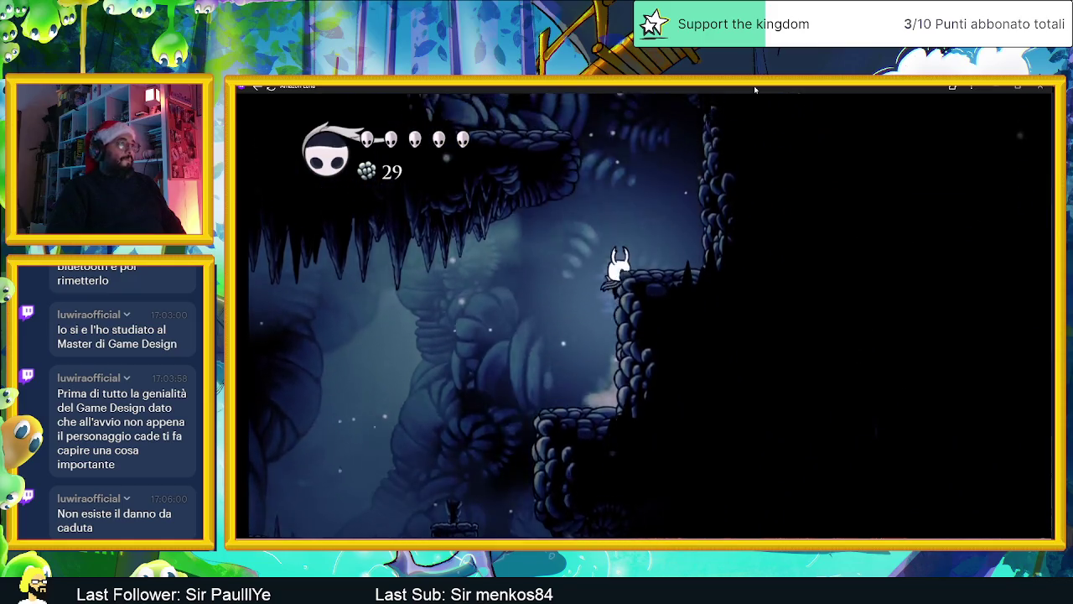
key("Right")
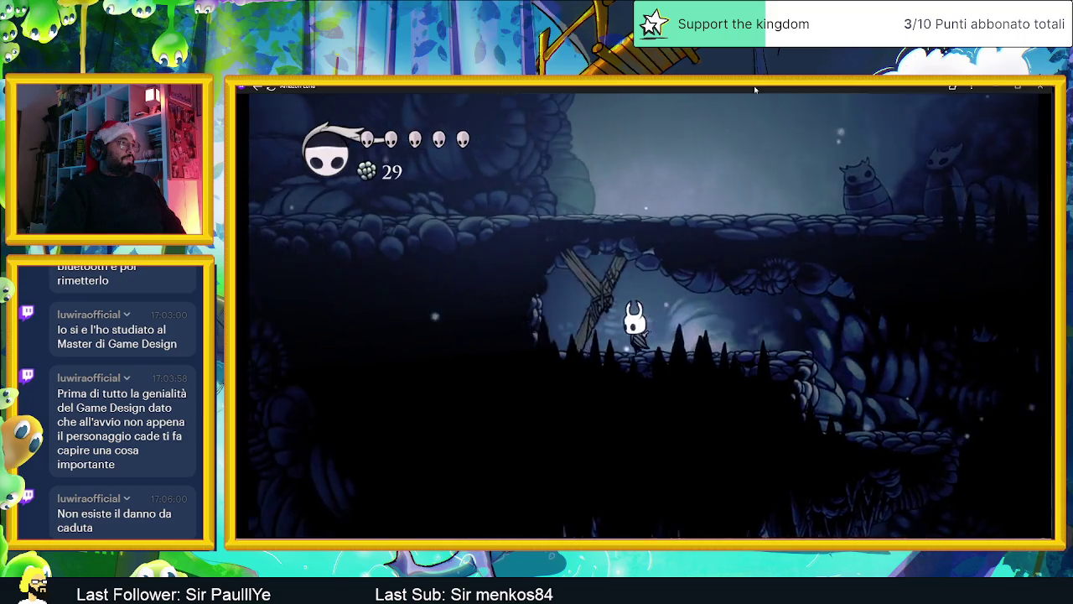
key("x")
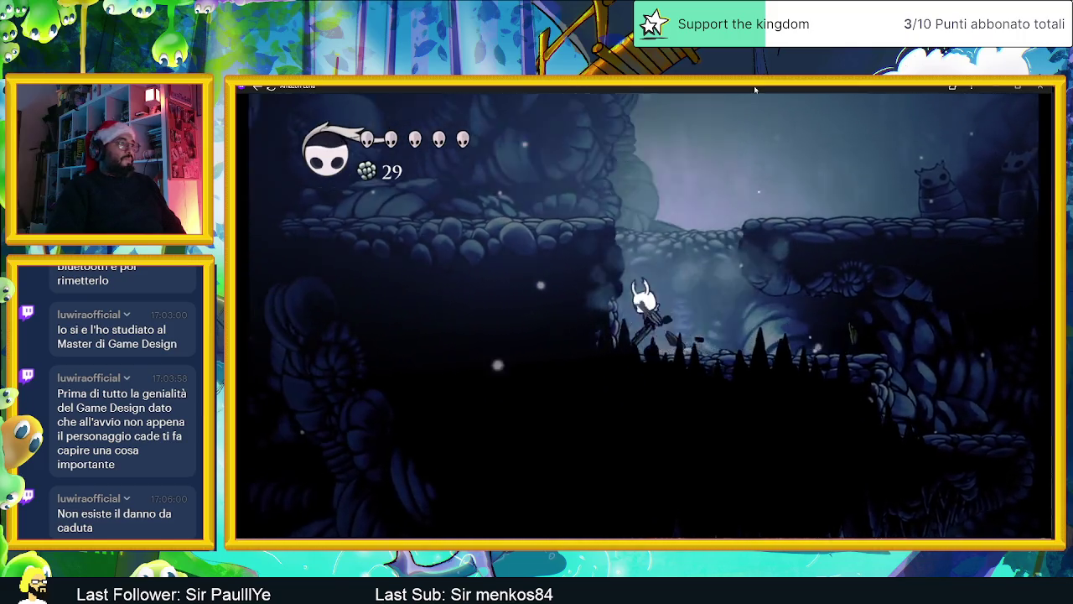
key("Right")
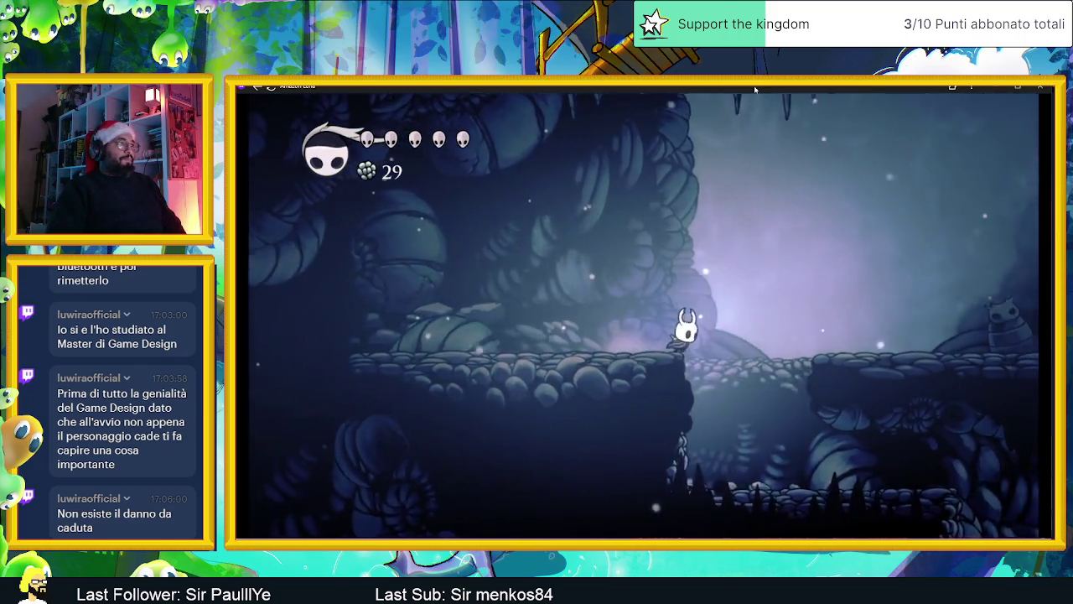
key("z")
Step: Break the wall and read the glowing lore tablet beyond it
key("x")
key("Right")
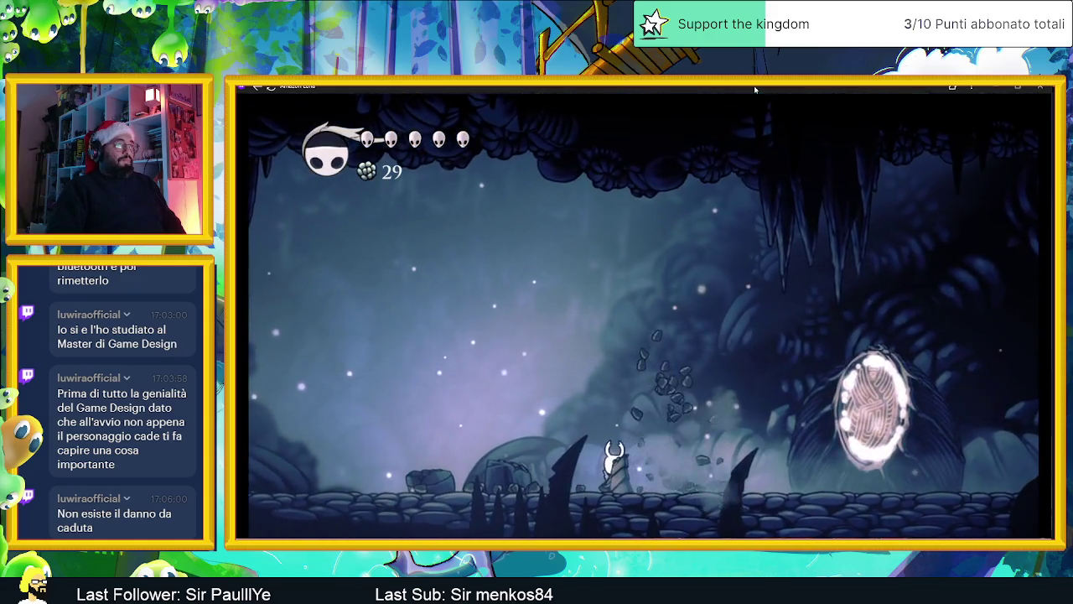
key("Right")
key("Up")
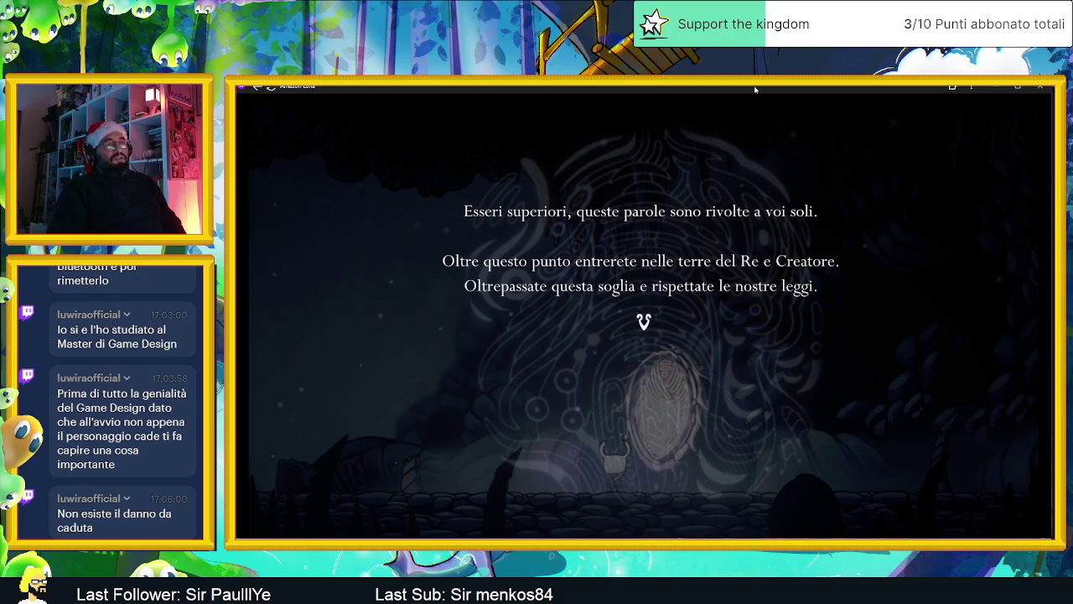
Step: Page through and close the Nidosacro tablet, strike the carved door, and walk onto the stone ledge
key("z")
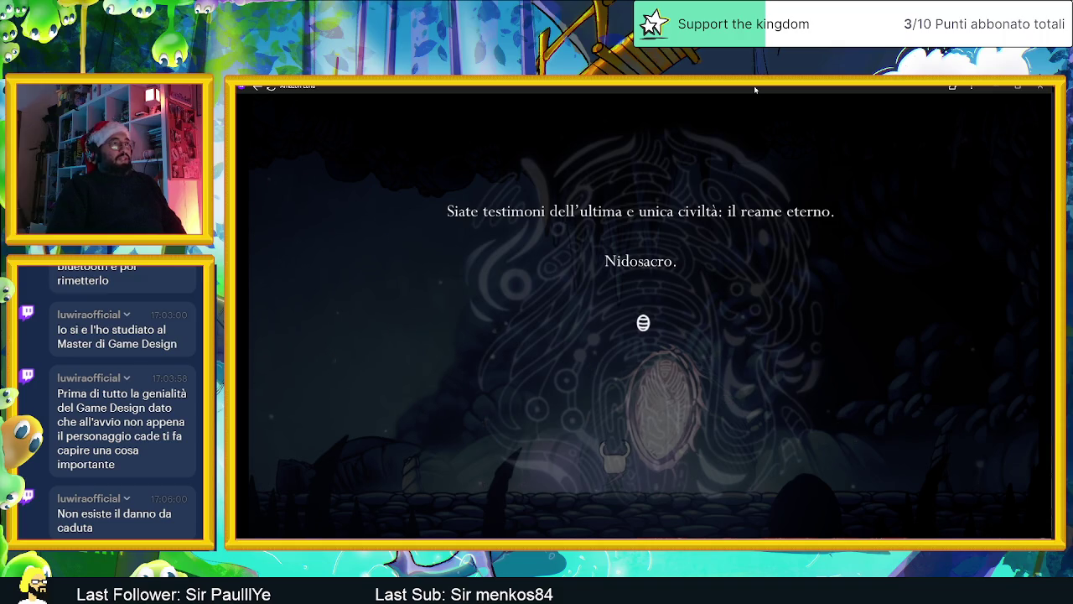
key("z")
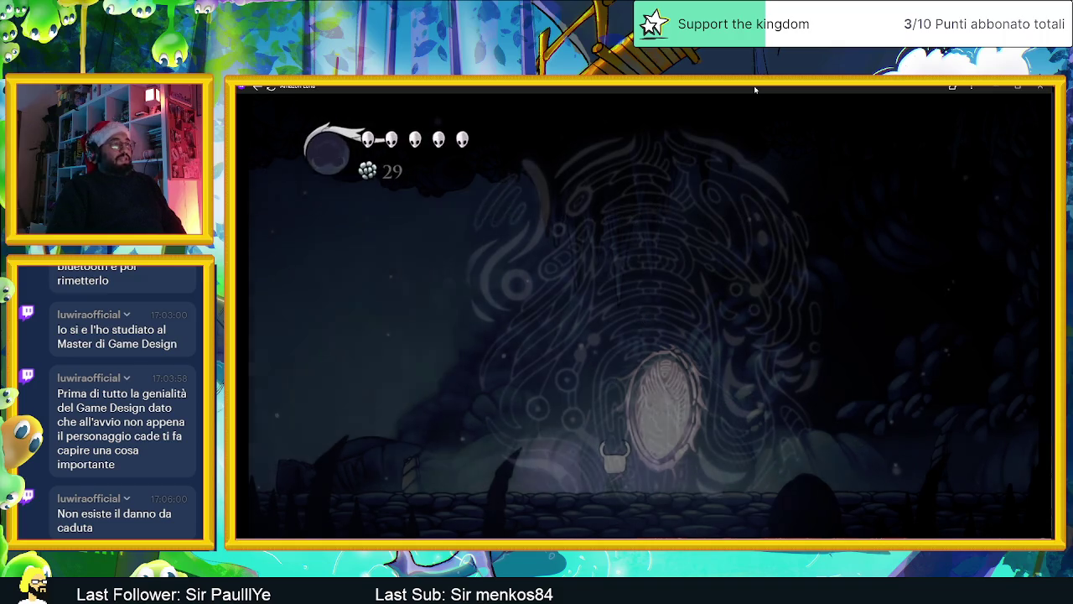
key("Right")
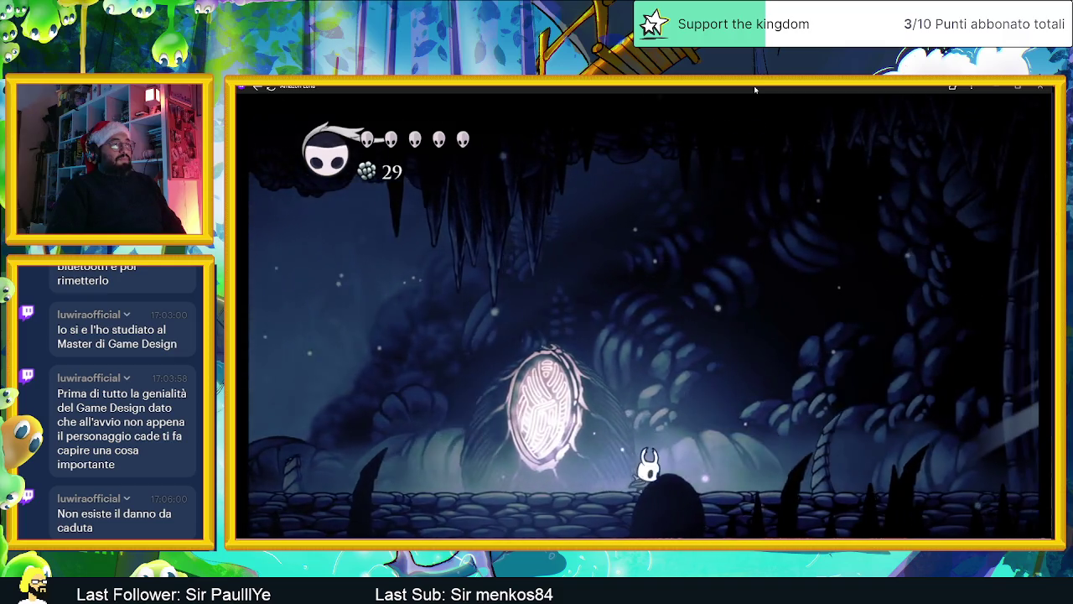
key("Right")
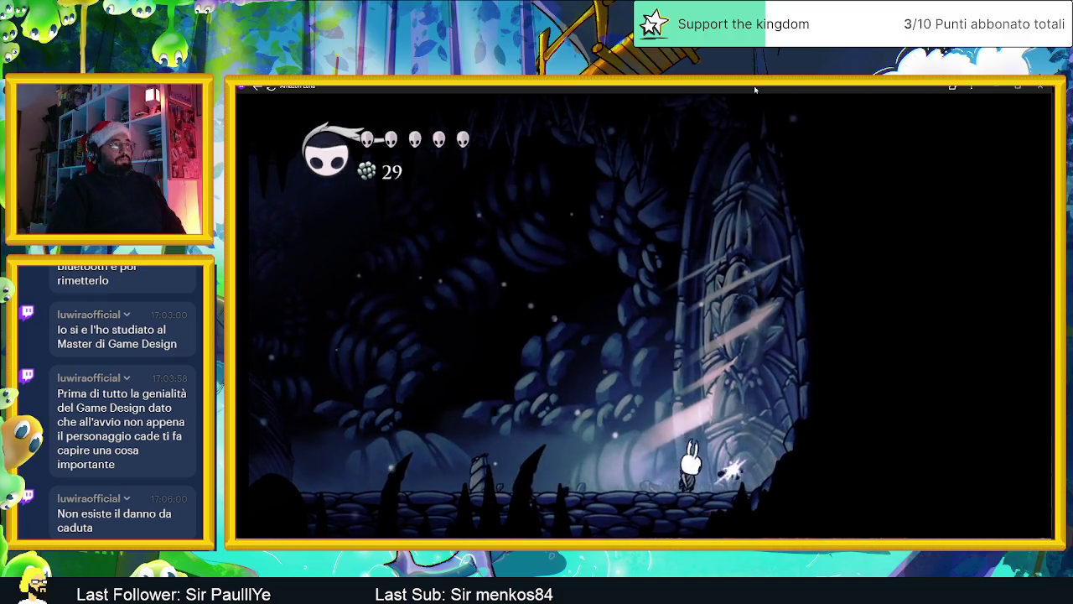
key("x")
key("x")
key("x")
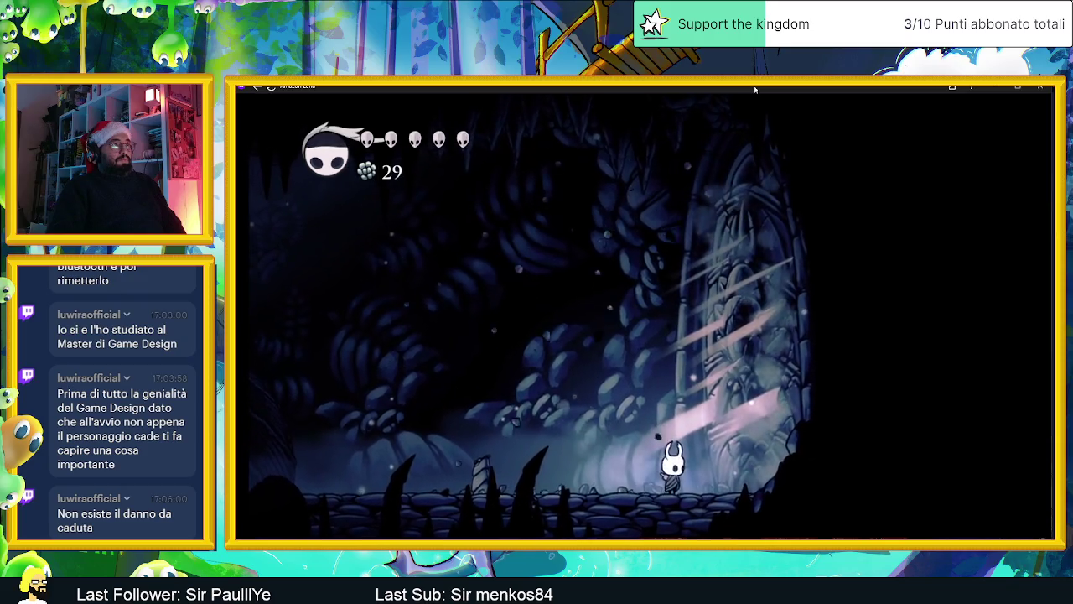
key("x")
key("x")
key("x")
key("x")
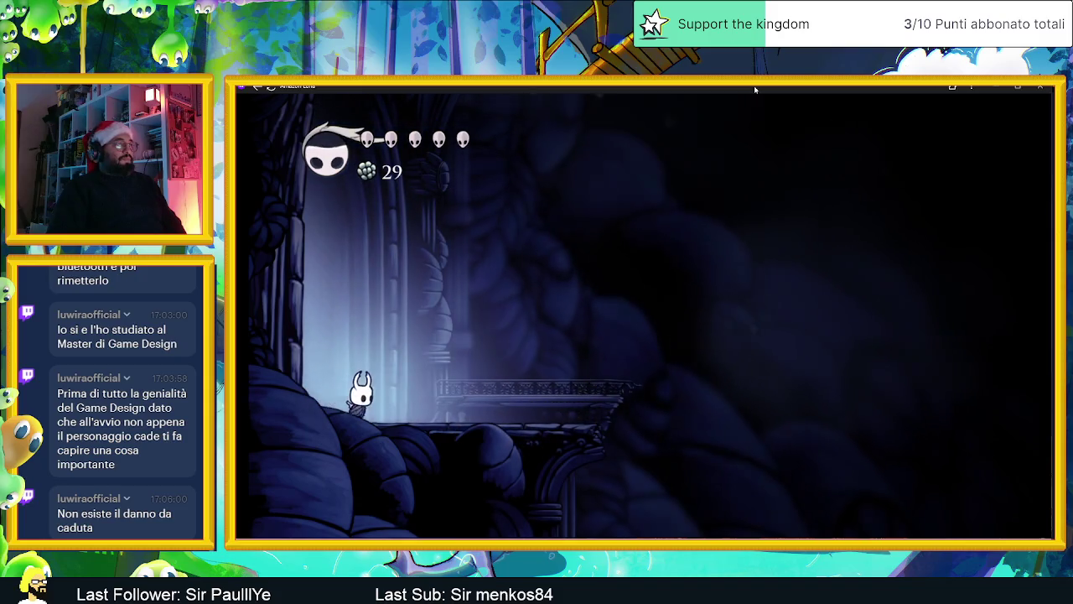
key("Right")
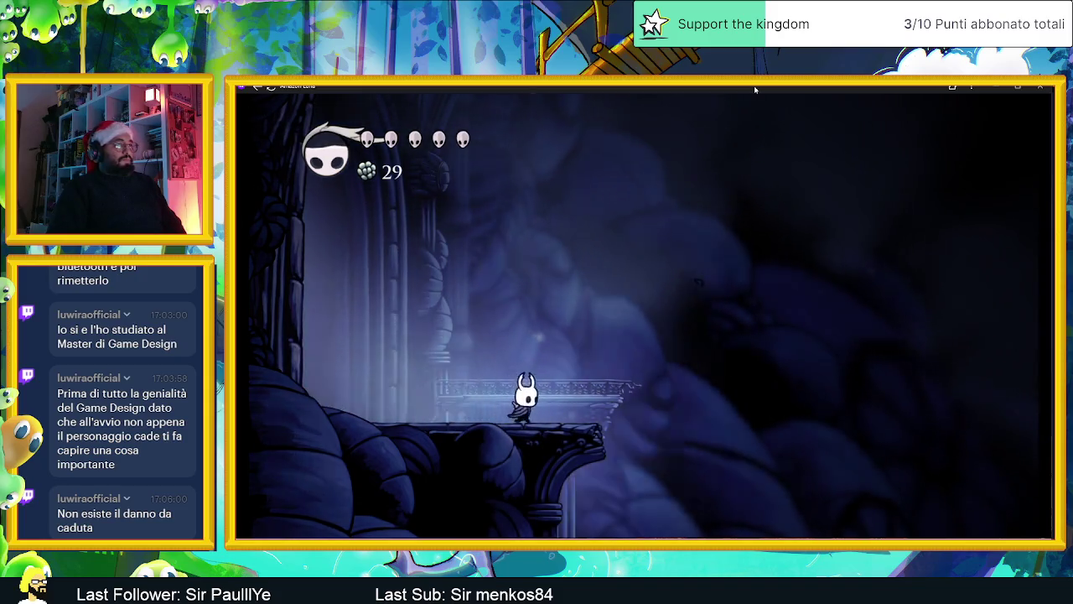
Step: Return left to the tablet, smash the wall to its left, and jump onto the ledge beyond
key("Left")
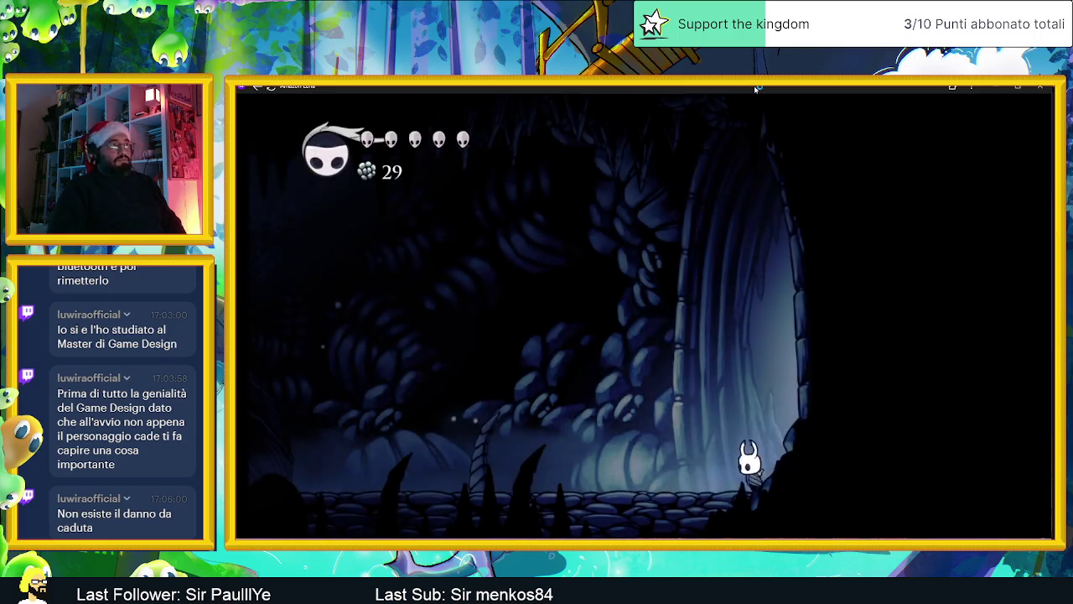
key("Left")
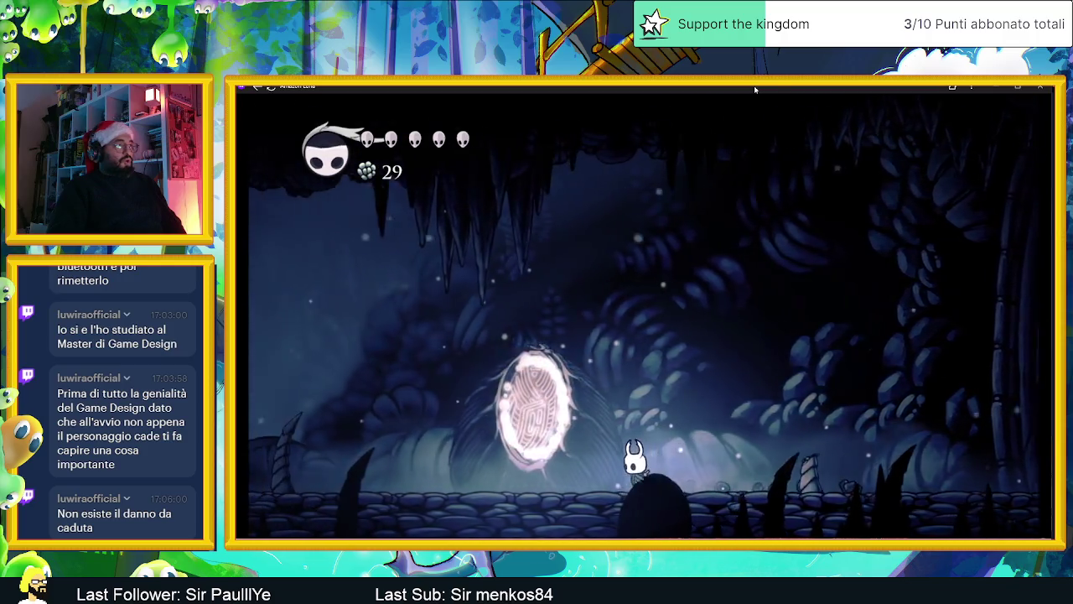
key("Left")
key("x")
key("x")
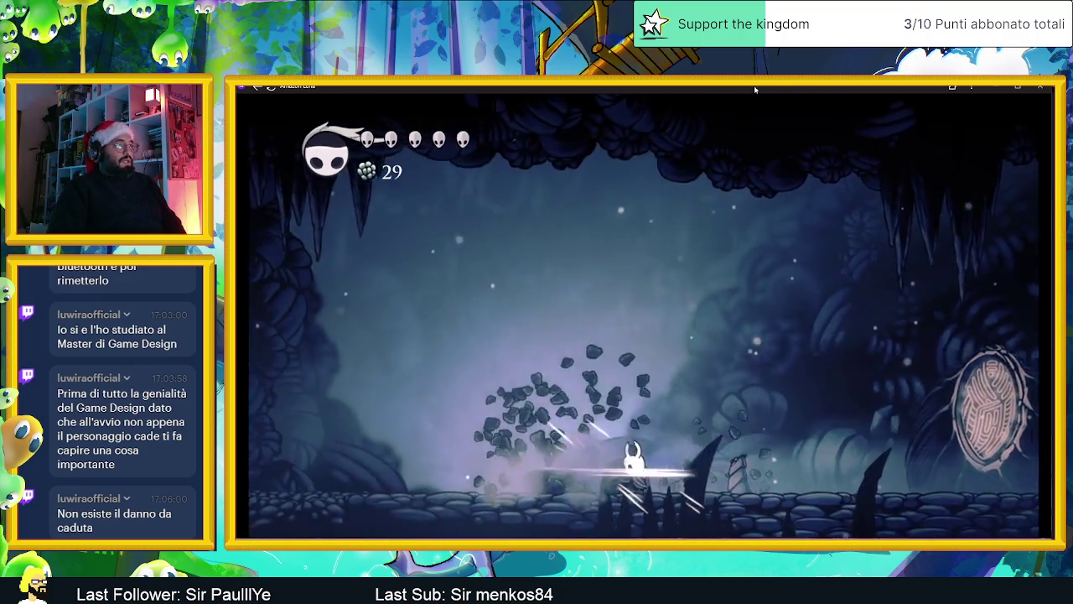
key("Left")
key("z")
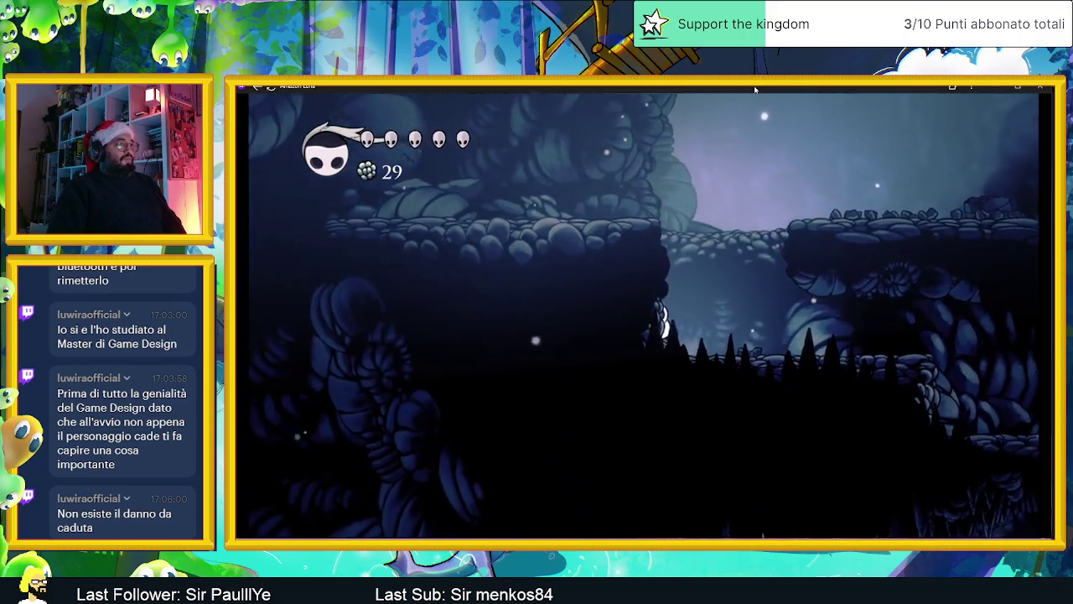
key("Left")
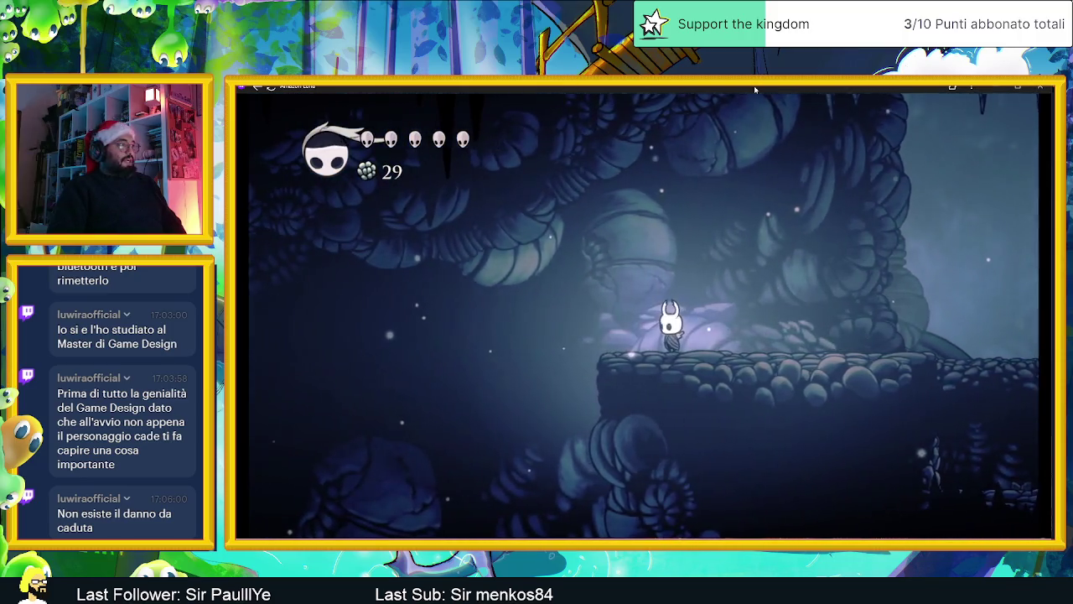
key("Left")
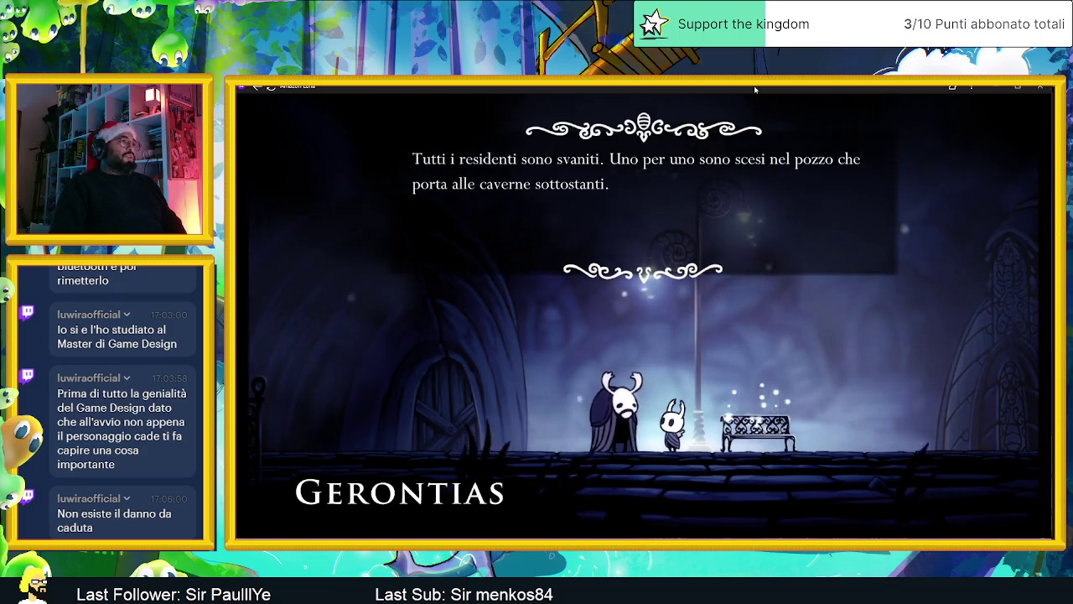
Step: Advance through Gerontias's remaining lines and close the conversation
key("z")
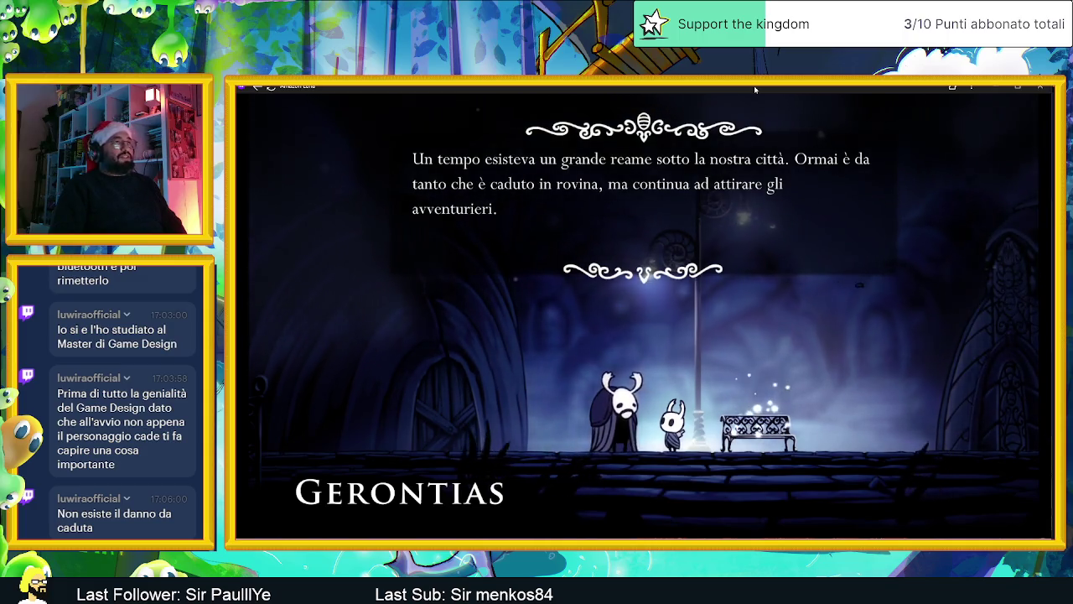
key("z")
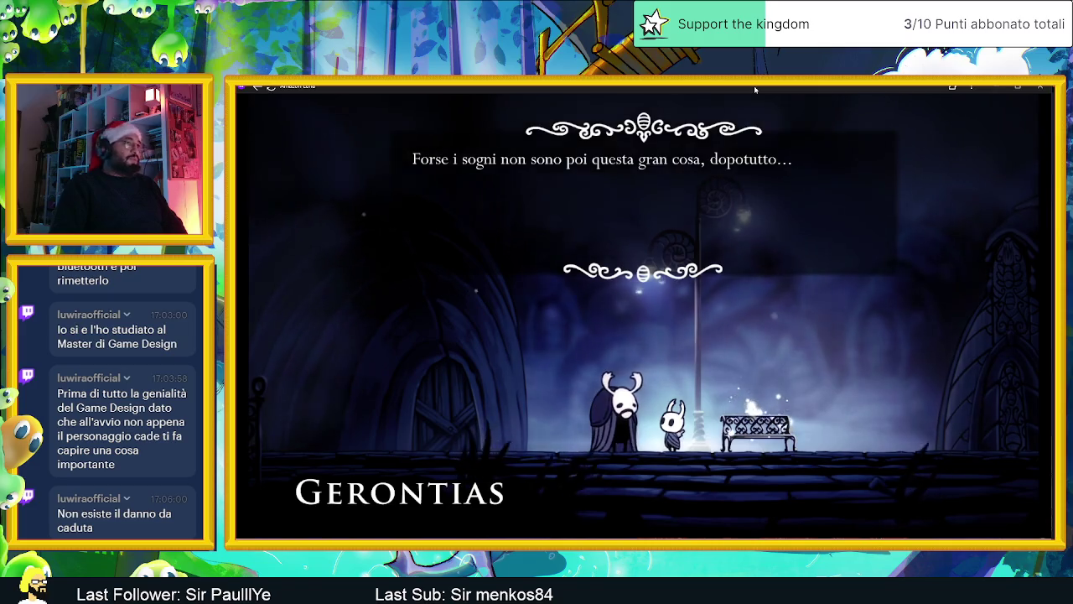
key("z")
Step: Rest on the town bench, then walk right toward the next building
key("Right")
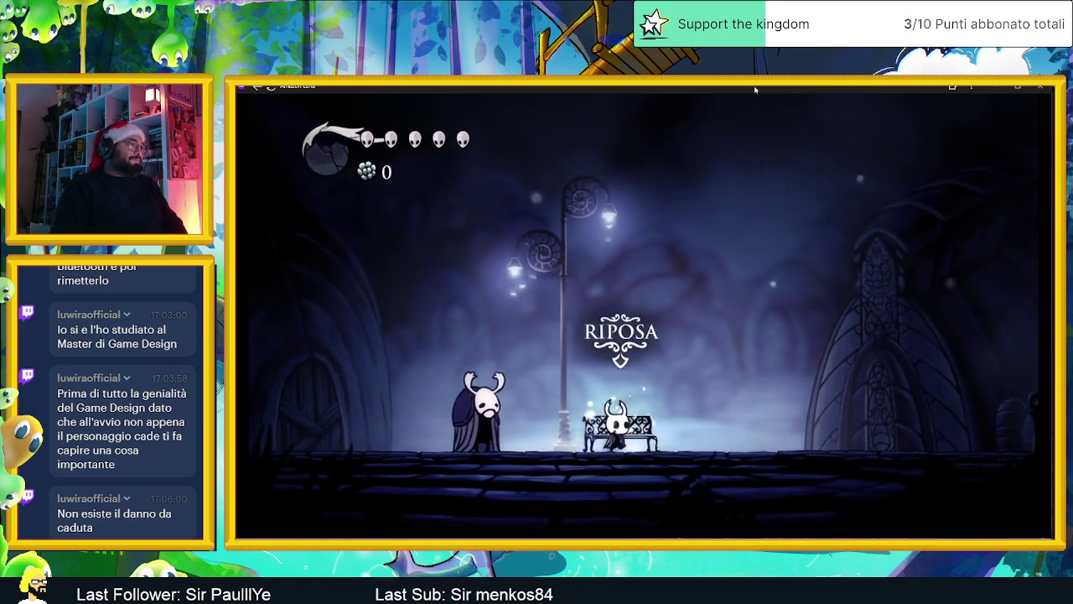
key("Up")
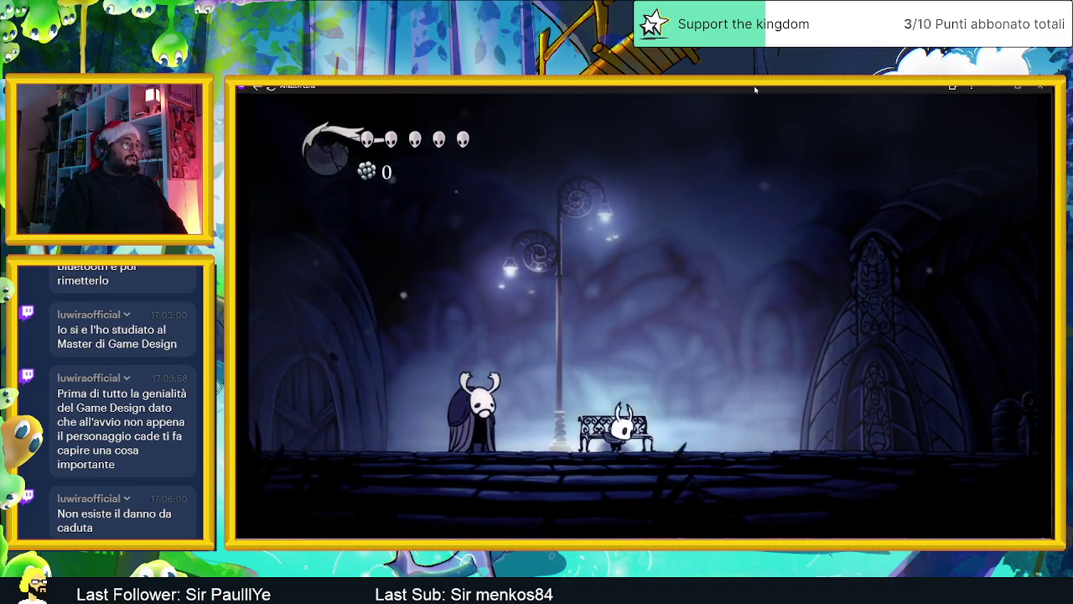
key("Right")
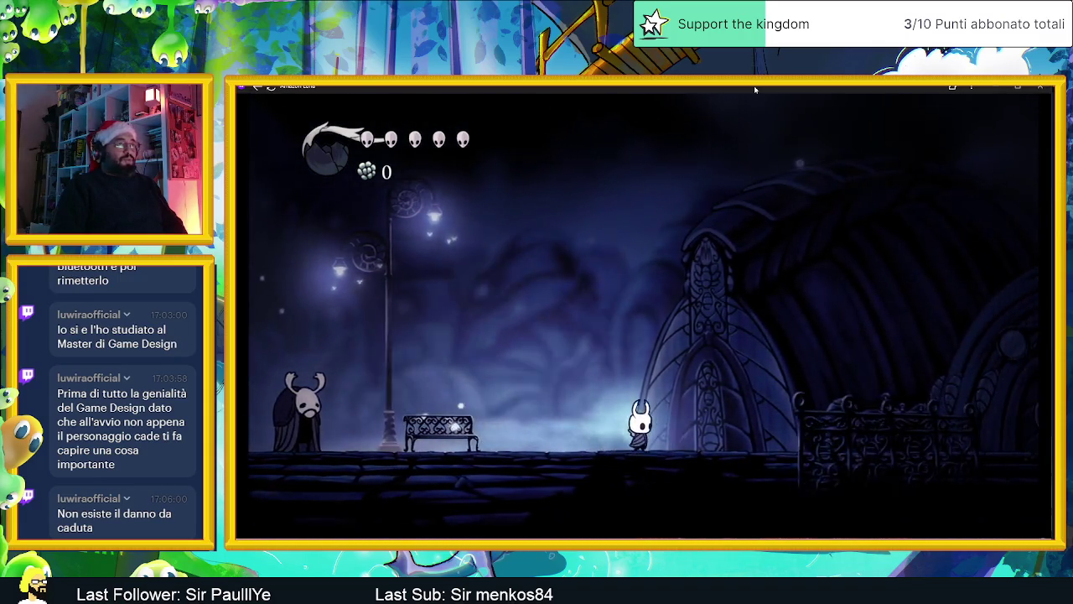
key("Right")
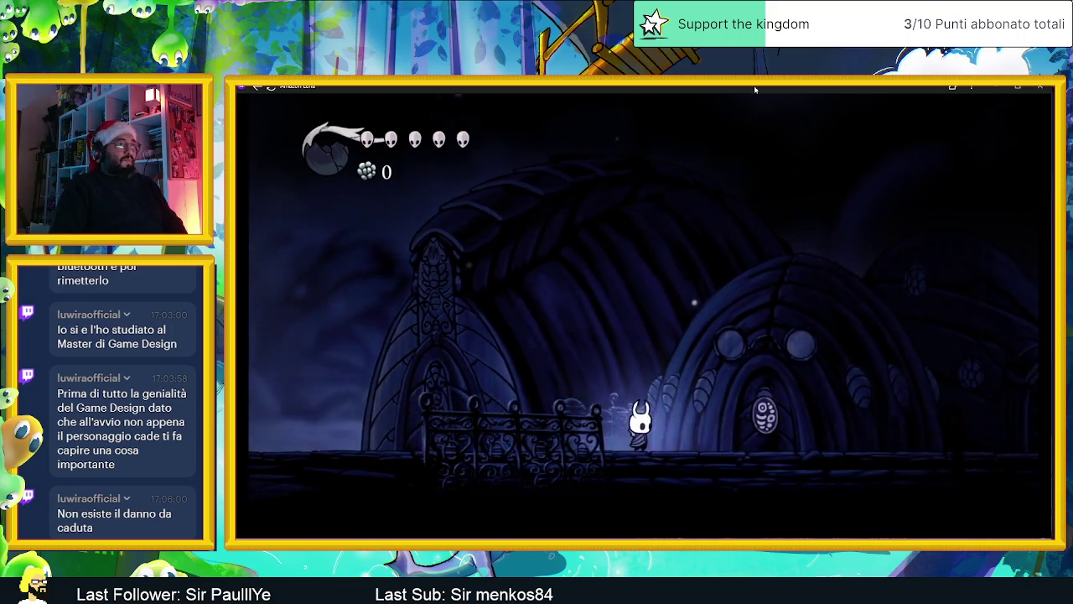
key("Right")
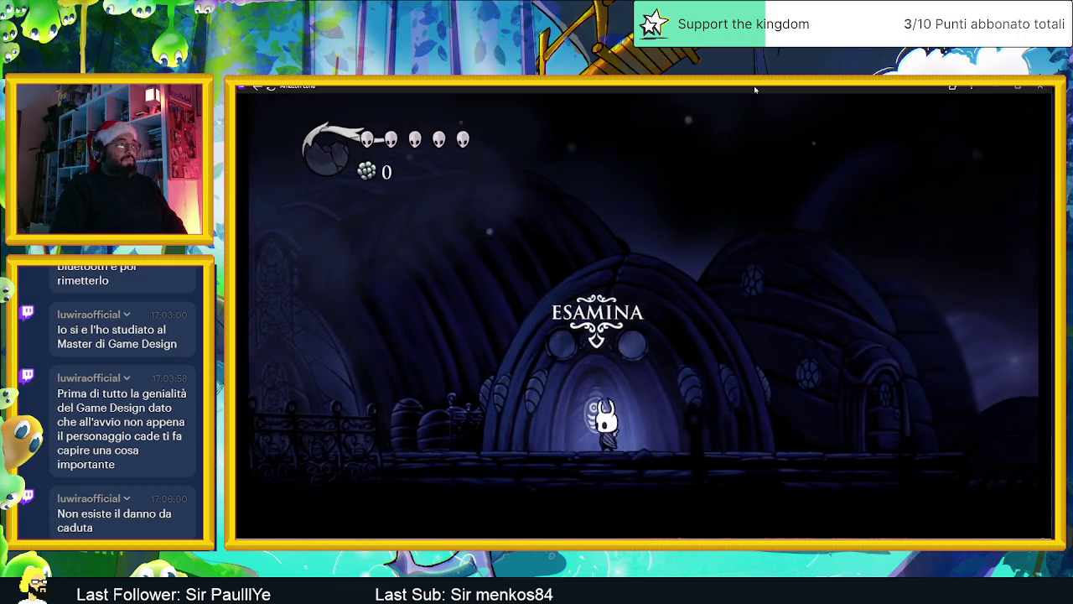
Step: Read Iselda and Cornifer's map shop sign, pause and resume, then open the Inventario screen
key("Up")
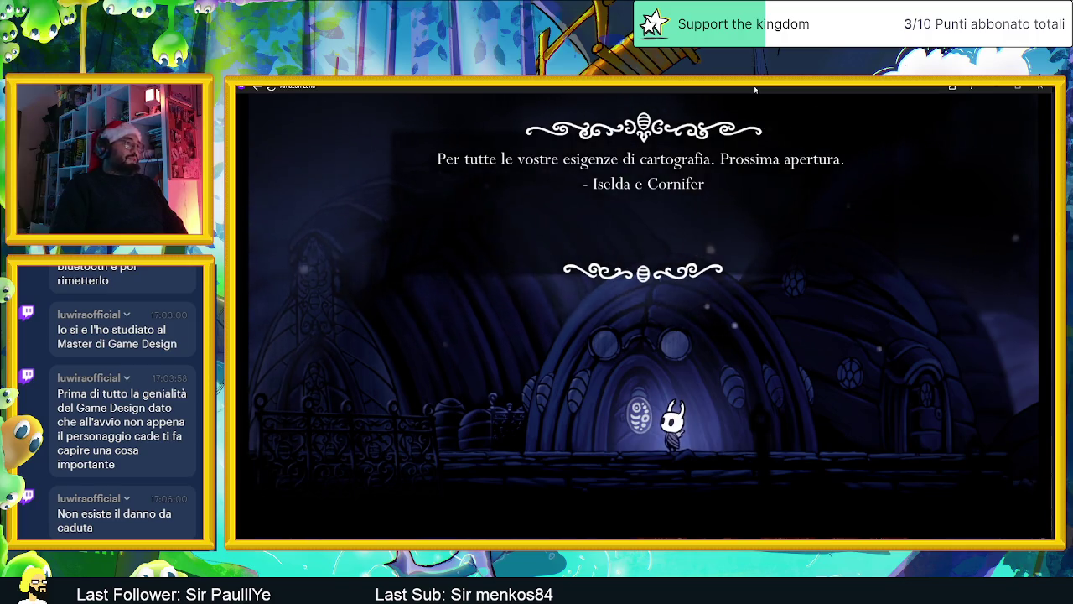
key("z")
key("Right")
key("Escape")
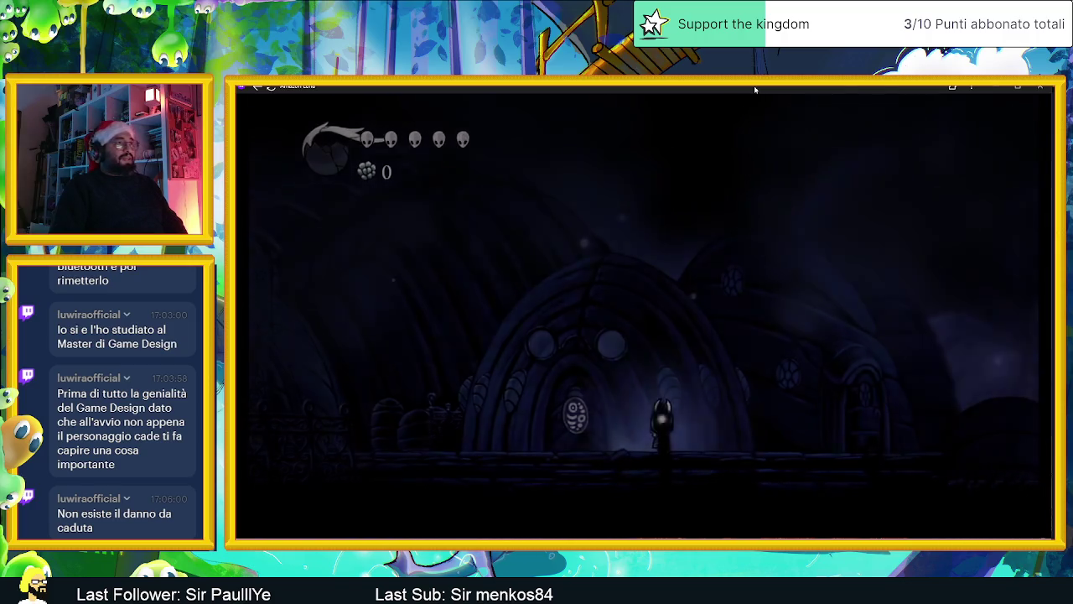
key("Escape")
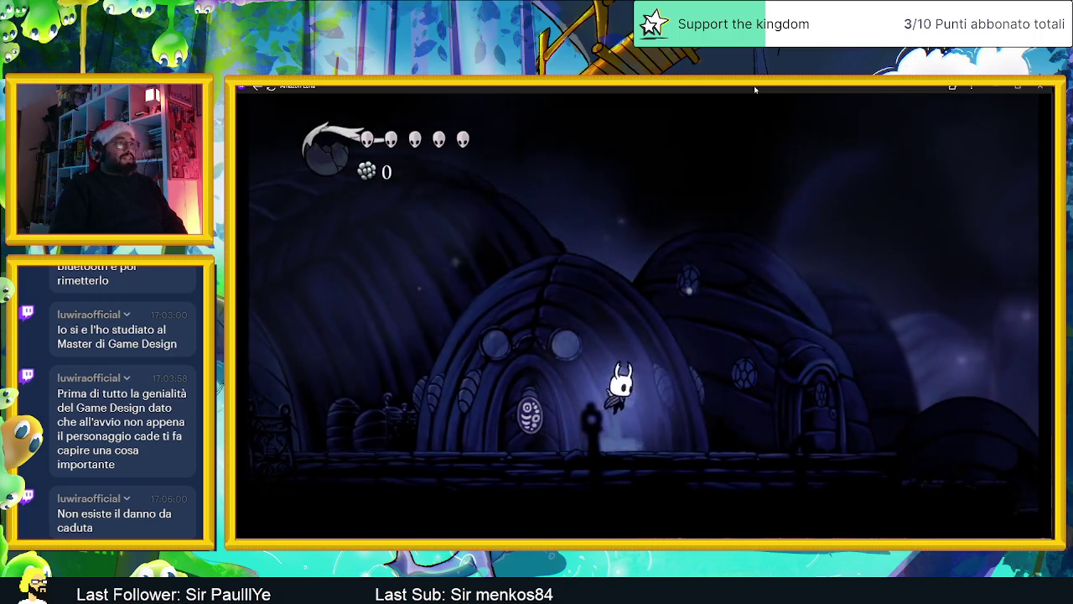
key("i")
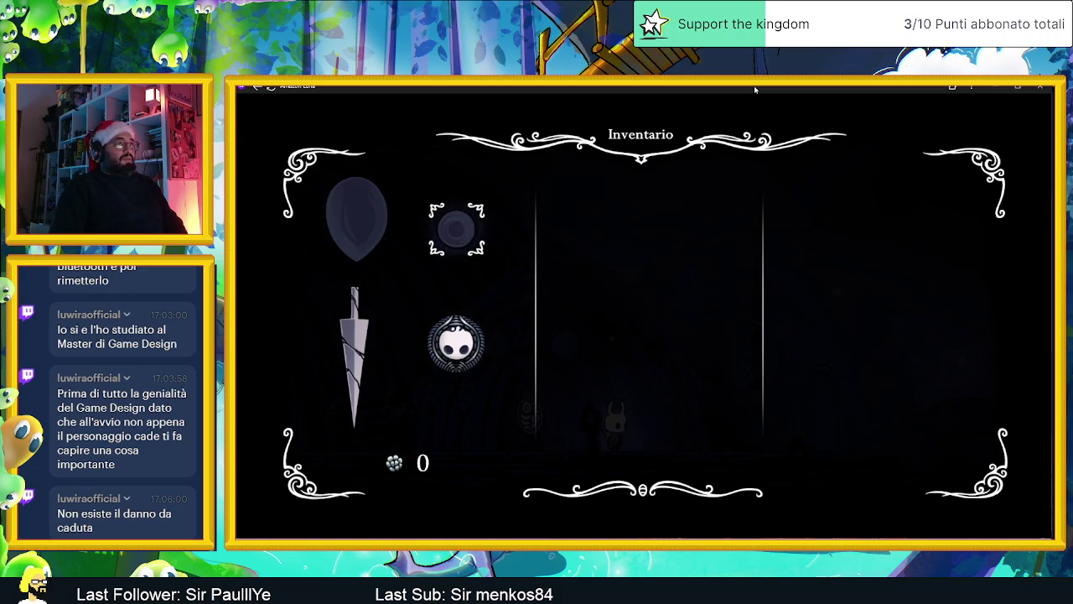
Step: Close the inventory, resume with Continua, and walk right to enter the lit archway down the well
key("i")
key("Escape")
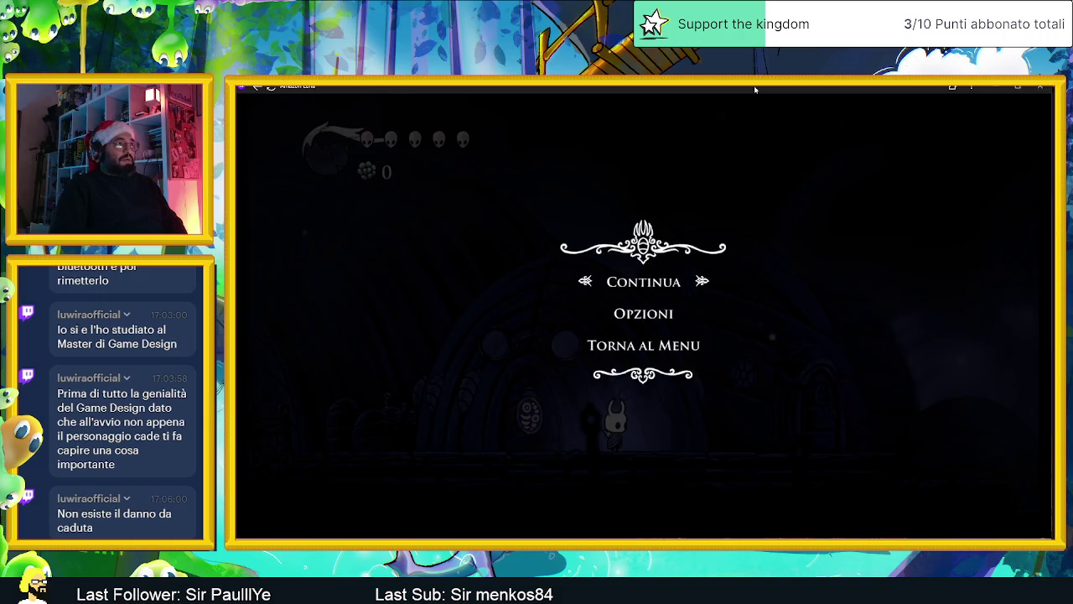
key("Escape")
key("Right")
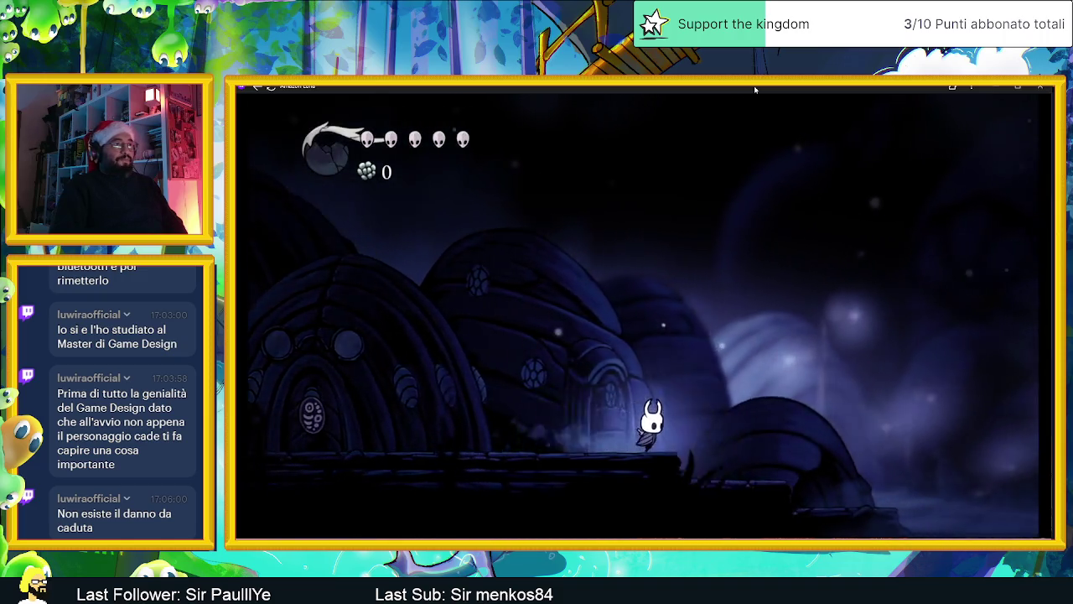
key("Right")
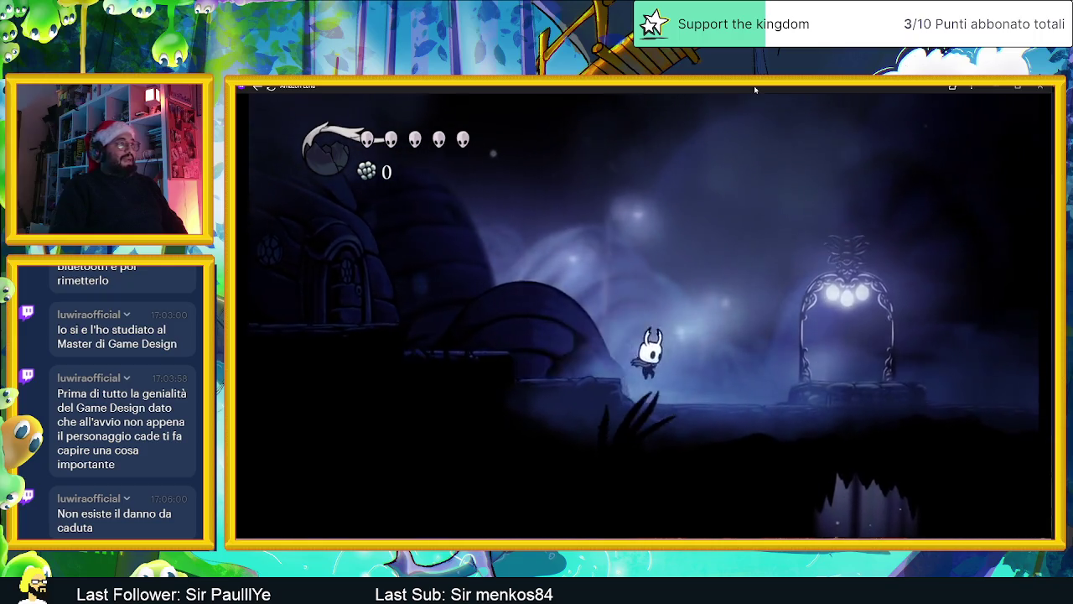
key("Right")
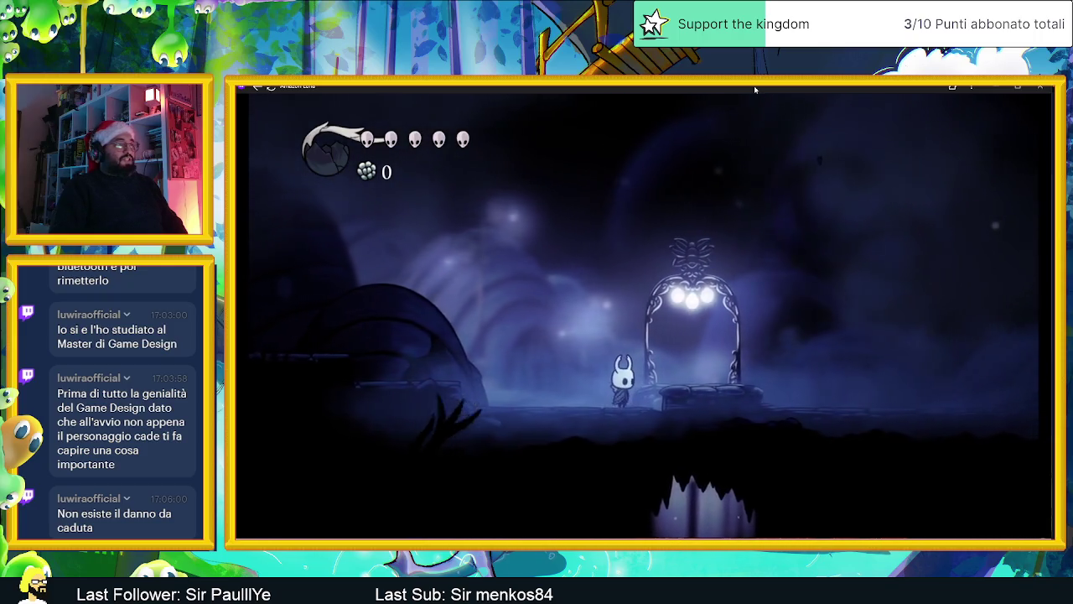
key("Right")
key("Up")
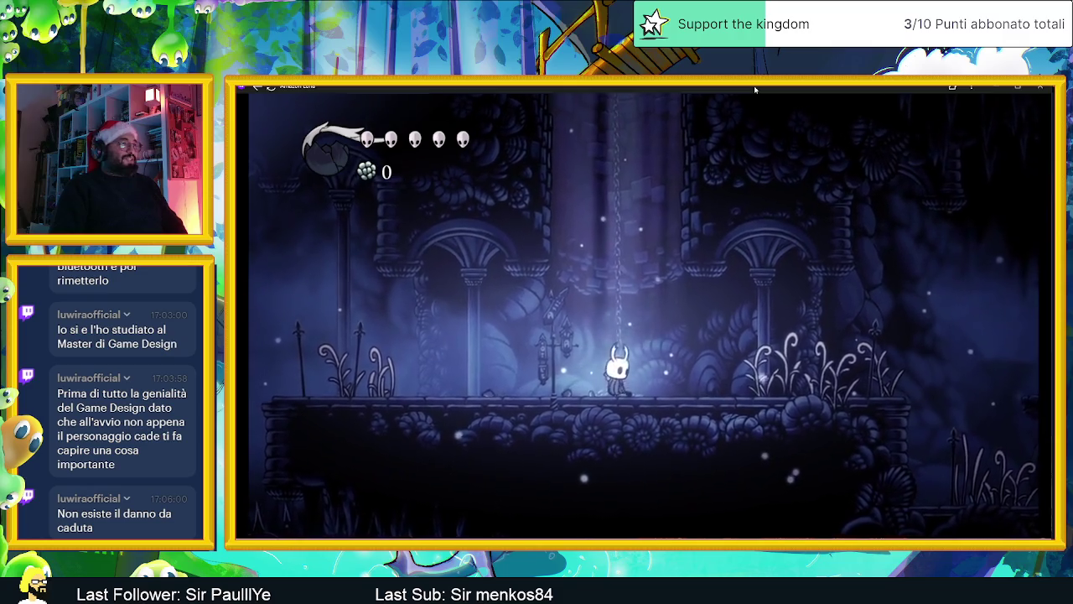
Step: Walk left into Sentieri Dimenticati and past the pillared arches
key("Left")
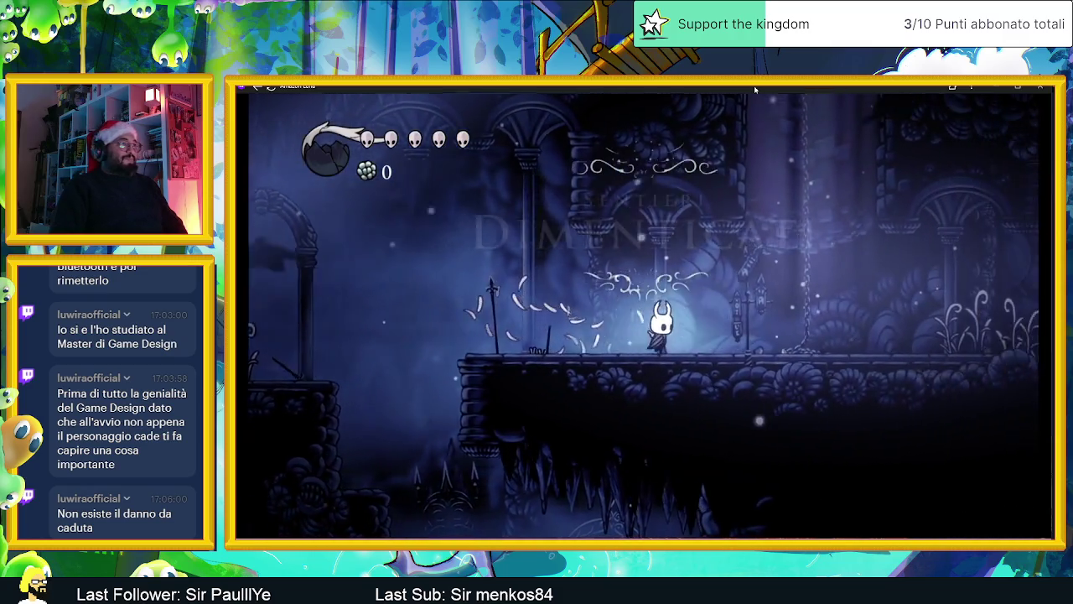
key("Left")
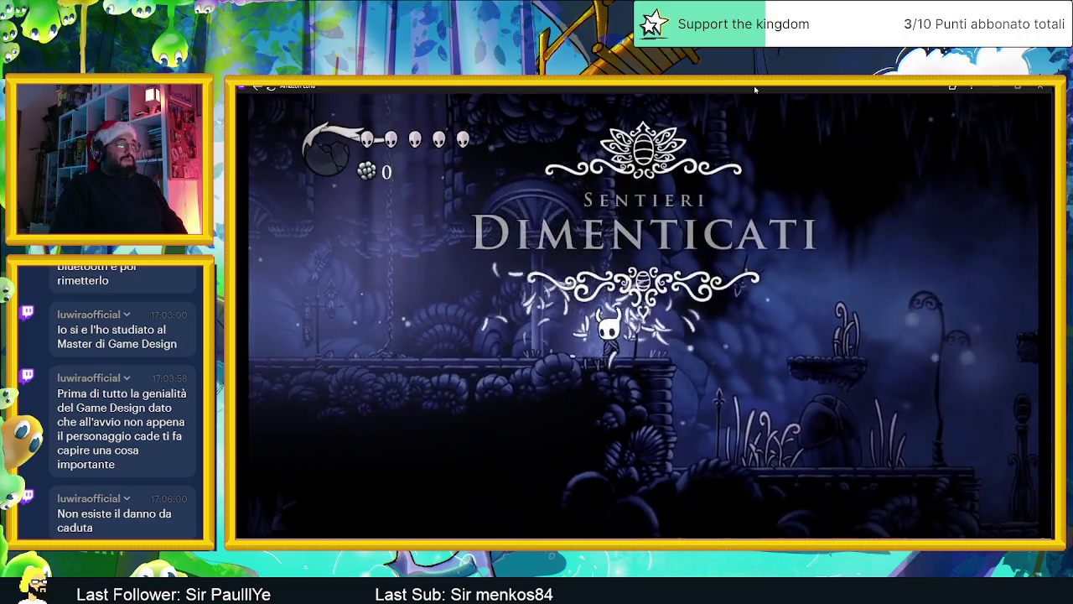
key("Left")
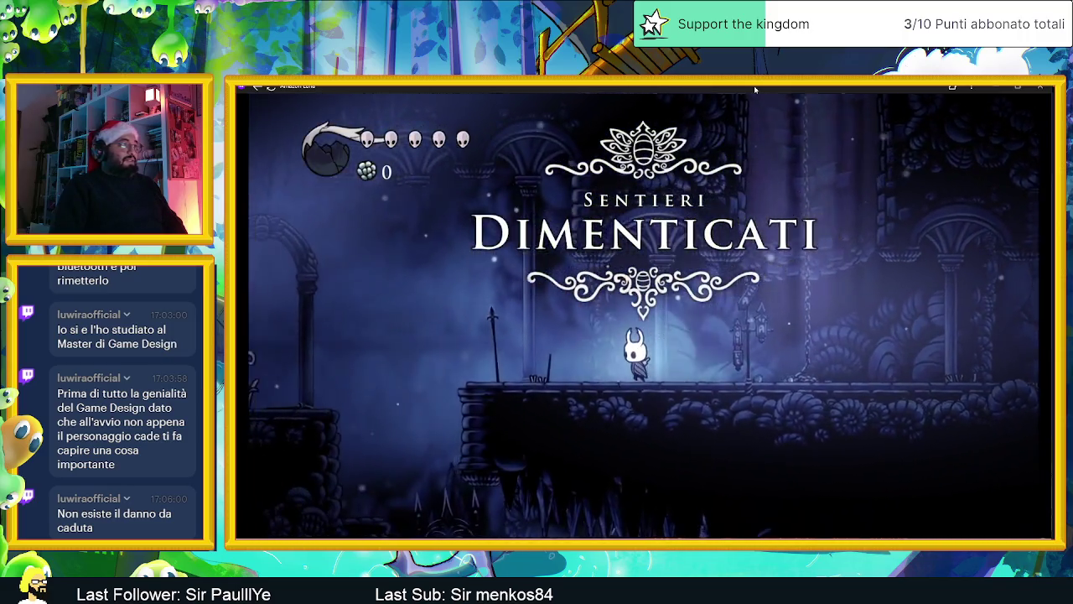
key("Left")
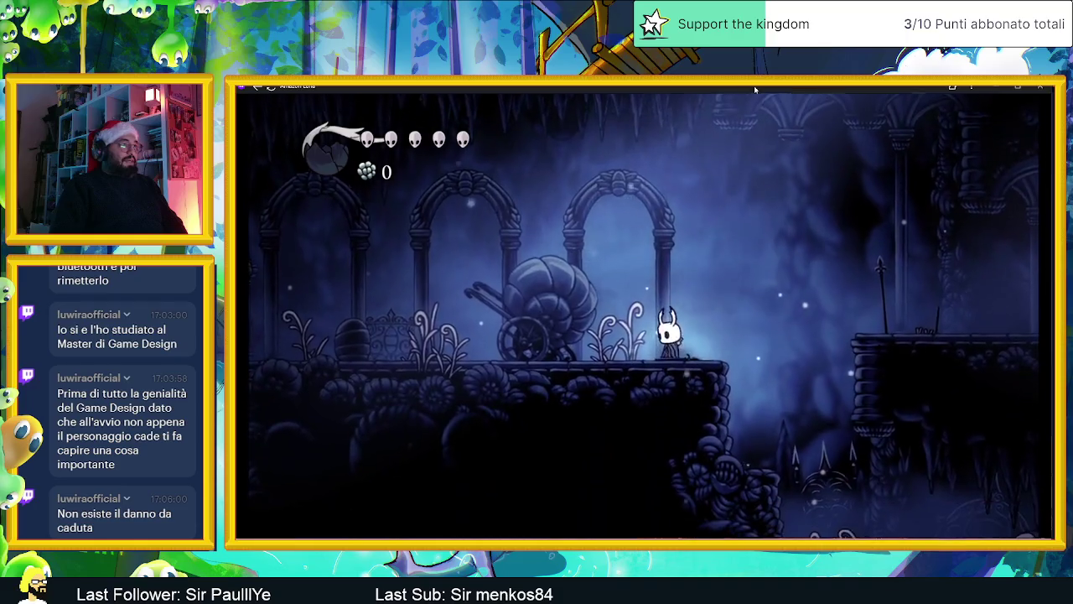
Step: Jump and slash the nail both right and left, then head left toward the spiky crawler
key("Right")
key("z")
key("x")
key("Left")
key("x")
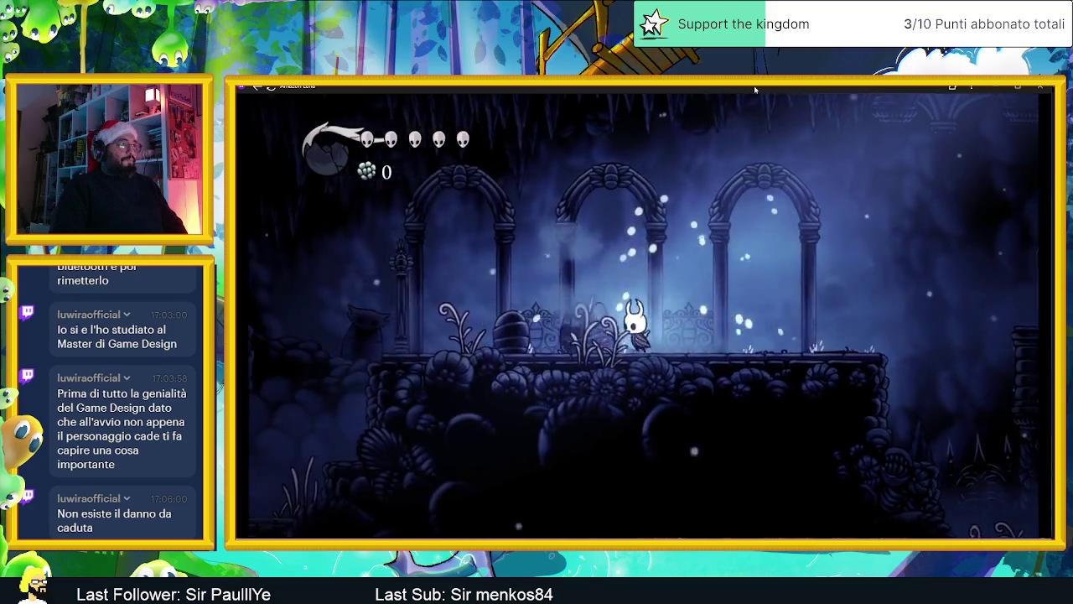
key("x")
key("Left")
key("Right")
key("Left")
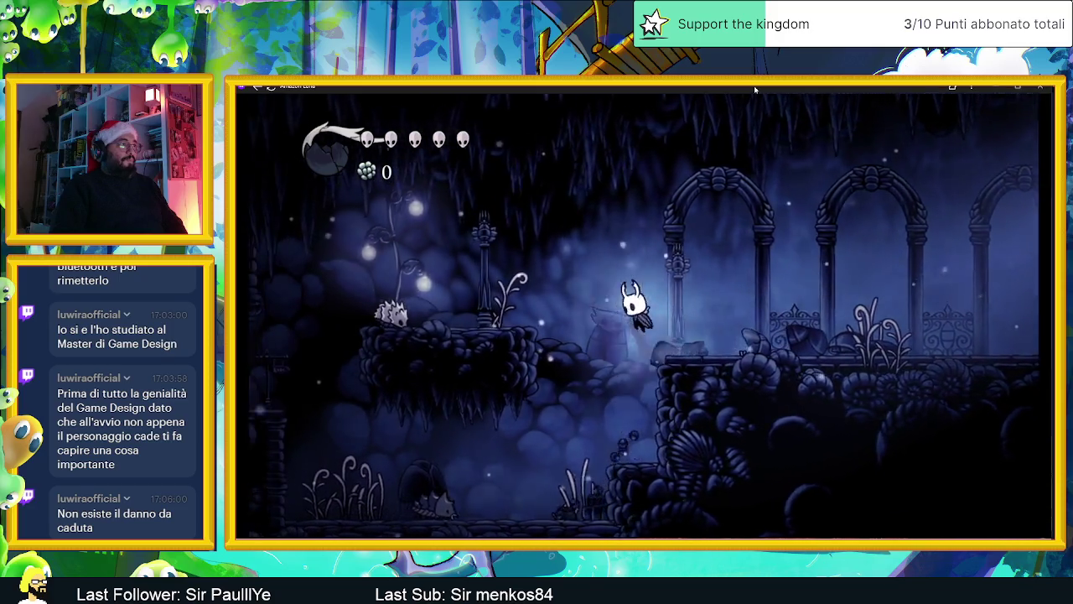
Step: Strike the enemy, drop below, kill the floor enemy and exit left past the signpost
key("x")
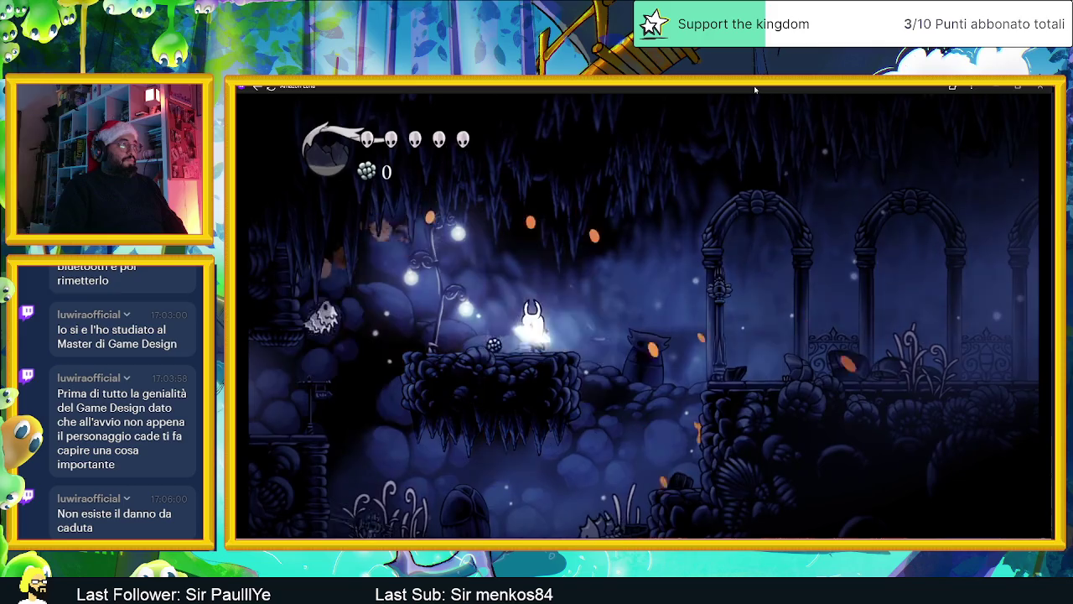
key("Left")
key("x")
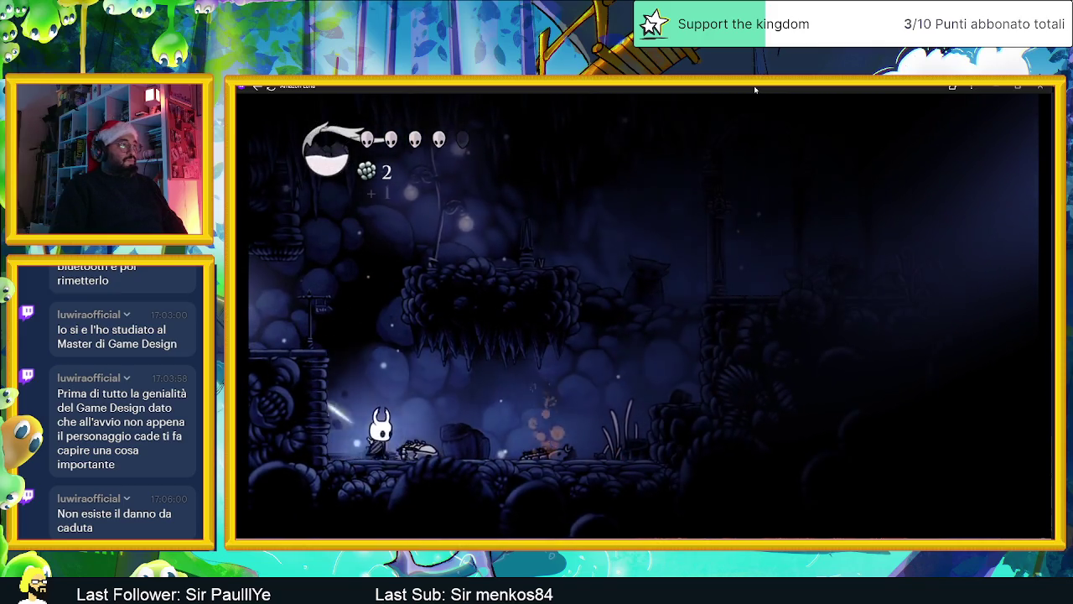
key("x")
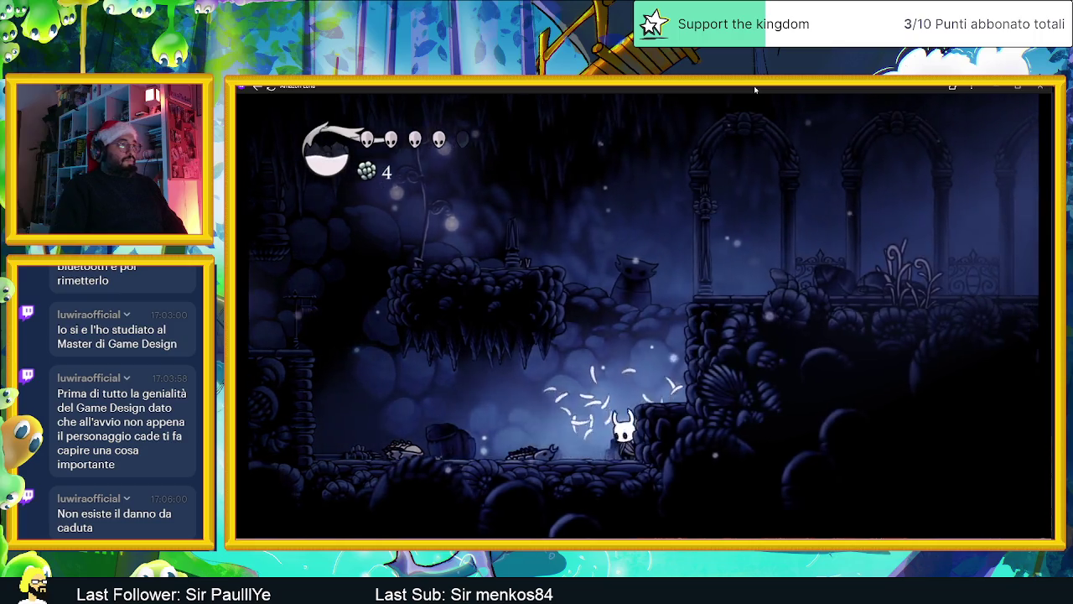
key("Left")
key("Left")
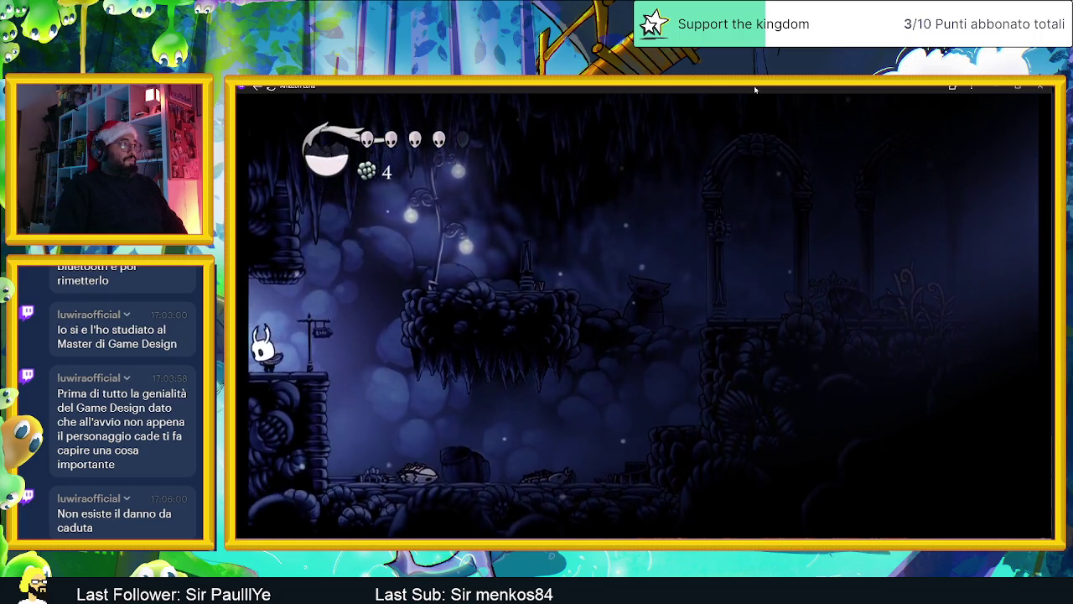
key("Left")
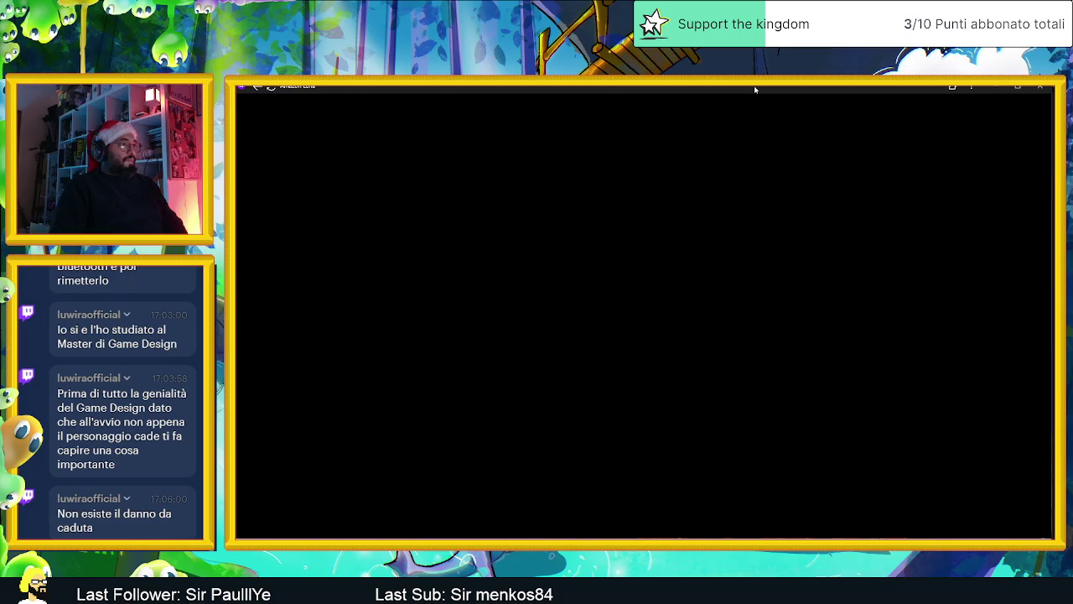
Step: Walk left along the ledge and kill the crawler
key("Left")
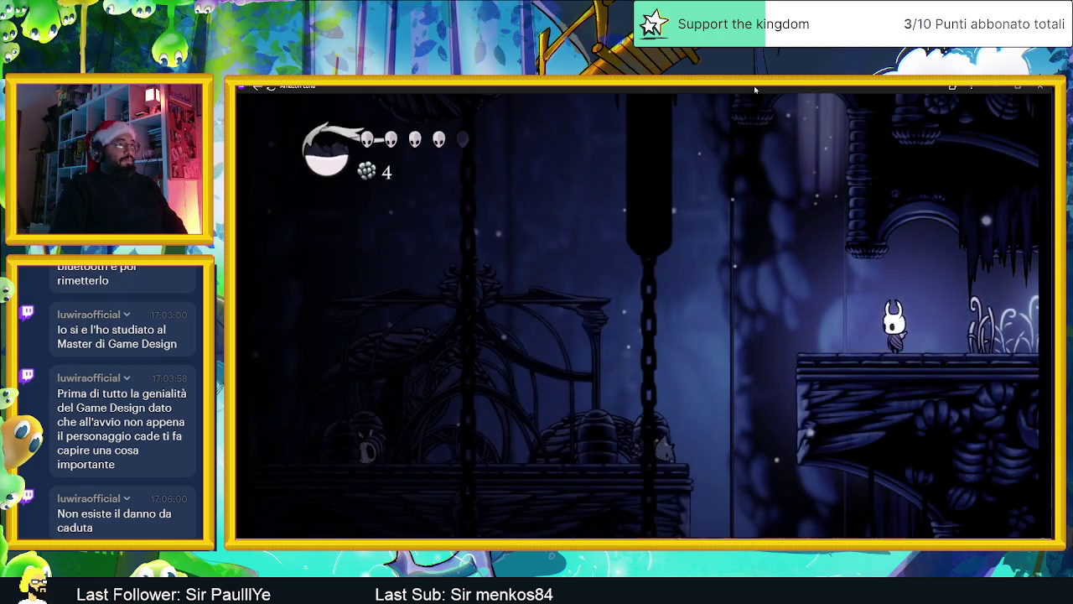
key("Left")
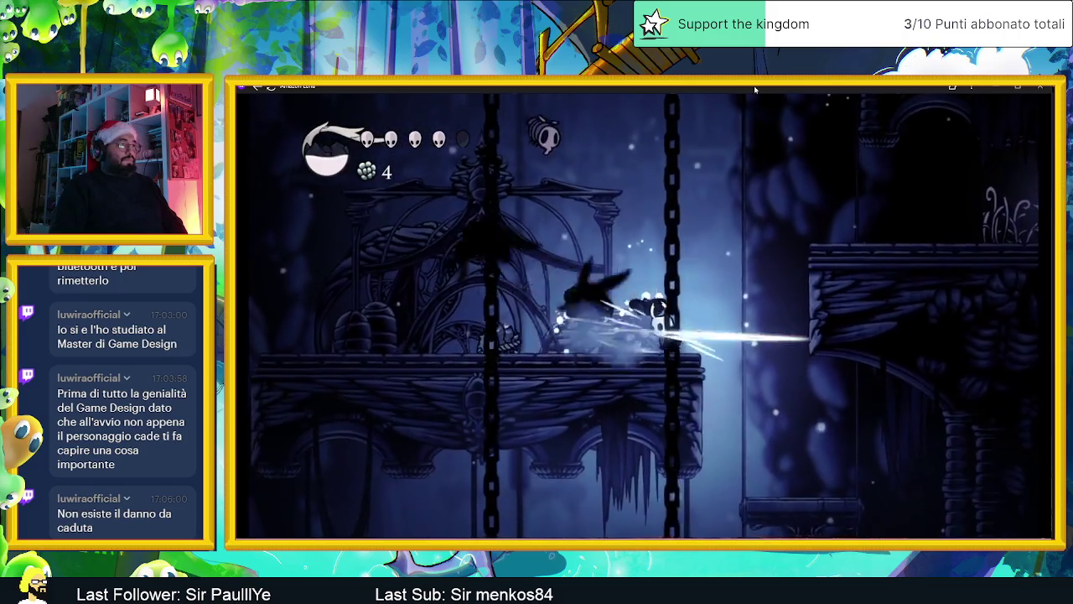
key("Left")
key("x")
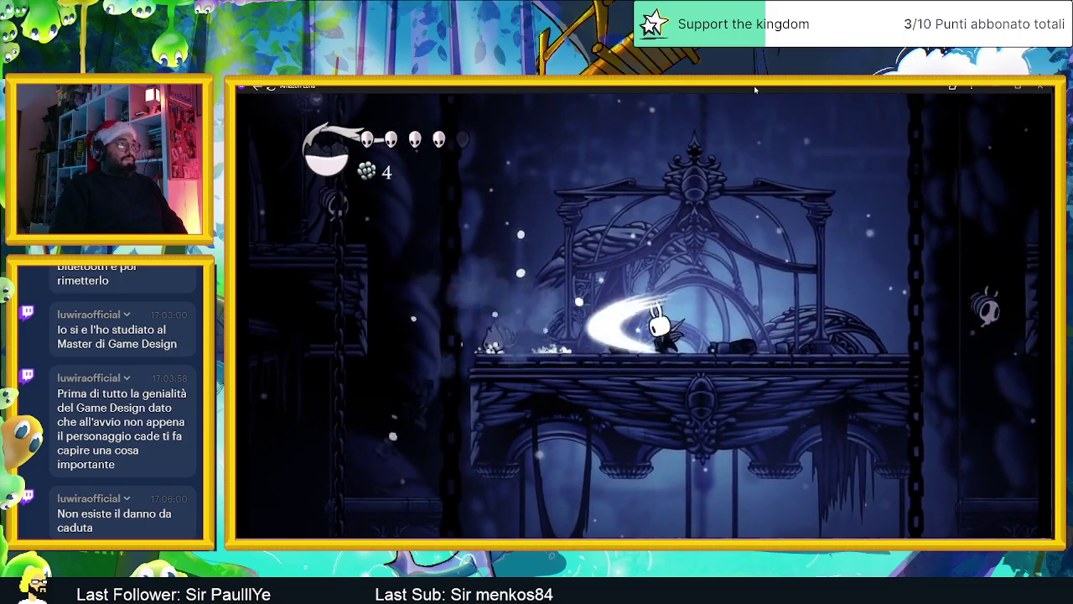
key("x")
key("x")
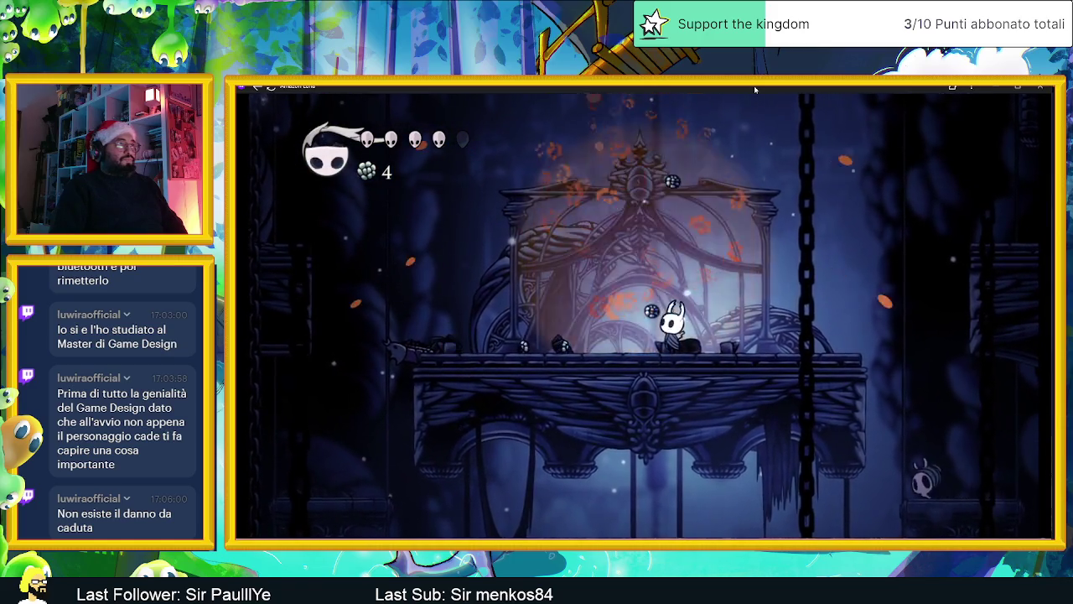
Step: Collect the geo along the ornate platform, then hop onto the small platform
key("Right")
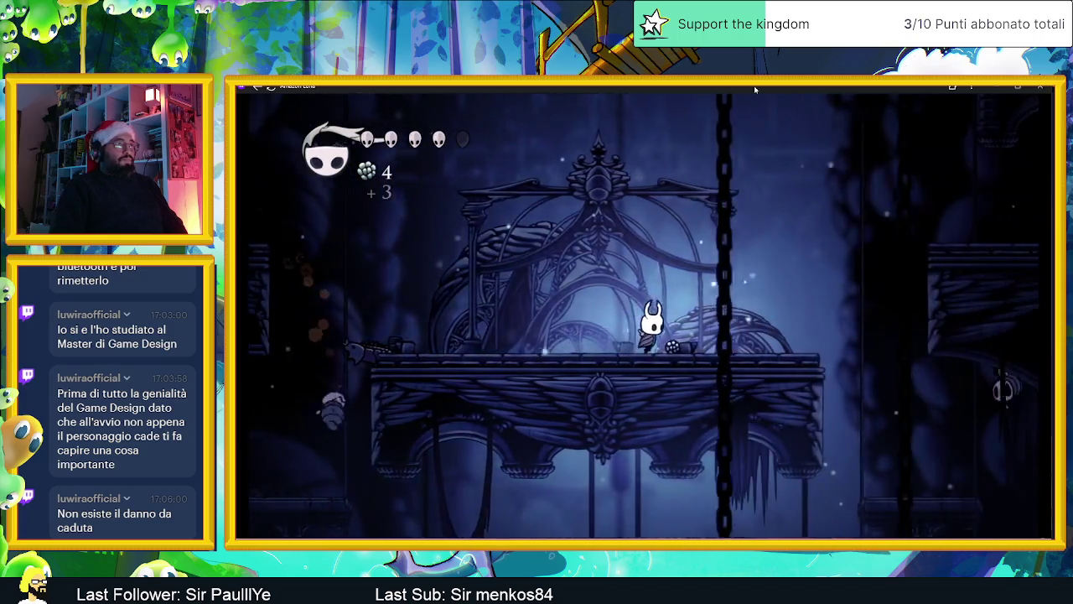
key("Right")
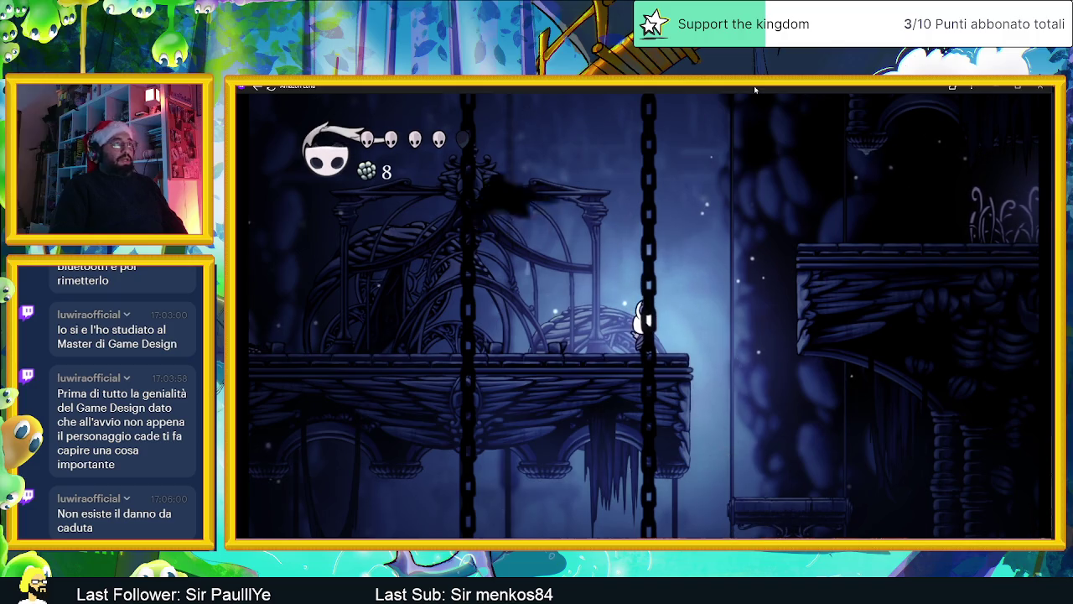
key("Left")
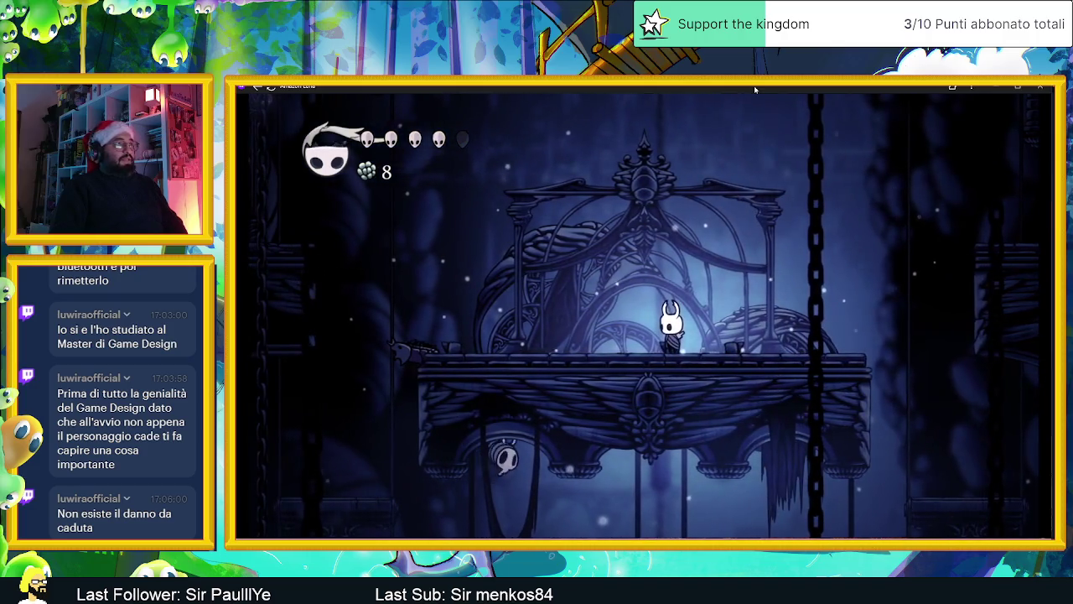
key("Right")
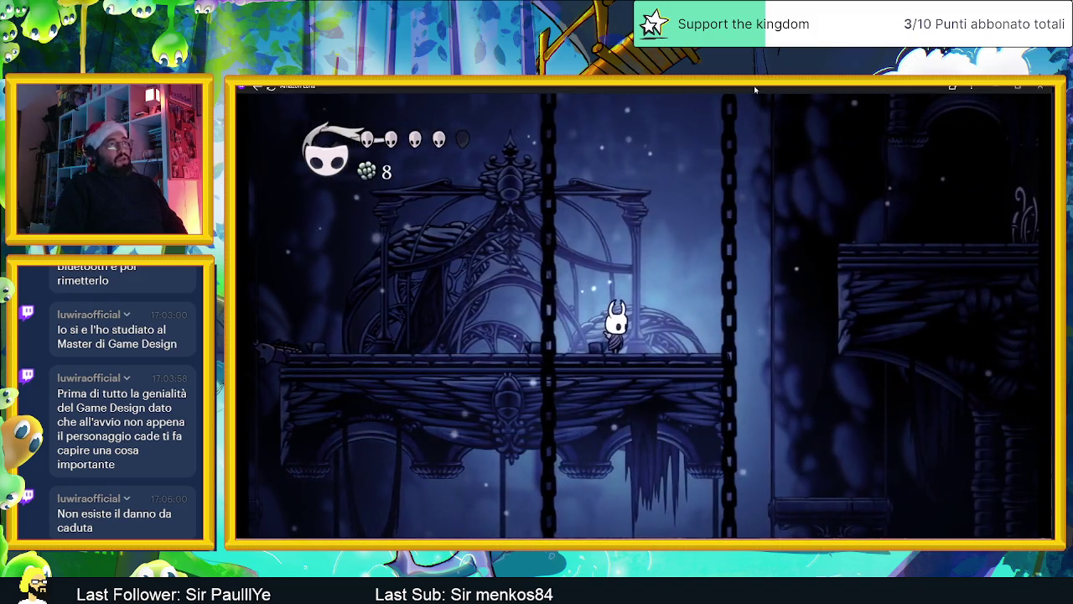
key("Left")
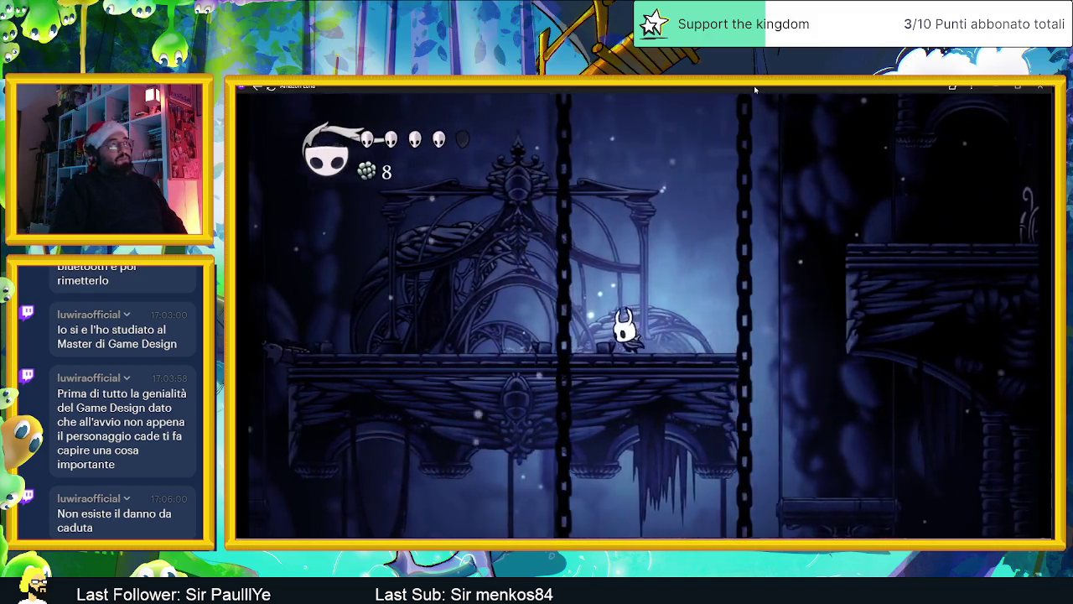
key("Right")
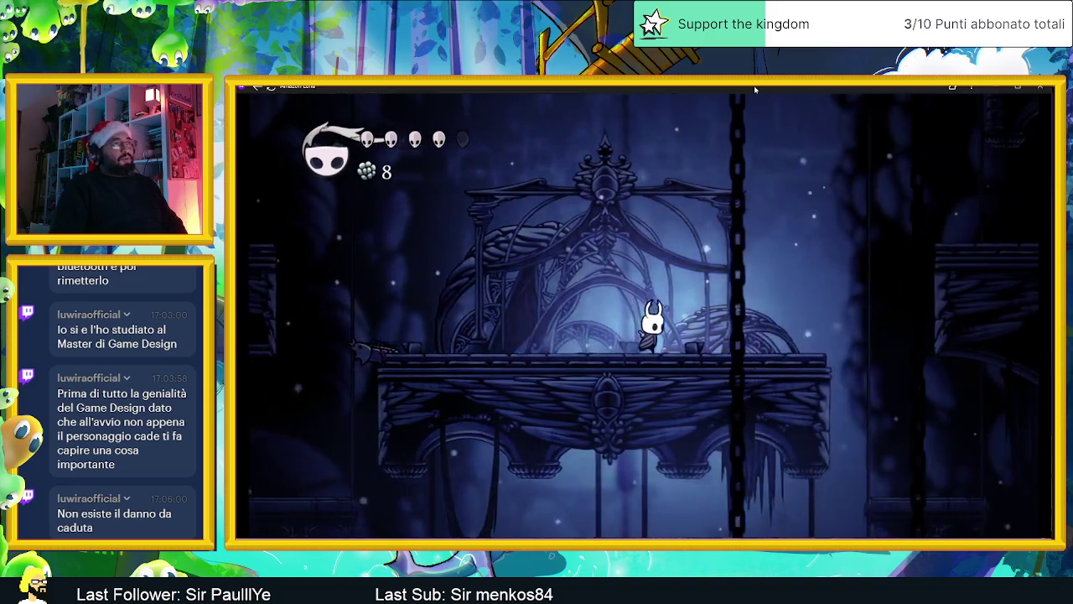
key("Left")
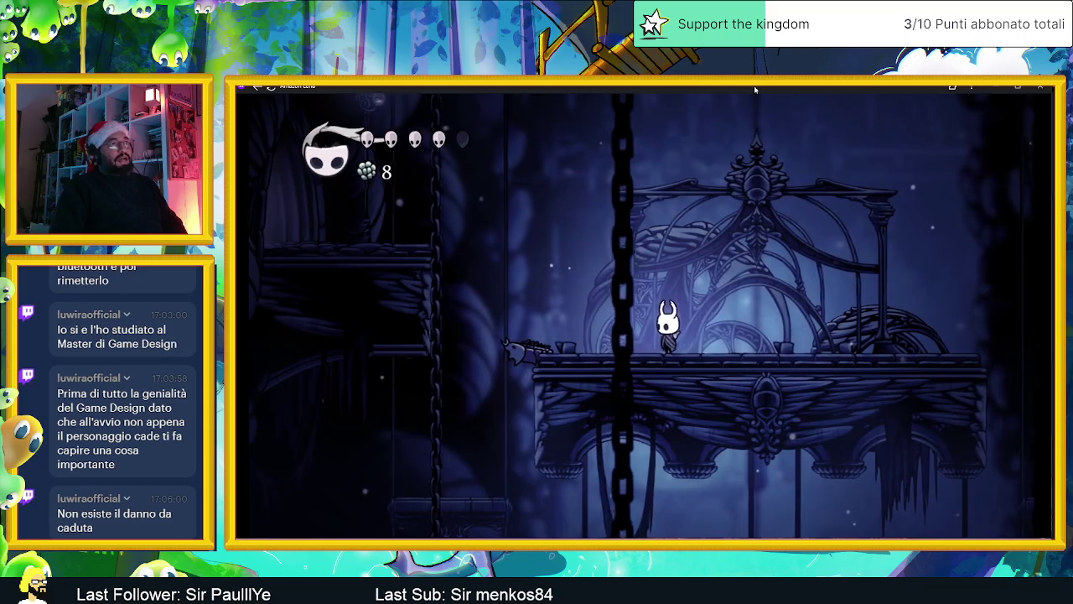
key("Right")
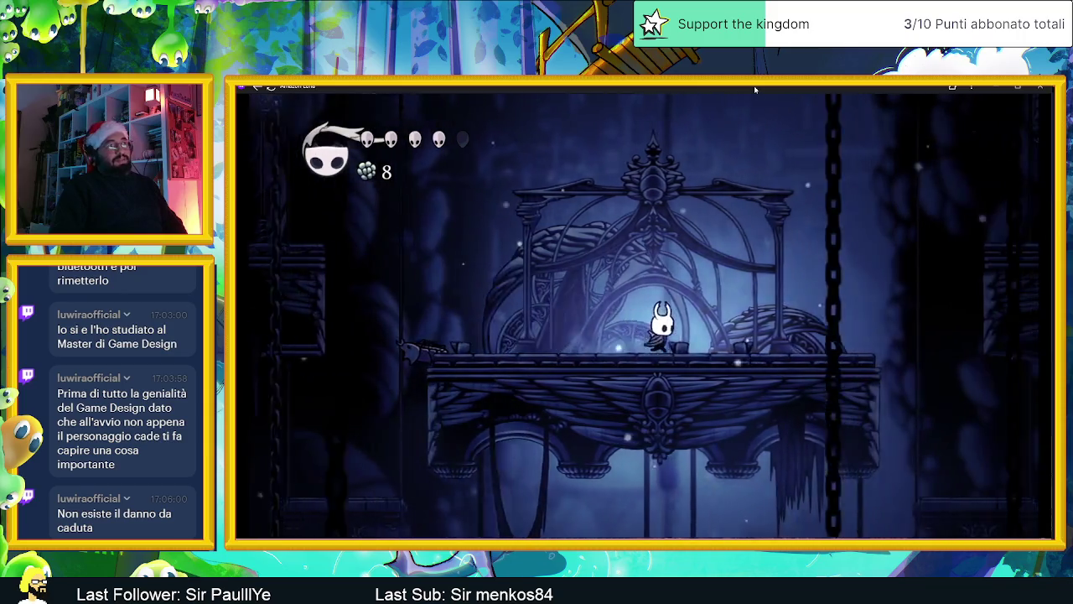
key("Left")
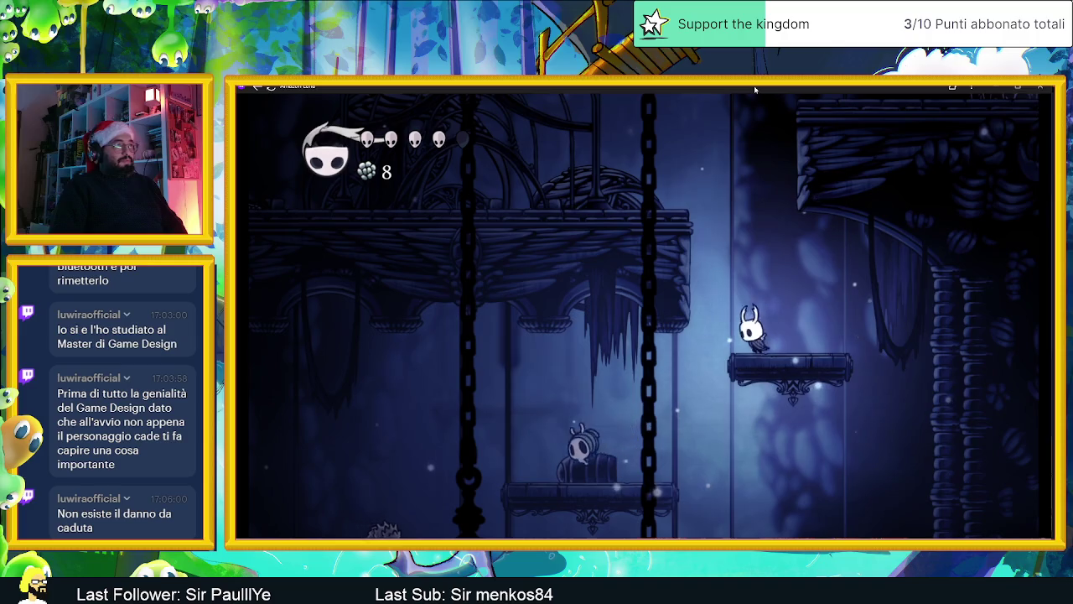
Step: Head left across the room, slashing the crawling enemies
key("Left")
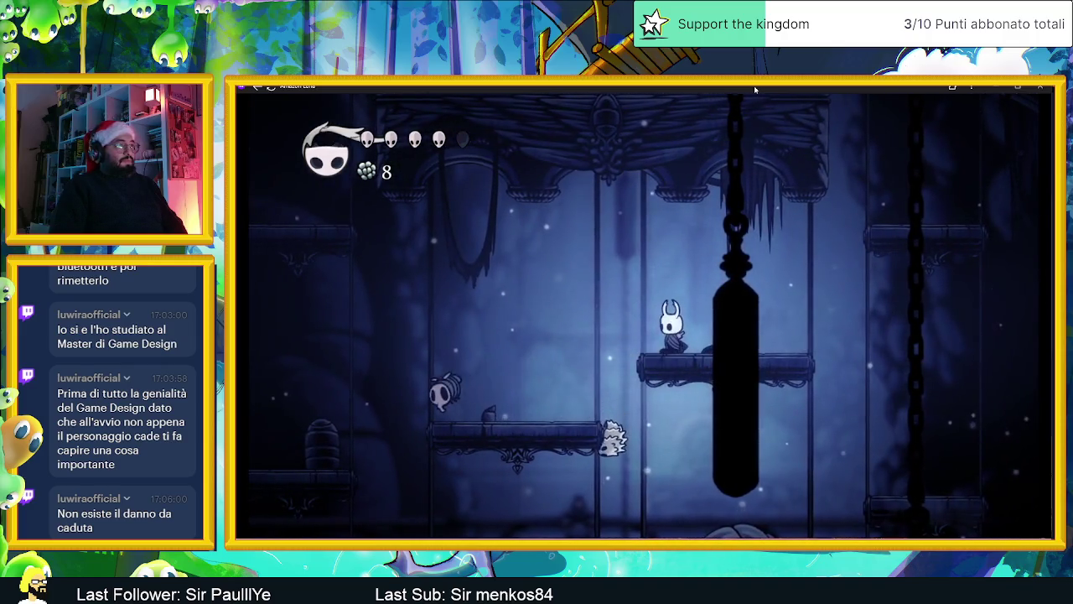
key("Left")
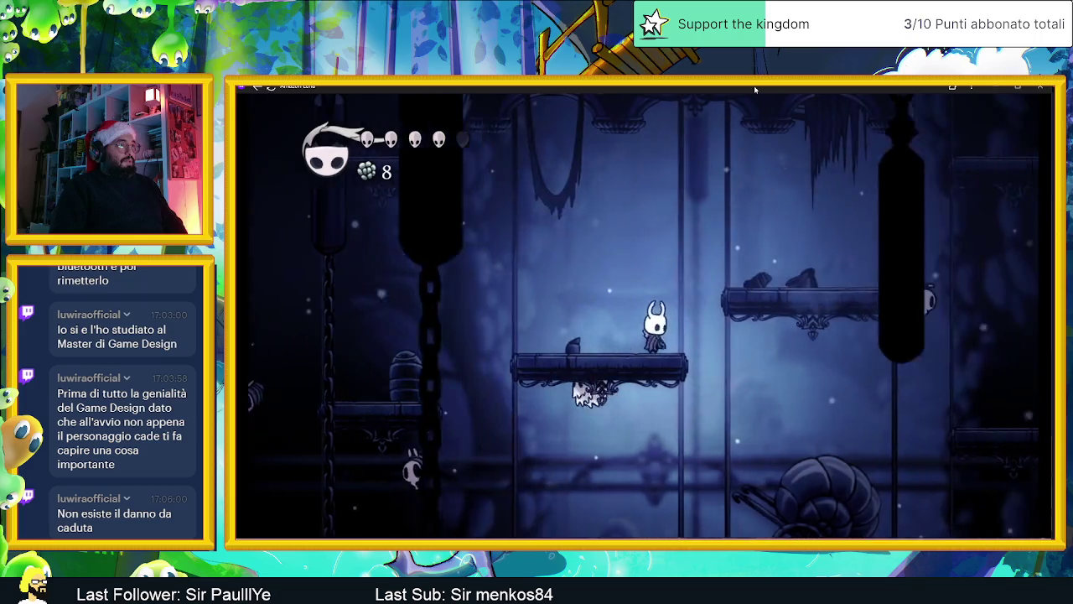
key("Left")
key("x")
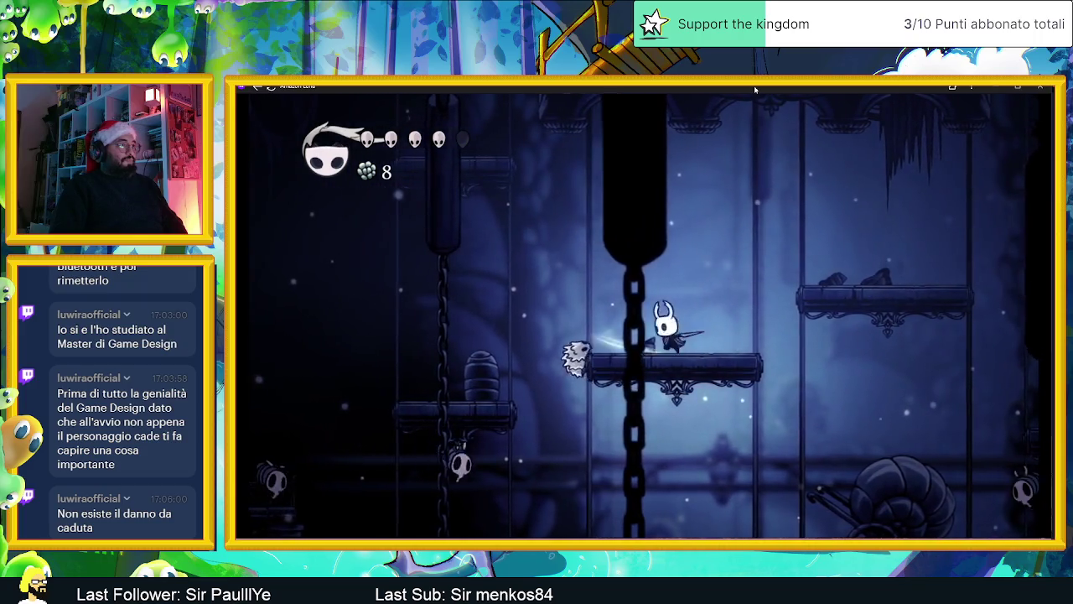
key("Left")
key("x")
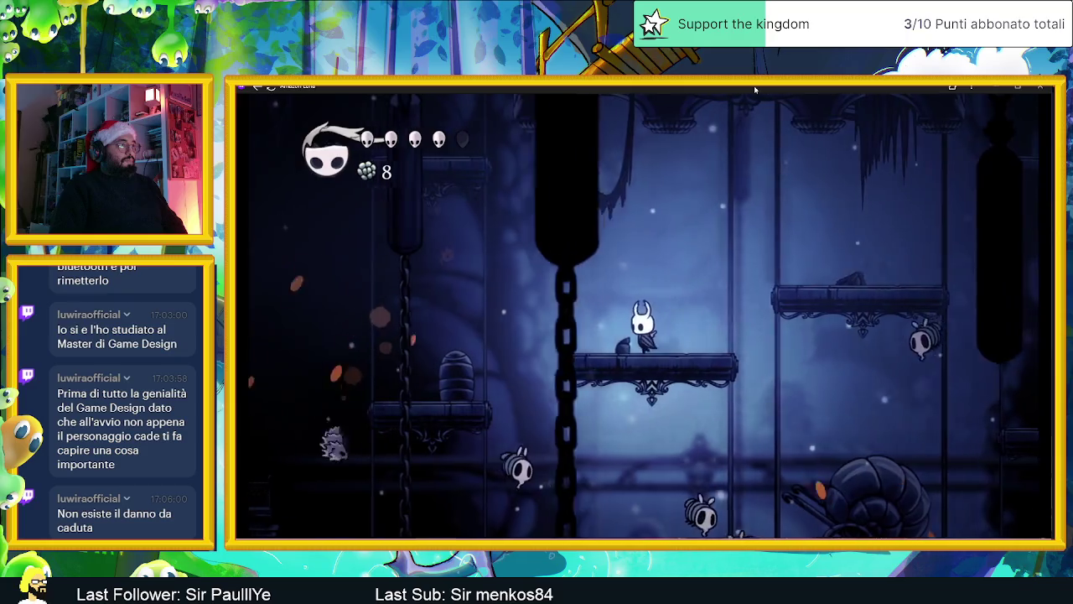
Step: Drop into the new area, kill the flying enemy with upward slashes and collect geo, reaching 9
key("Left")
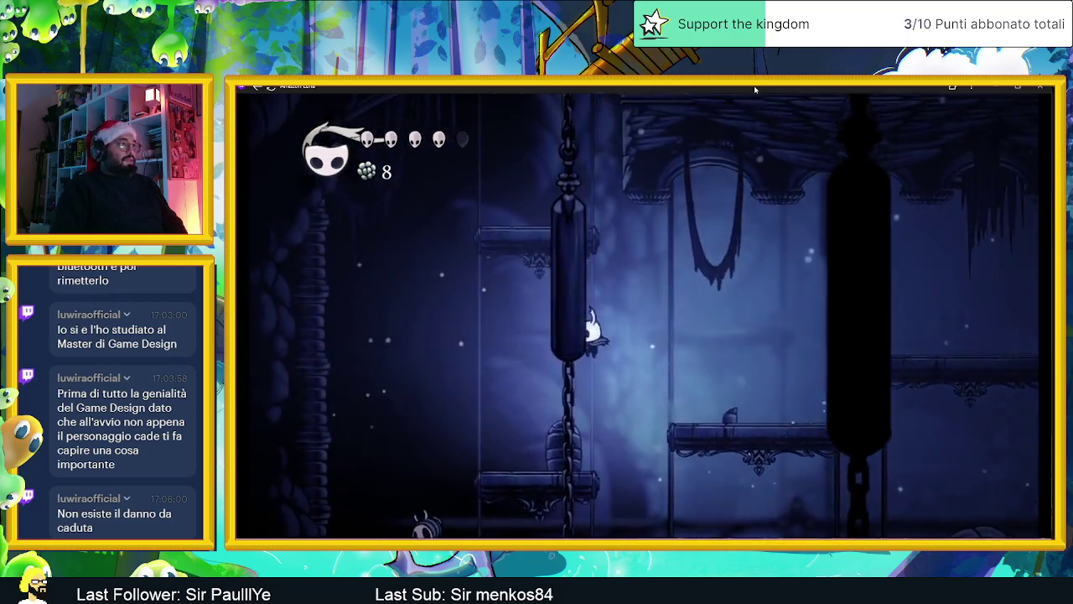
key("x")
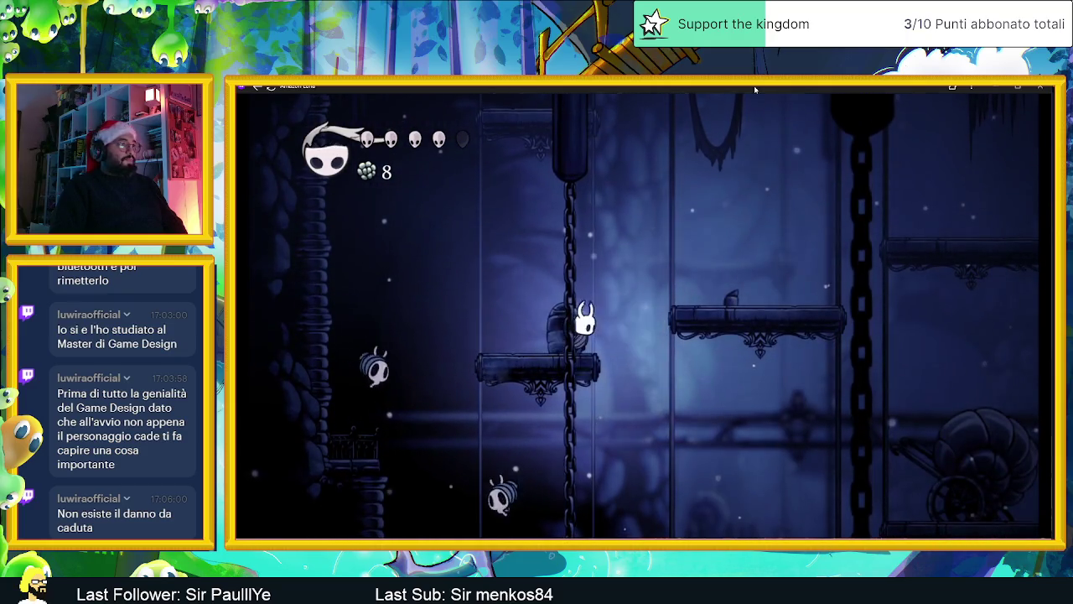
key("x")
key("z")
key("x")
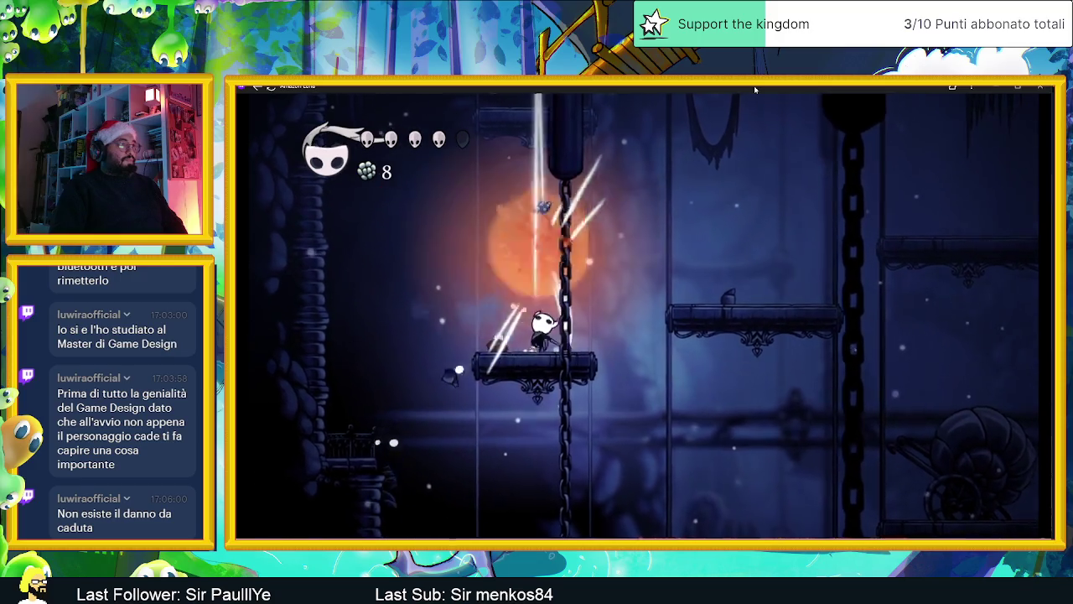
key("Left")
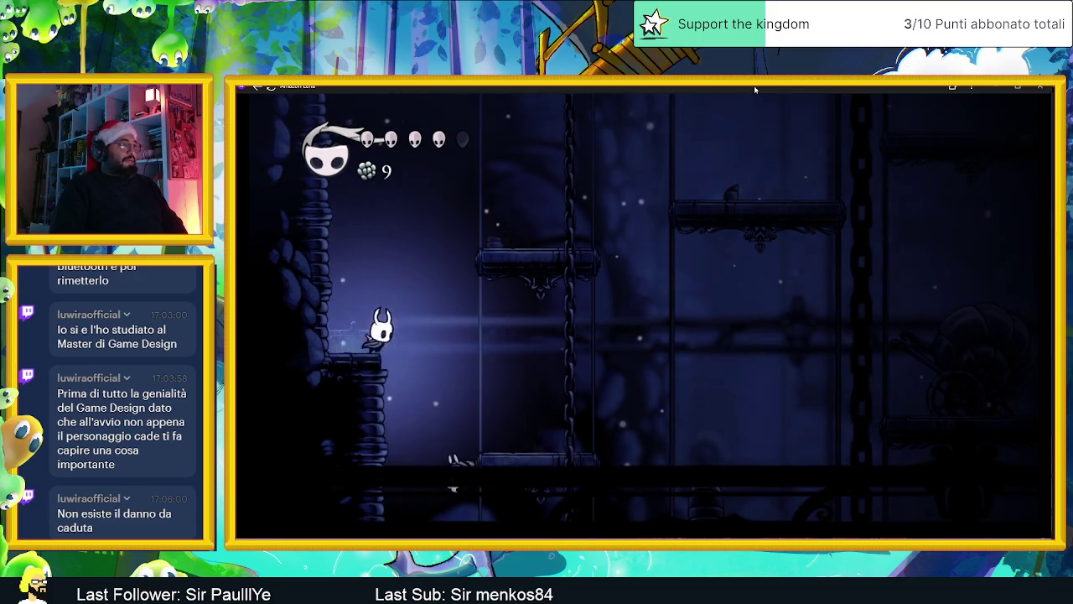
Step: Slash the enemy on the right, fall down the shaft and exit left via the ledge
key("Right")
key("z")
key("x")
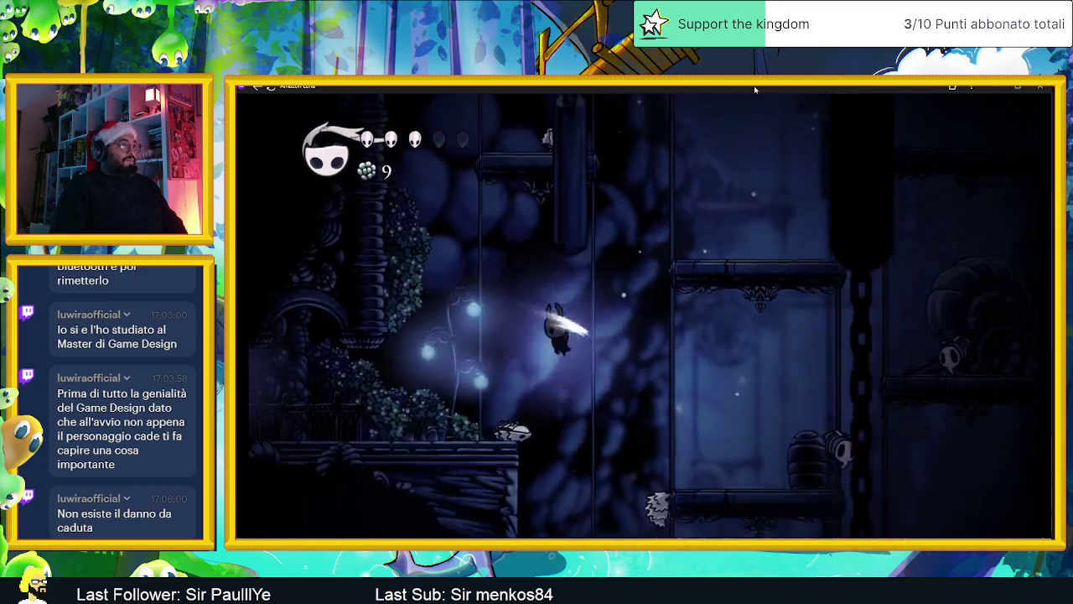
key("Left")
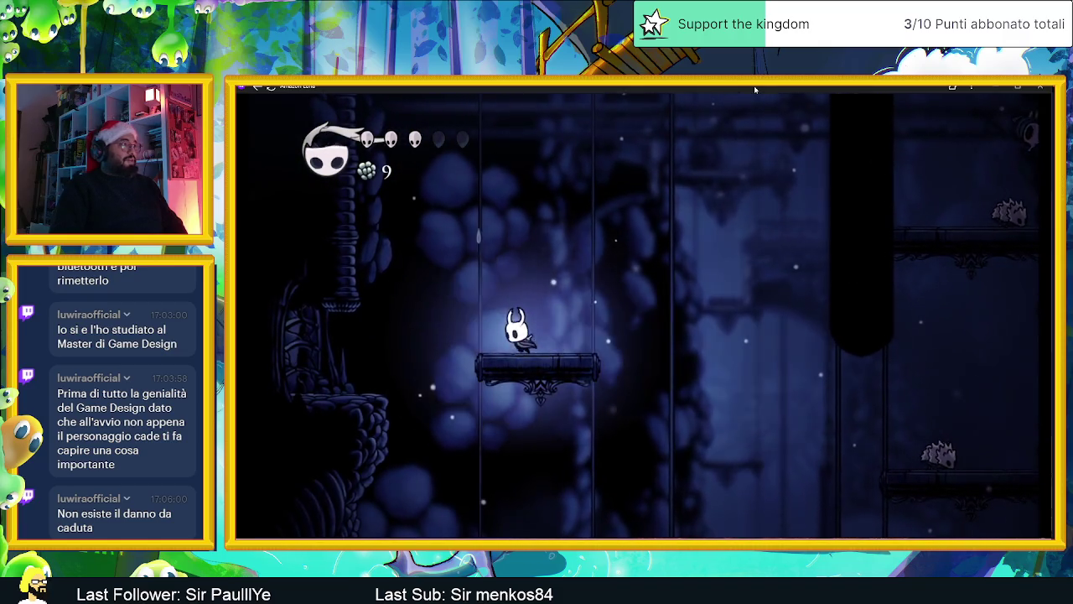
key("Left")
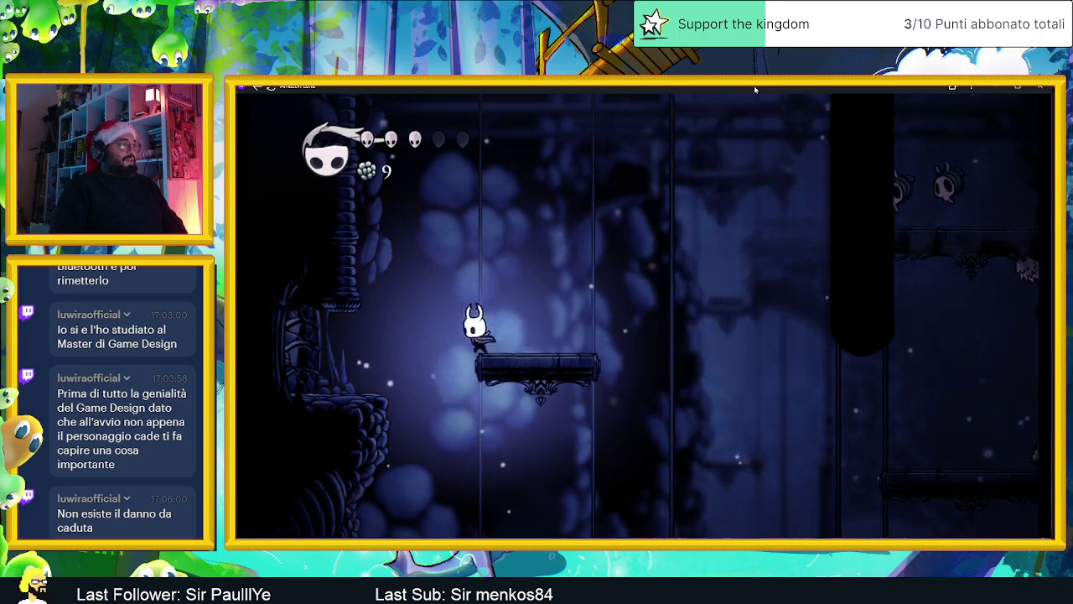
key("z")
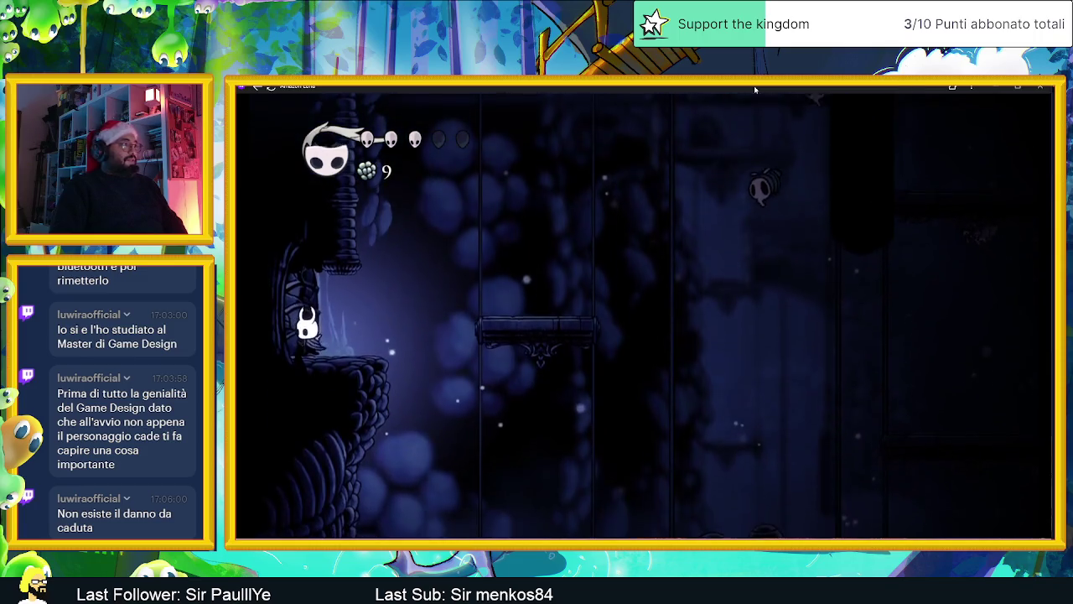
key("x")
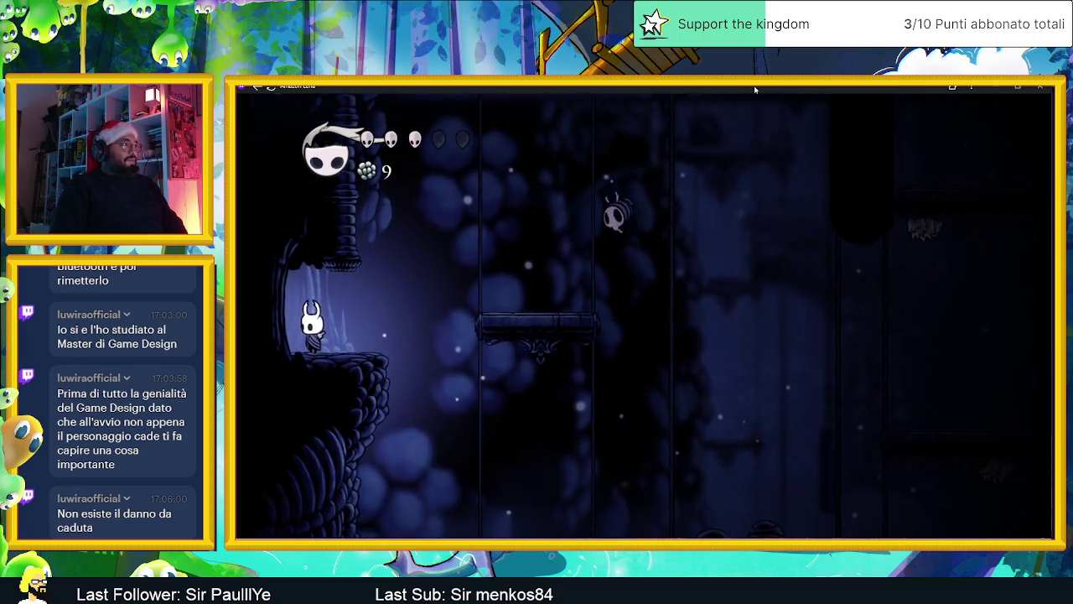
key("Left")
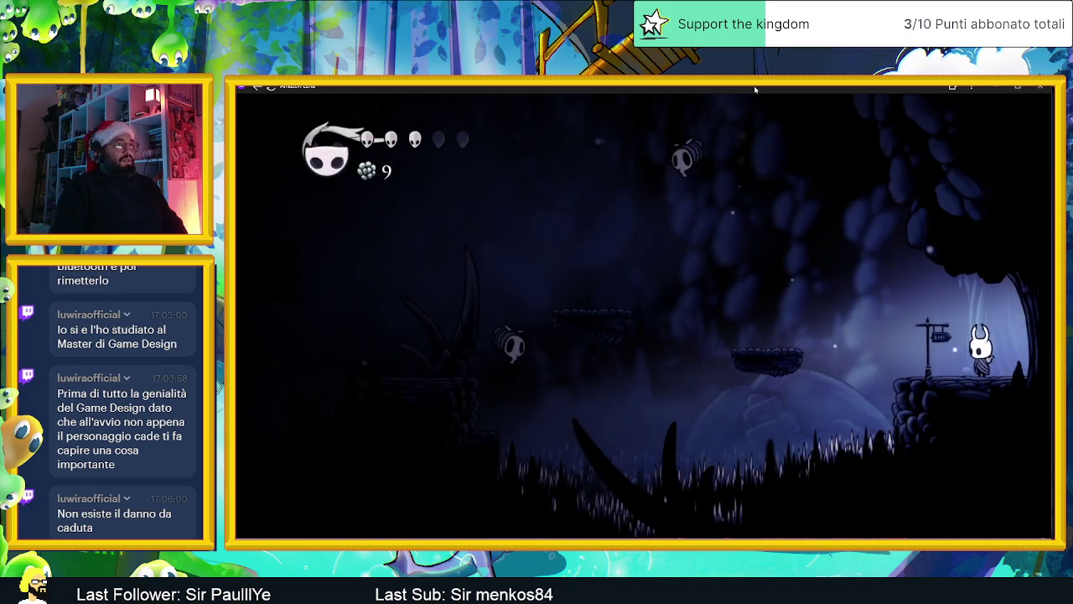
Step: Jump left across the cave and break the rock into debris
key("Left")
key("z")
key("z")
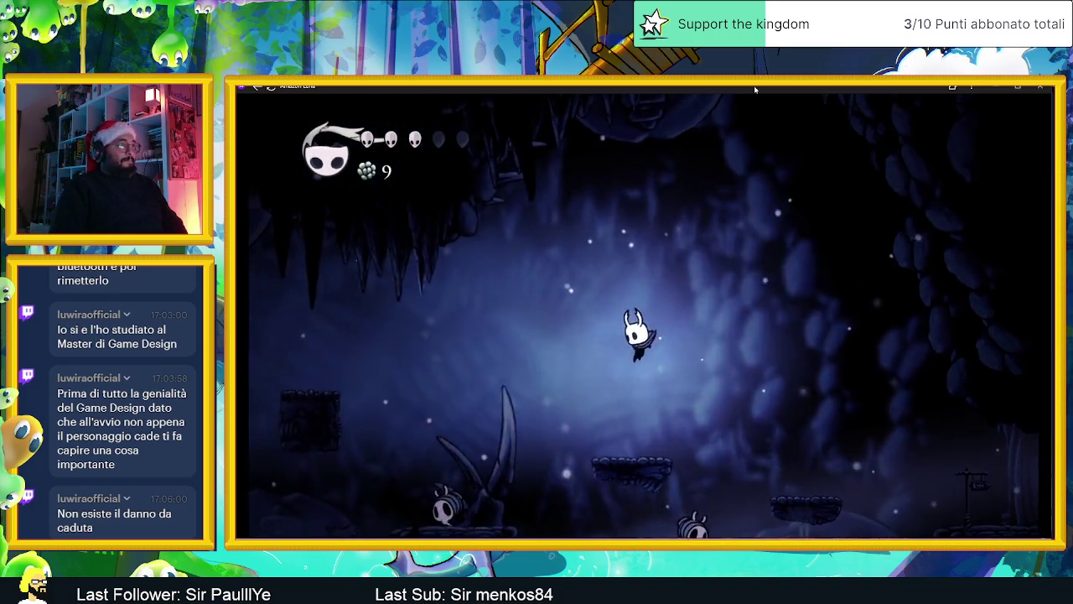
key("Left")
key("z")
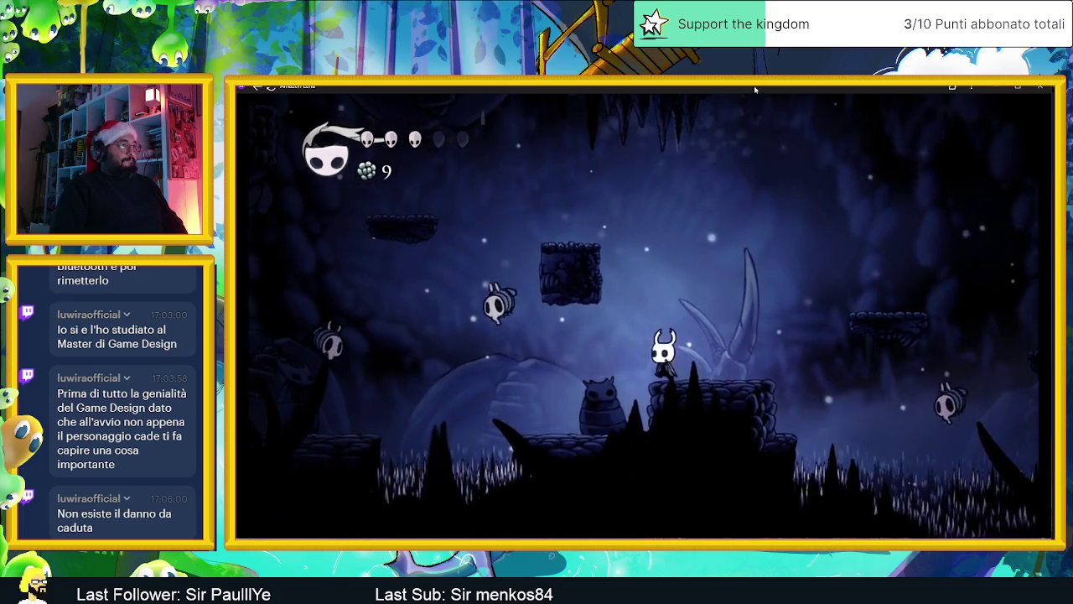
key("Left")
key("x")
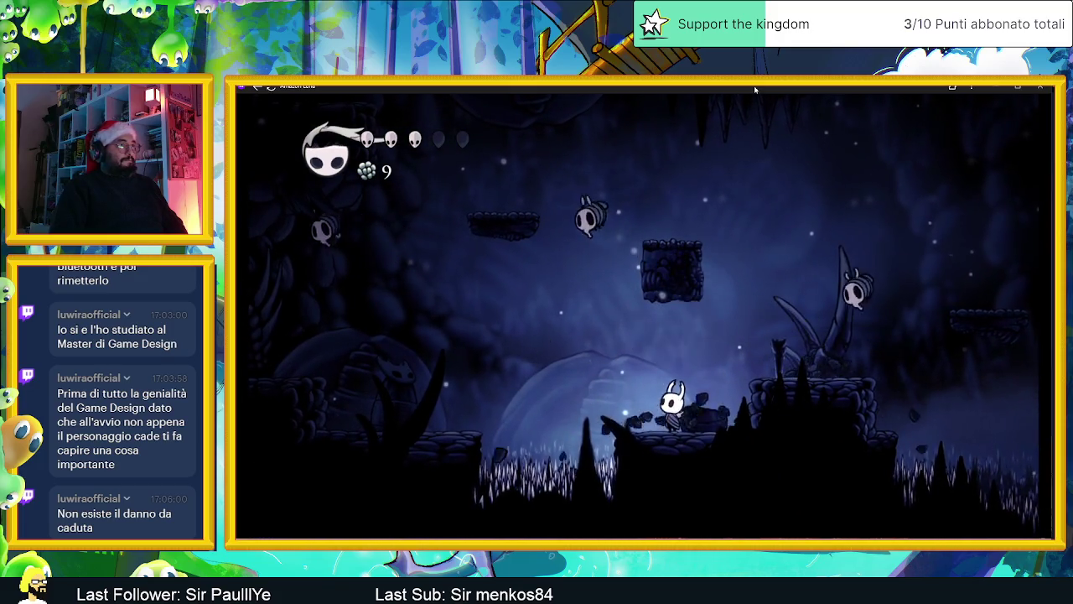
Step: Cross the mound, fight the attacking enemy and slash the enemy on the raised platform
key("Left")
key("z")
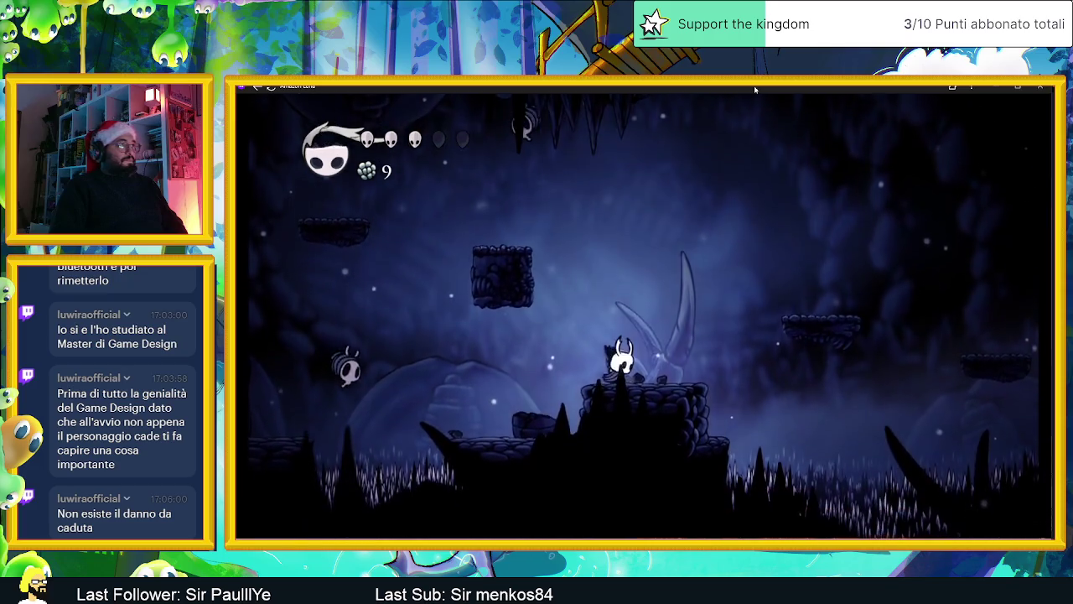
key("z")
key("Right")
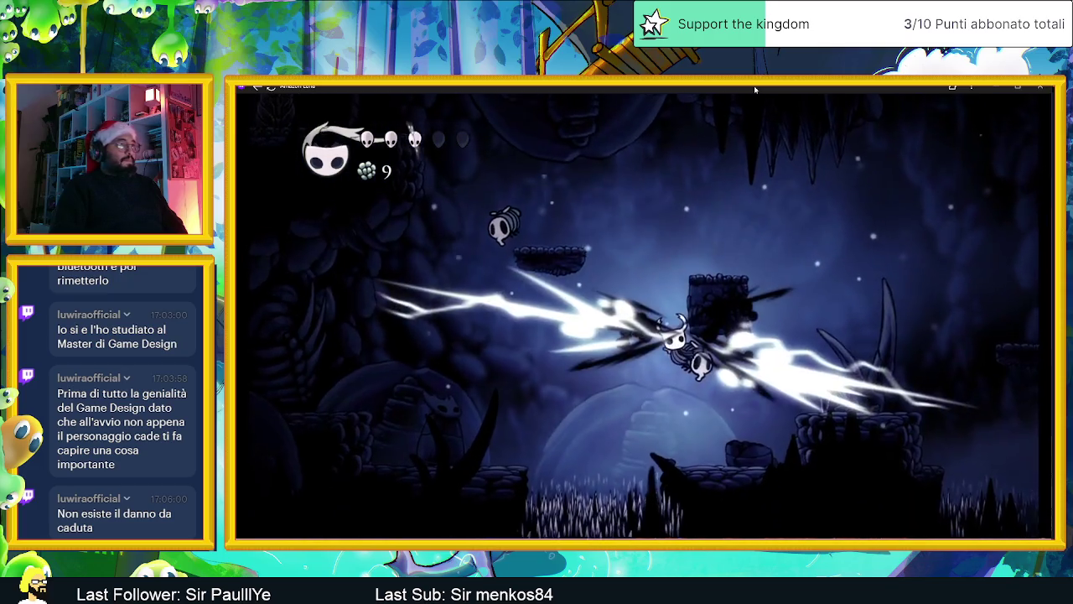
key("x")
key("Right")
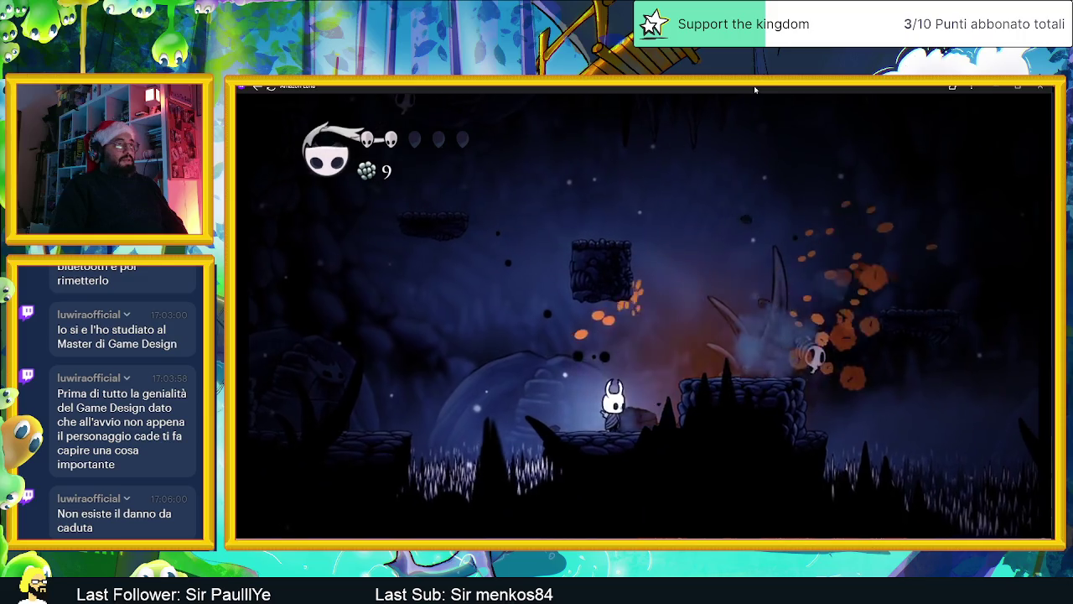
key("Right")
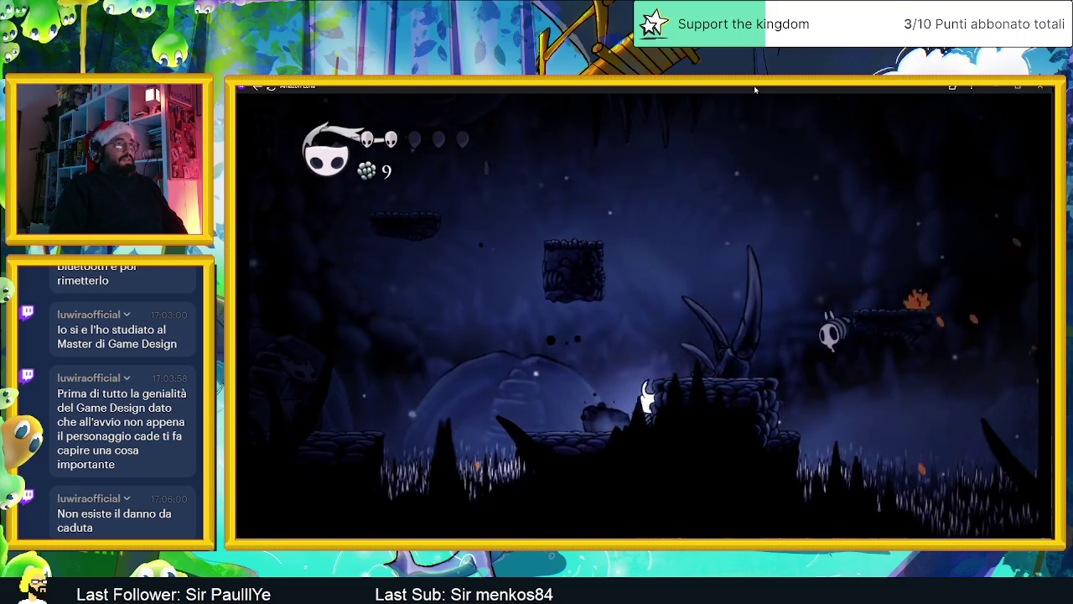
key("z")
key("x")
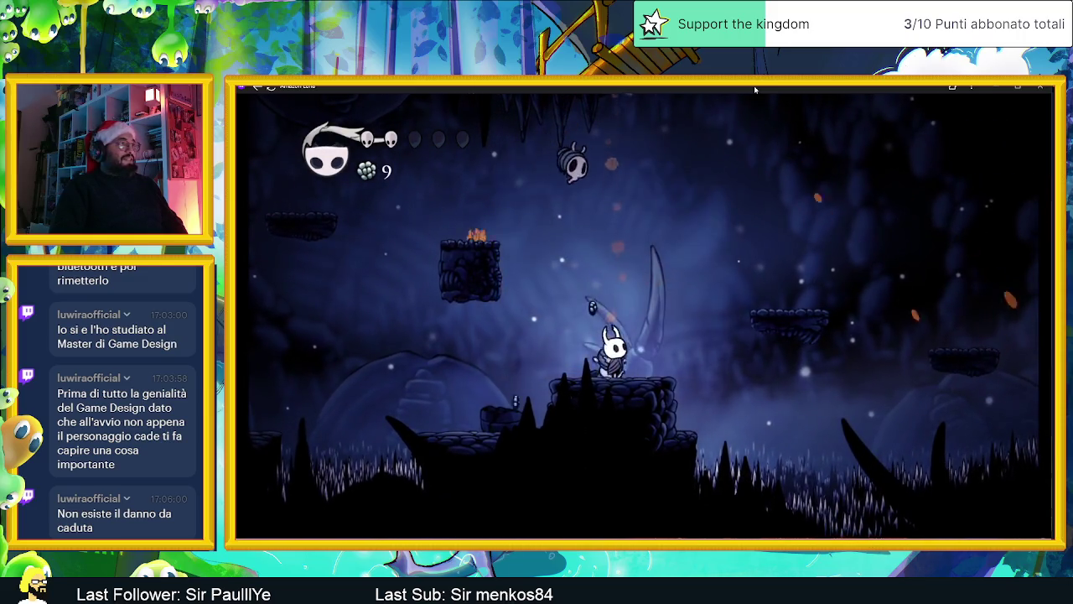
Step: Collect geo, kill the Vengefly on the stone platform and head right, reaching 12 geo
key("Left")
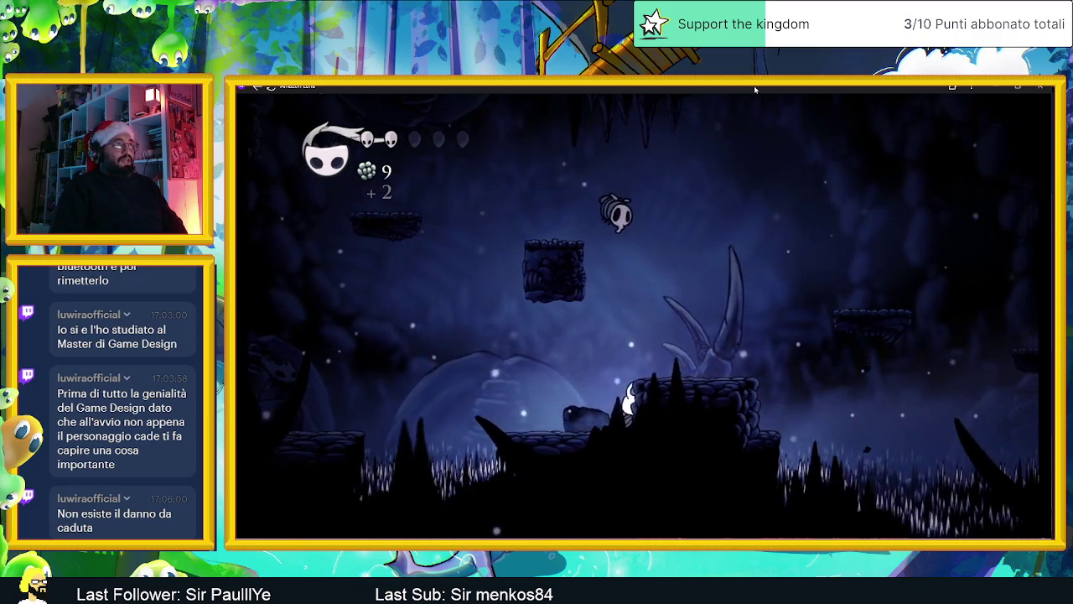
key("Left")
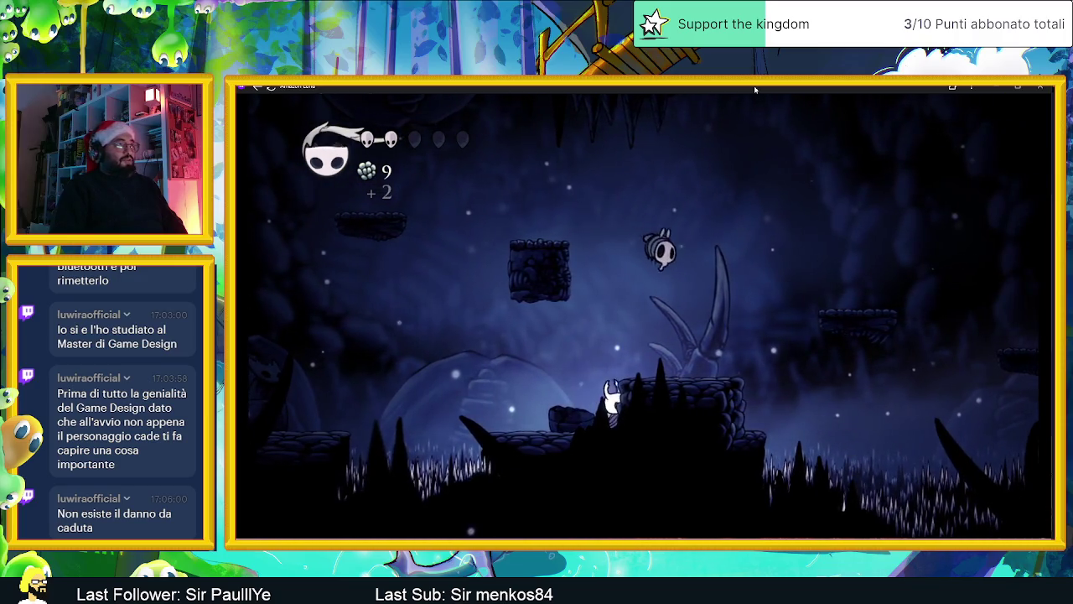
key("z")
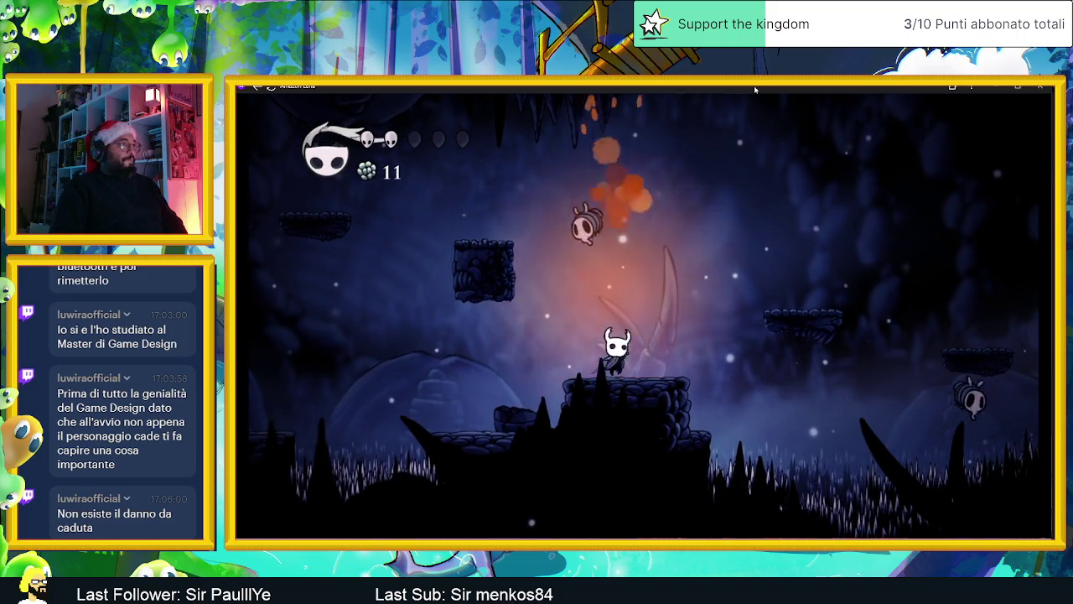
key("x")
key("Left")
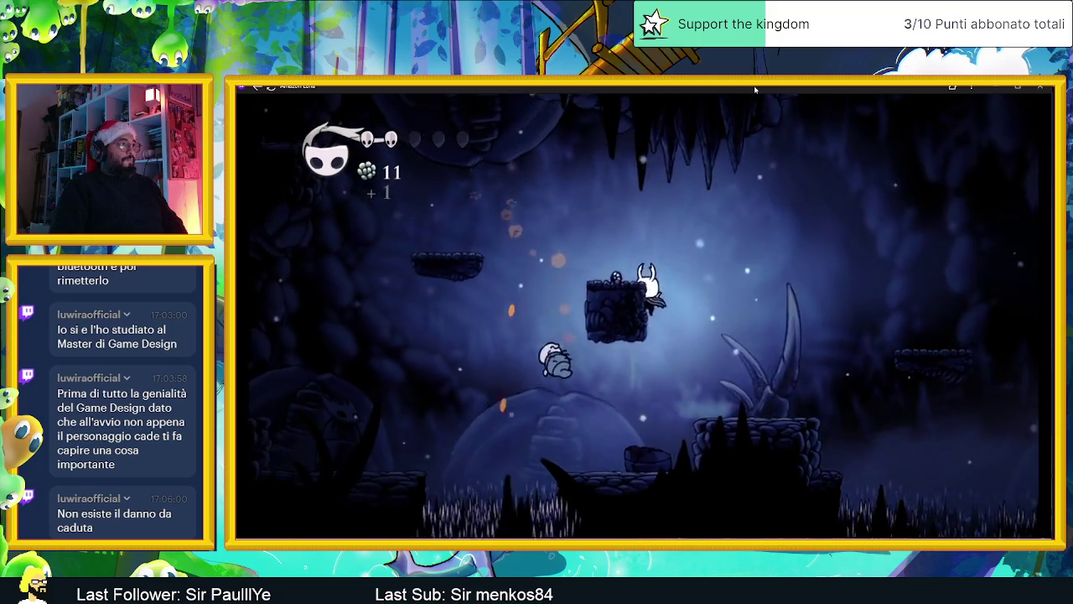
key("z")
key("z")
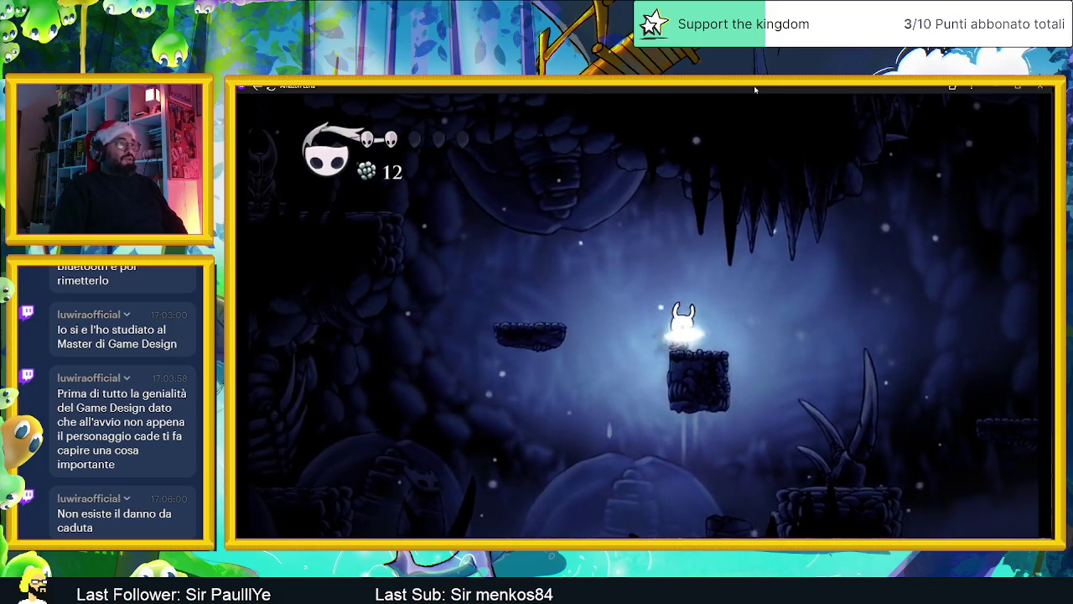
key("Right")
key("z")
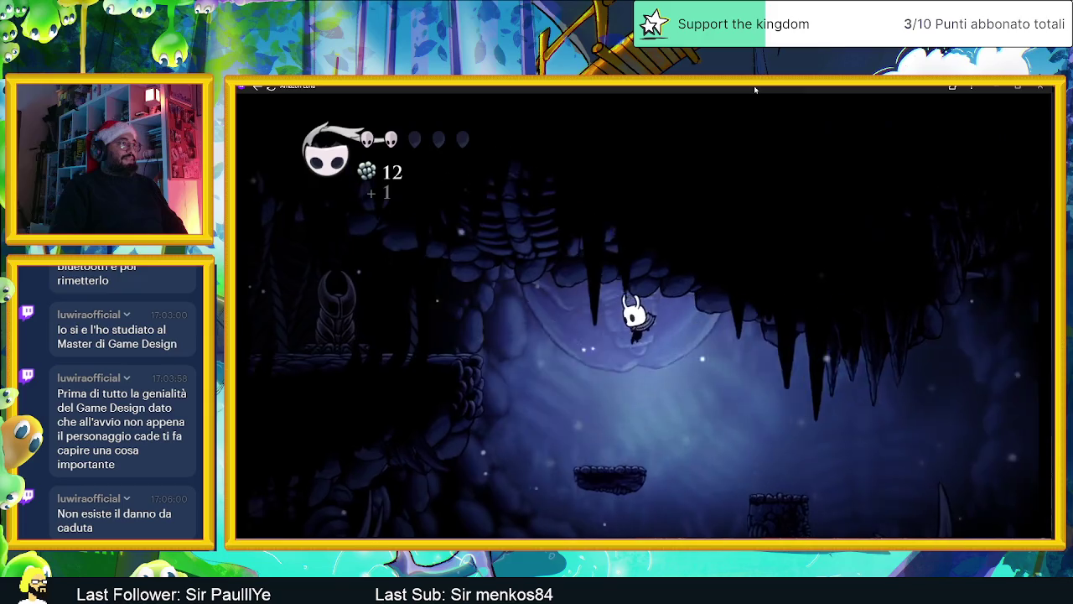
Step: Travel left through the cave slashing, then drop into the open cave floor
key("x")
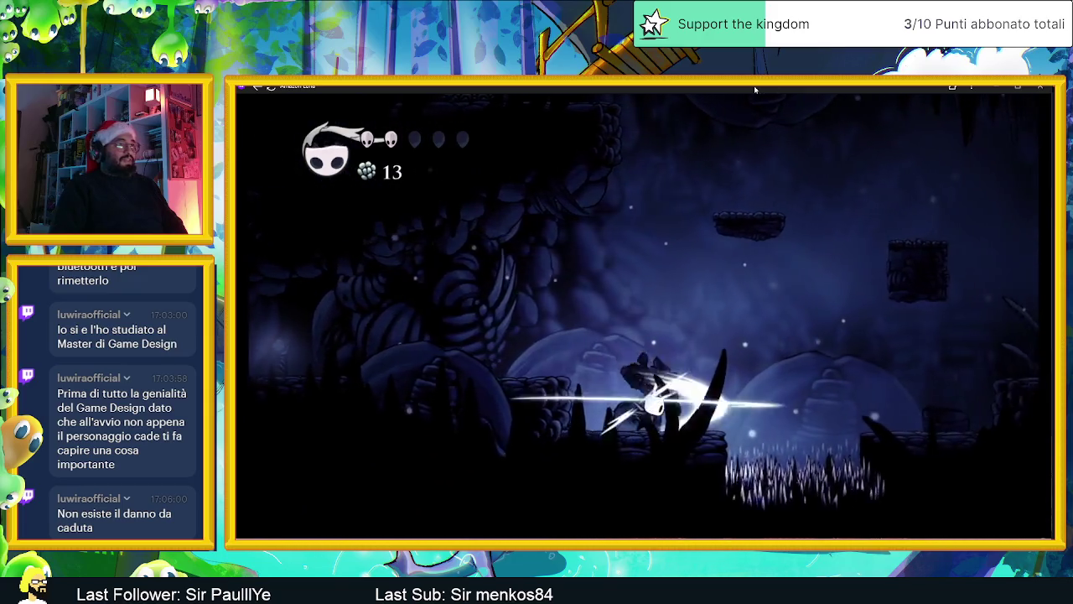
key("Left")
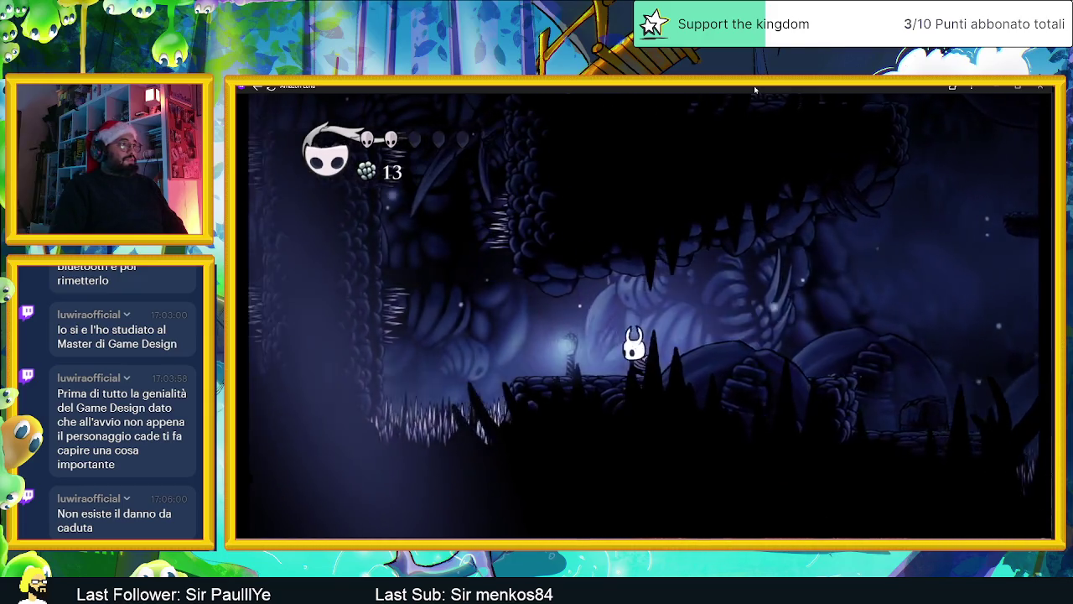
key("x")
key("Left")
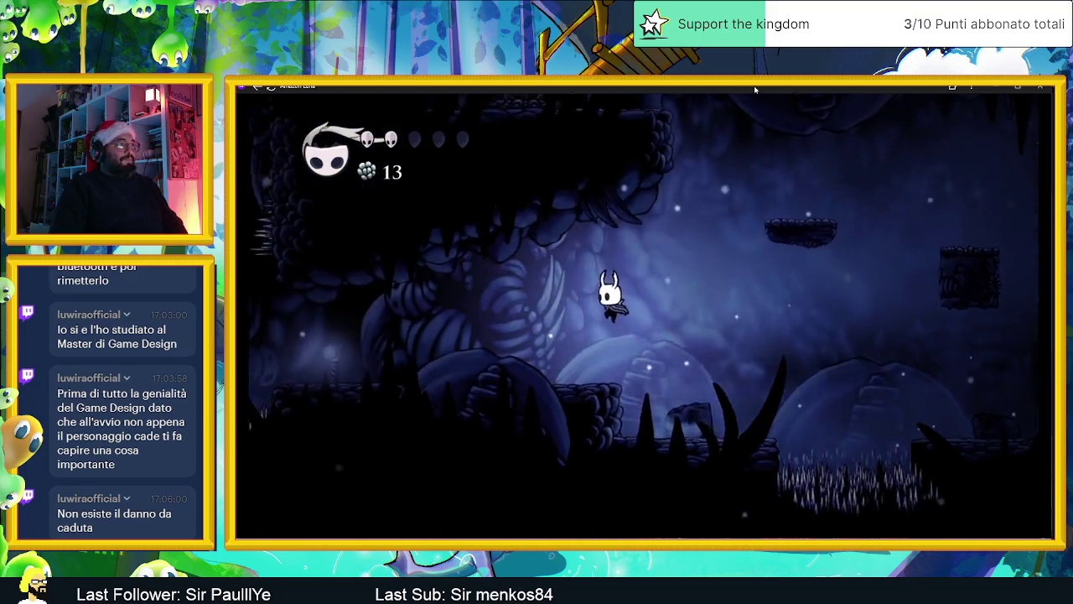
key("Right")
key("z")
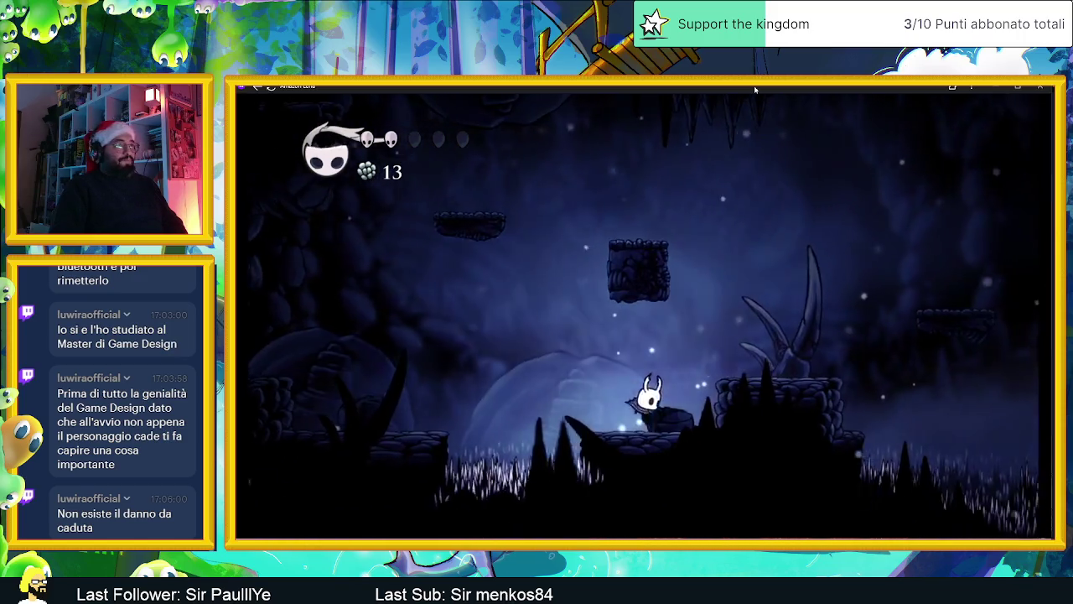
Step: Jump up the stone pillars to the upper-left ledge beside the horned statue
key("z")
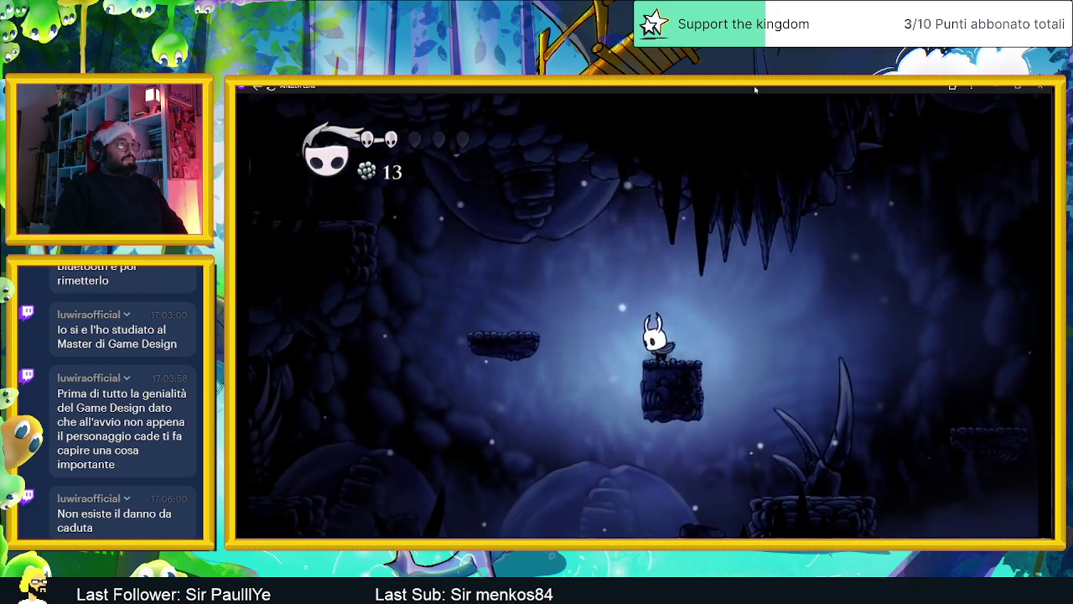
key("z")
key("Left")
key("z")
key("Left")
key("Up")
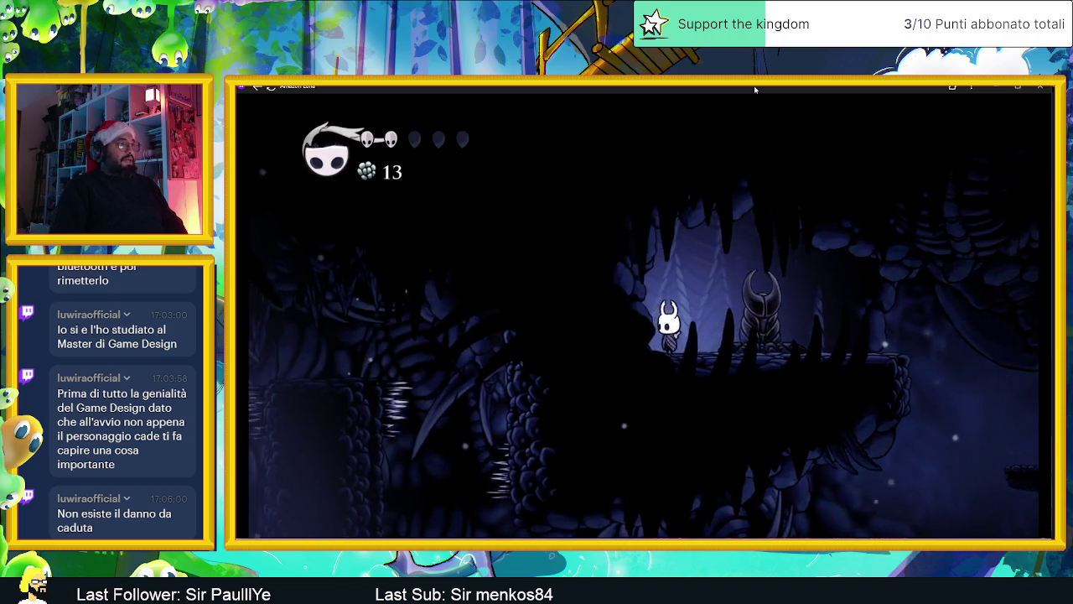
Step: Heal from 2 to 4 masks, then kill the flying enemy for geo
key("a")
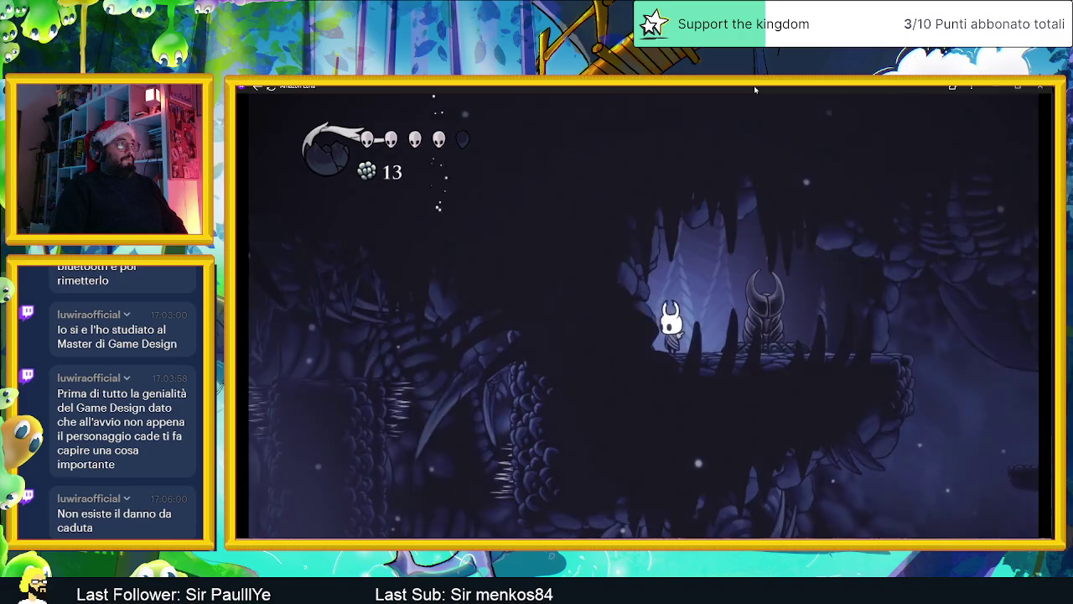
key("Right")
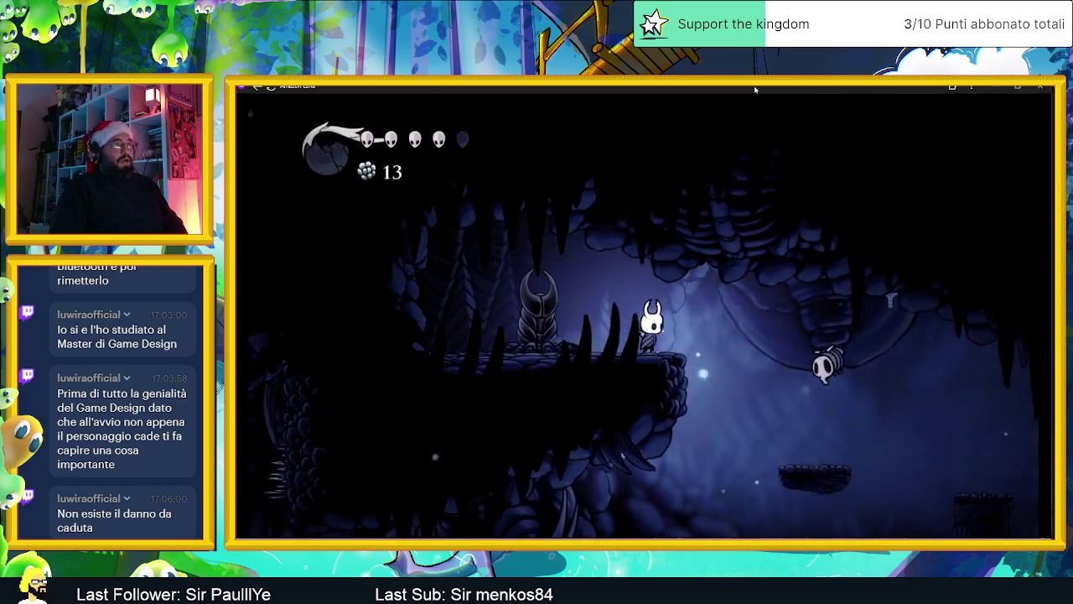
key("x")
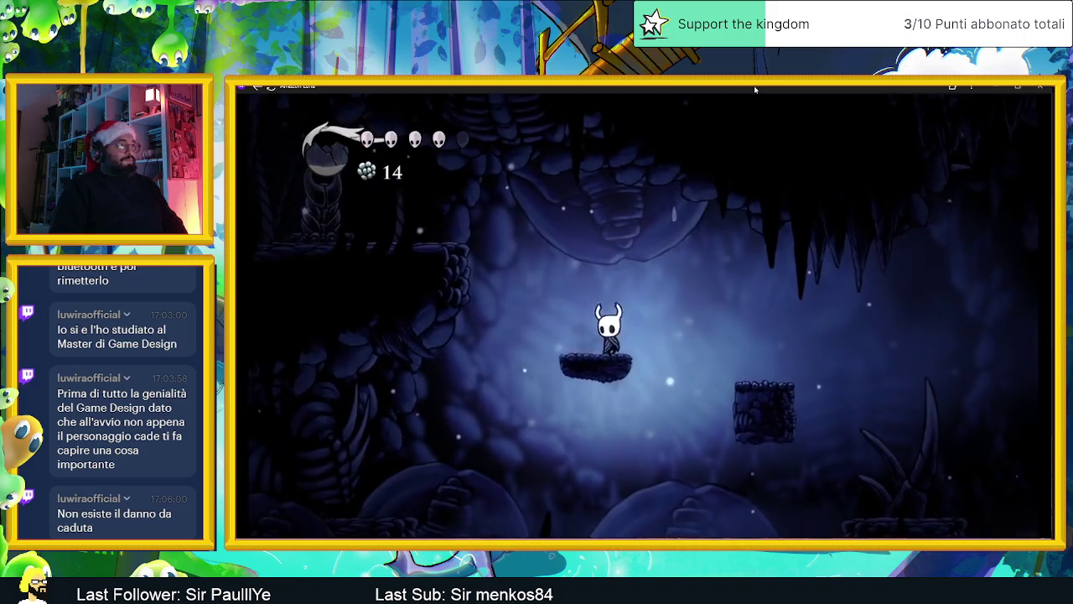
Step: Run right across the ledges and floating platforms, collecting geo
key("Right")
key("Right")
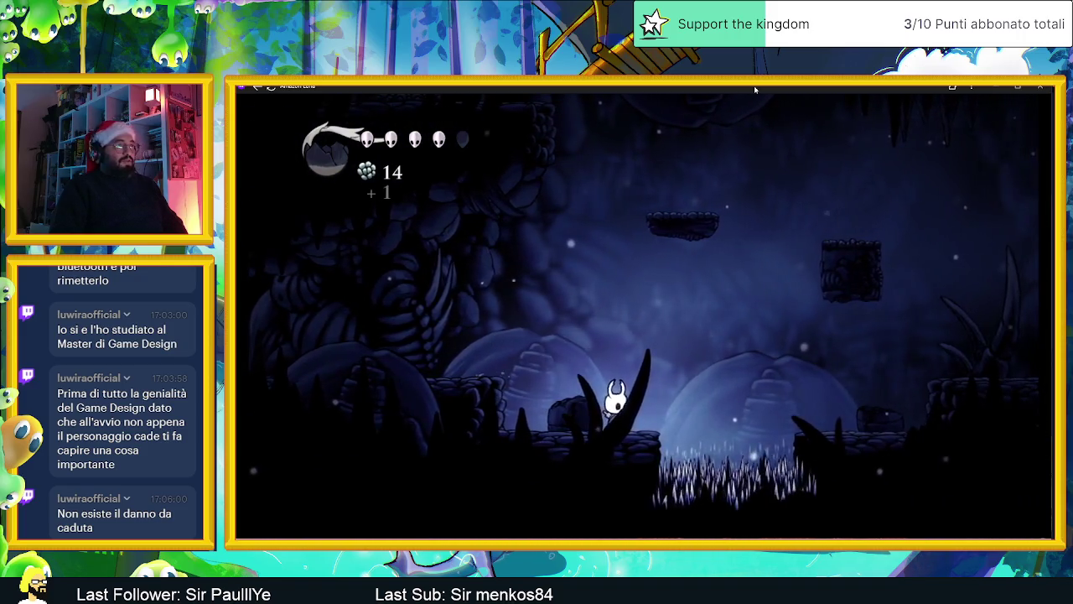
key("z")
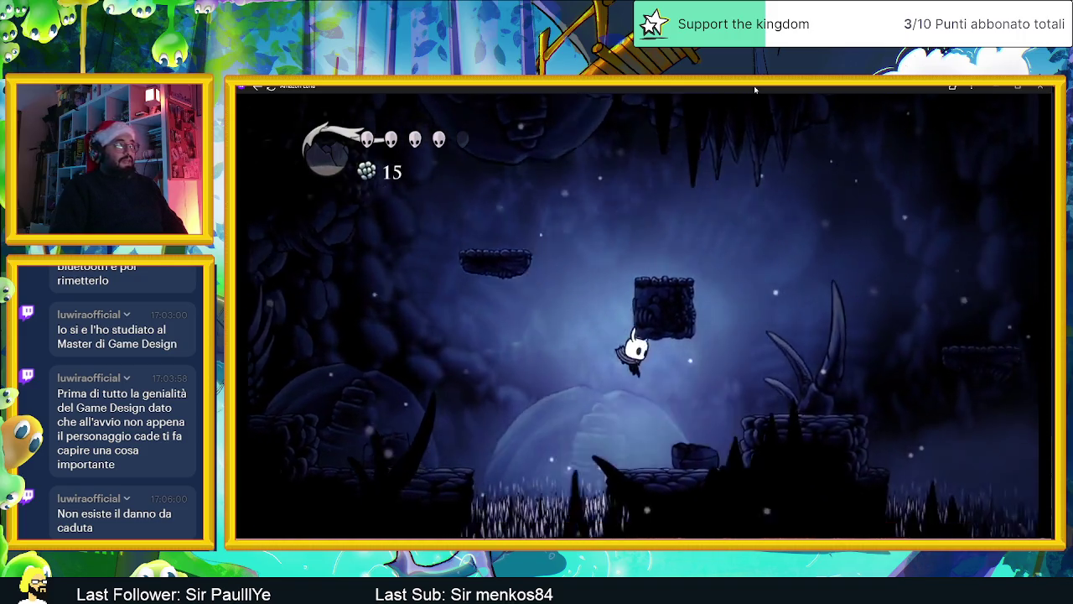
key("Right")
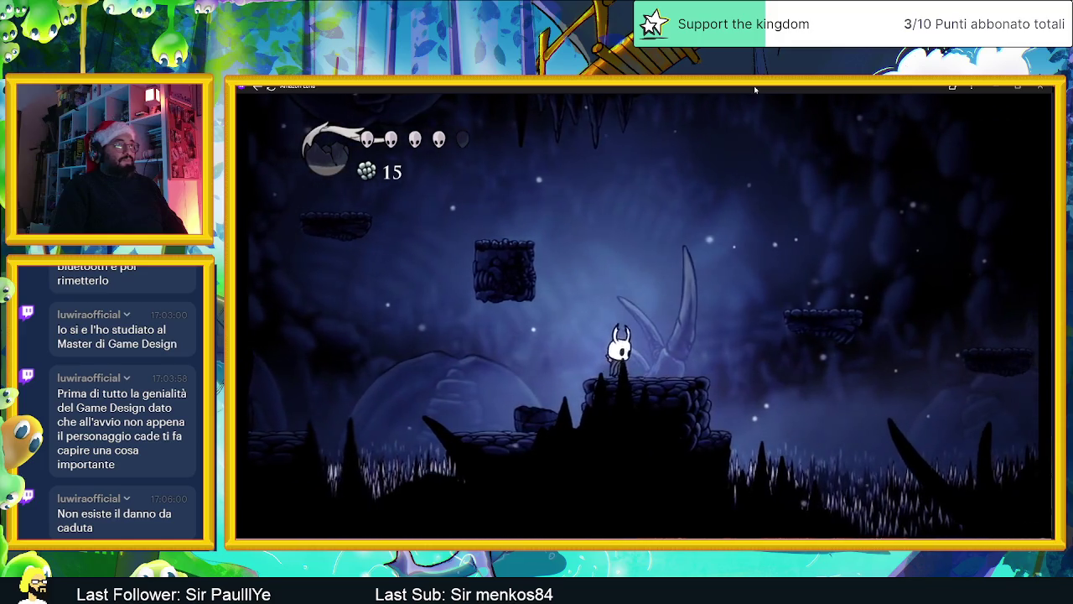
key("z")
key("Right")
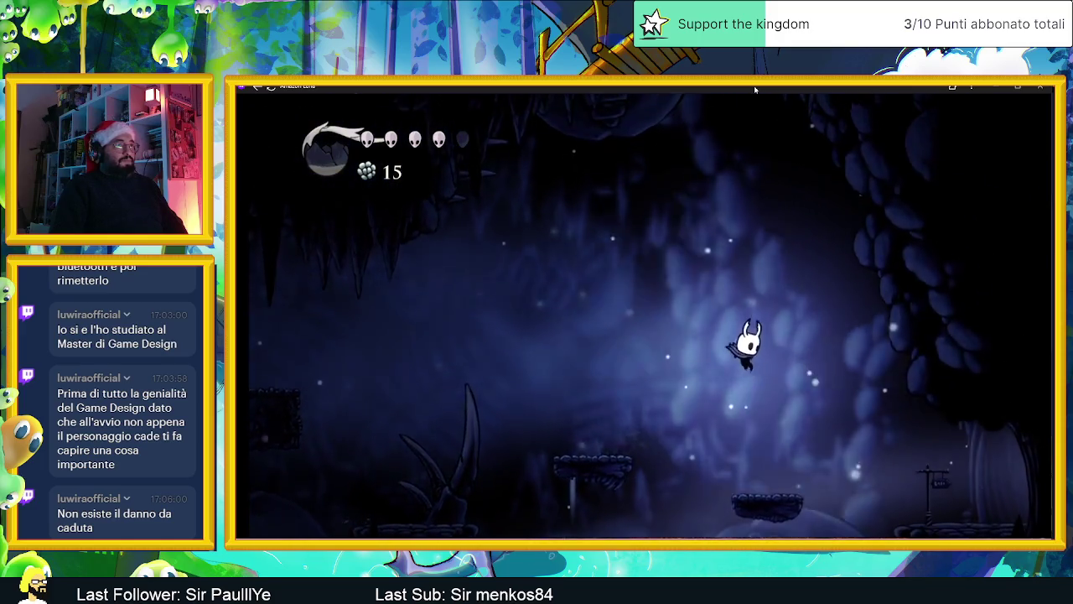
key("z")
key("Right")
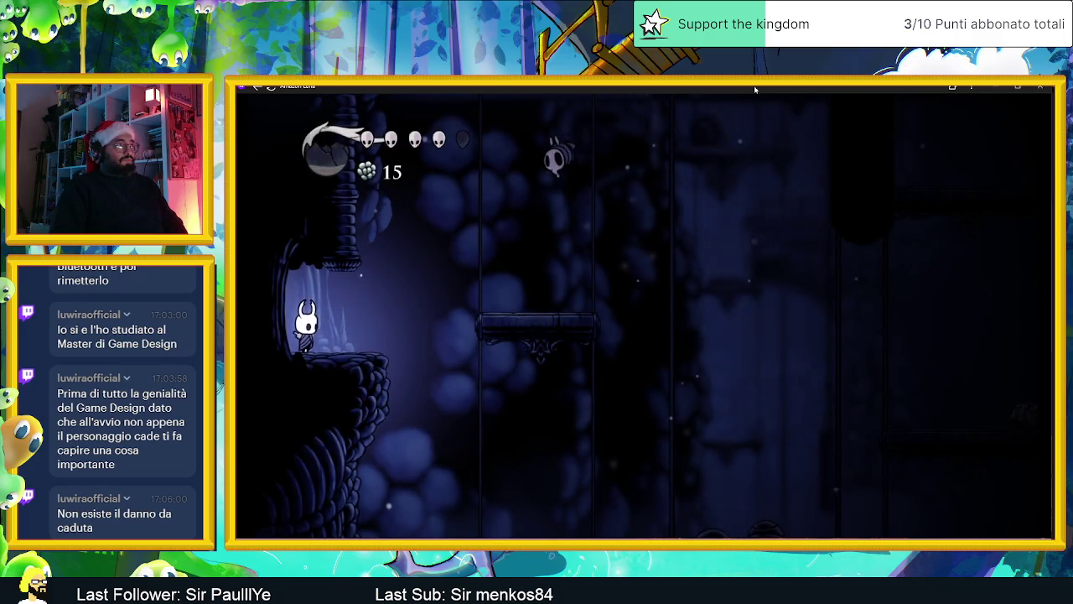
Step: Attack the flying enemy, kill the nearby enemy with a spell, and collect its geo
key("Right")
key("x")
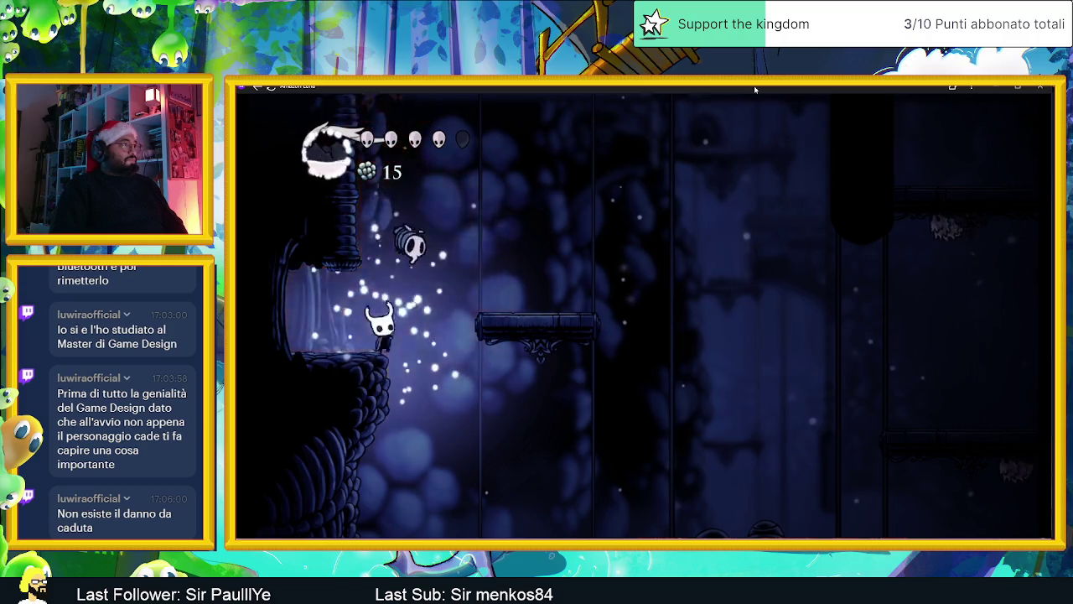
key("Right")
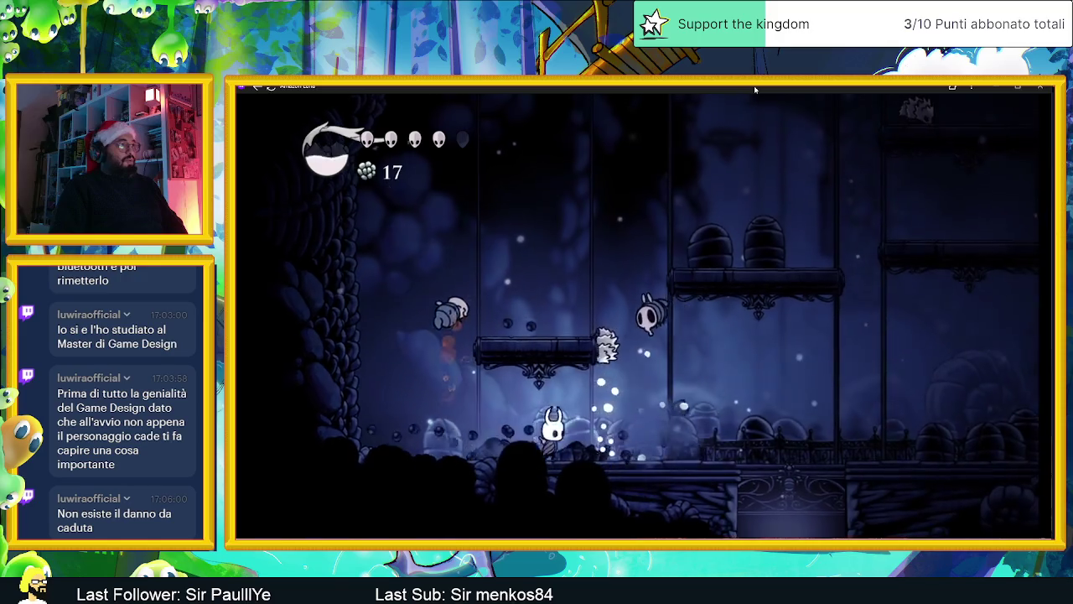
key("a")
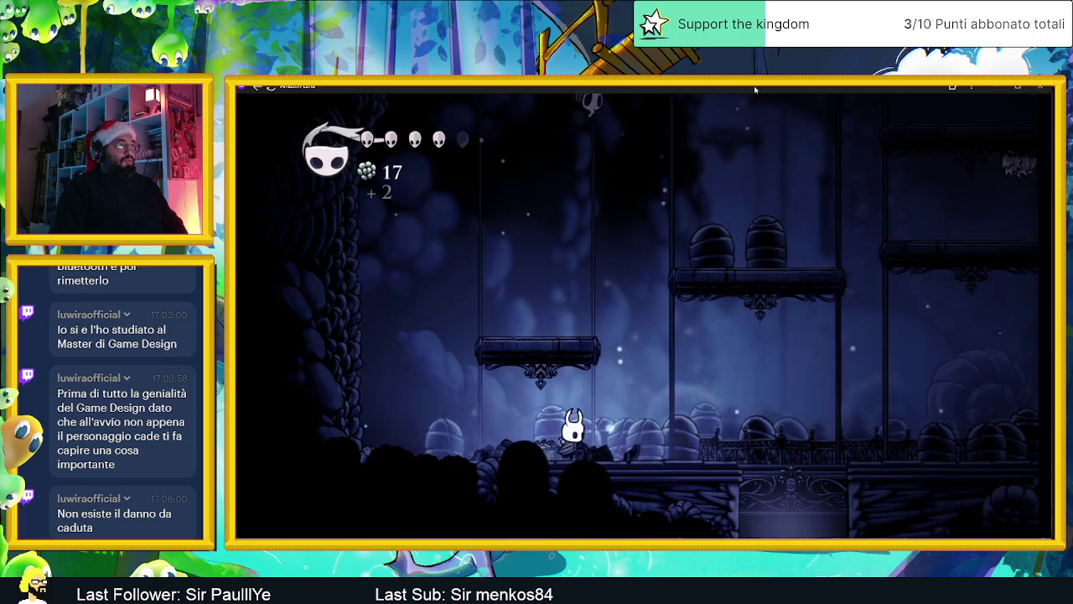
key("Right")
Step: Climb the hanging platforms and strike the crawler on the upper platform
key("z")
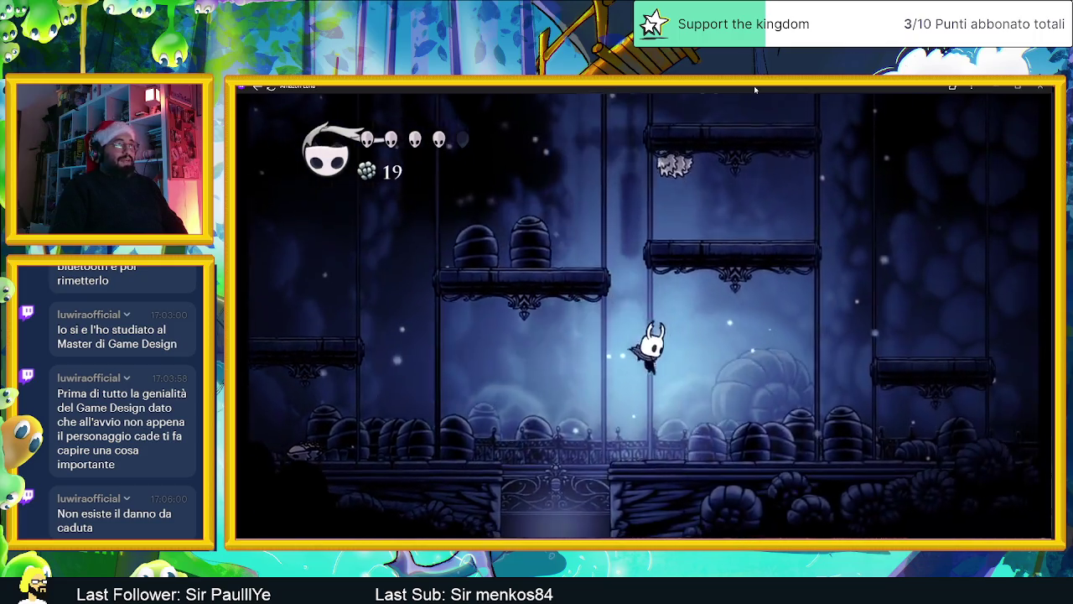
key("Right")
key("z")
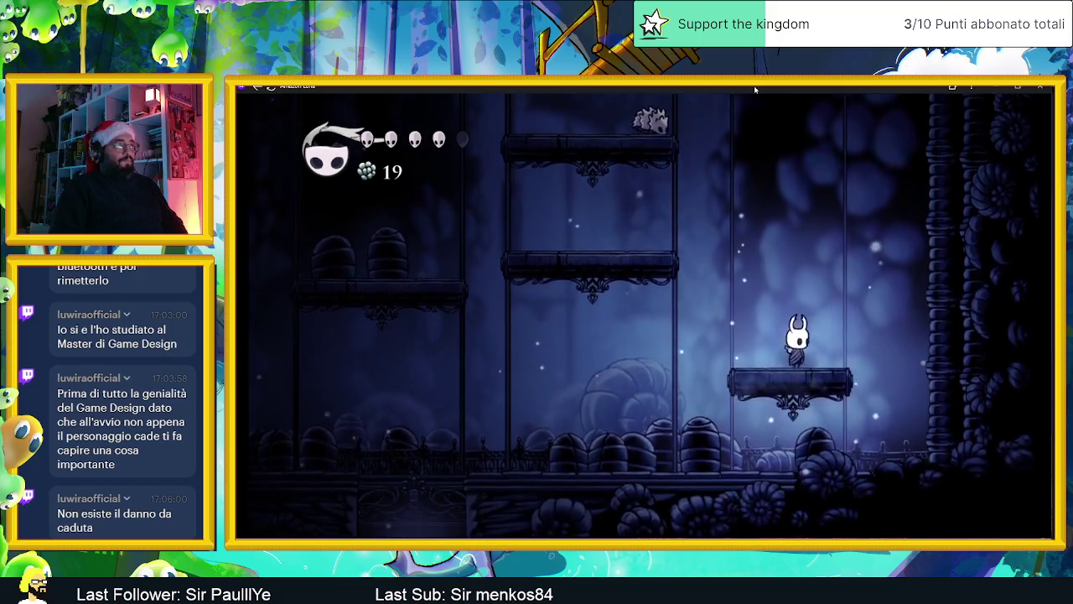
key("Left")
key("z")
key("z")
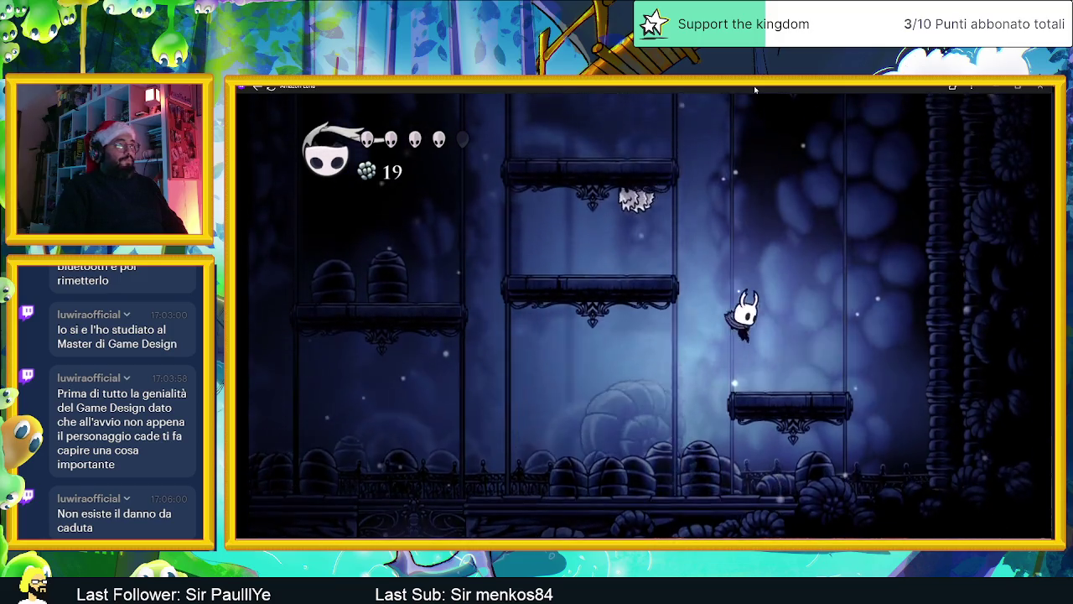
key("z")
key("x")
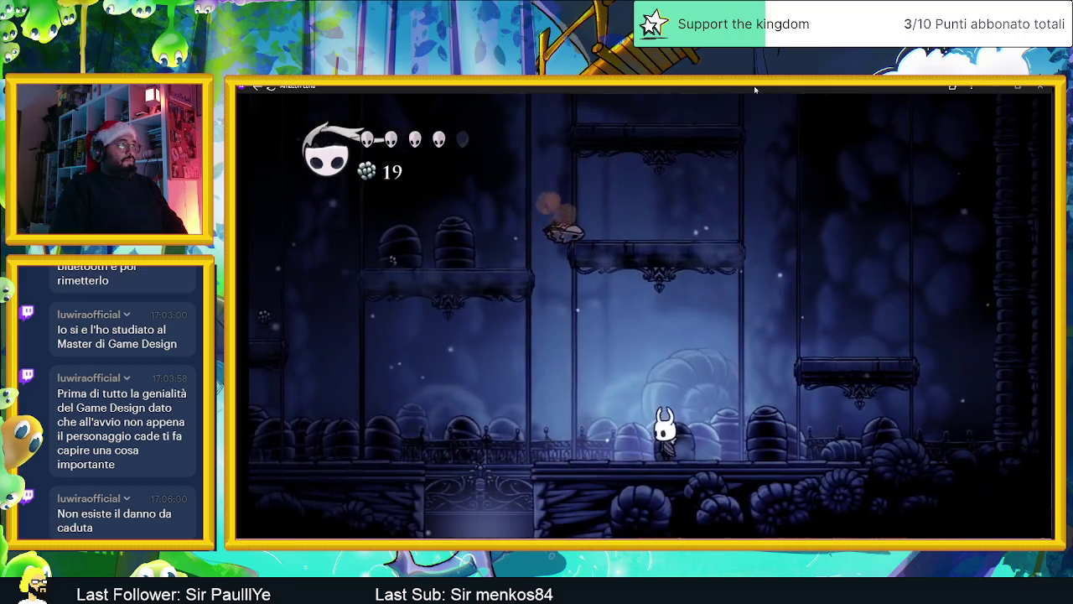
key("z")
key("Right")
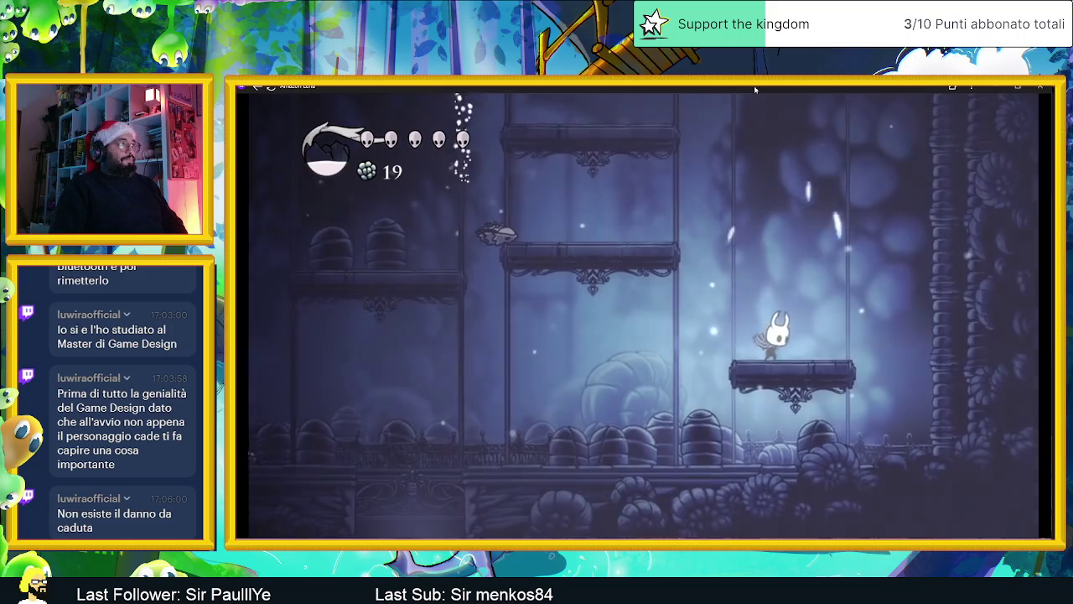
Step: Heal to fill the fifth mask, then move left across the platforms slashing enemies
key("z")
key("Left")
key("x")
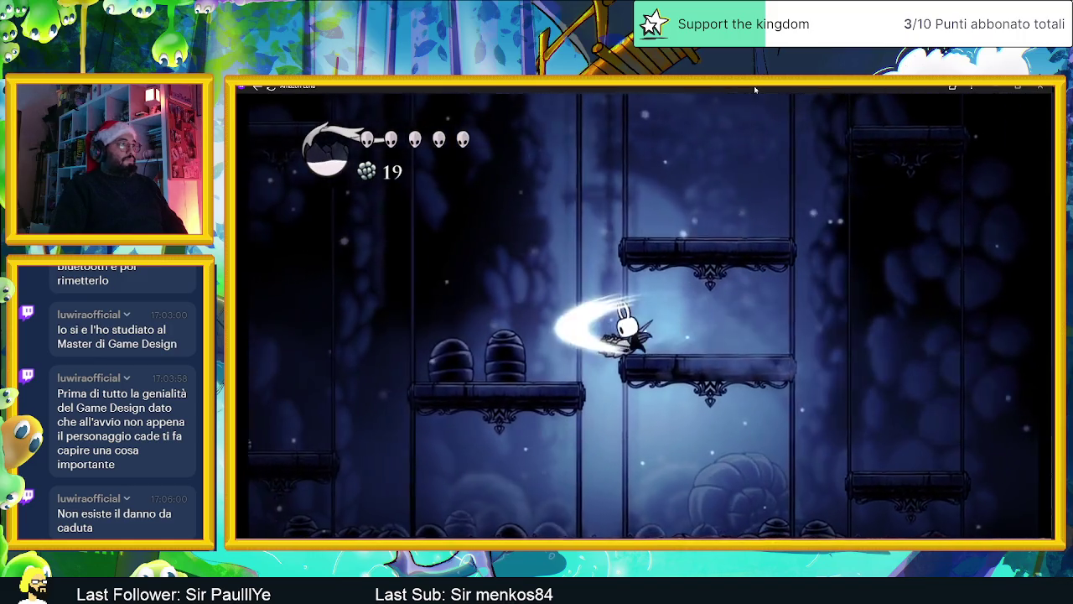
key("Left")
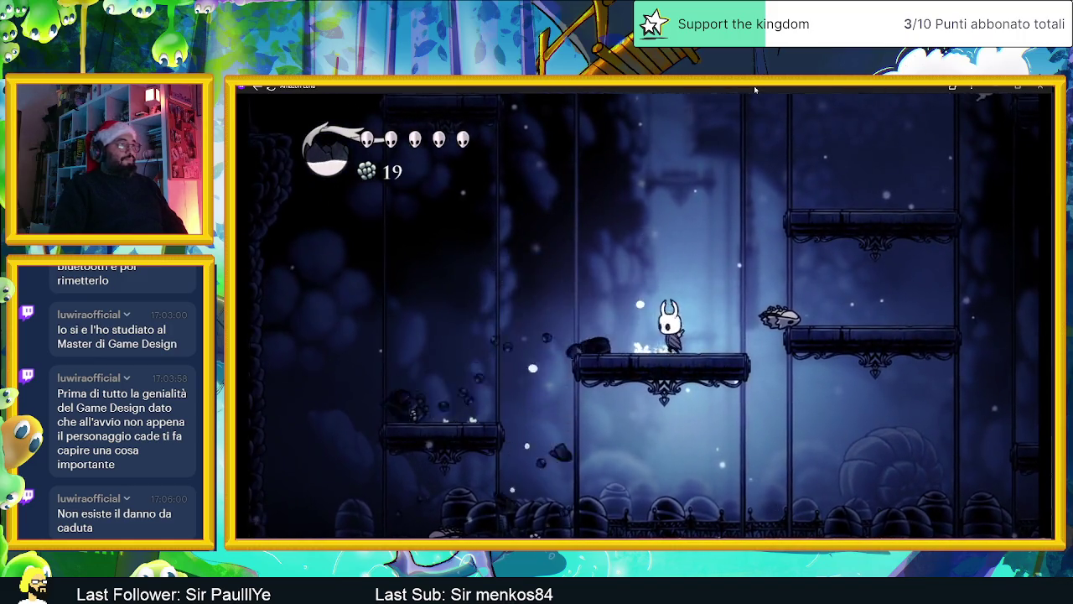
key("z")
key("Left")
key("x")
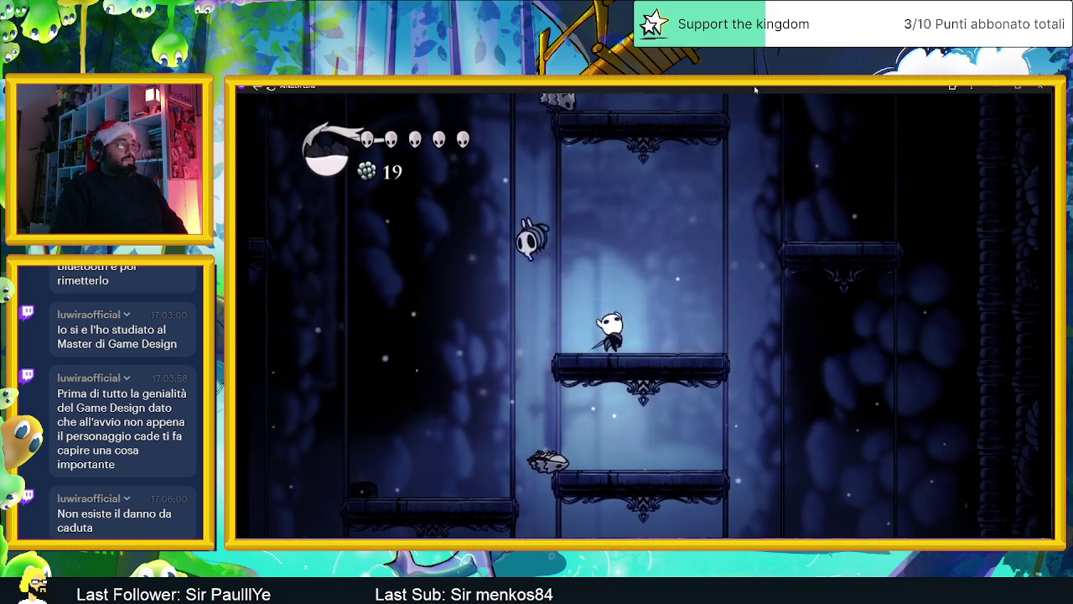
key("z")
key("Left")
Step: Kill the enemies around the lower platforms and floor, collecting their dropped geo
key("x")
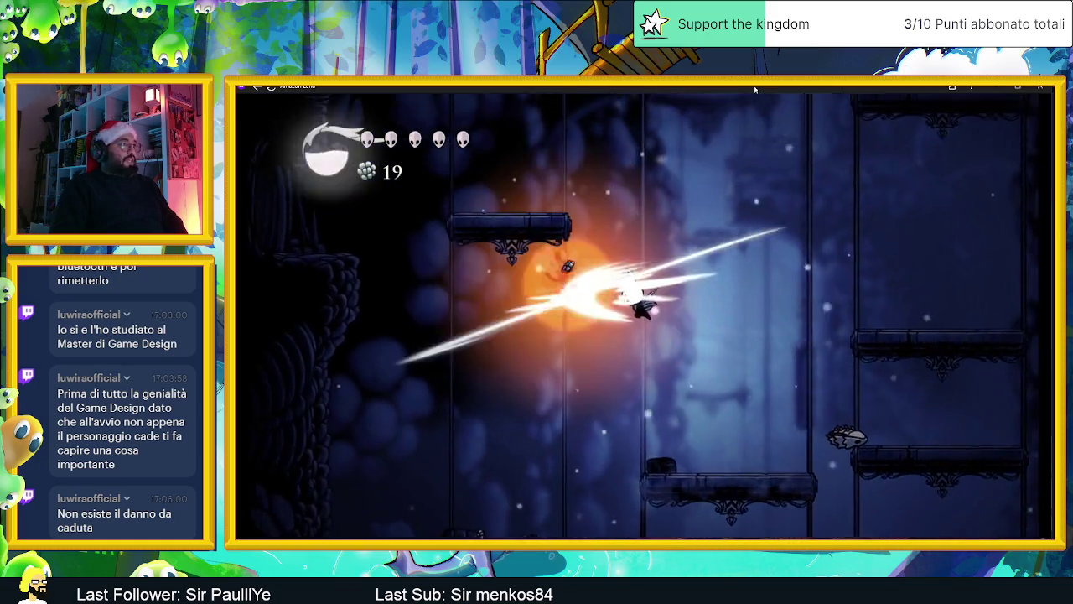
key("Left")
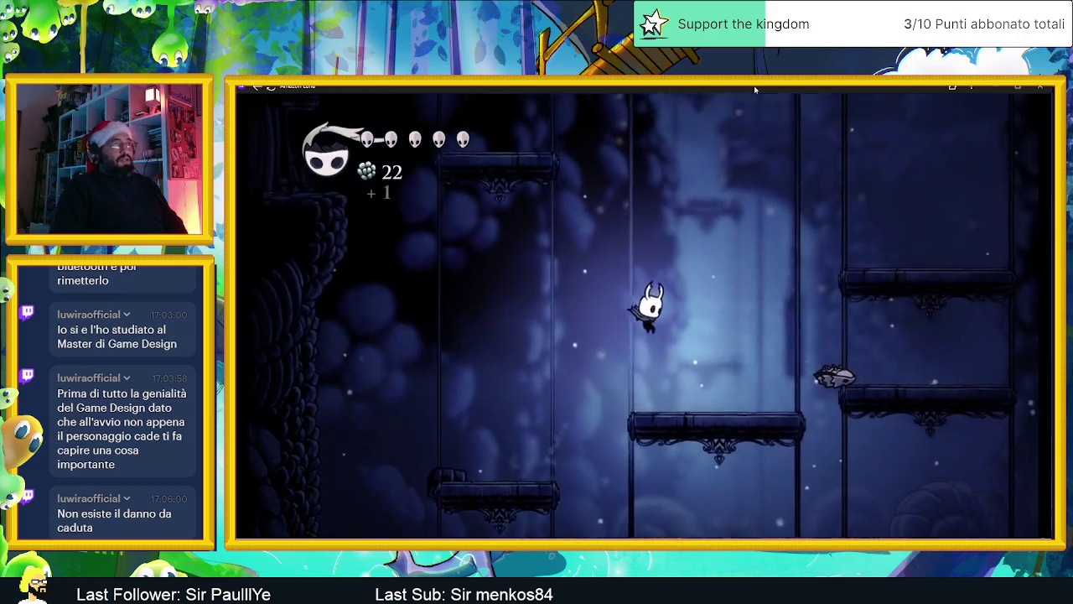
key("Right")
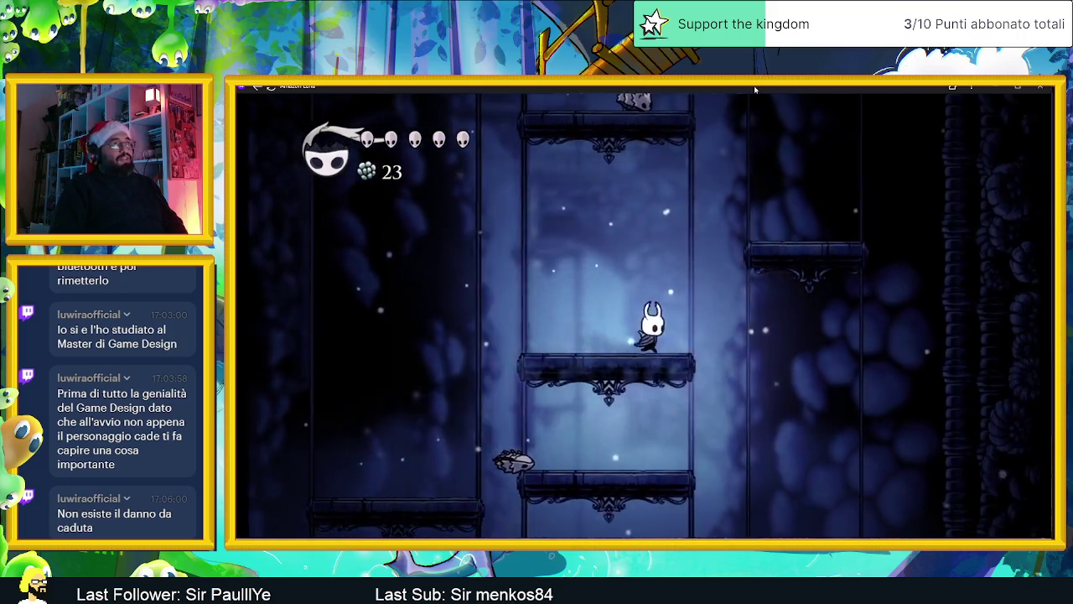
key("z")
key("Right")
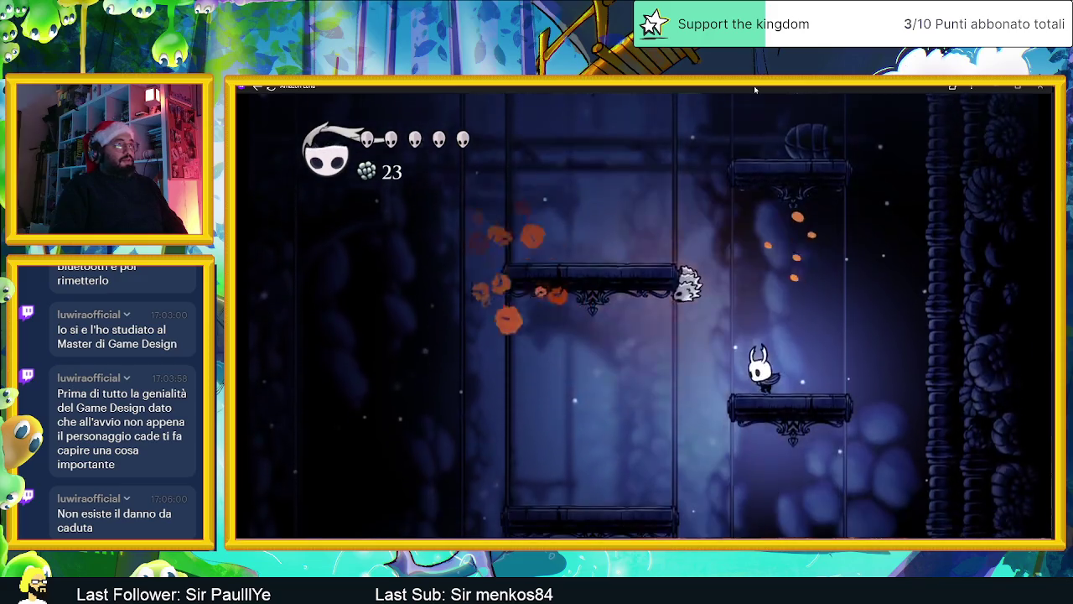
key("Left")
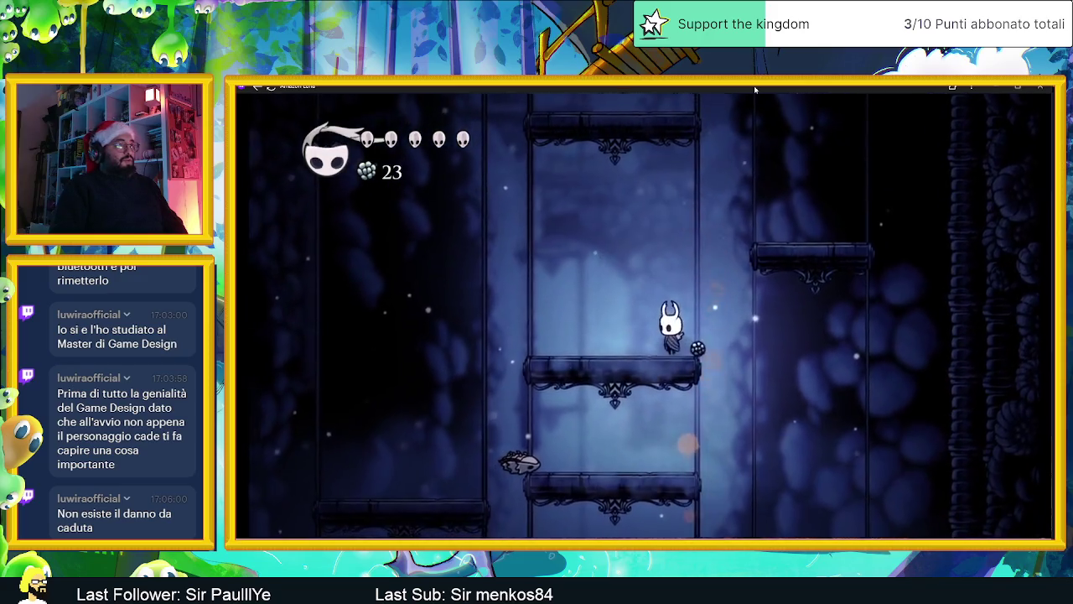
key("Left")
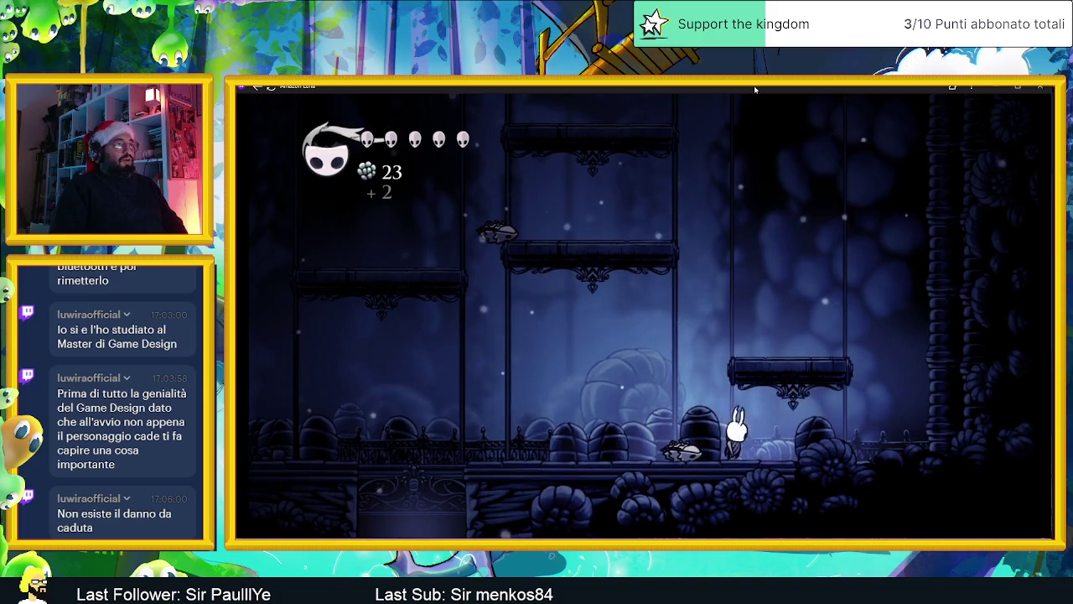
key("Right")
key("x")
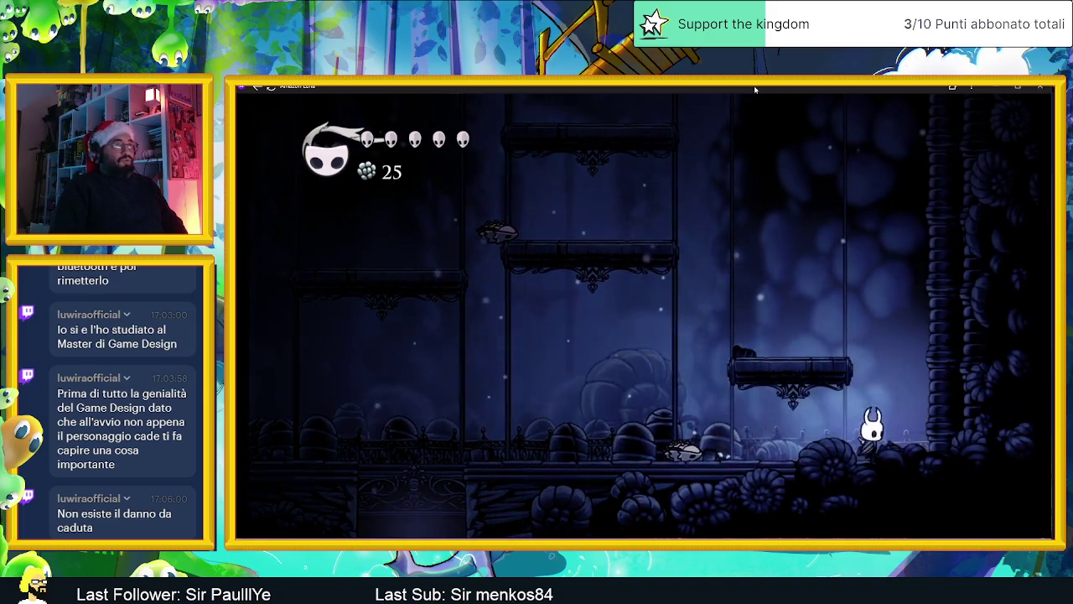
Step: Hop from the floor up through the middle platform to the right platform
key("z")
key("Left")
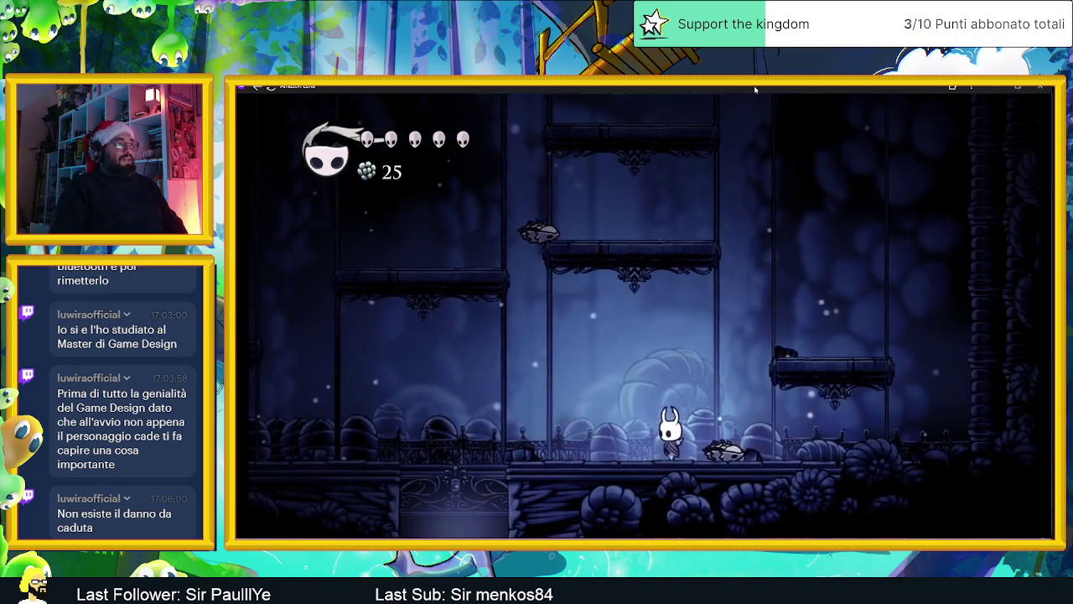
key("z")
key("Right")
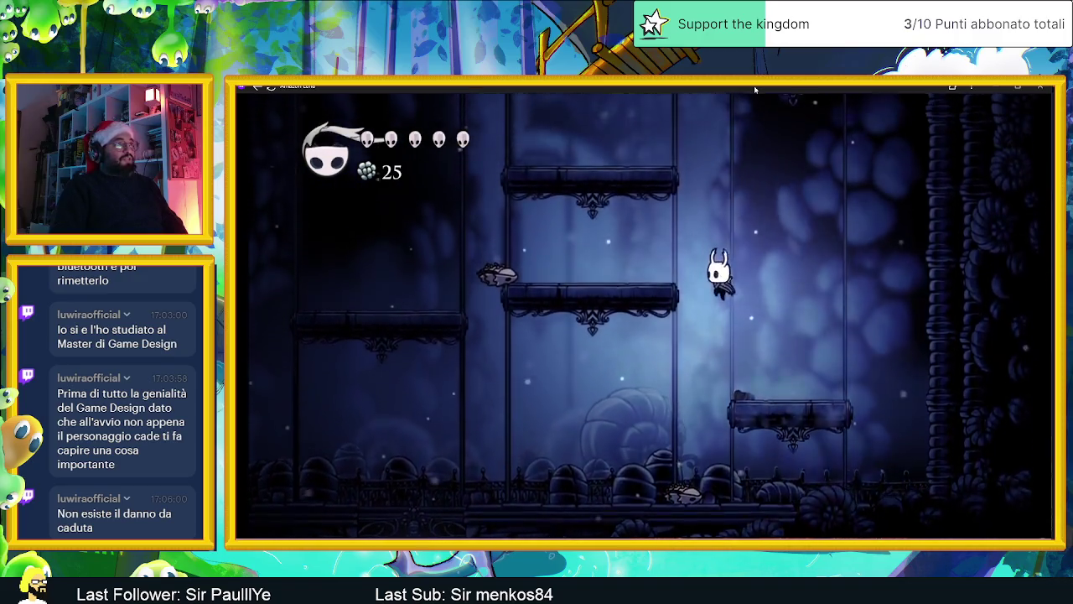
key("Left")
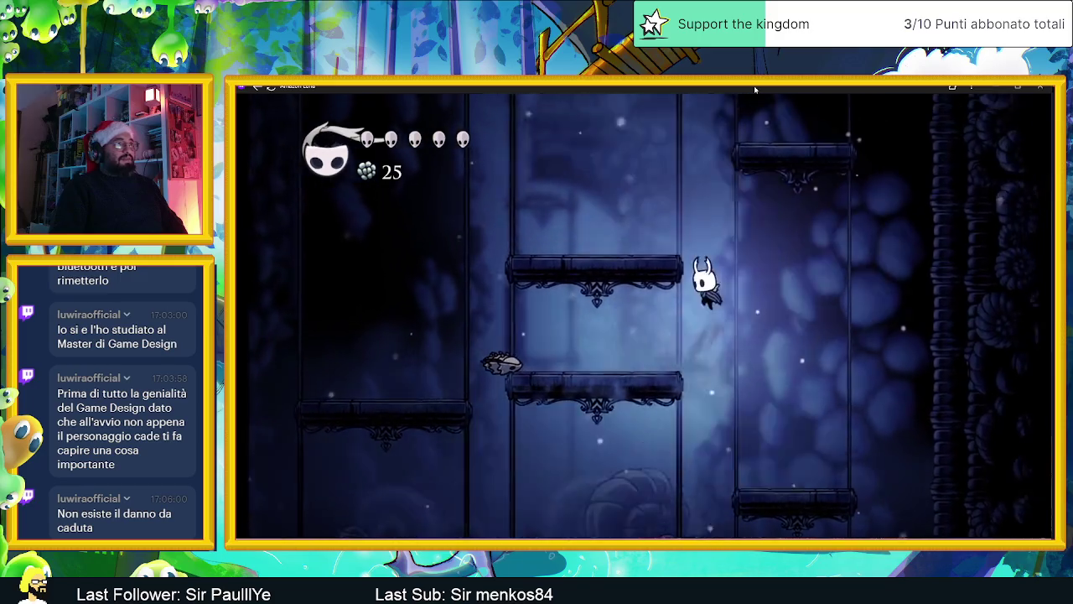
key("Right")
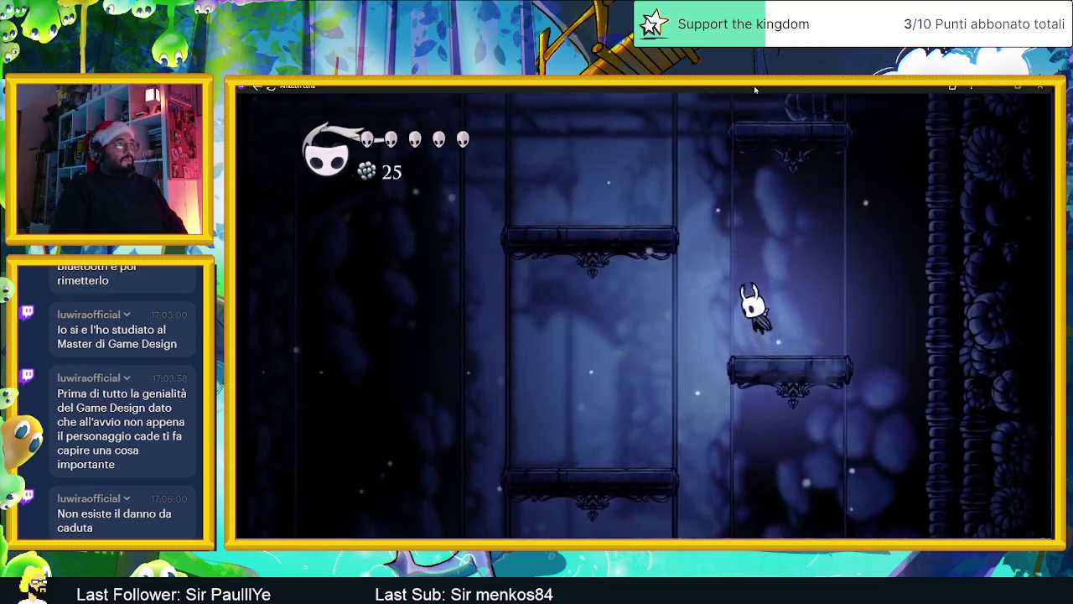
key("Right")
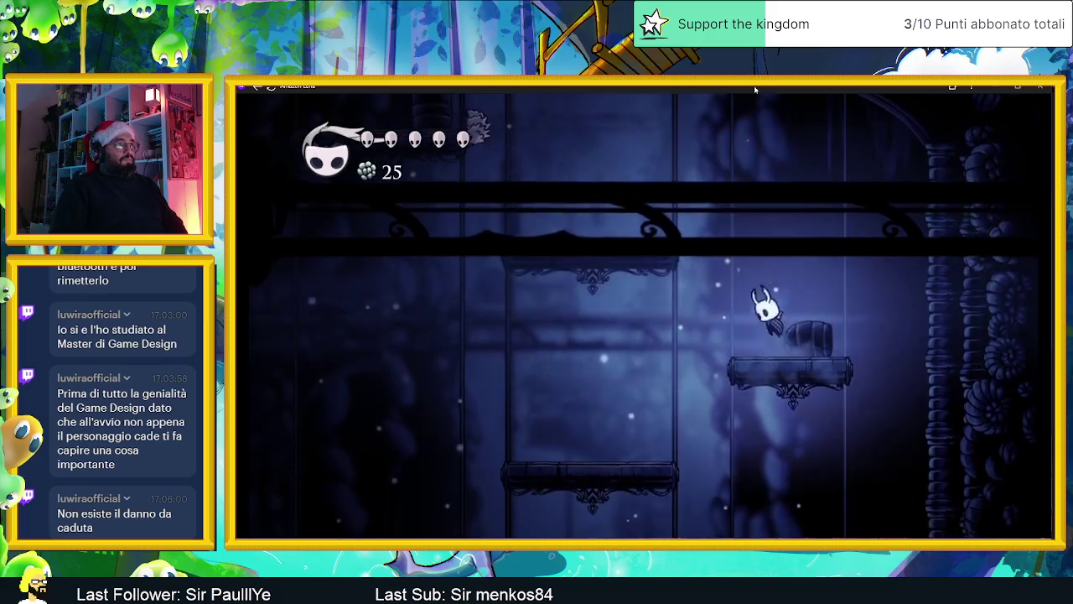
Step: Kill the crawler on the left, grab its geo for 26, and leap right toward the arched chamber
key("Left")
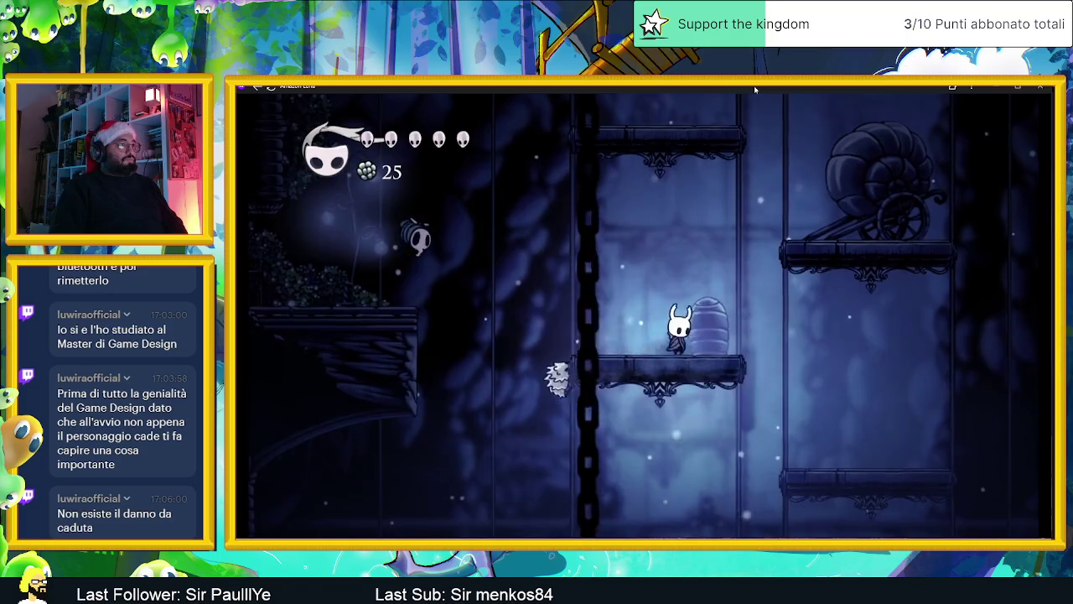
key("x")
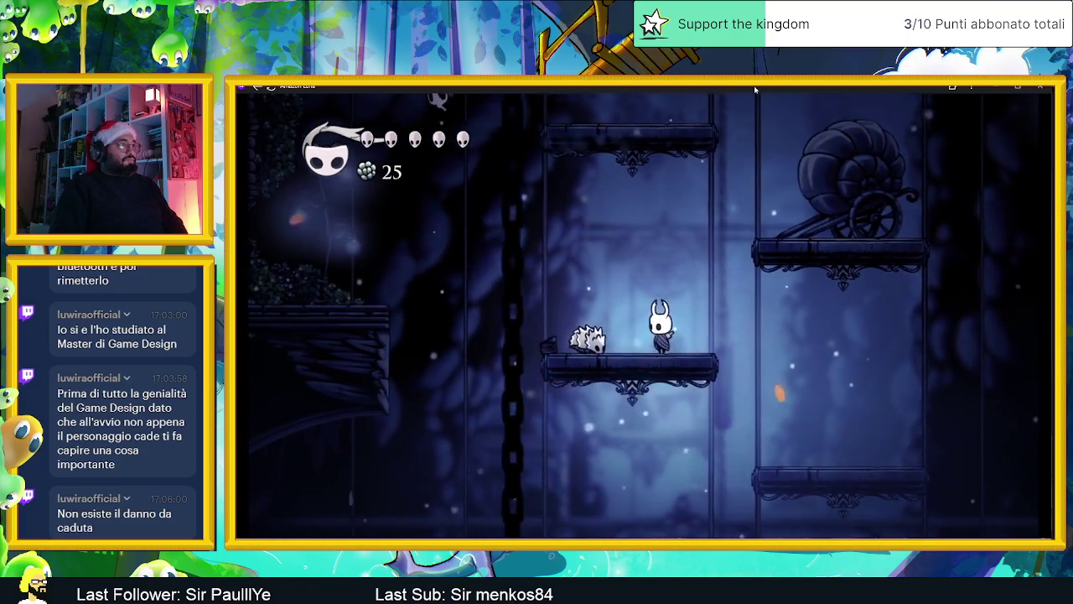
key("Left")
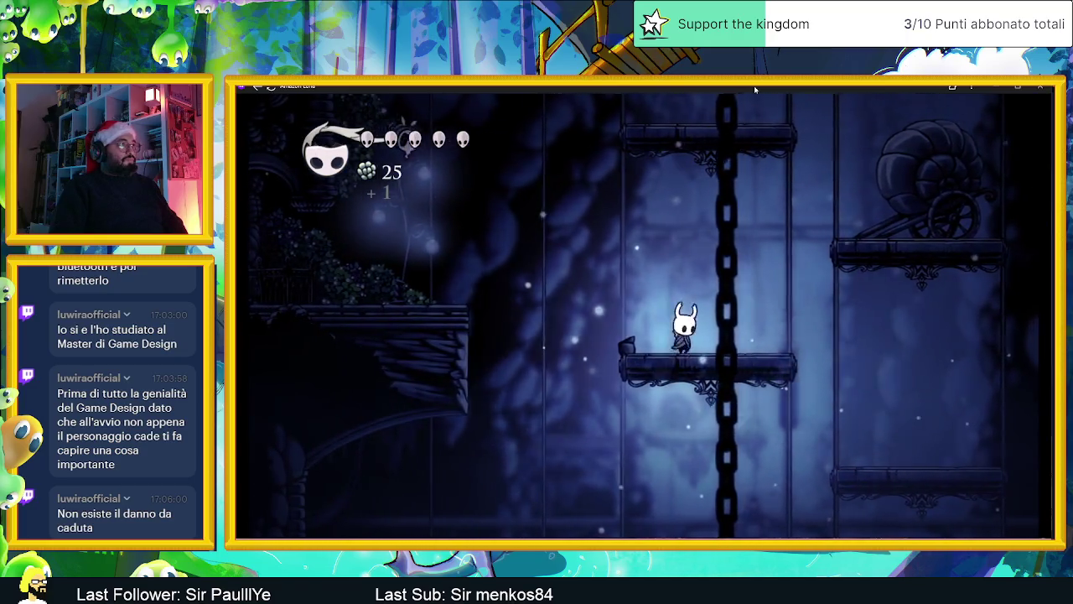
key("Right")
key("z")
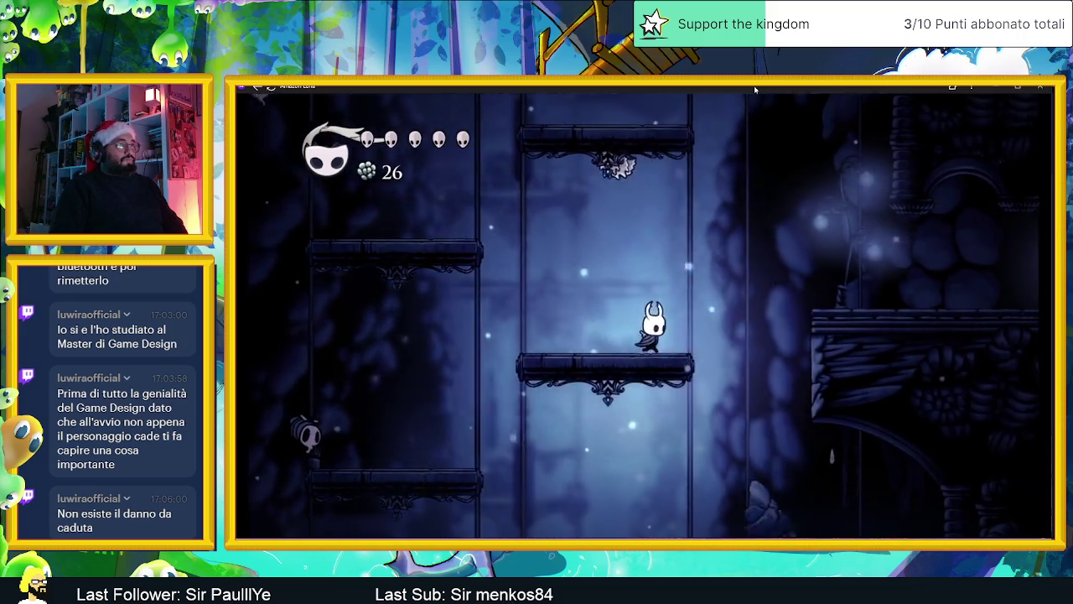
key("z")
key("Right")
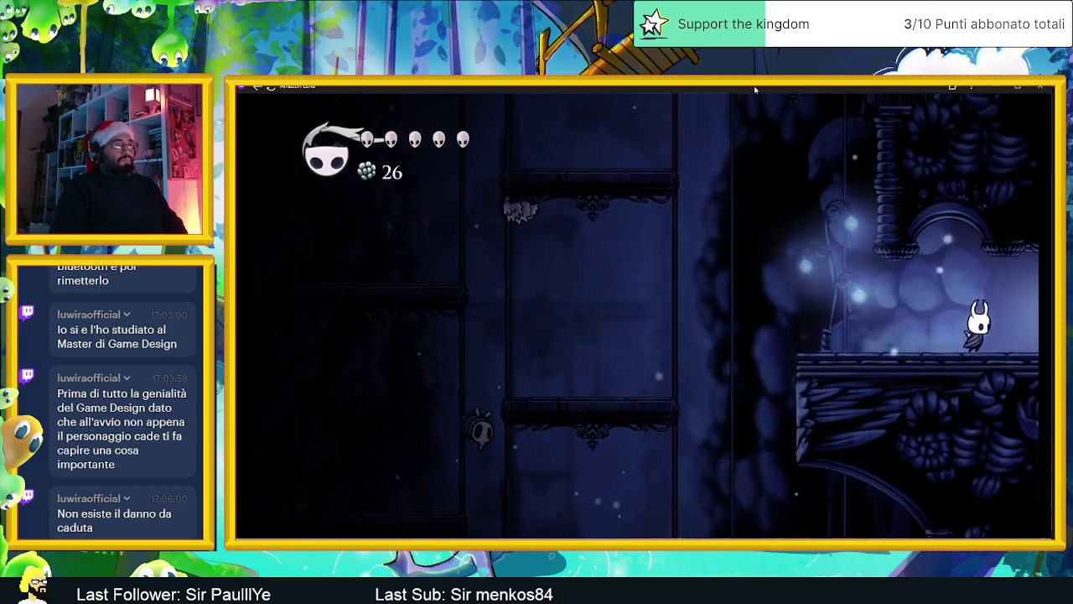
key("Right")
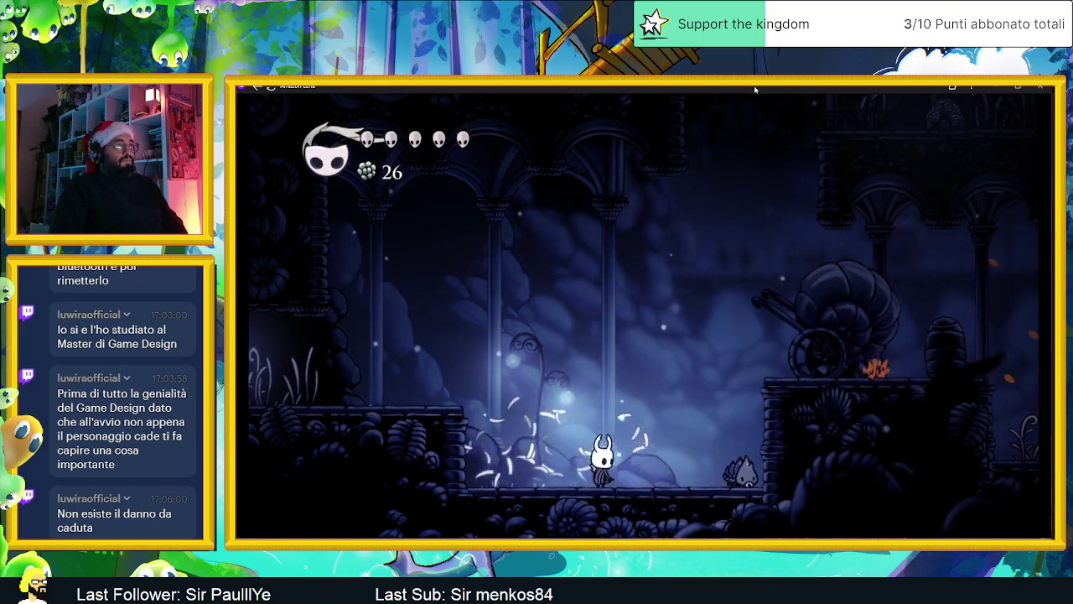
Step: Jump onto the raised ledge, slash it for geo, then drop off cutting the grass
key("Right")
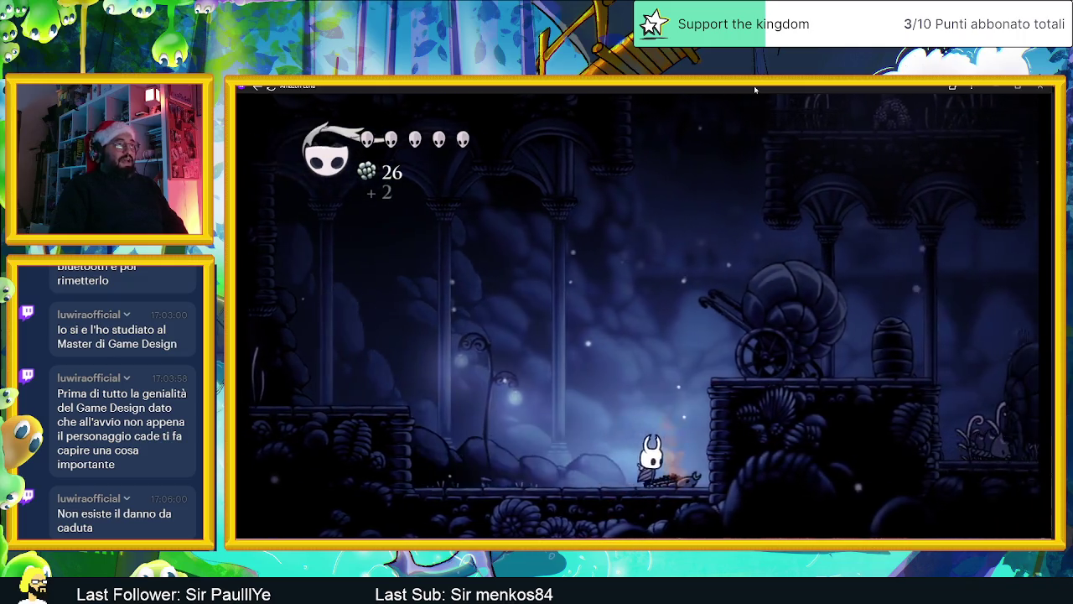
key("z")
key("x")
key("Right")
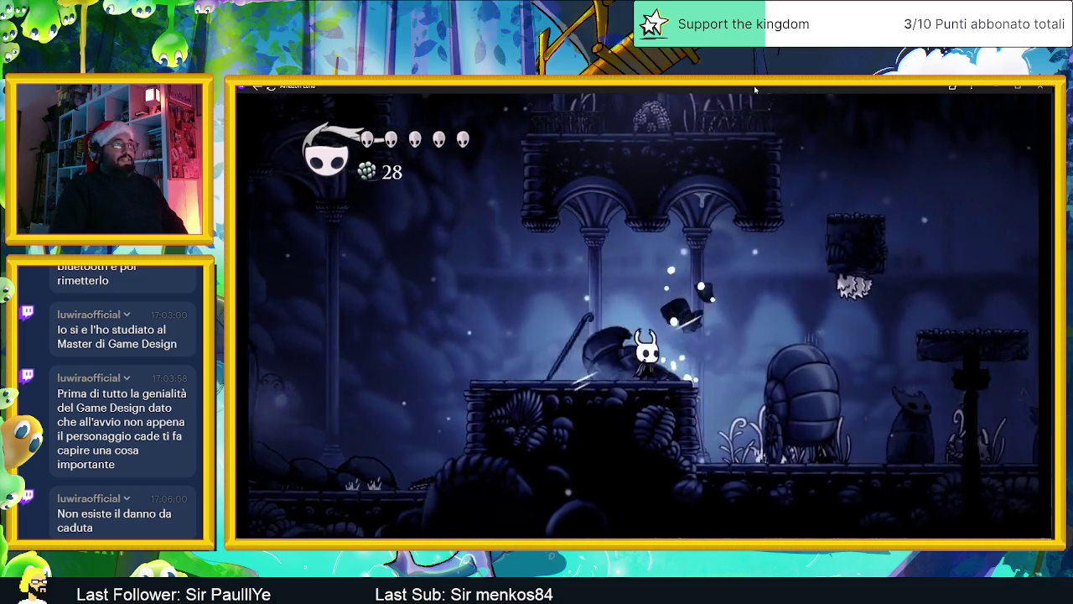
key("x")
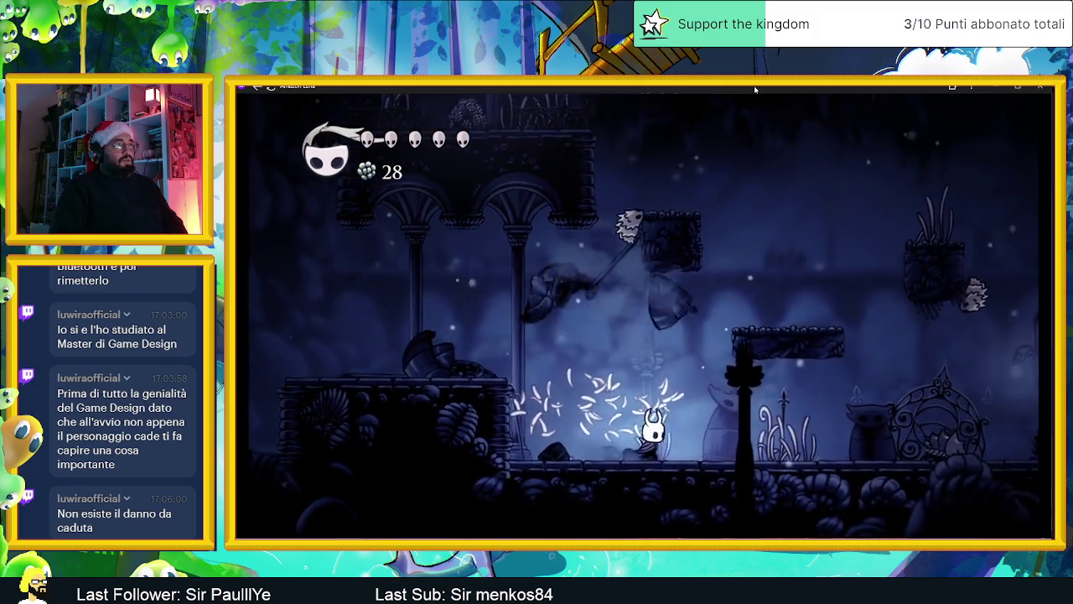
Step: Dash back left to slash the enemy there, then turn right and attack the next
key("Left")
key("c")
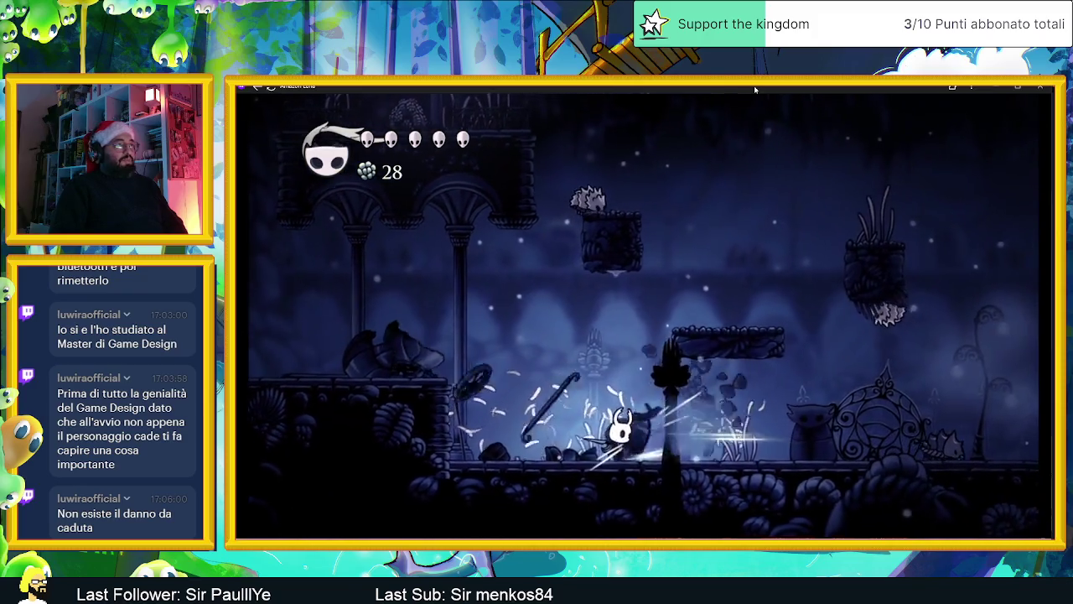
key("Left")
key("x")
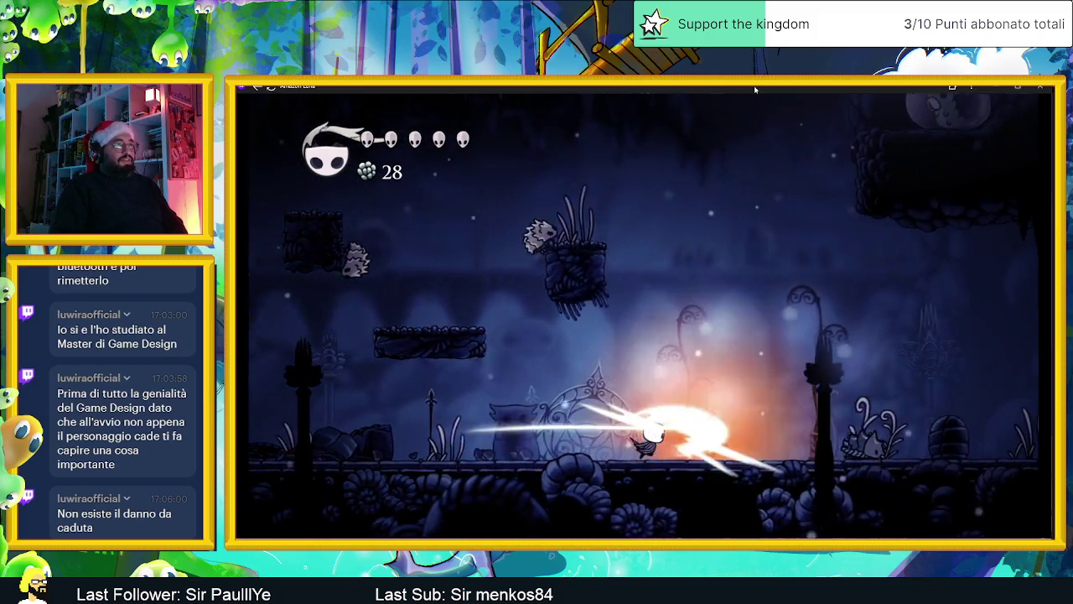
key("Right")
key("x")
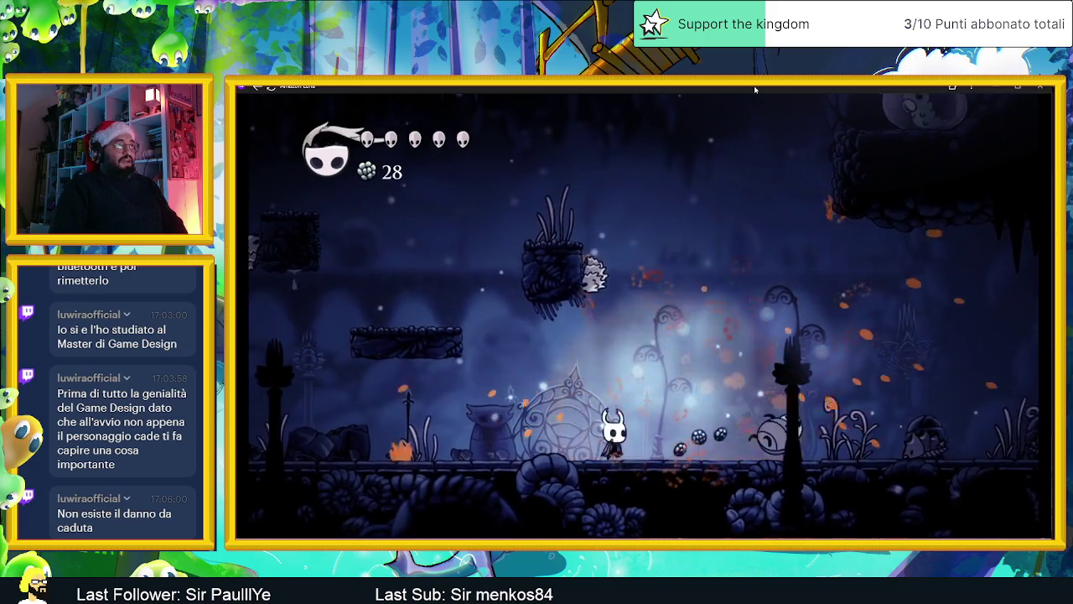
Step: Finish off the crawling enemies to the right and gather their dropped geo
key("Right")
key("x")
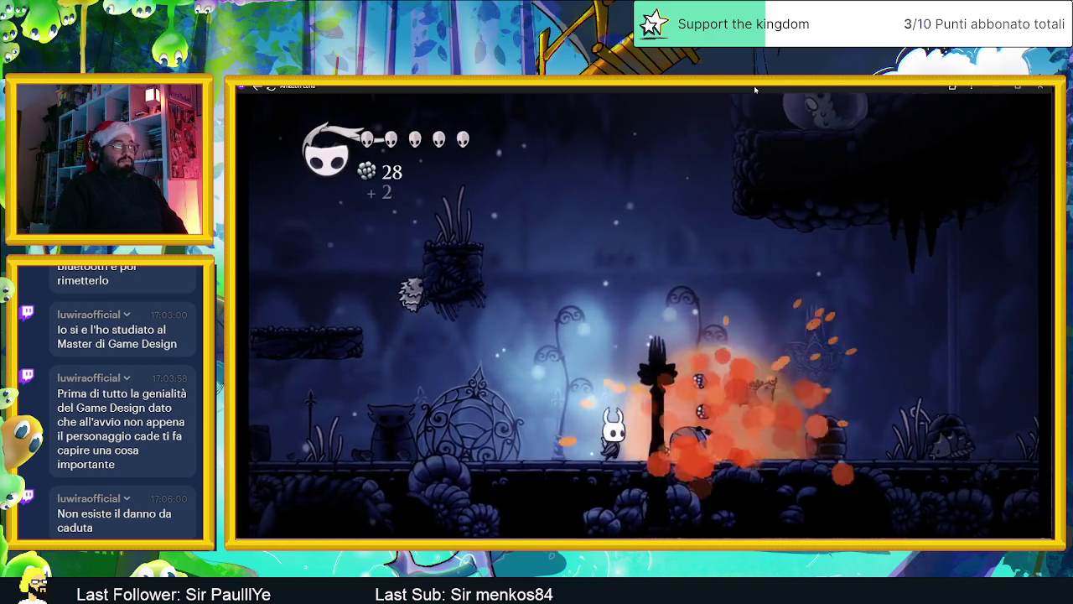
key("Right")
key("x")
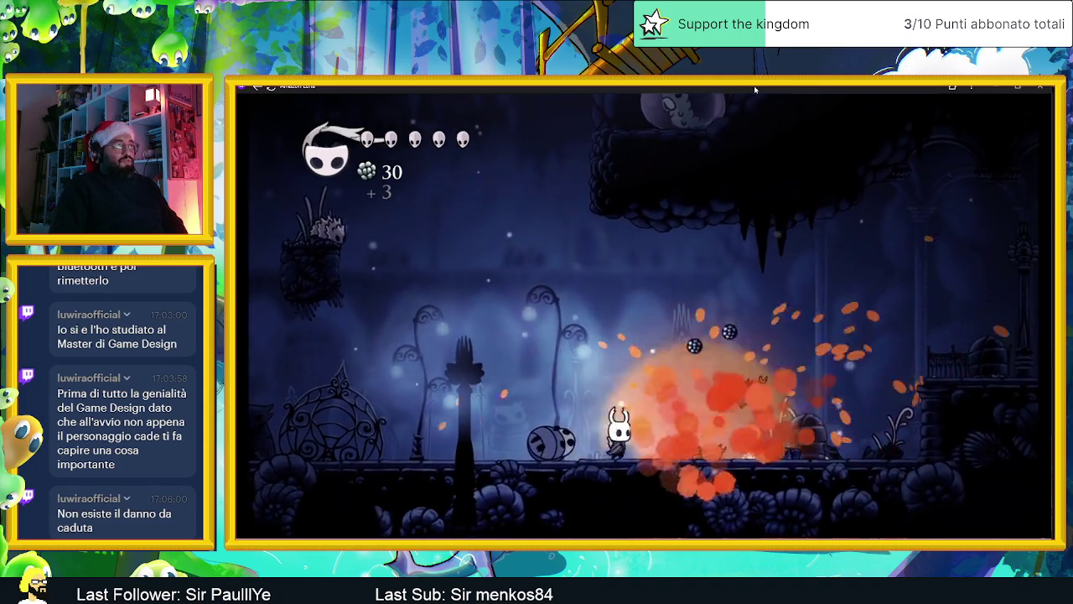
key("Right")
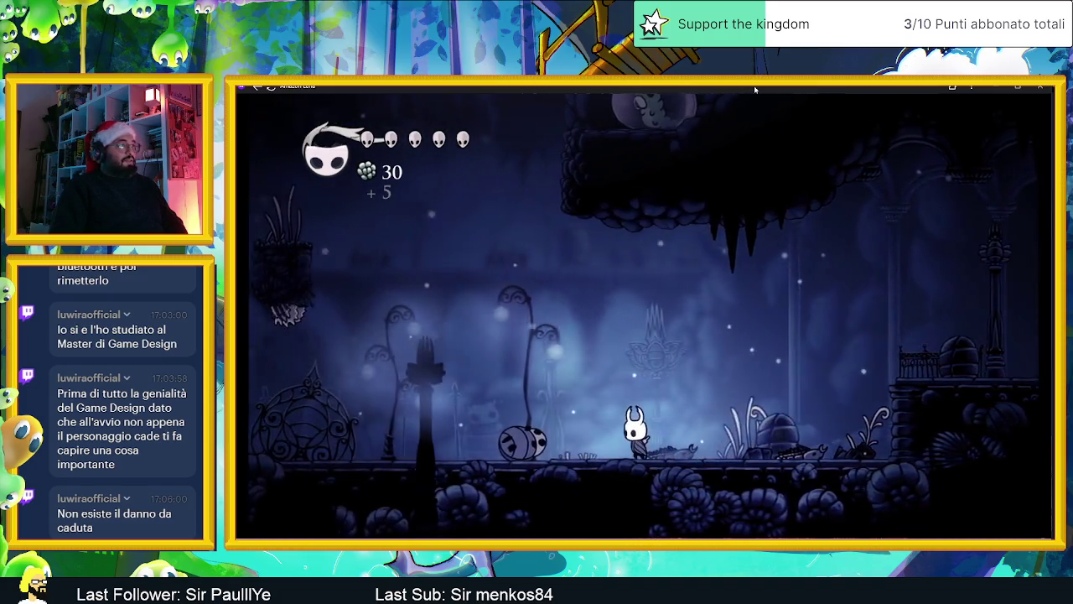
key("Right")
Step: Jump onto the floating platform, hit the enemy to the left, and drop back down
key("z")
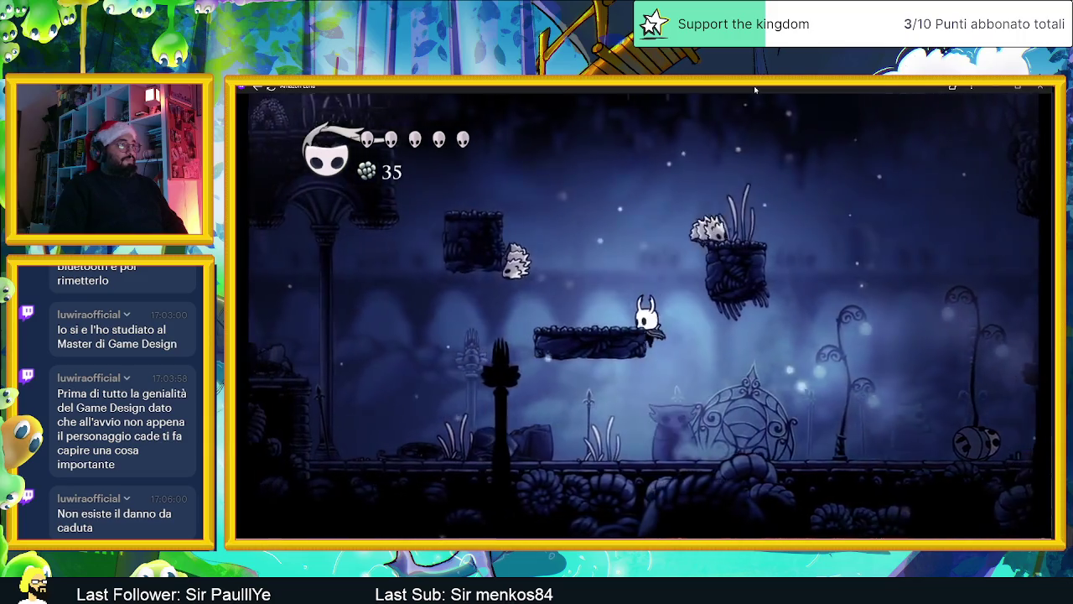
key("Left")
key("x")
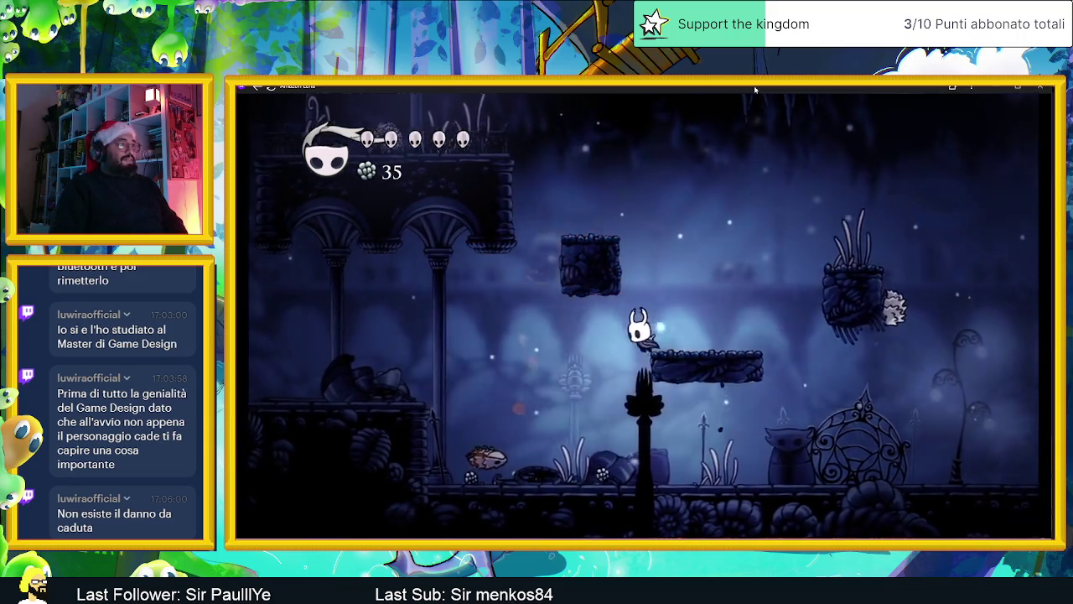
key("Left")
Step: Collect geo on the ground and jump back onto the floating platform
key("Right")
key("z")
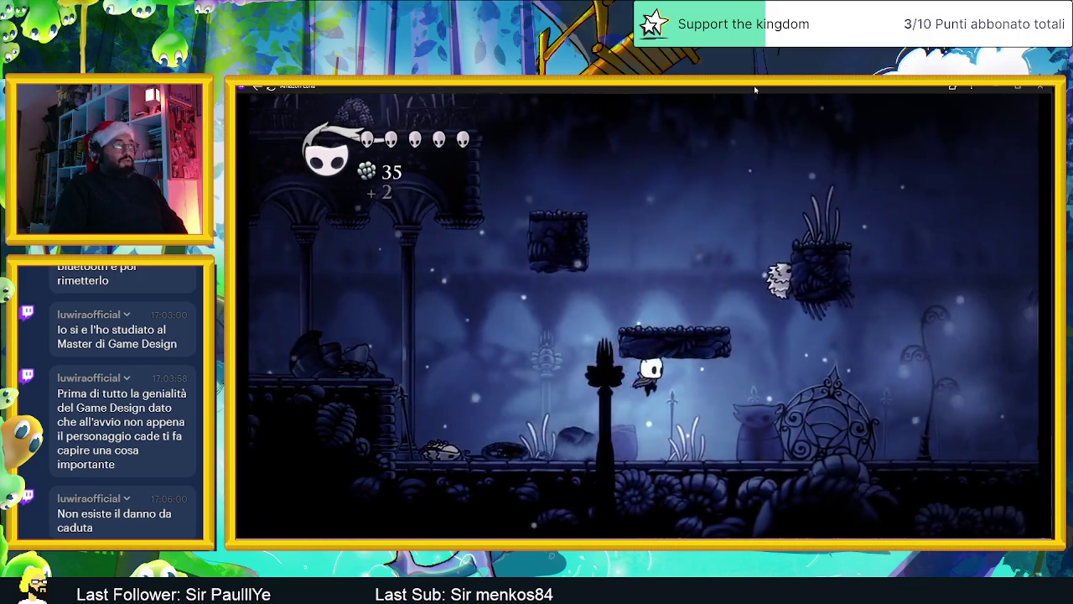
key("Right")
key("z")
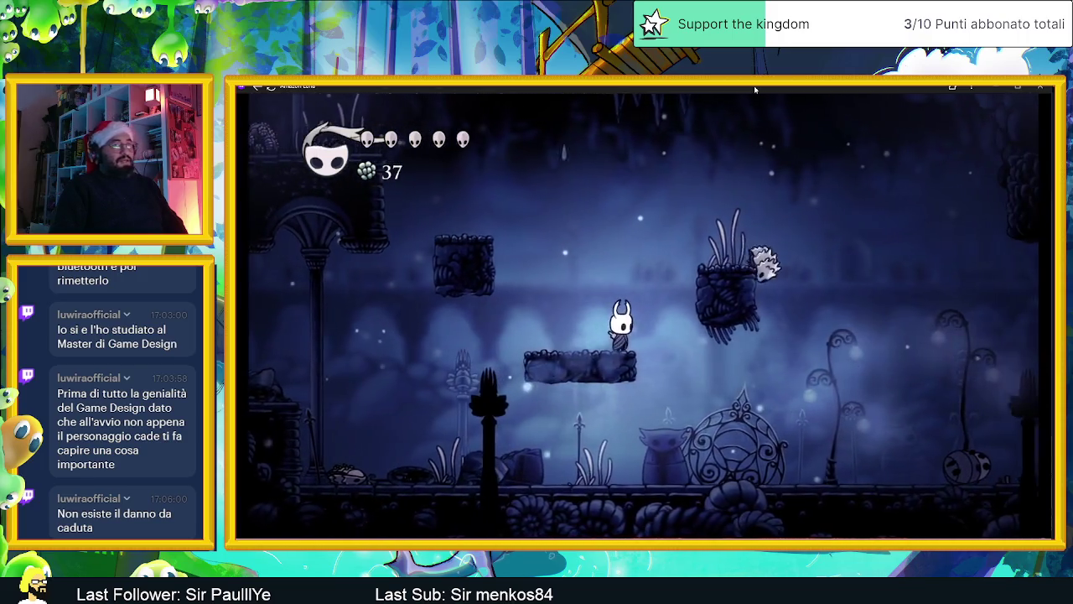